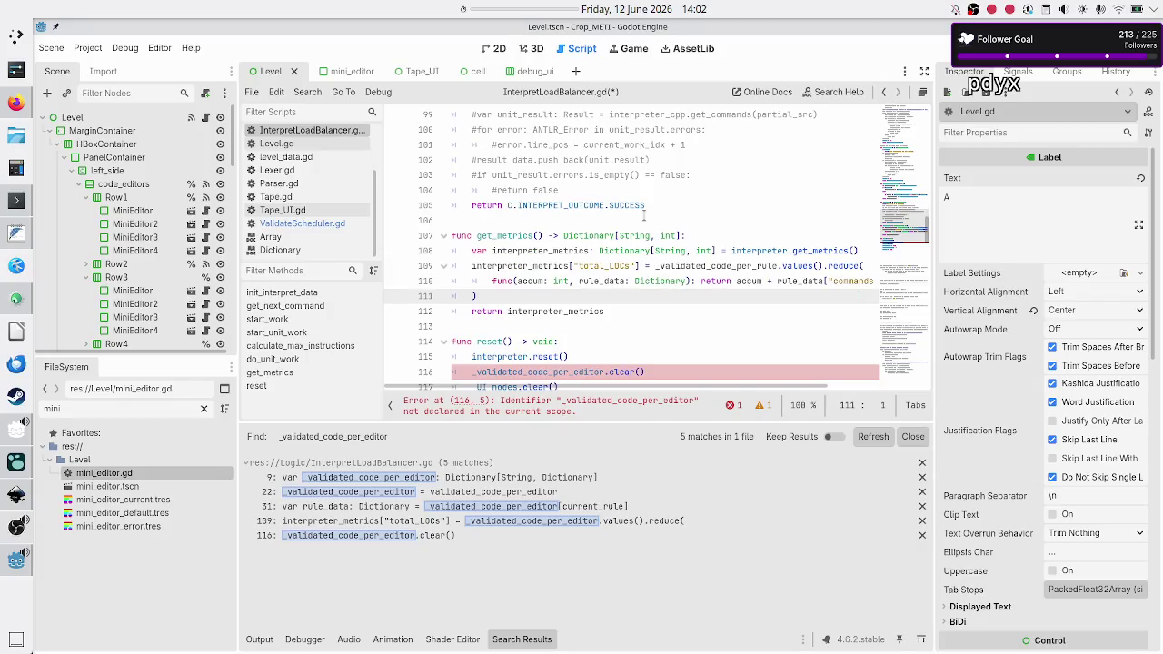
- Break the reduce lambda's return statement and its ', 0' initial value onto separate lines
key("Up")
key("ctrl+Right")
key("ctrl+Right")
key("ctrl+Right")
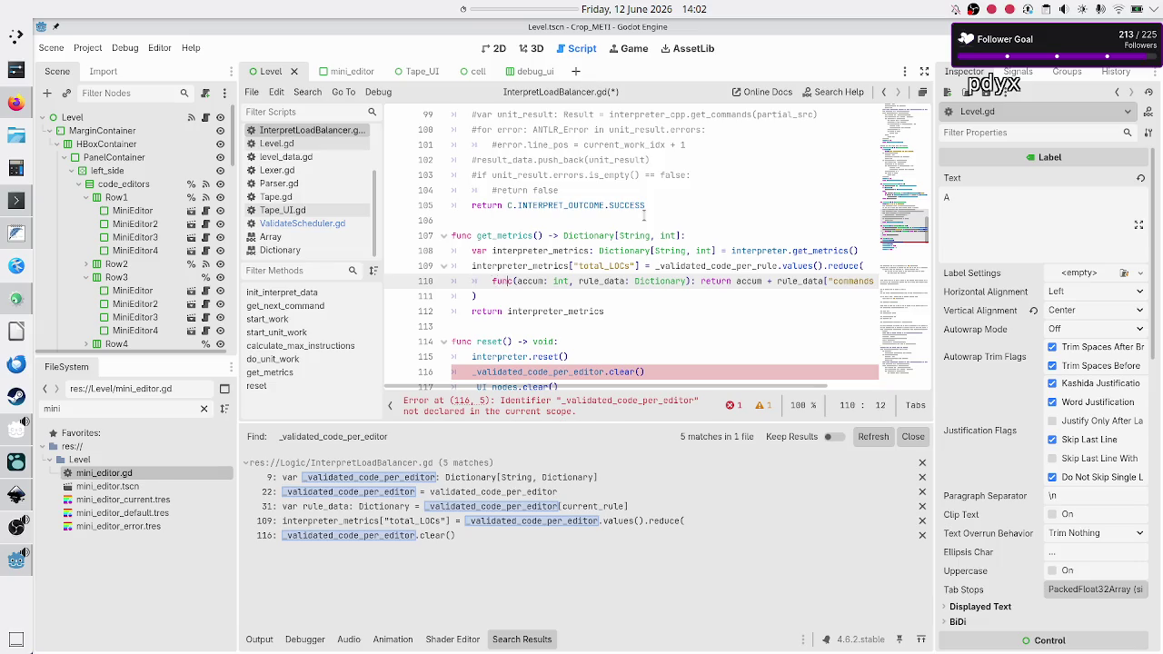
key("Right")
key("Right")
key("Return")
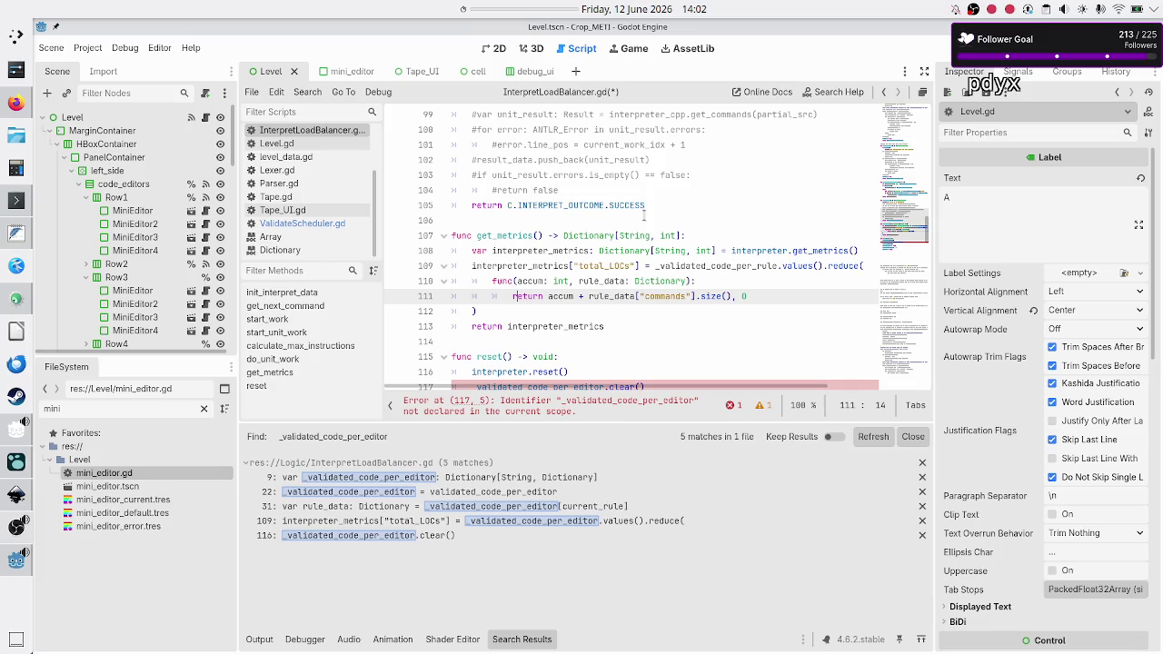
key("ctrl+Right")
key("ctrl+Right")
key("ctrl+Right")
key("BackSpace")
key("Return")
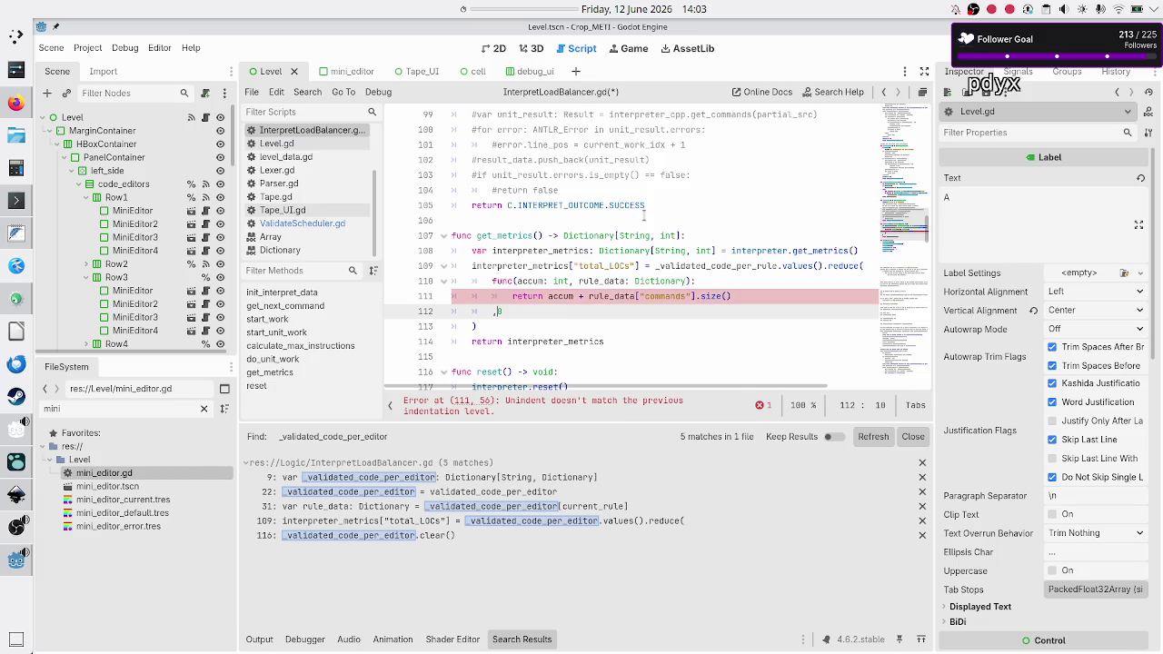
key("Down")
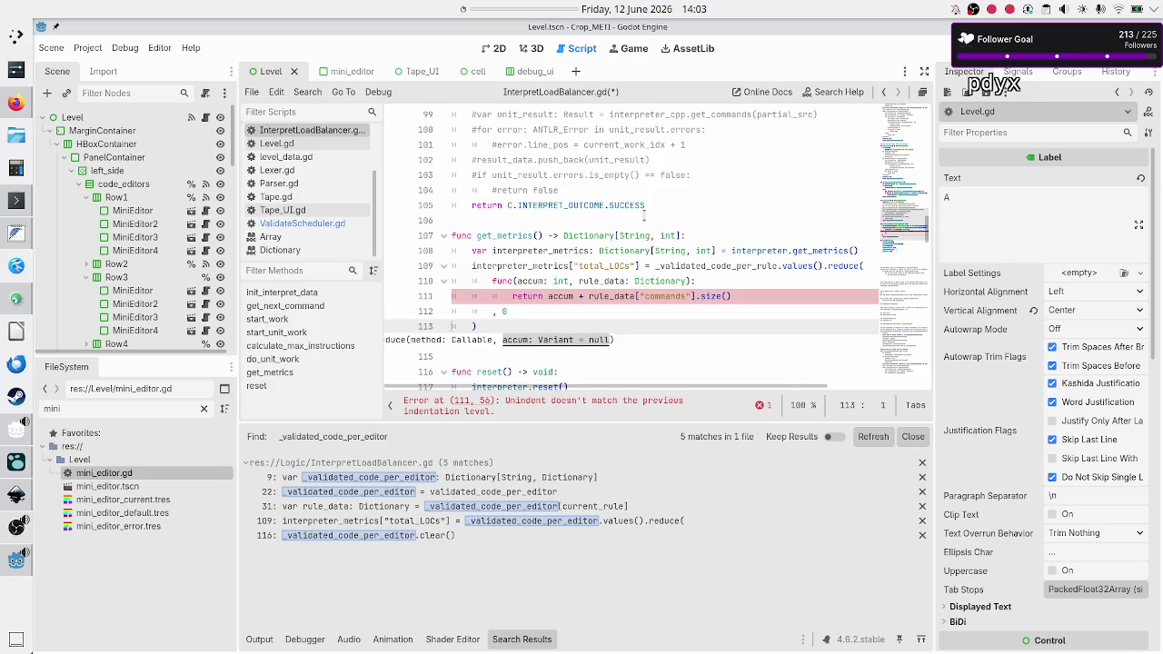
key("Escape")
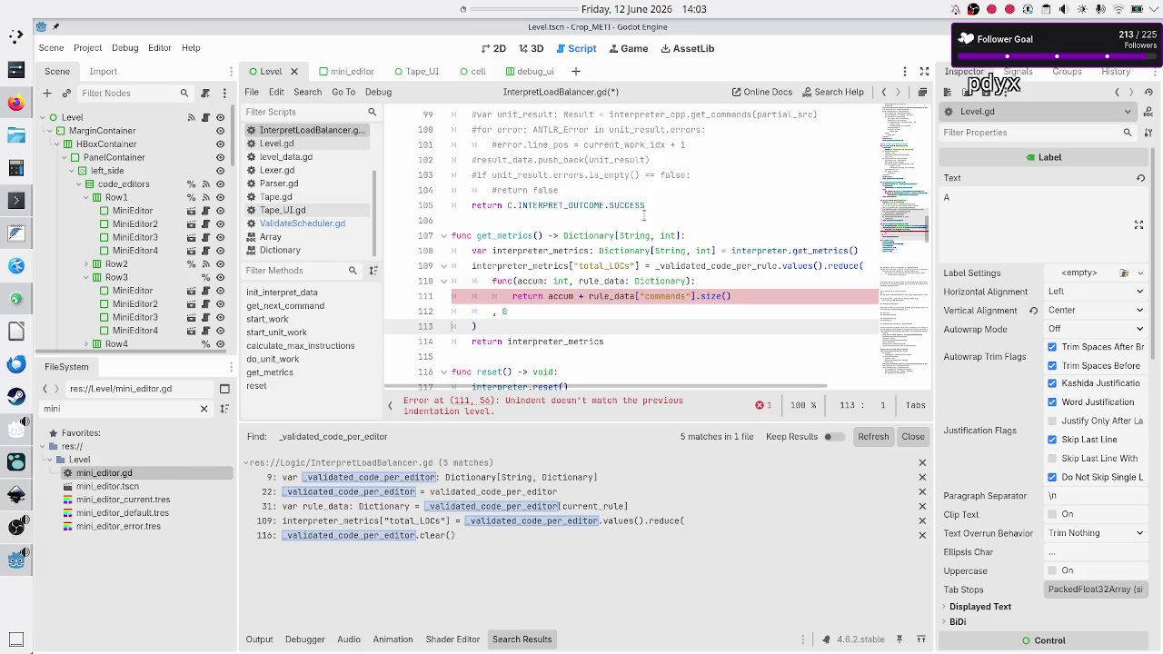
- Re-indent the ', 0' line and join the return statement back onto the lambda header
key("Up")
key("Up")
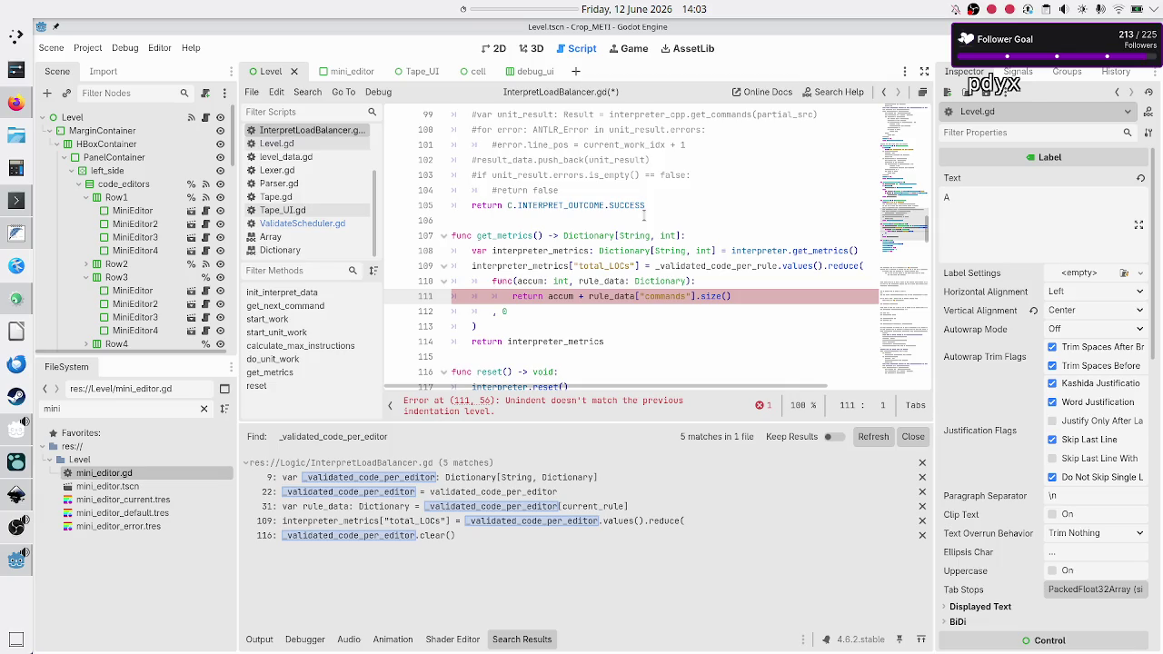
key("Down")
key("Down")
key("Up")
key("BackSpace")
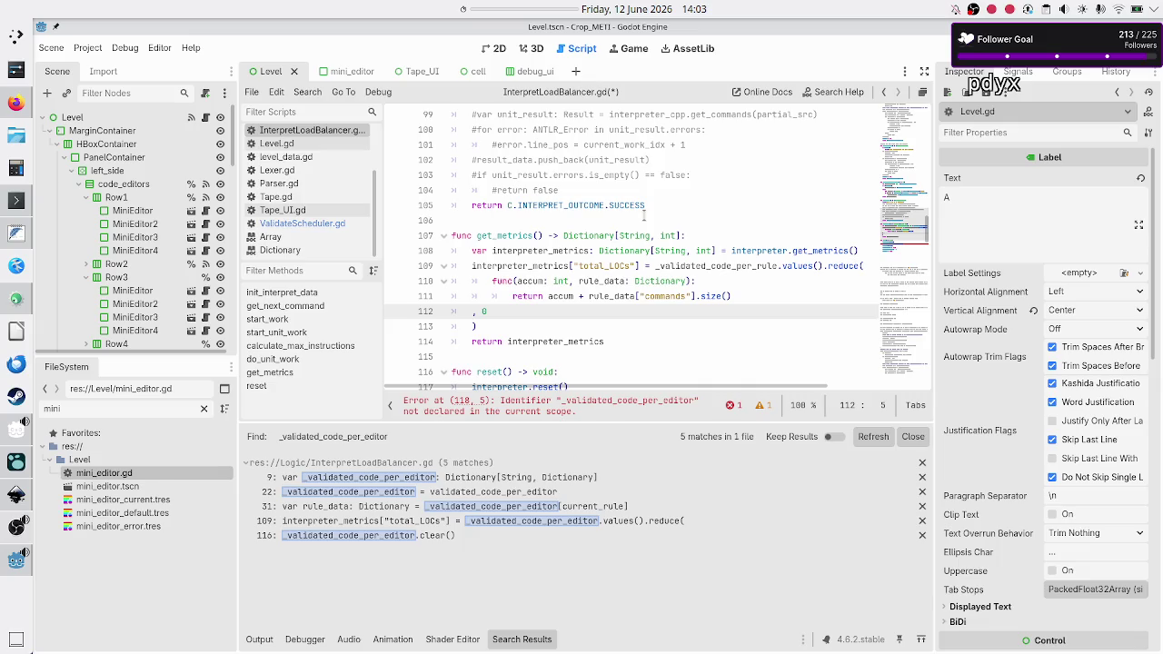
key("Tab")
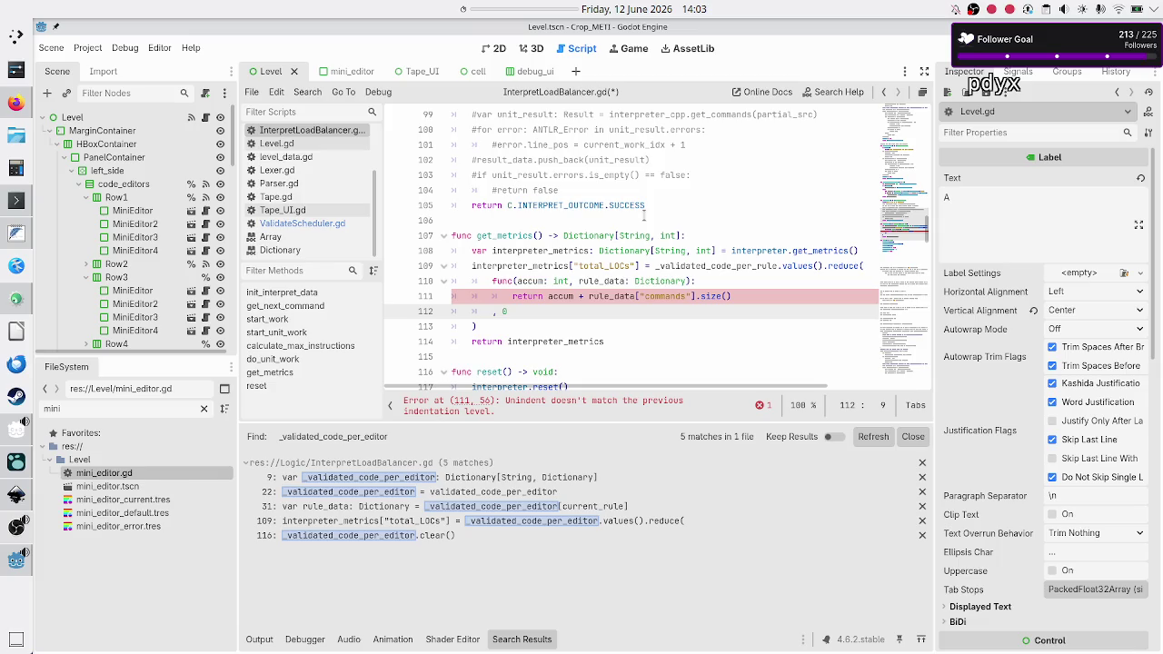
key("Up")
key("shift+Tab")
key("BackSpace")
key("BackSpace")
key("BackSpace")
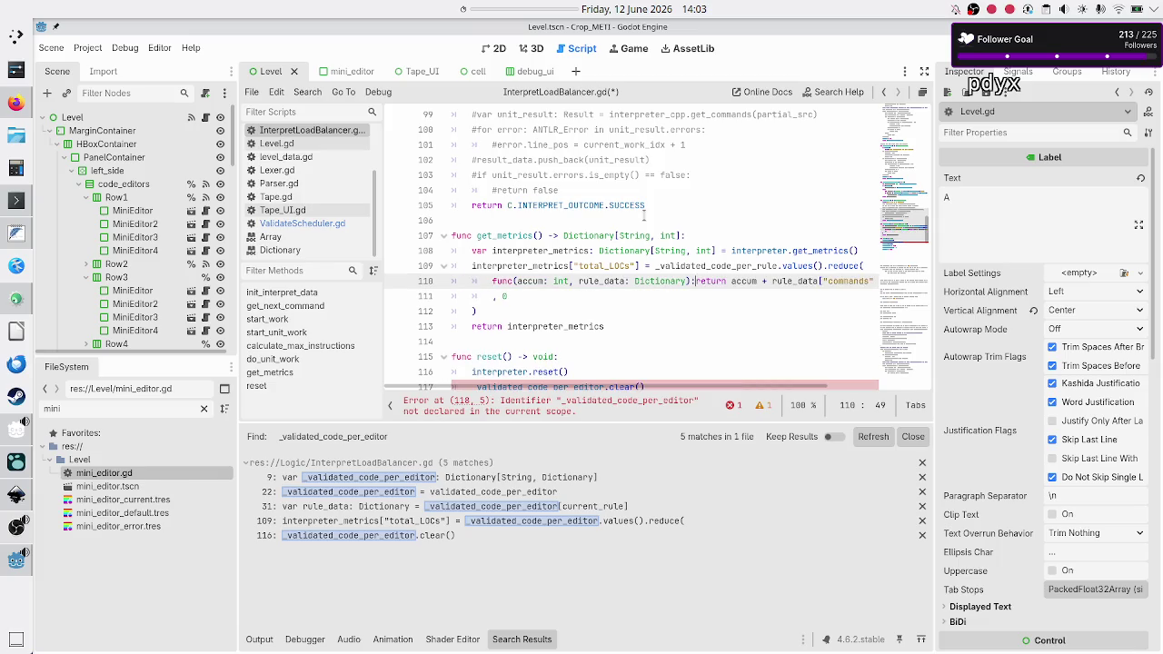
key("Down")
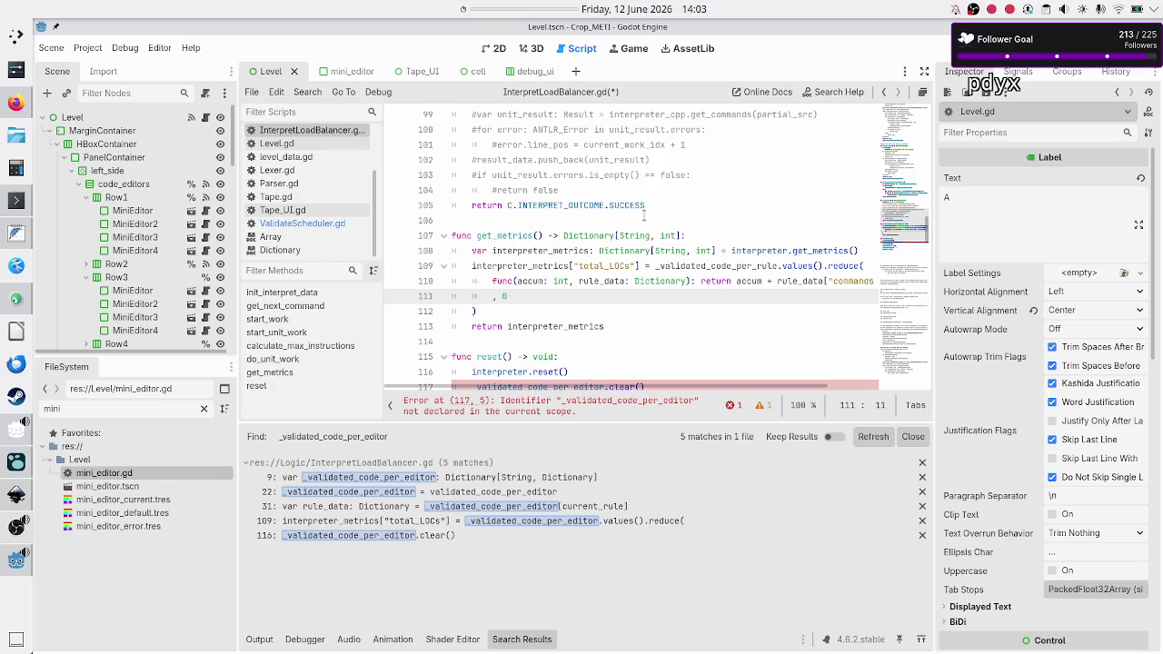
key("Down")
key("Down")
key("Down")
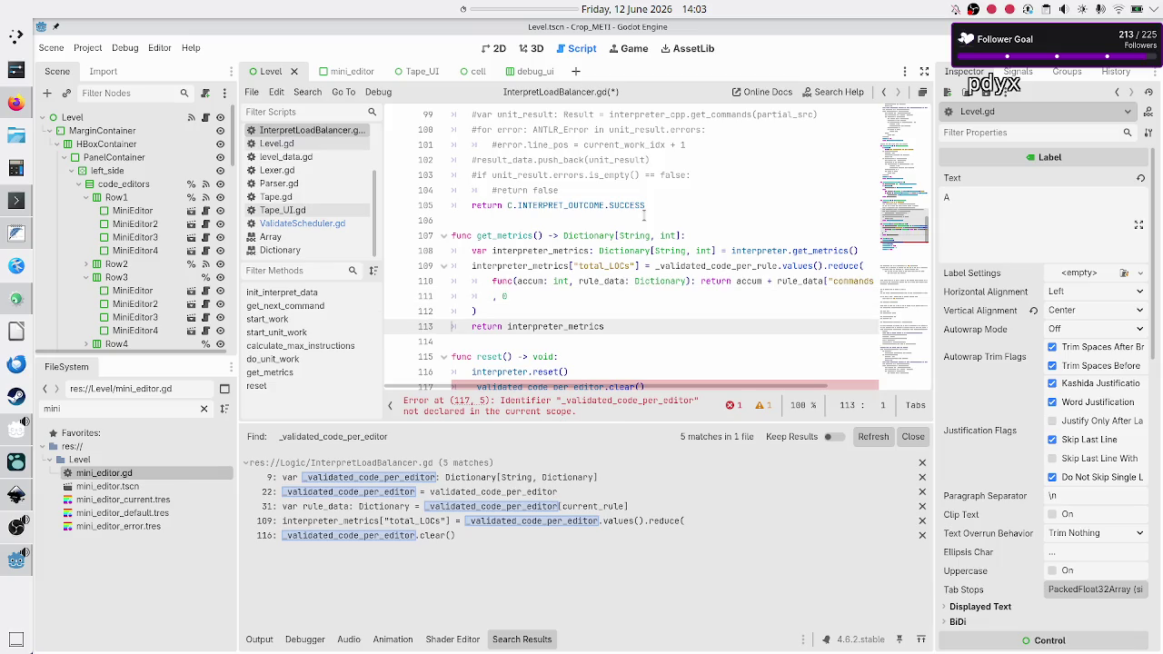
key("Up")
key("Up")
key("Up")
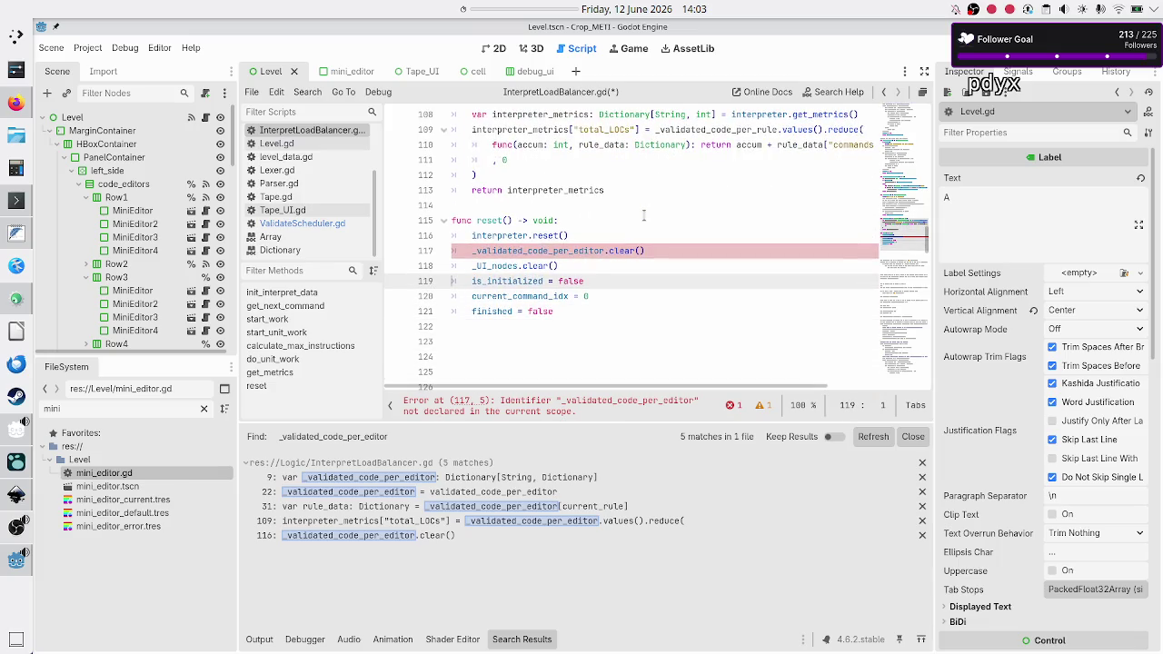
- Change _validated_code_per_editor to _validated_code_per_rule on line 117 and save the script
key("BackSpace")
key("BackSpace")
key("BackSpace")
type("rule")
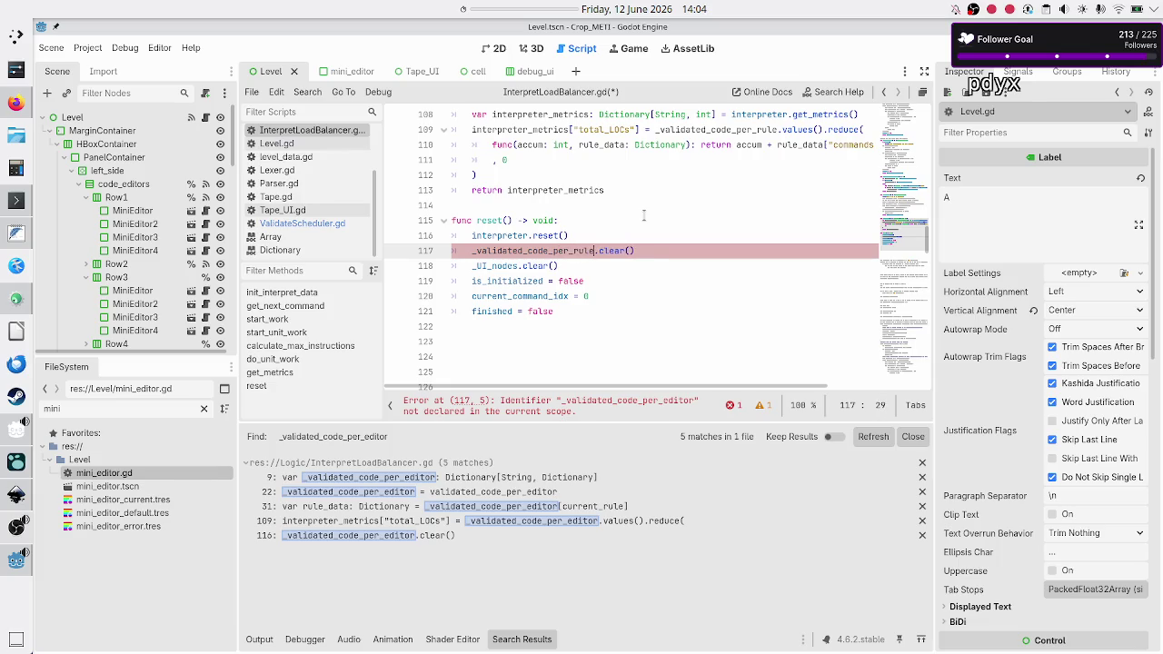
key("Down")
key("ctrl+s")
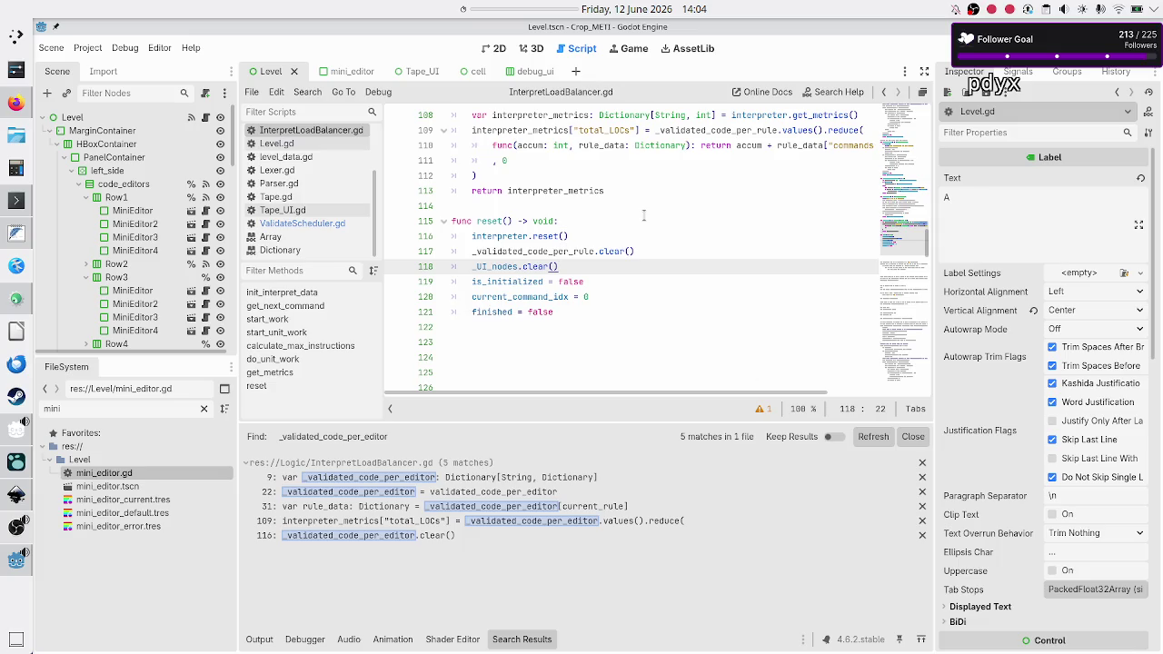
scroll(662, 235, "up", 3)
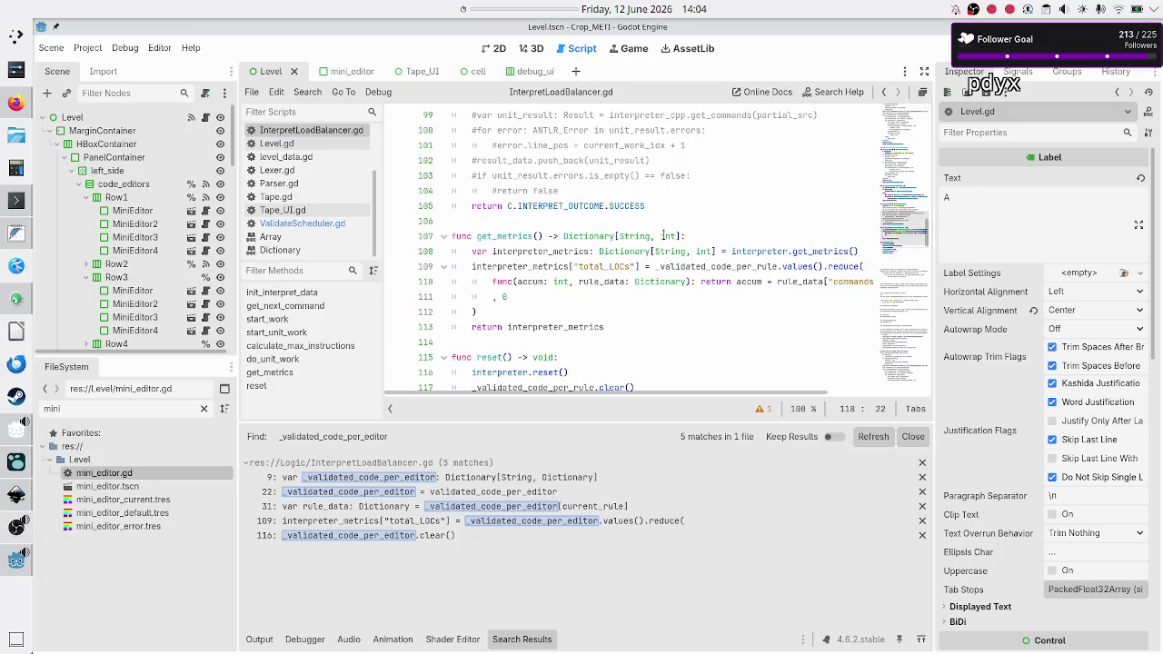
scroll(663, 235, "up", 1)
scroll(662, 236, "up", 2)
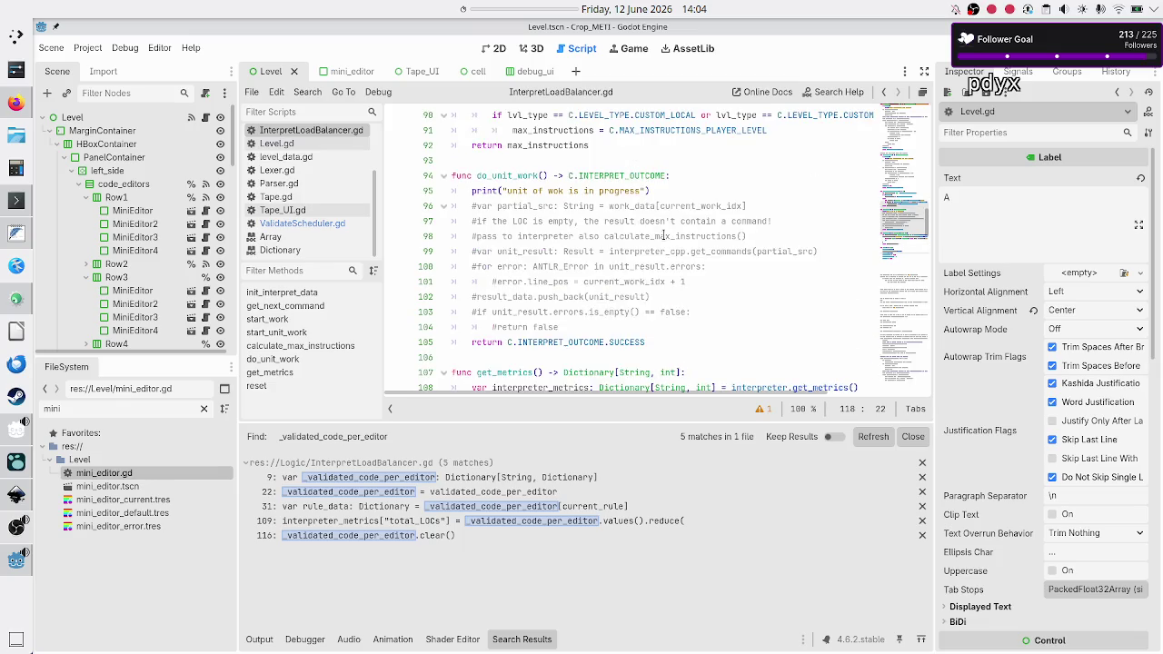
scroll(663, 235, "down", 4)
scroll(663, 235, "up", 10)
scroll(663, 236, "down", 8)
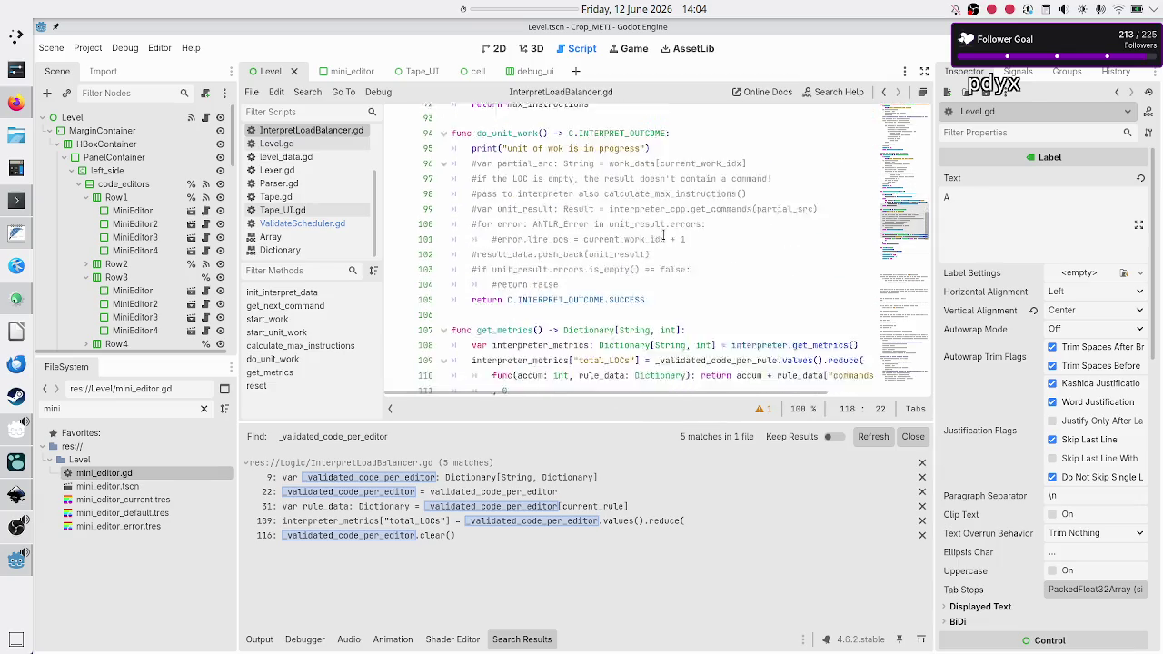
scroll(663, 235, "down", 2)
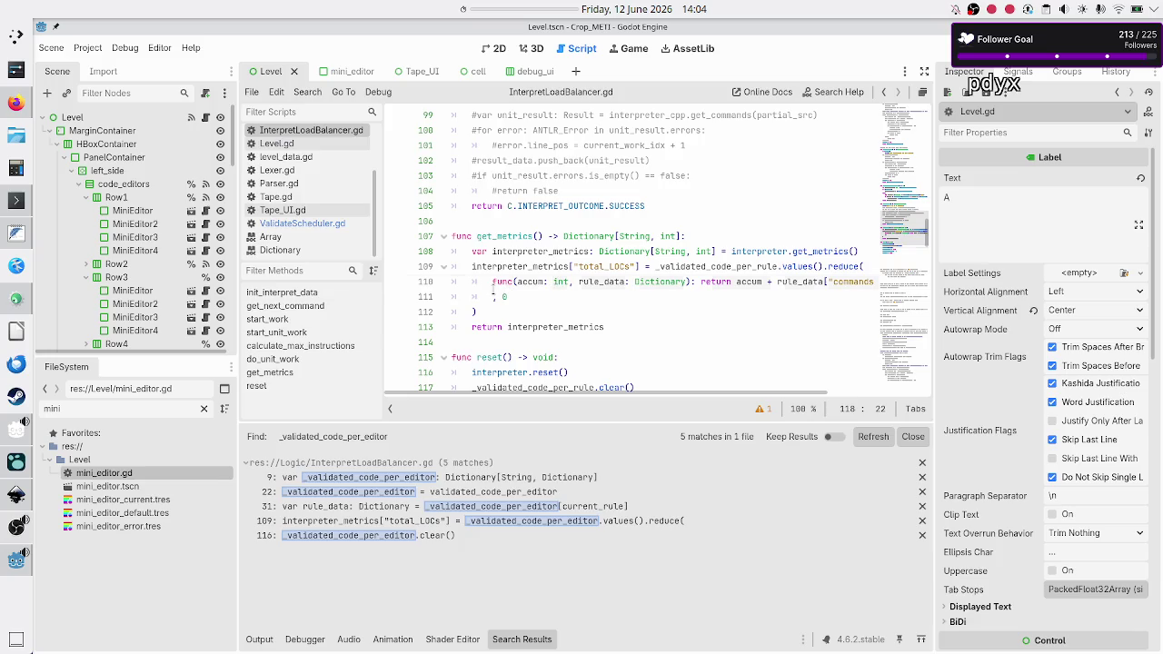
- Move the comma to the lambda header's end, put the return statement on its own indented line, and save
left_click(493, 285)
key("Down")
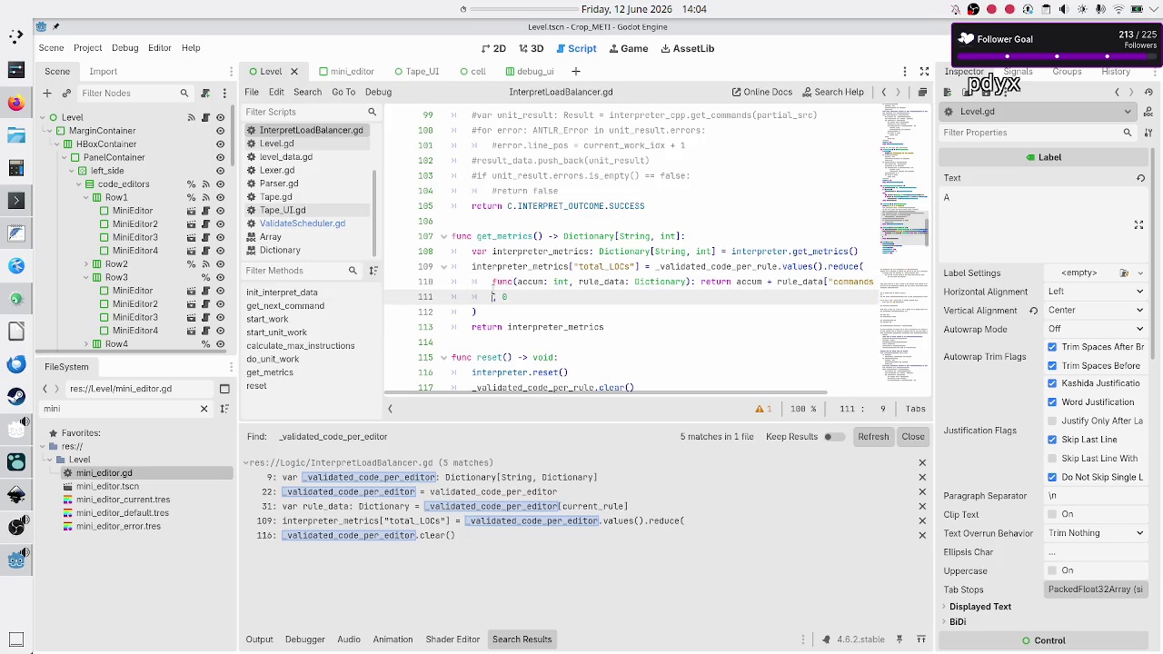
key("Delete")
key("Delete")
key("BackSpace")
key("Up")
key("End")
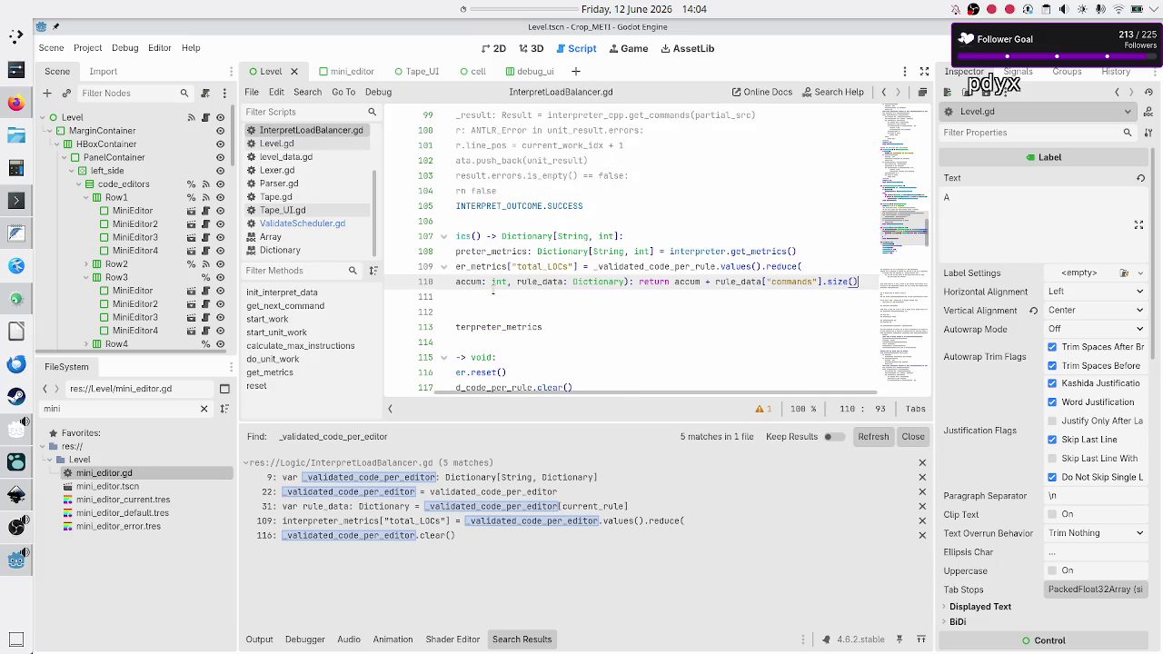
type(",")
left_click(494, 285)
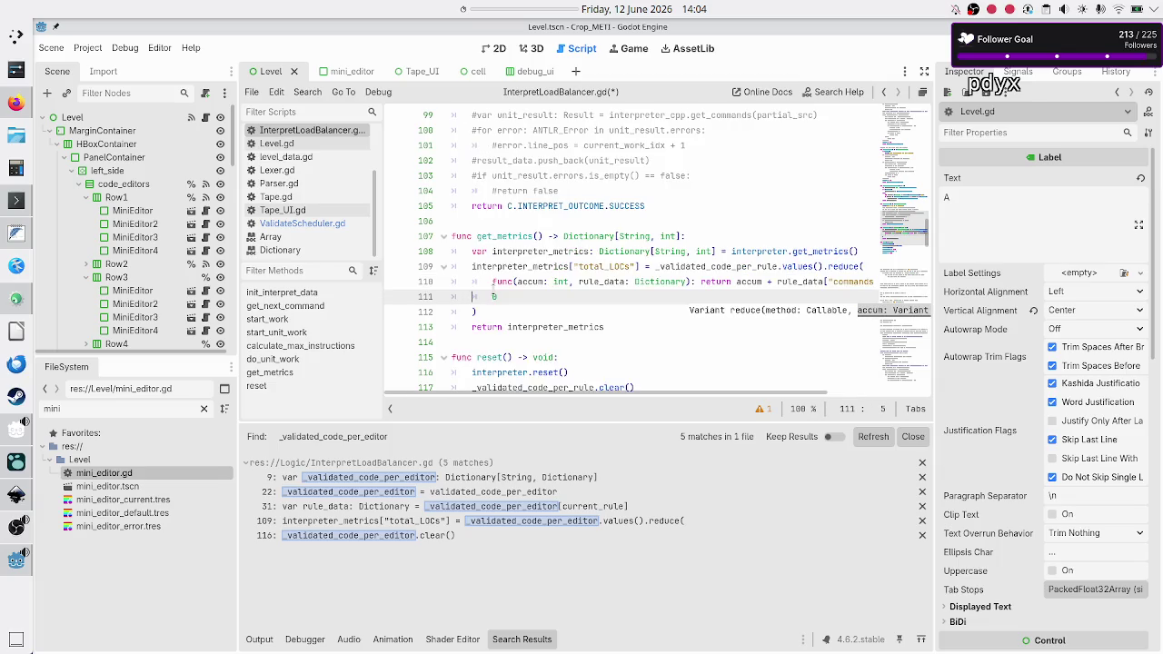
key("ctrl+Right")
key("ctrl+Right")
key("ctrl+Right")
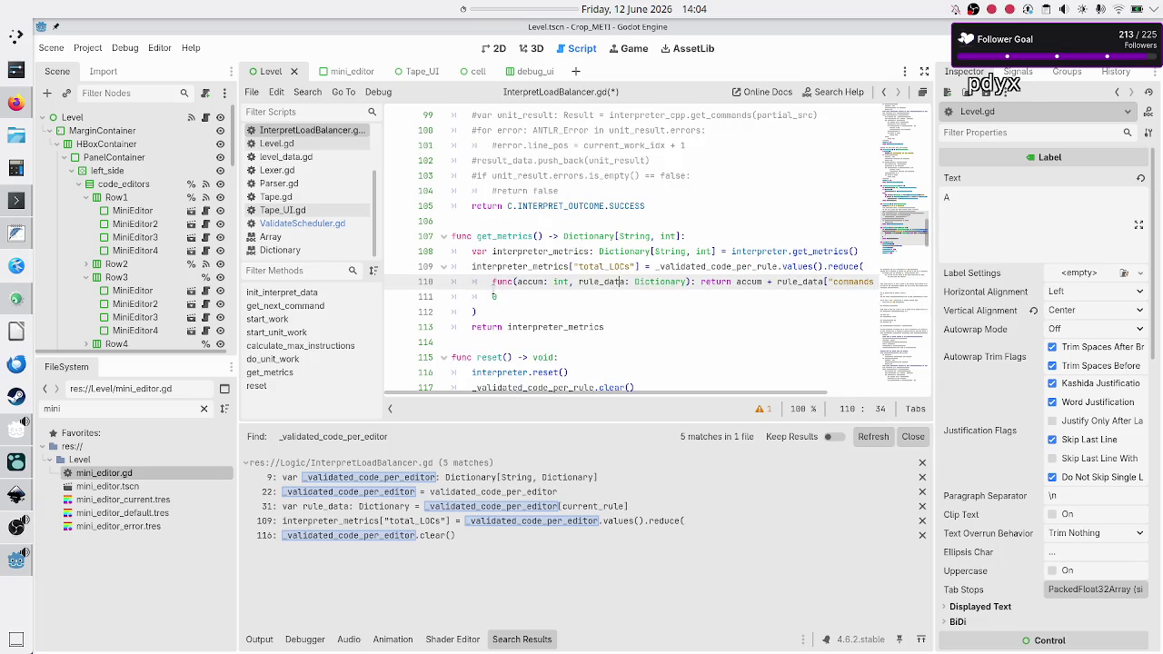
key("Delete")
key("Return")
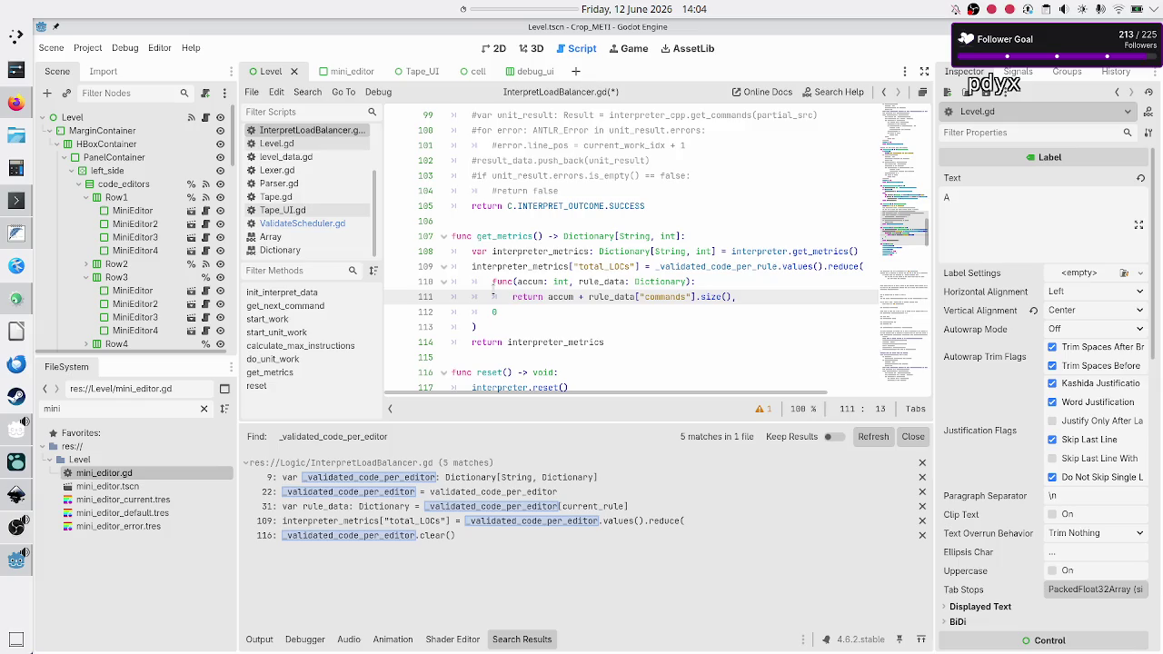
key("Down")
key("Down")
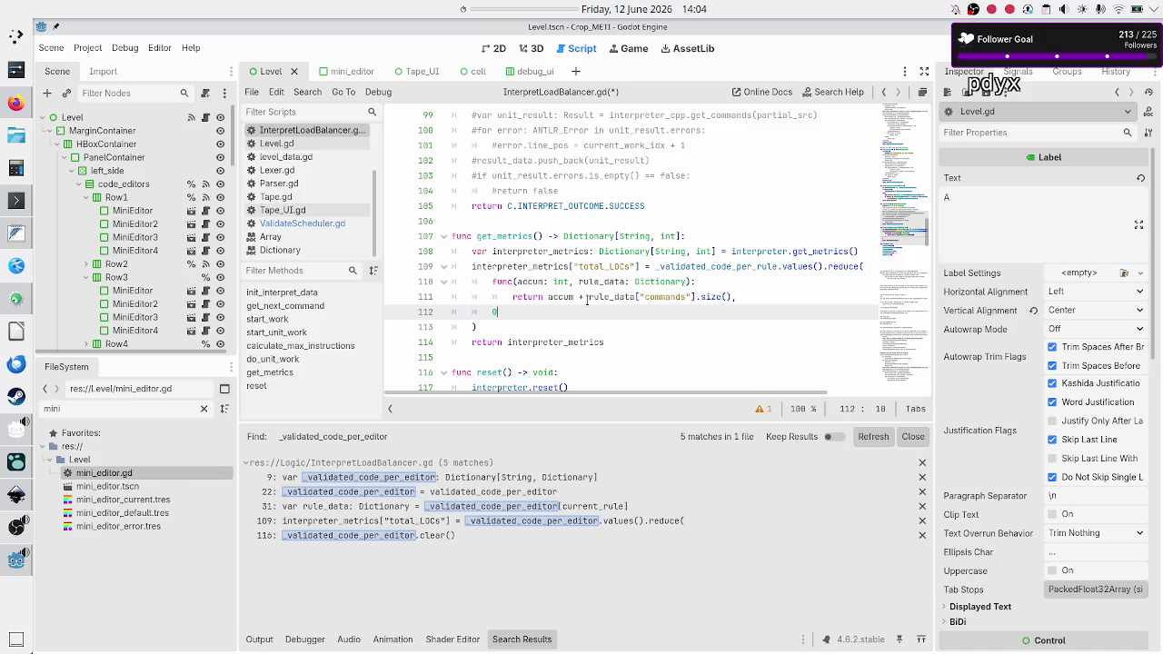
key("ctrl+s")
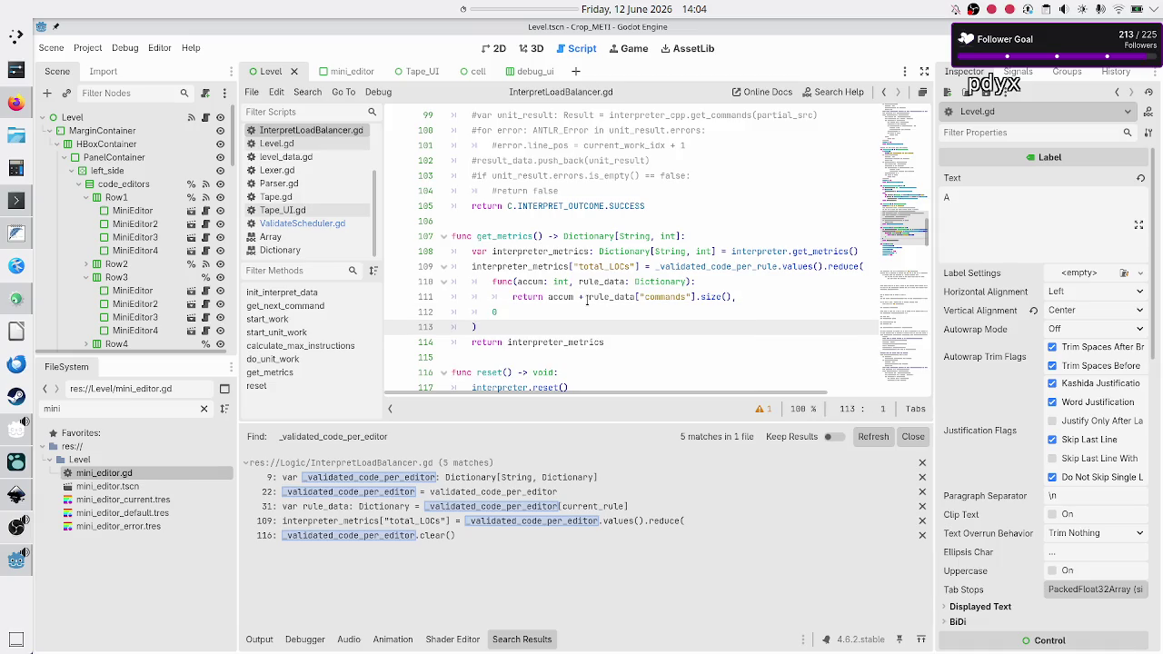
- Review the script, place the caret on line 27, and run the project to test the parser
scroll(610, 296, "up", 4)
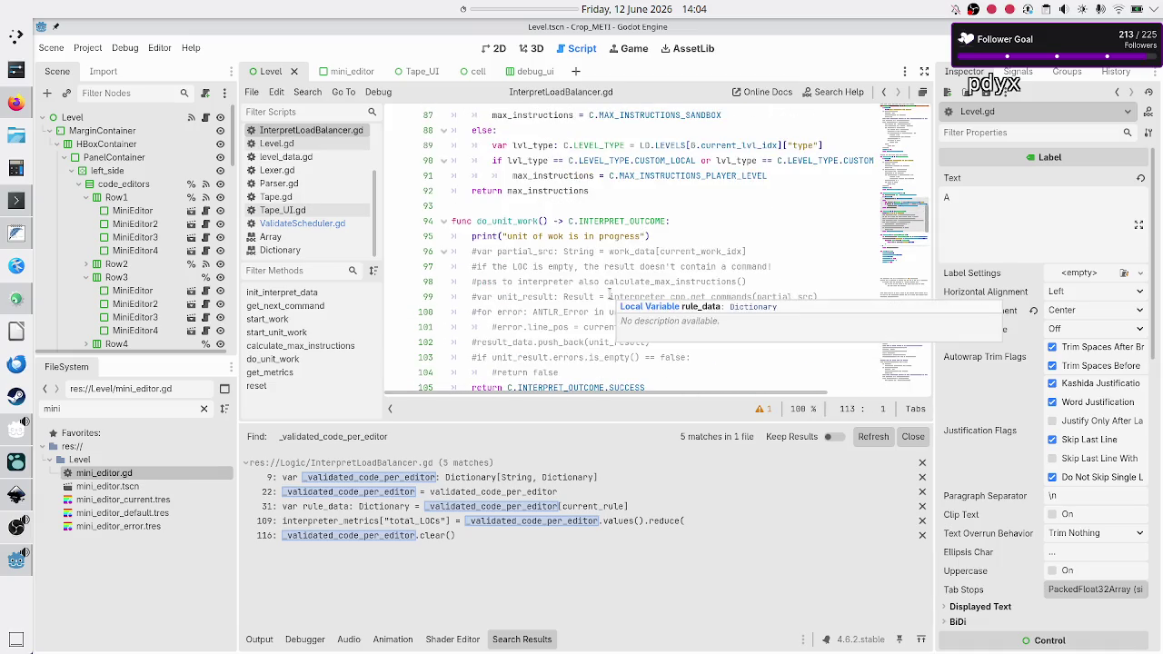
scroll(609, 295, "up", 19)
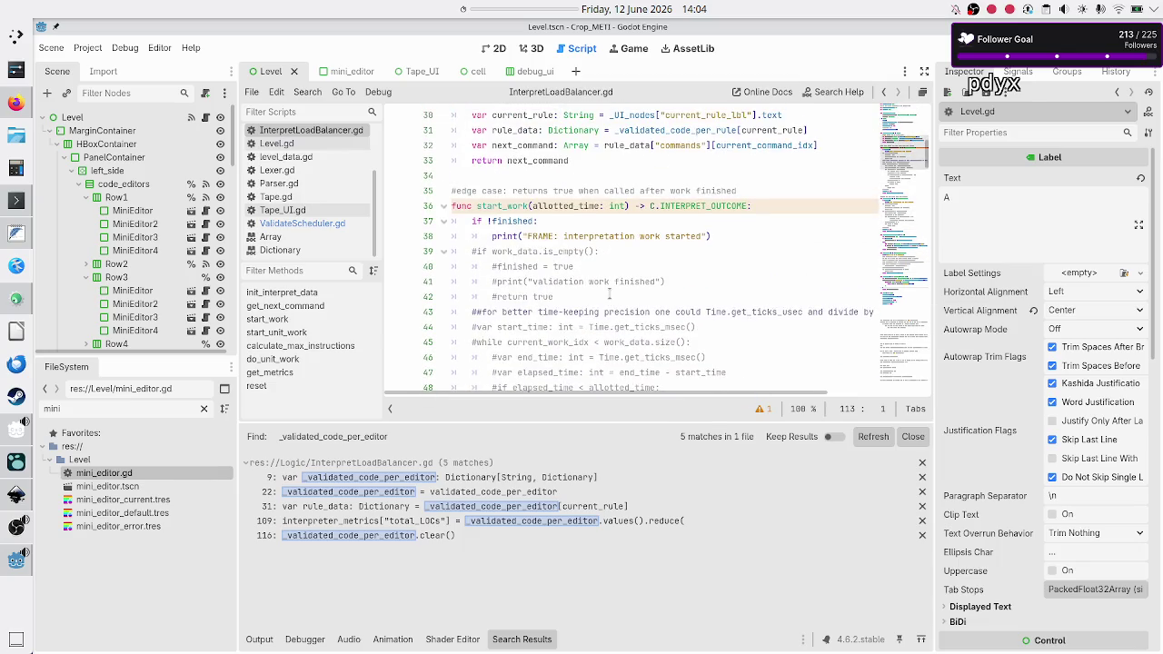
scroll(610, 295, "up", 6)
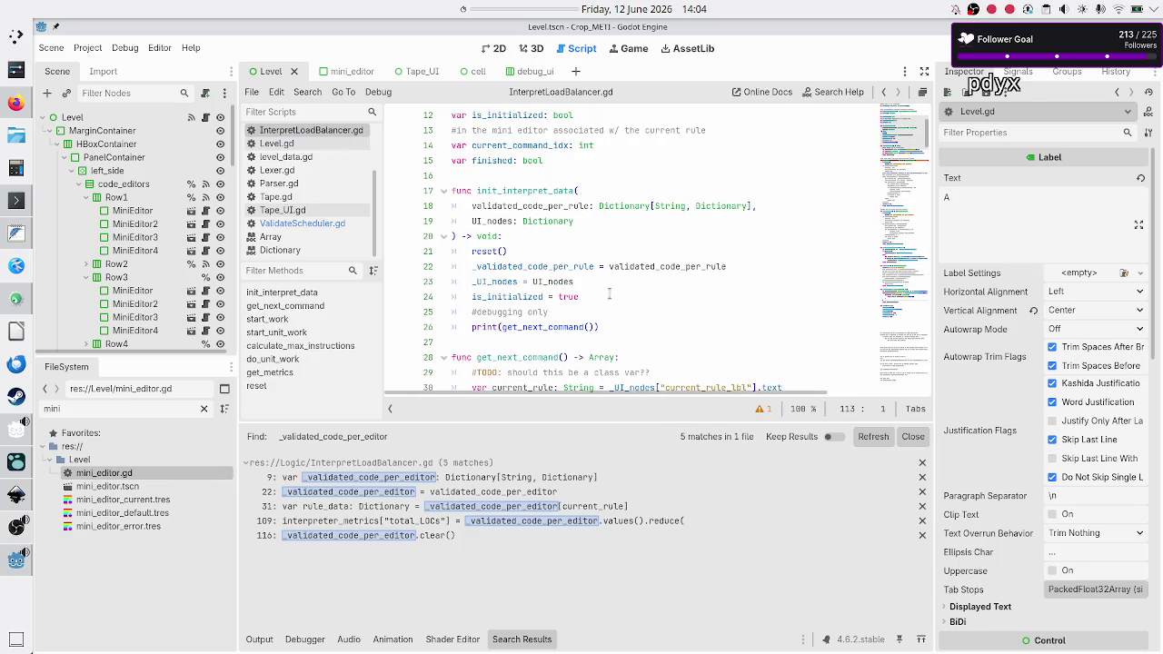
scroll(609, 293, "down", 3)
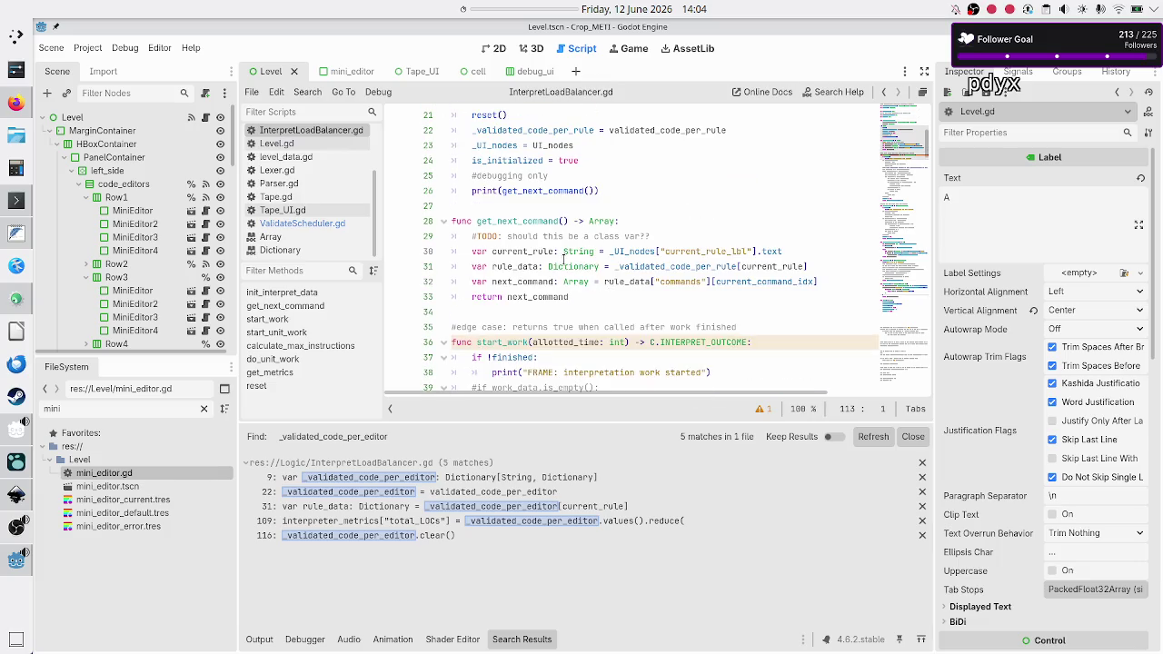
left_click(593, 287)
key("Down")
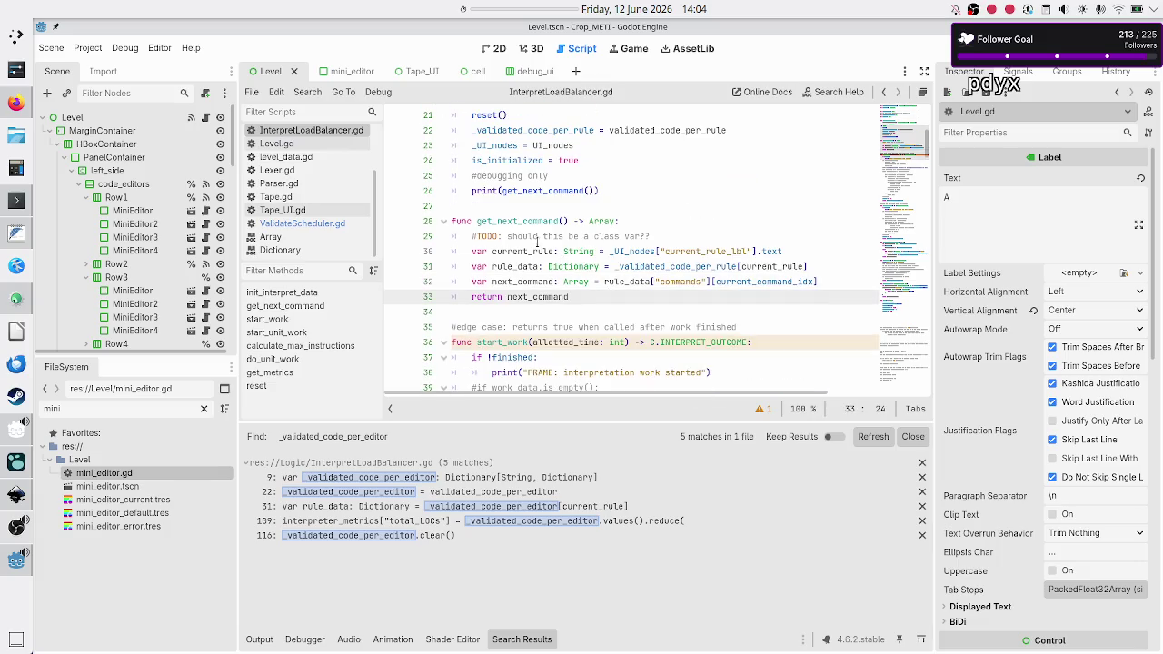
left_click(529, 206)
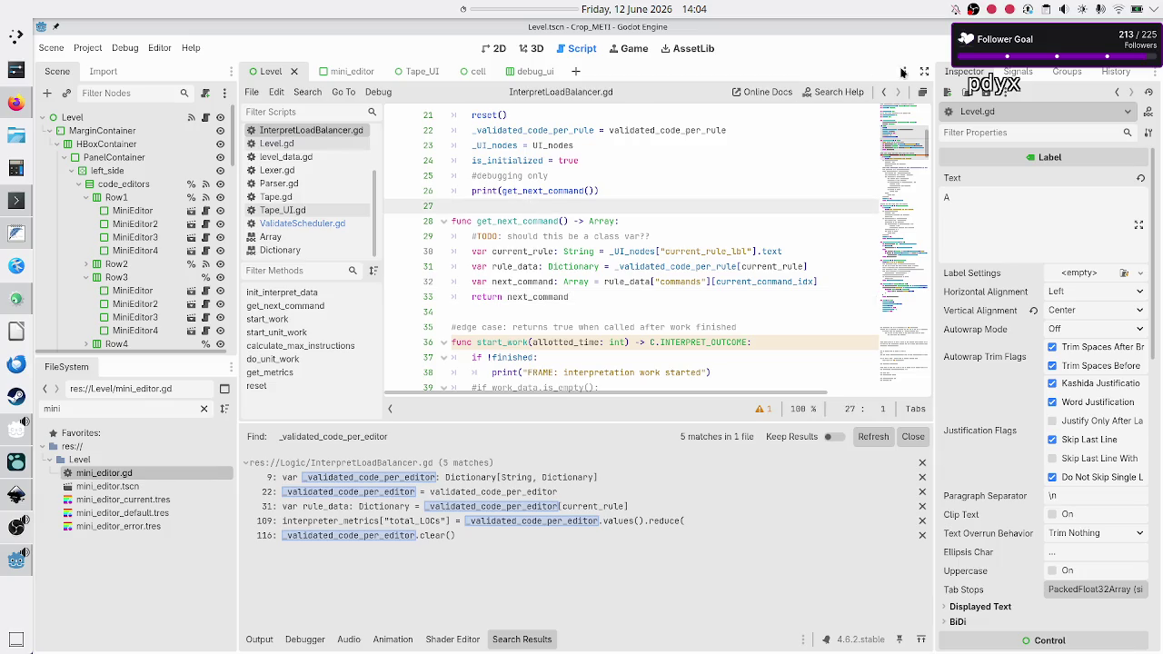
left_click(949, 50)
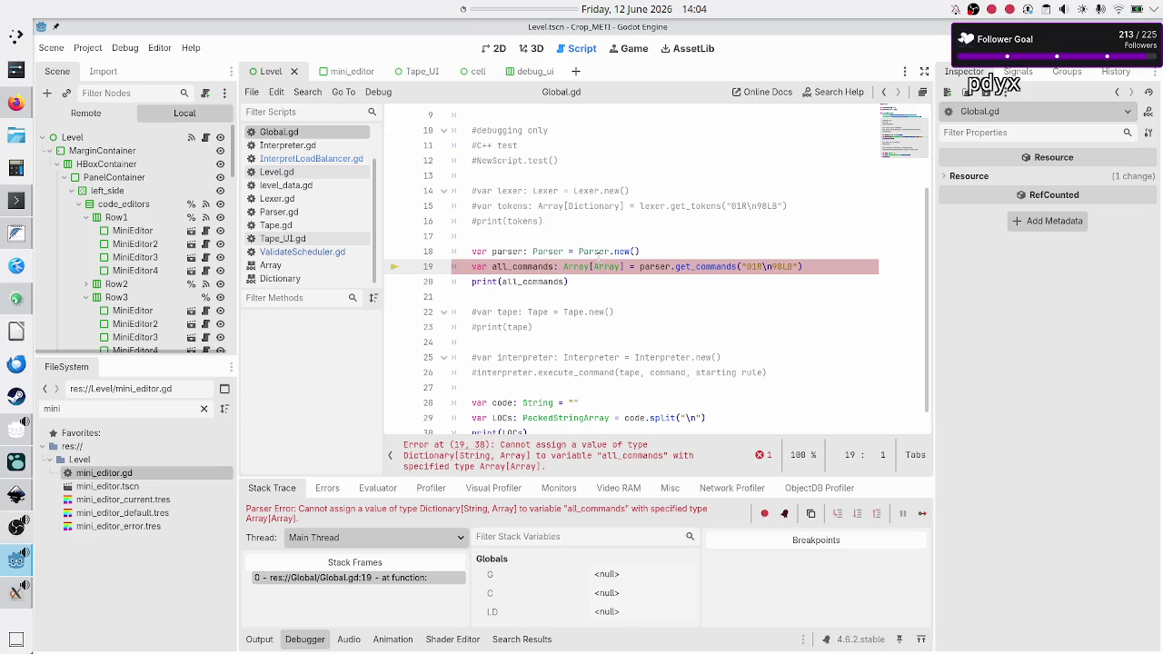
- Confirm in Parser.gd that get_commands returns Dictionary[String, Array], then return to Global.gd line 18
left_click(291, 212)
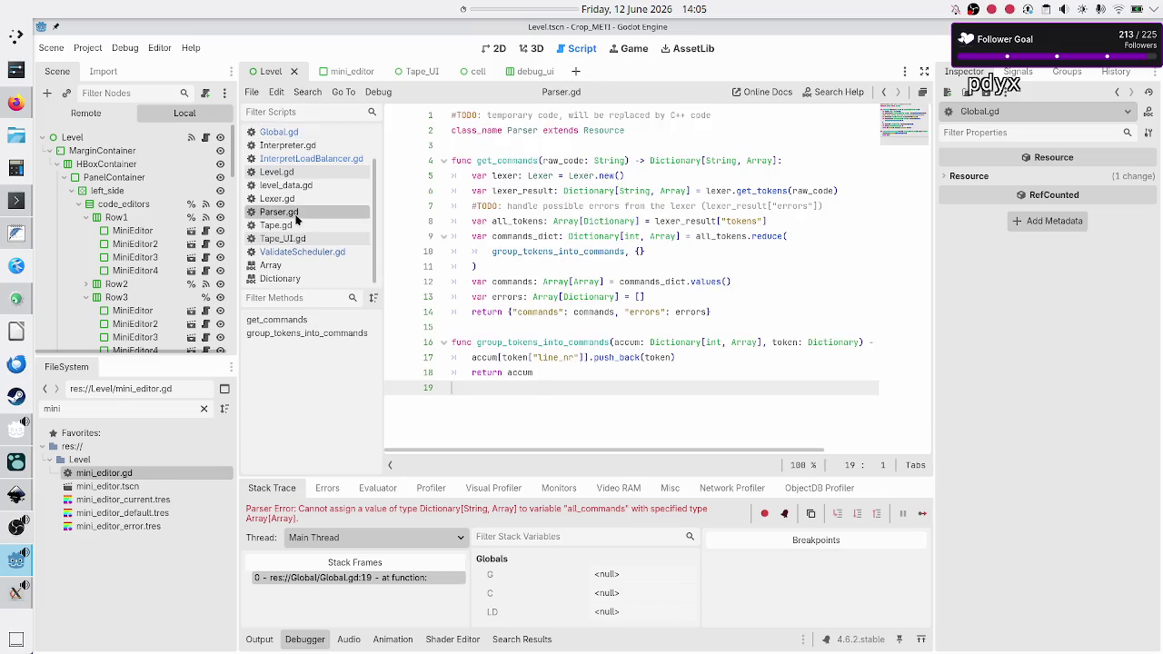
left_click(648, 160)
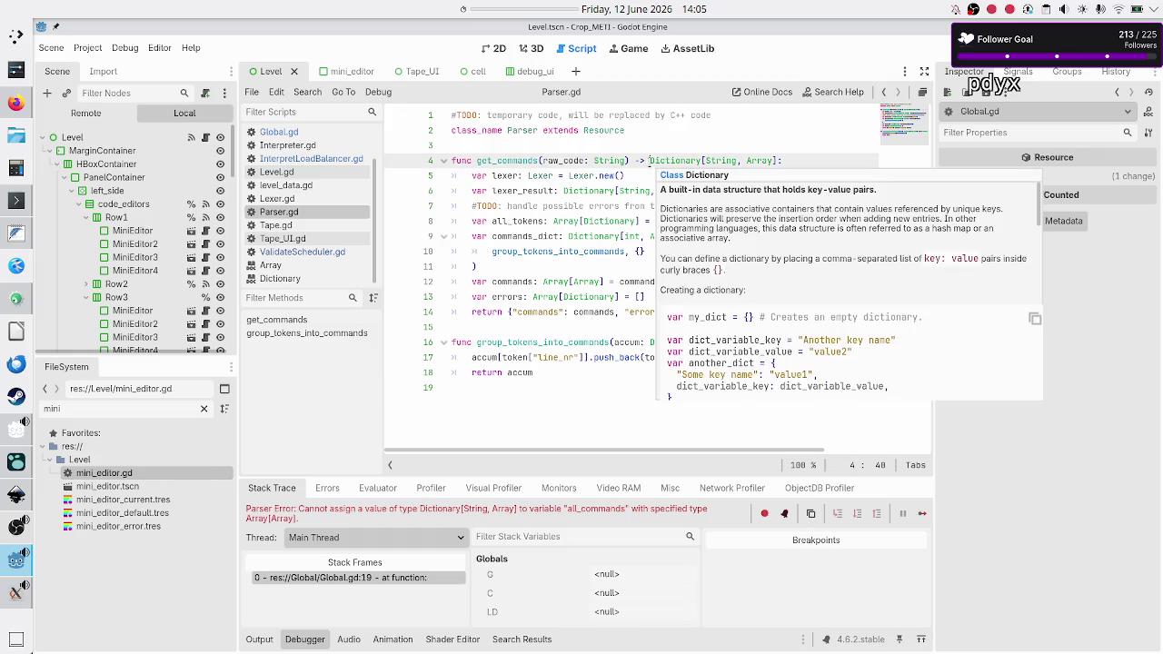
left_click_drag(650, 161, 779, 160)
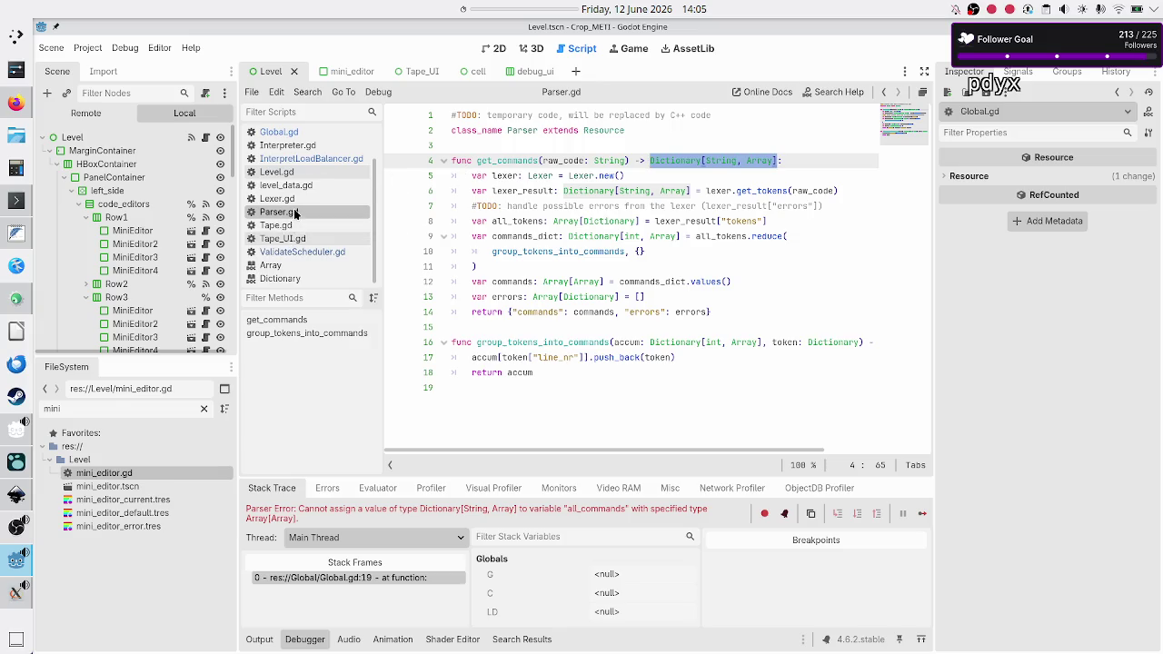
left_click(312, 135)
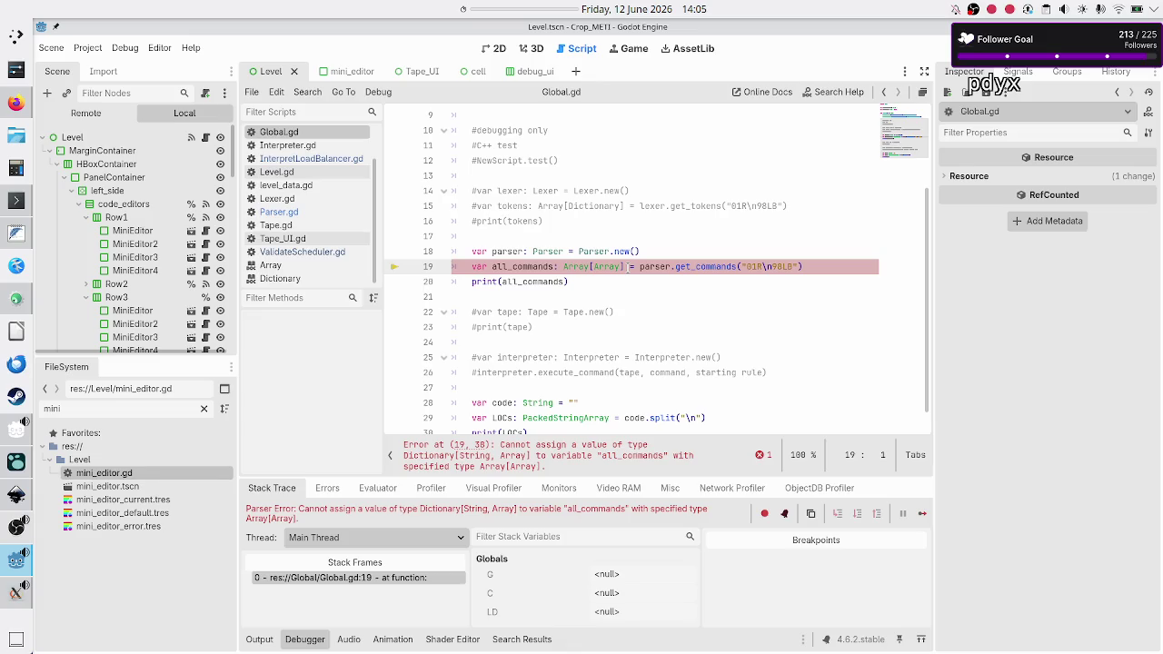
left_click(650, 255)
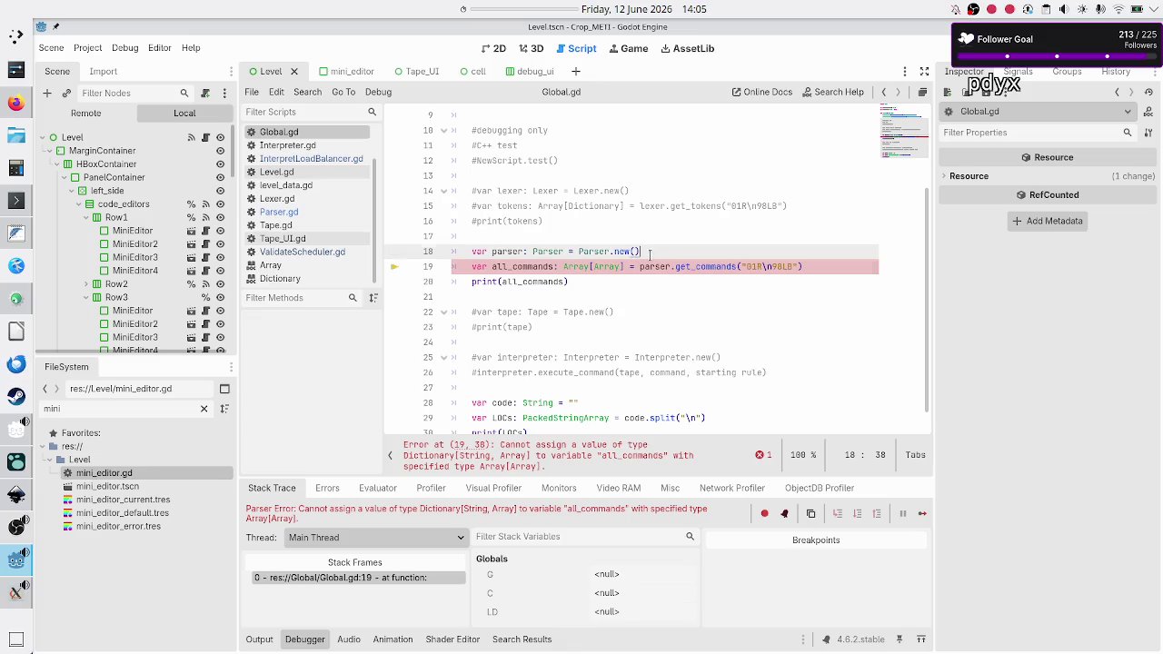
- Add a new line 19 declaring var parser_result: Dictionary[String, Array] for the get_commands result
left_click(630, 268)
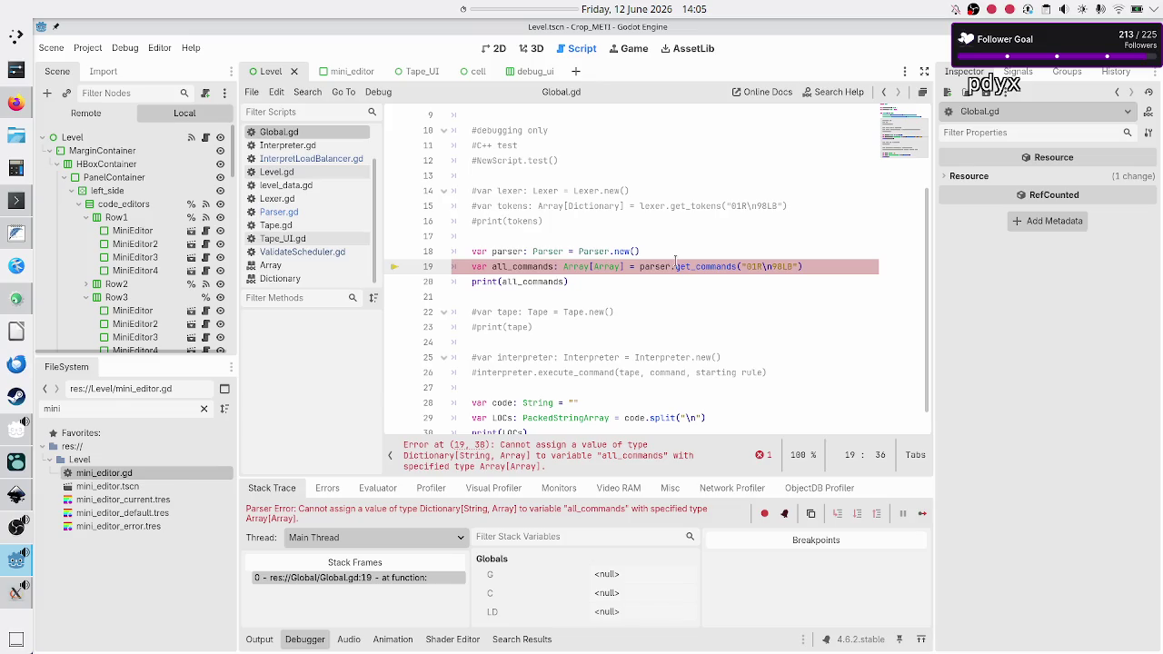
key("Left")
key("Return")
type("var pa")
type("rser_rul")
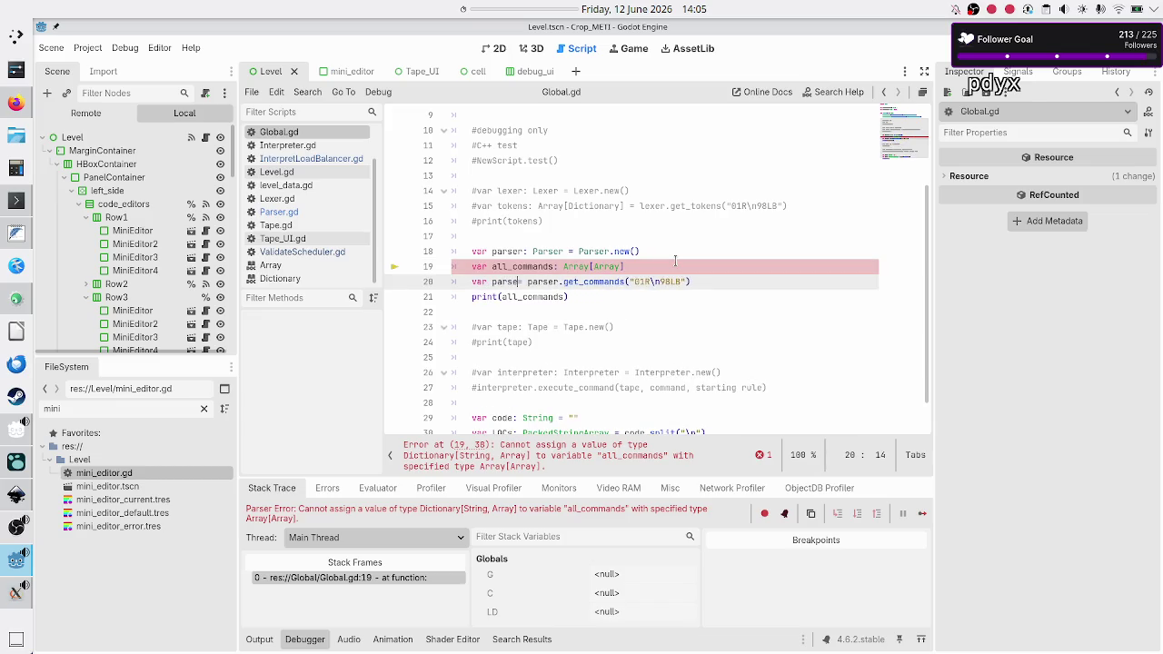
key("BackSpace")
key("BackSpace")
type("esult")
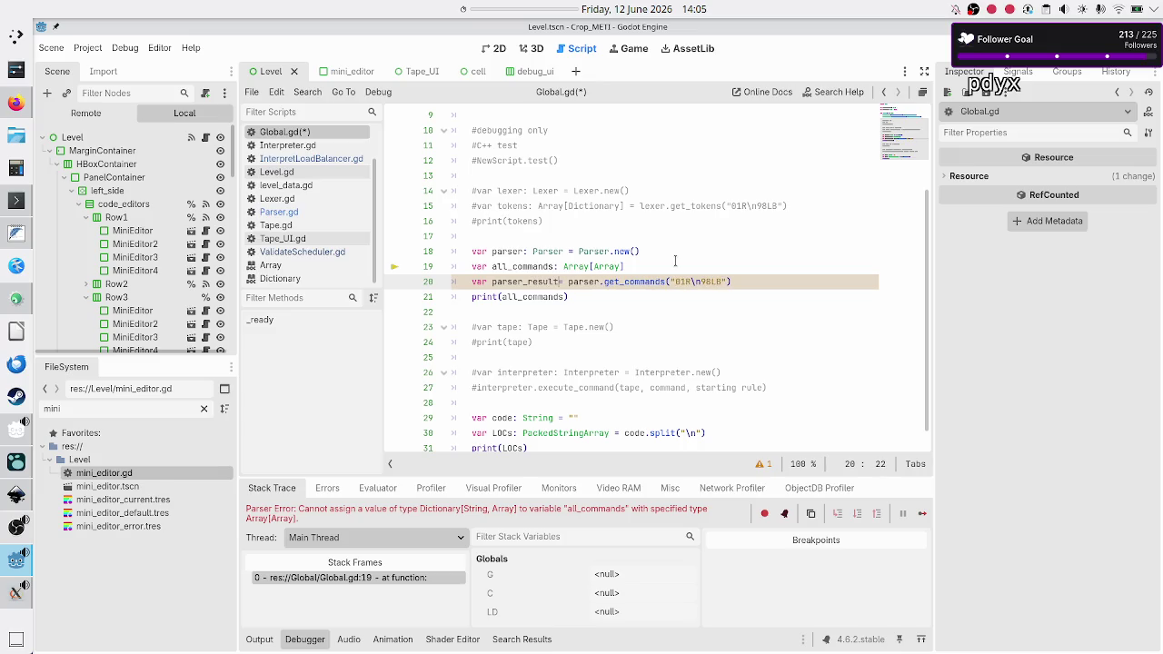
key("BackSpace")
type(": Dictionary[String, Array]")
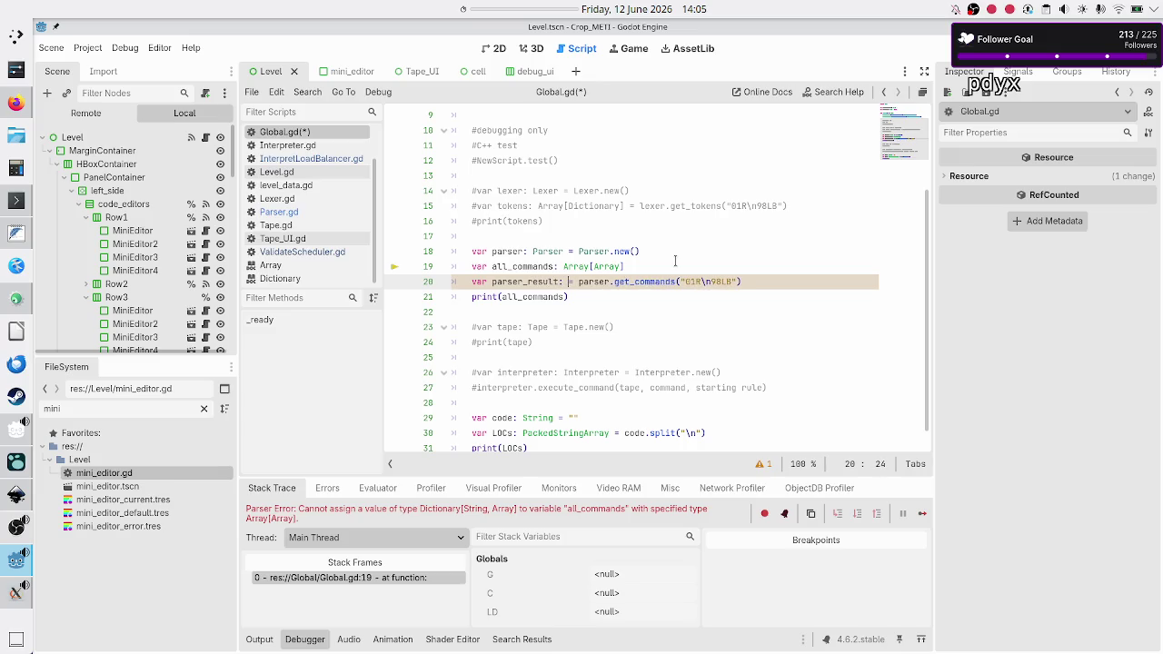
- Remove the old all_commands declaration line above parser_result
key("Up")
key("Home")
key("shift+End")
key("ctrl+c")
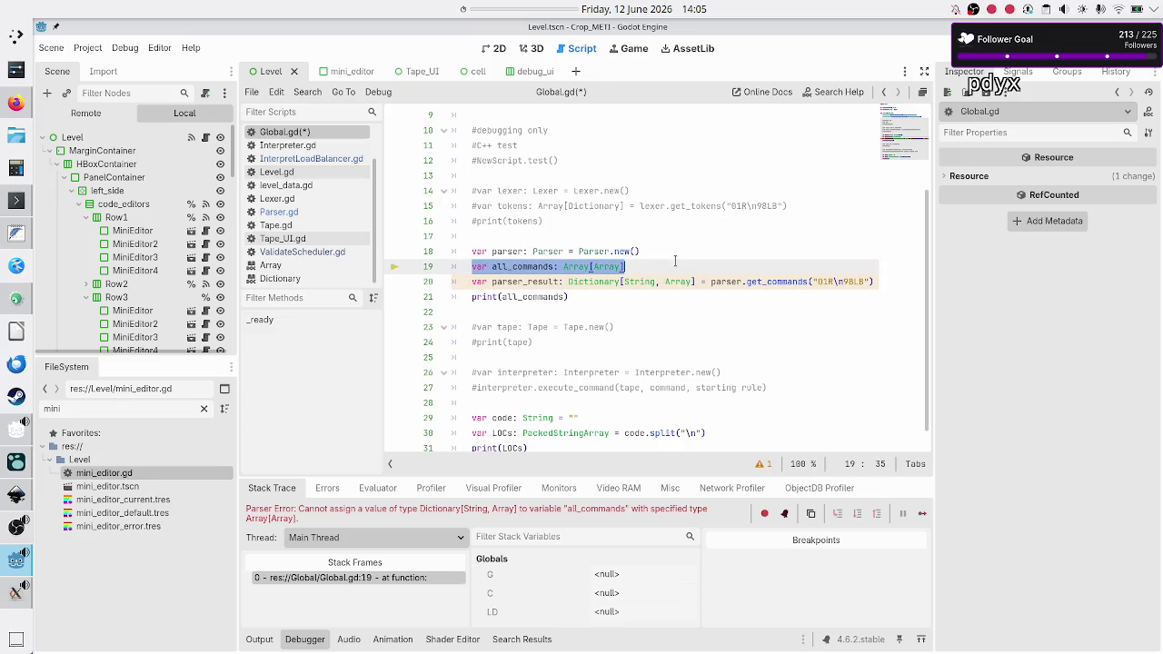
key("BackSpace")
key("BackSpace")
key("BackSpace")
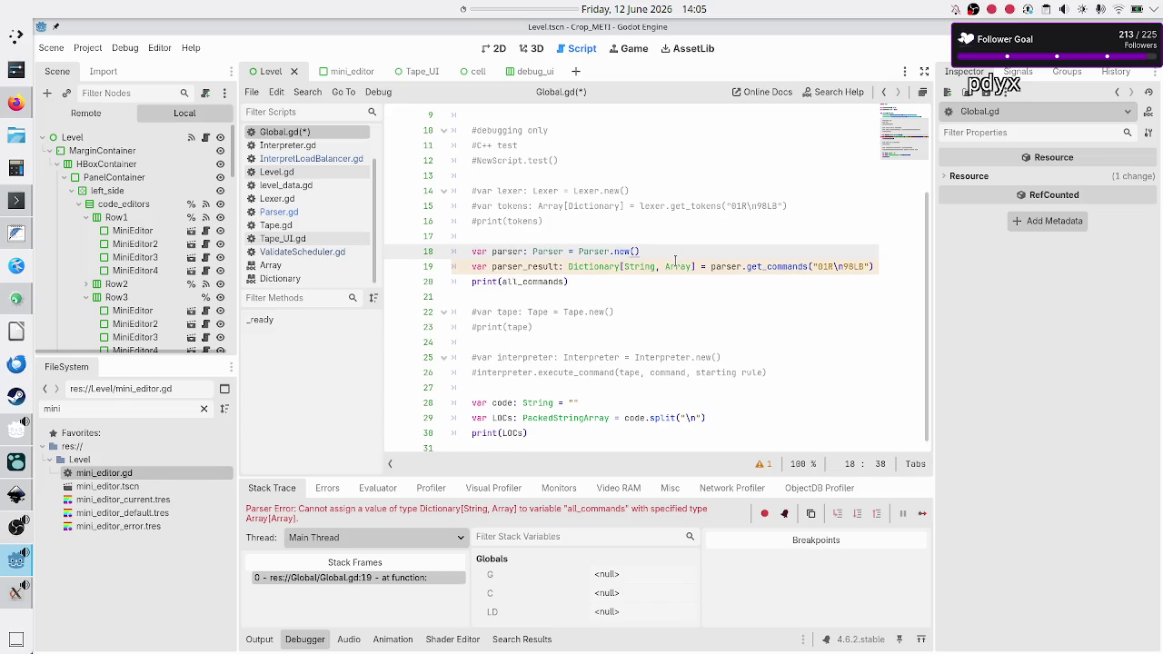
key("Down")
key("Home")
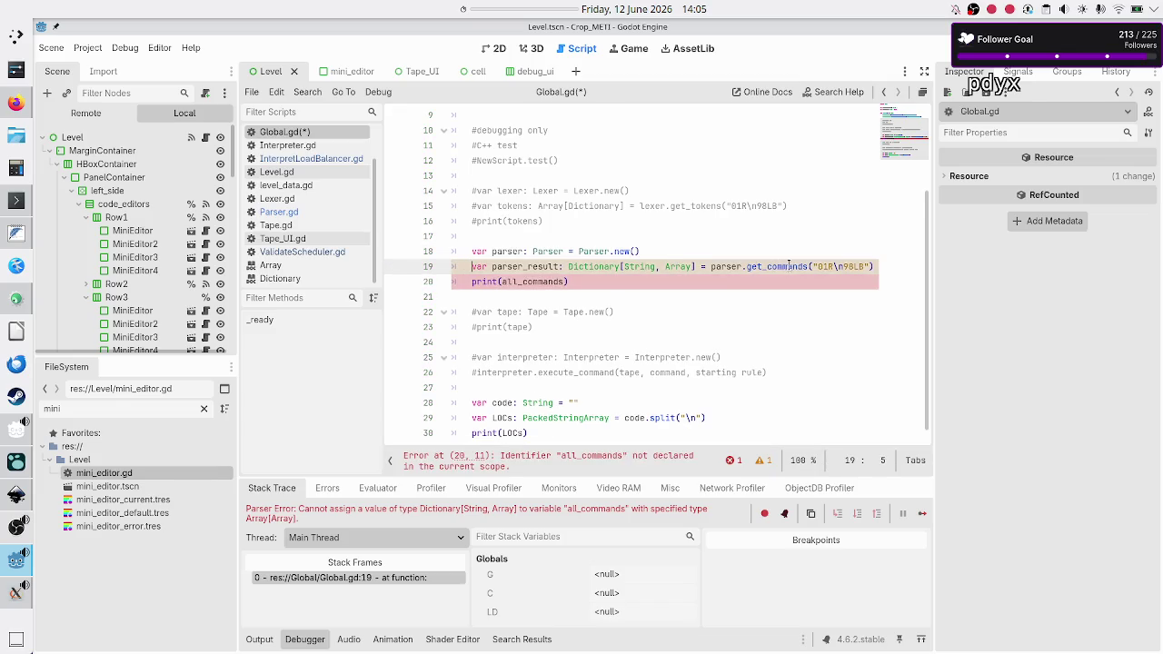
key("Down")
key("Home")
key("Left")
- Re-add the all_commands declaration below, assigned from parser_result["commands"]
left_click(314, 215)
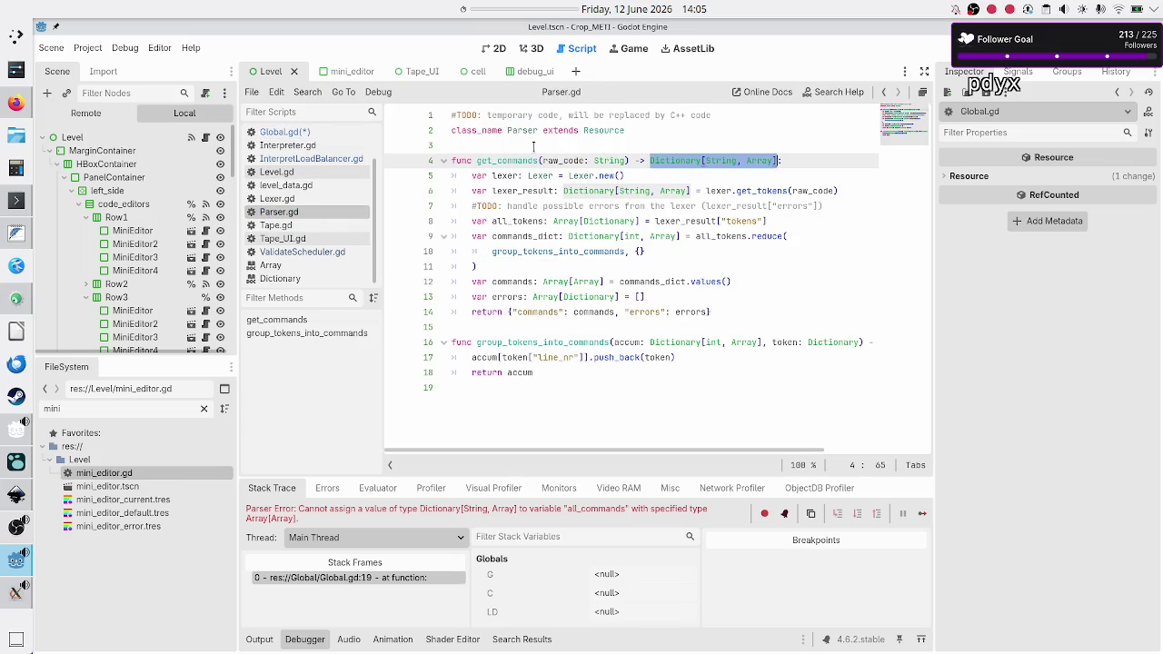
key("Up")
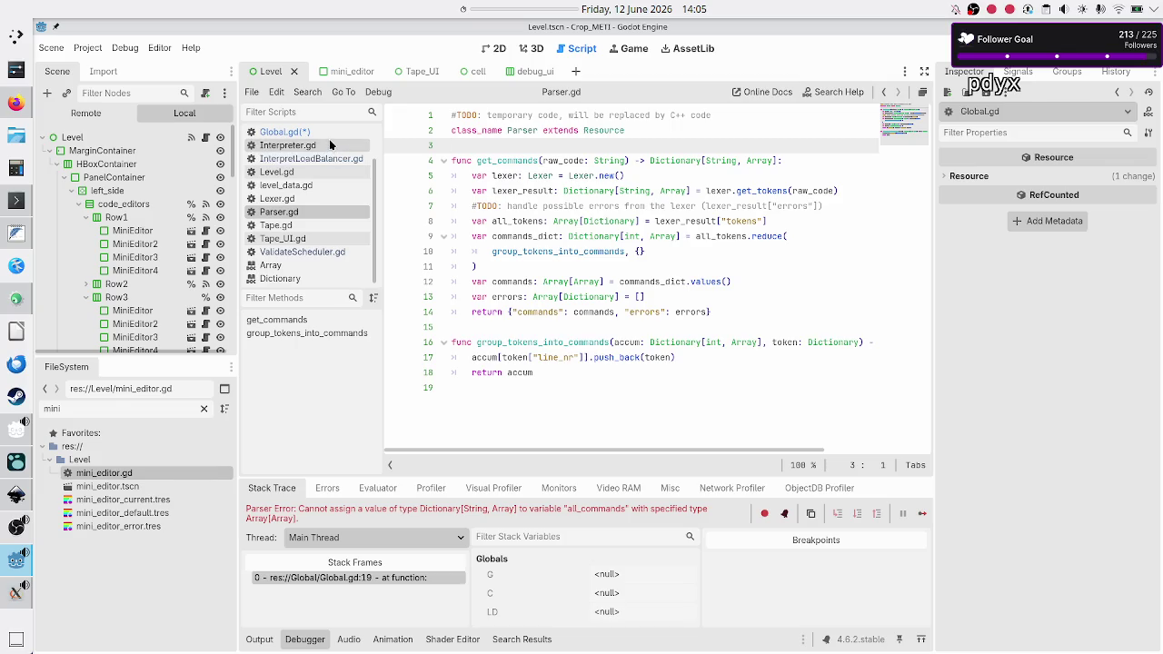
left_click(359, 132)
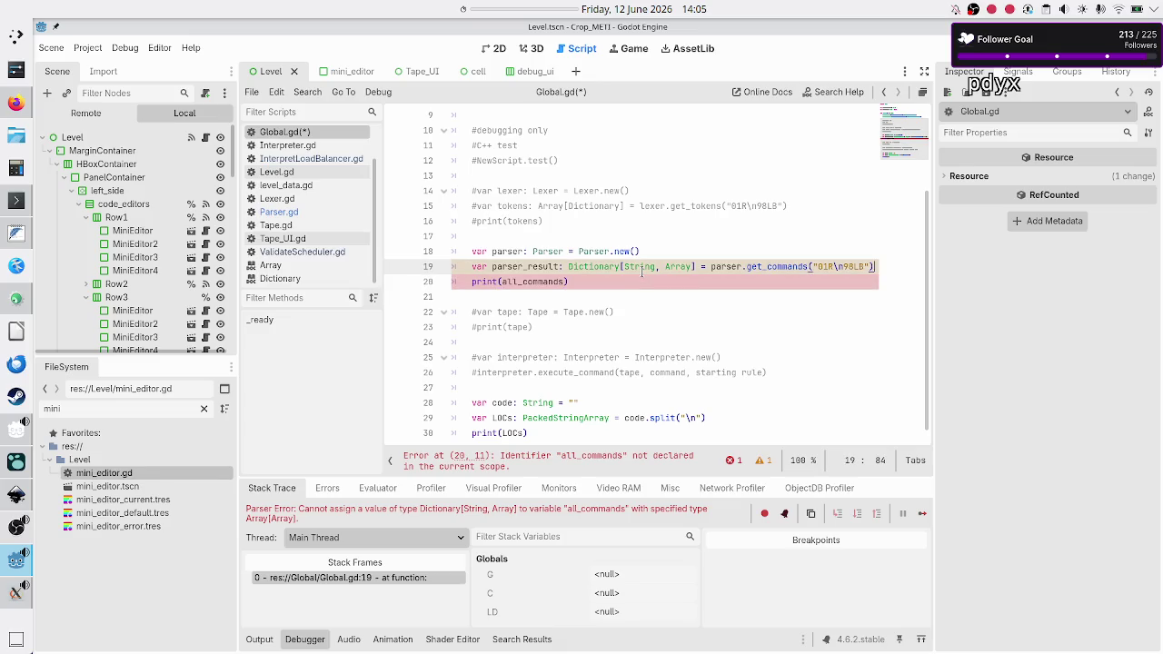
key("Return")
key("ctrl+v")
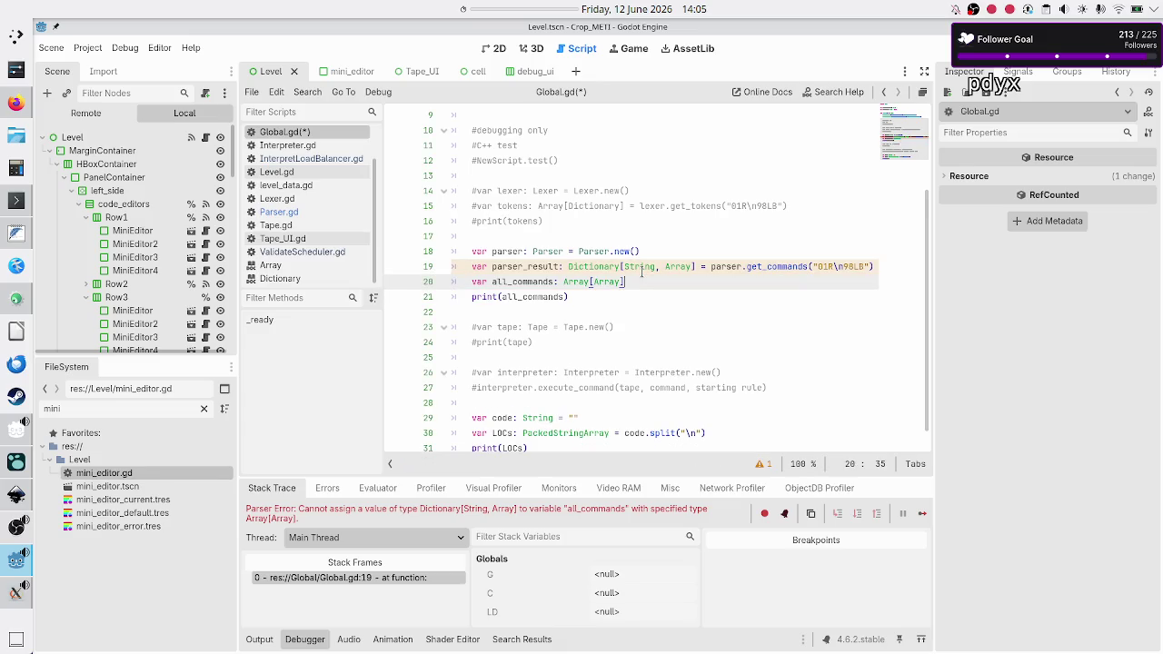
type(" = pars")
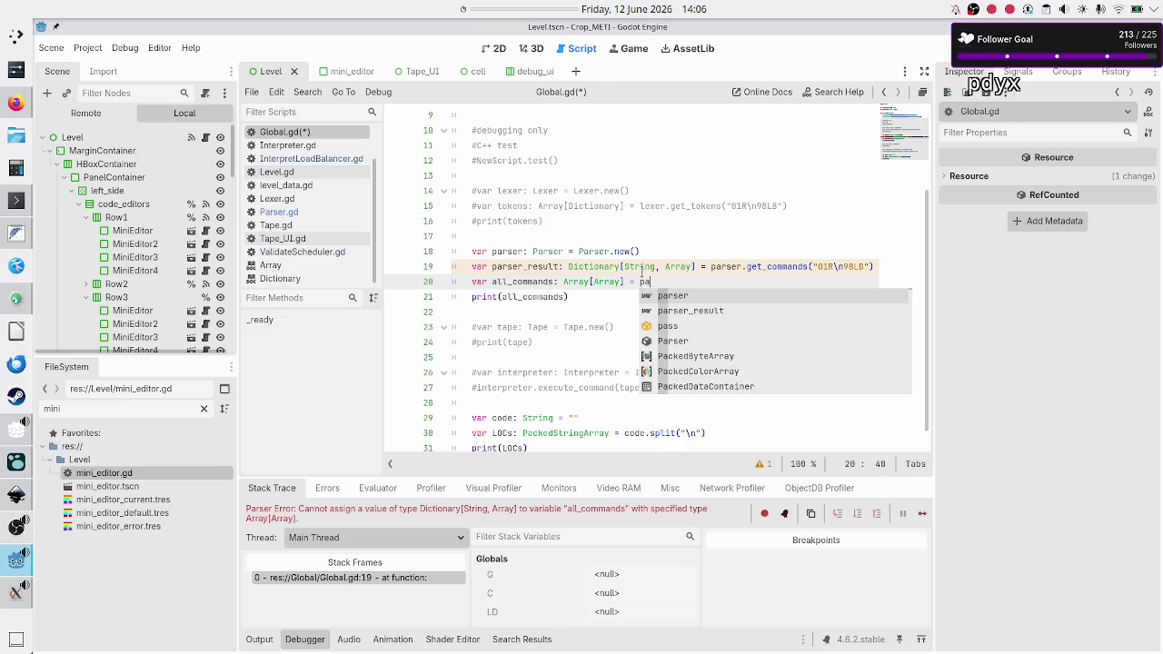
key("Return")
type("[")
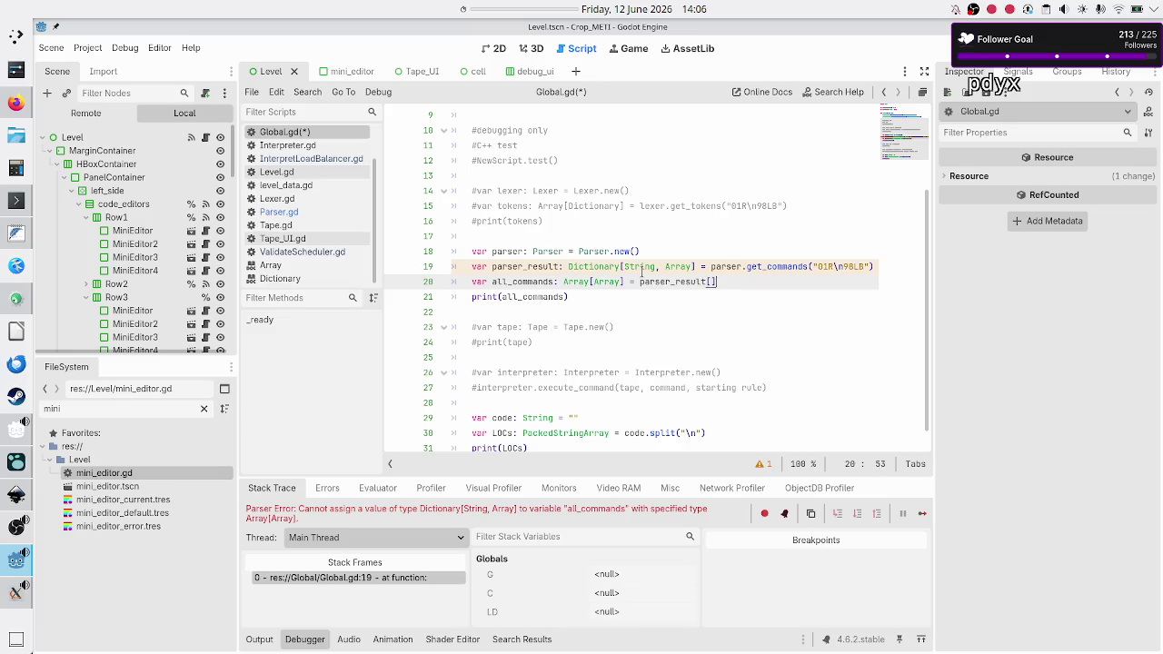
type("\"")
type("comma")
type("nds")
- Verify the commands key in Parser.gd, save Global.gd, and stop the debug session
left_click(306, 212)
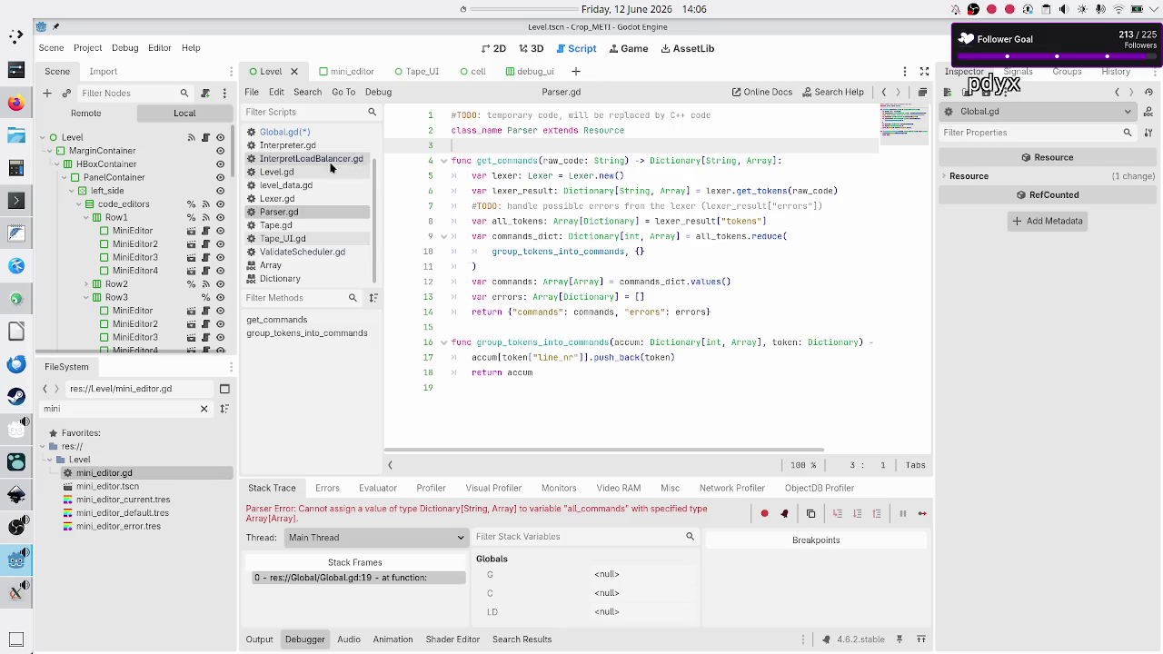
left_click(286, 132)
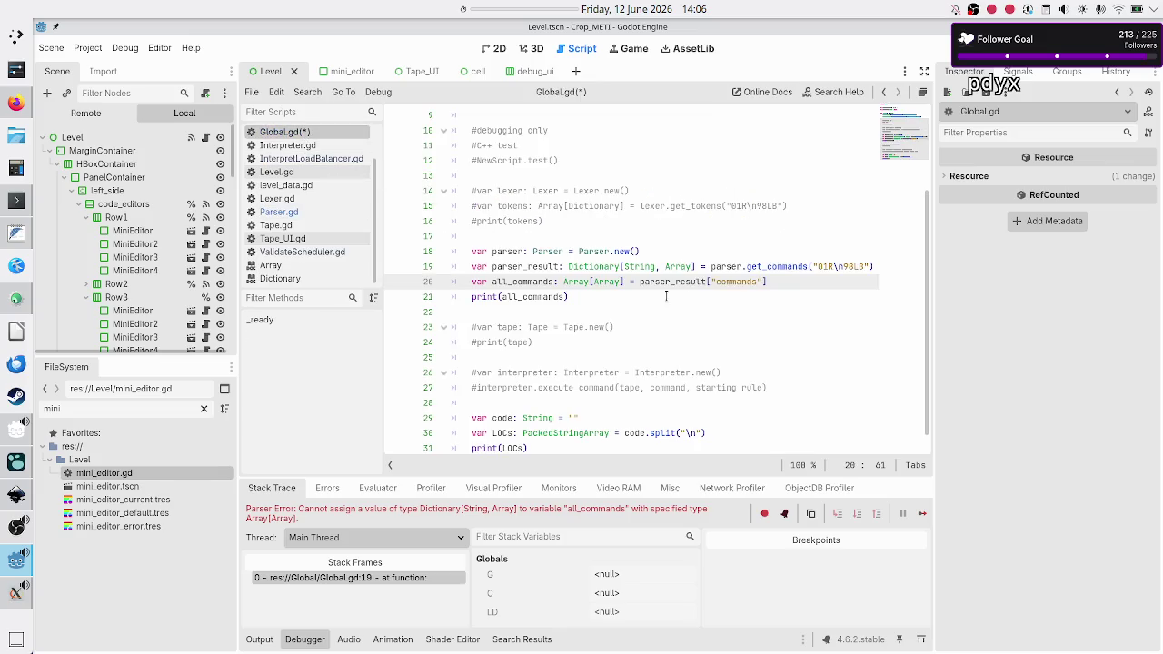
key("Down")
key("Down")
key("ctrl+s")
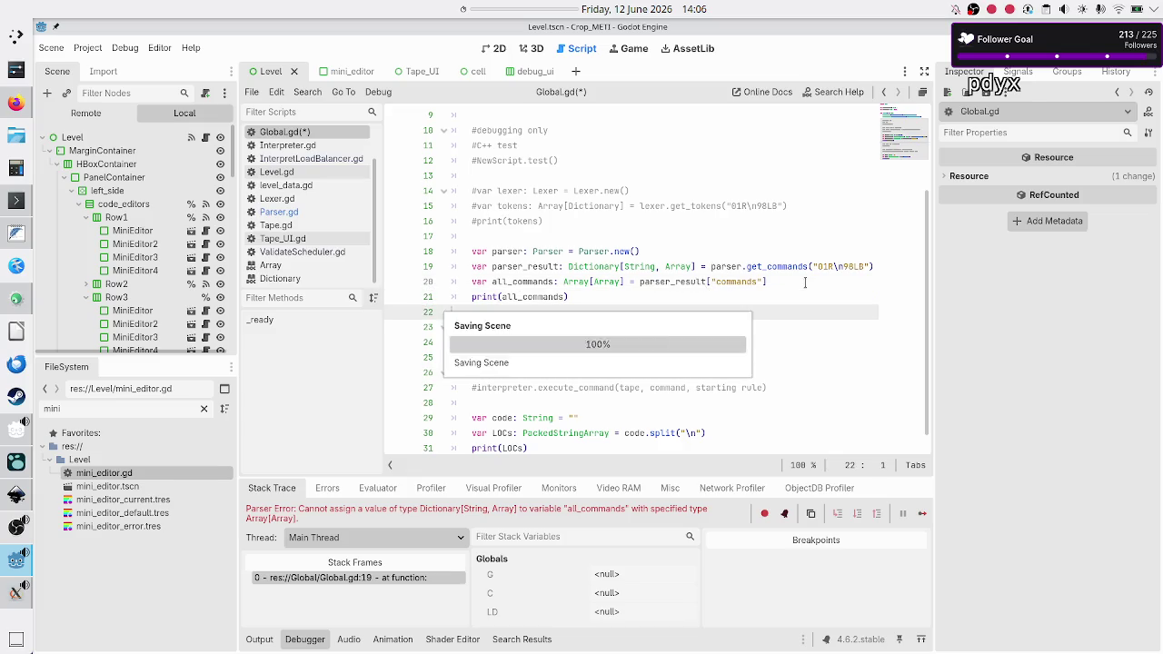
key("F8")
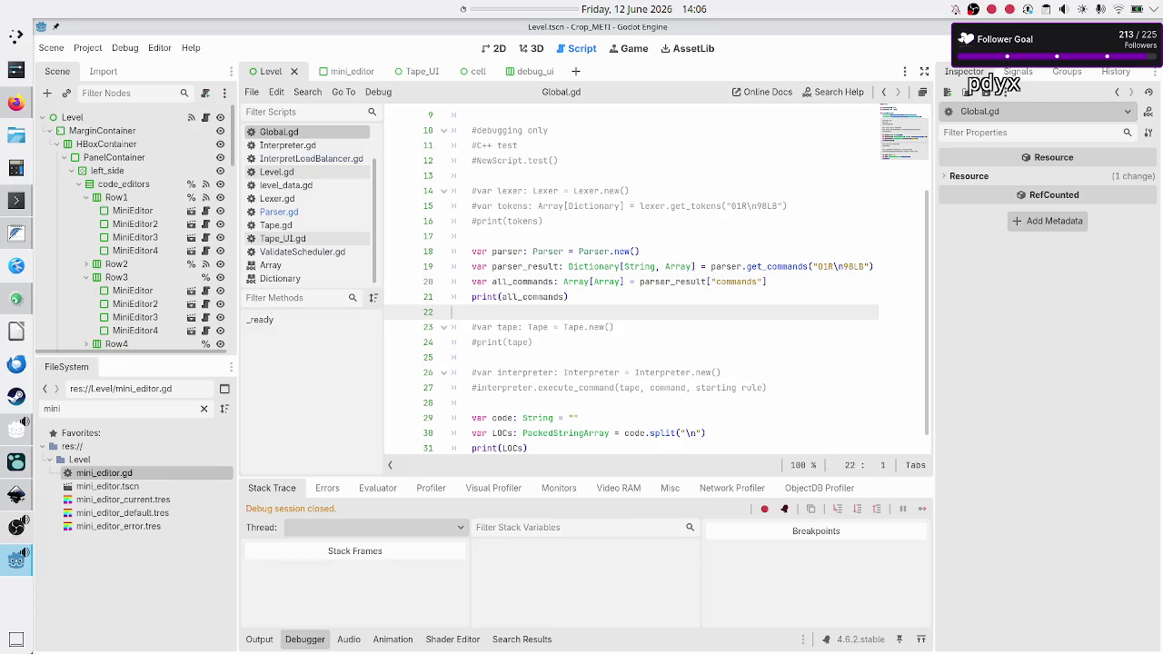
key("F5")
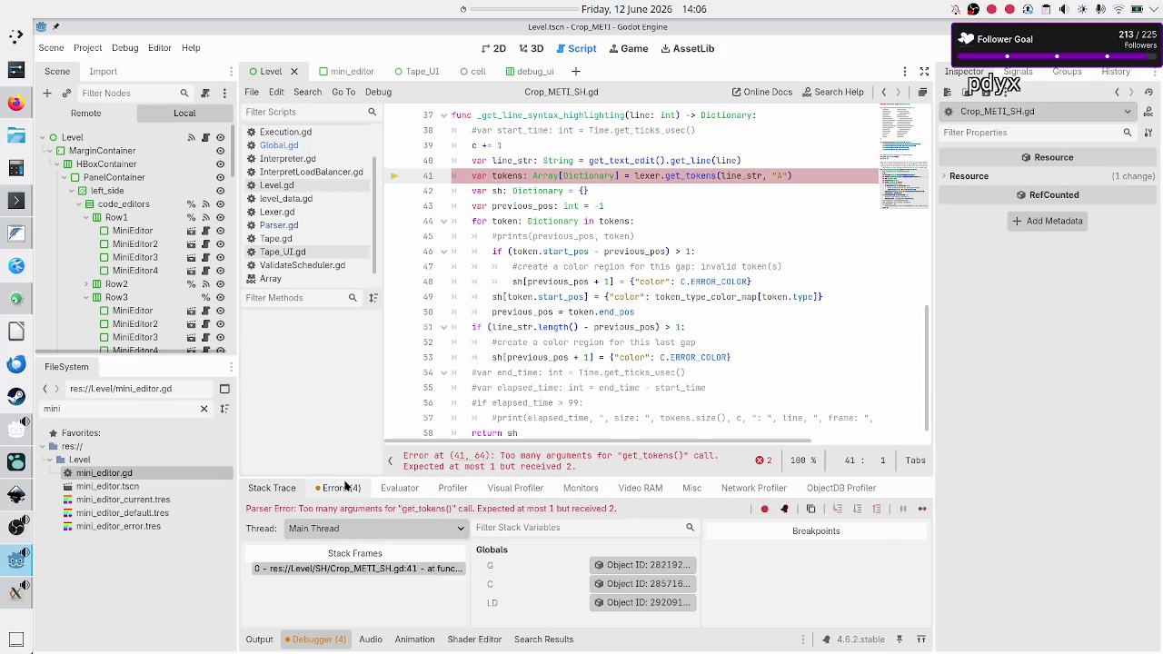
left_click(339, 488)
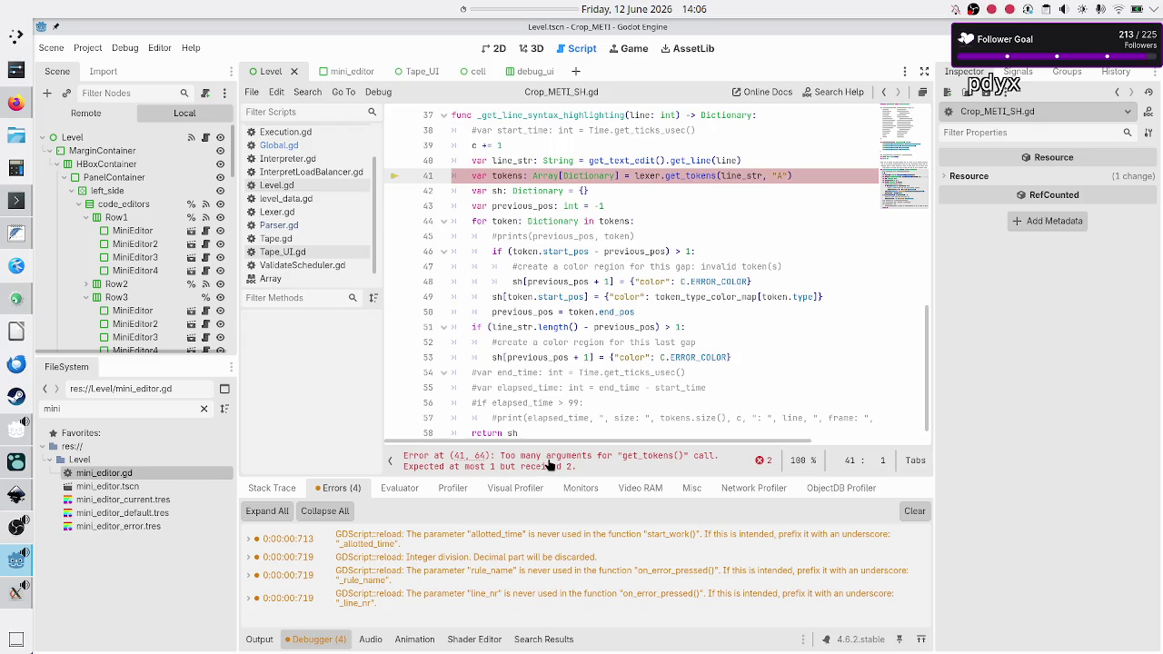
scroll(663, 249, "up", 3)
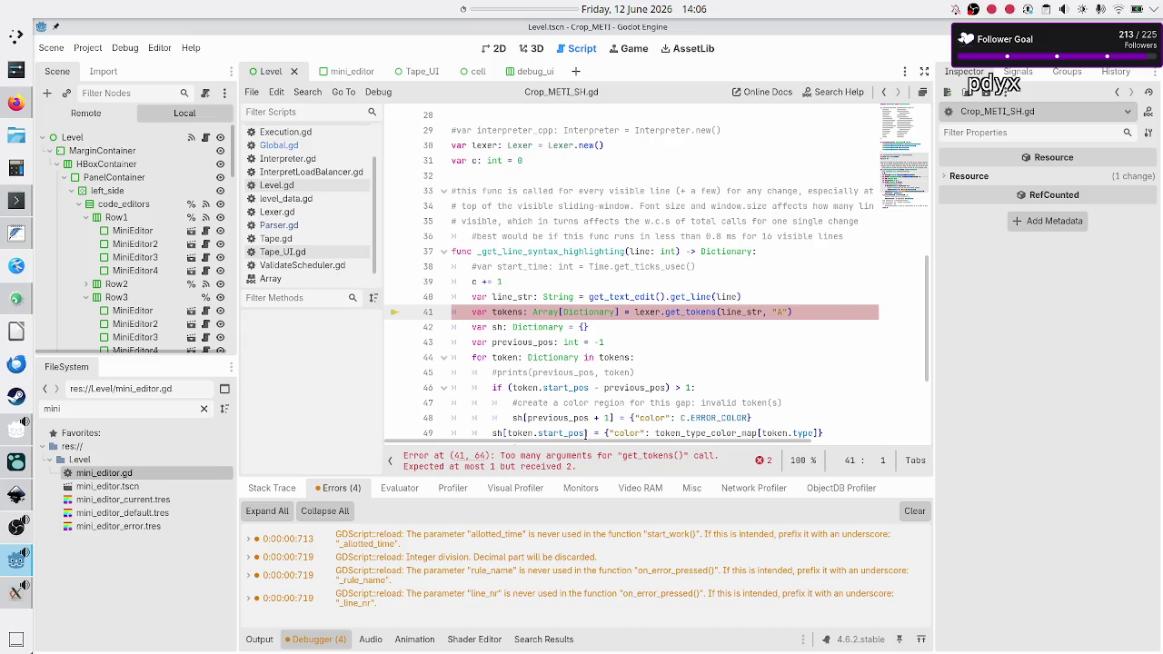
scroll(565, 342, "up", 9)
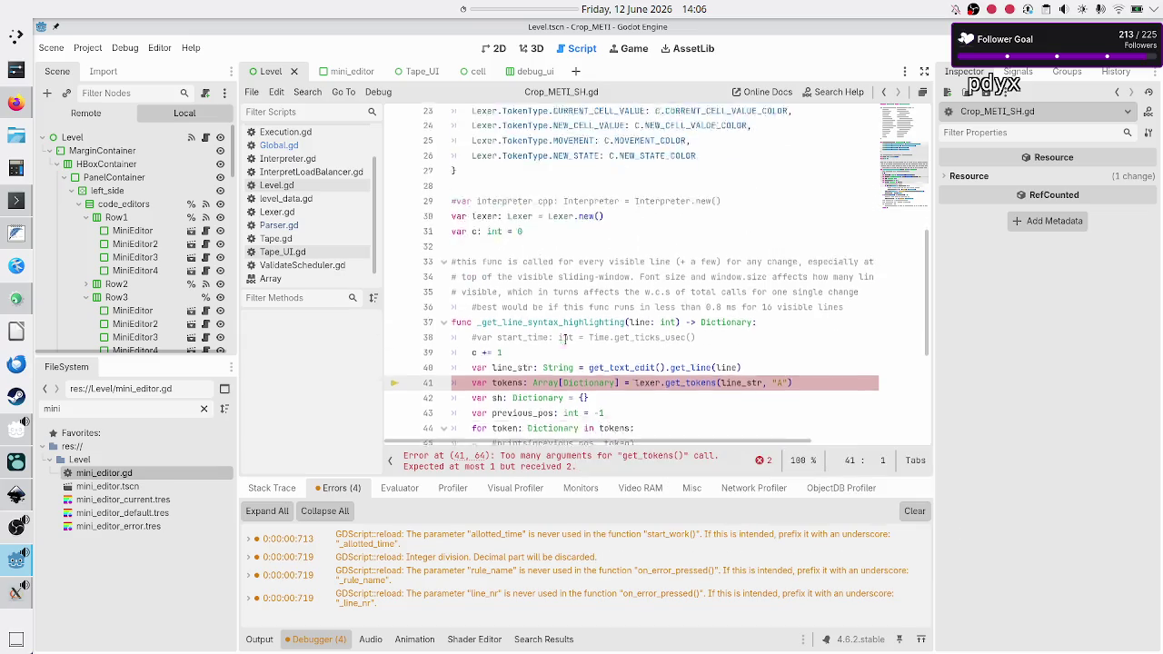
scroll(565, 336, "down", 10)
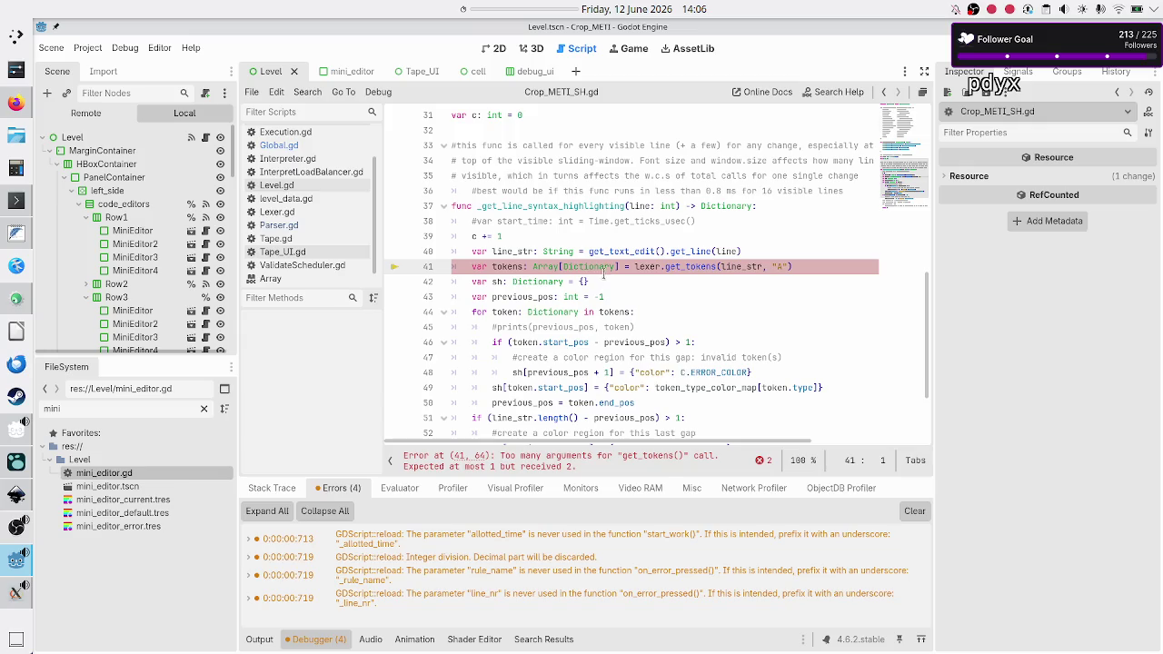
scroll(627, 202, "up", 10)
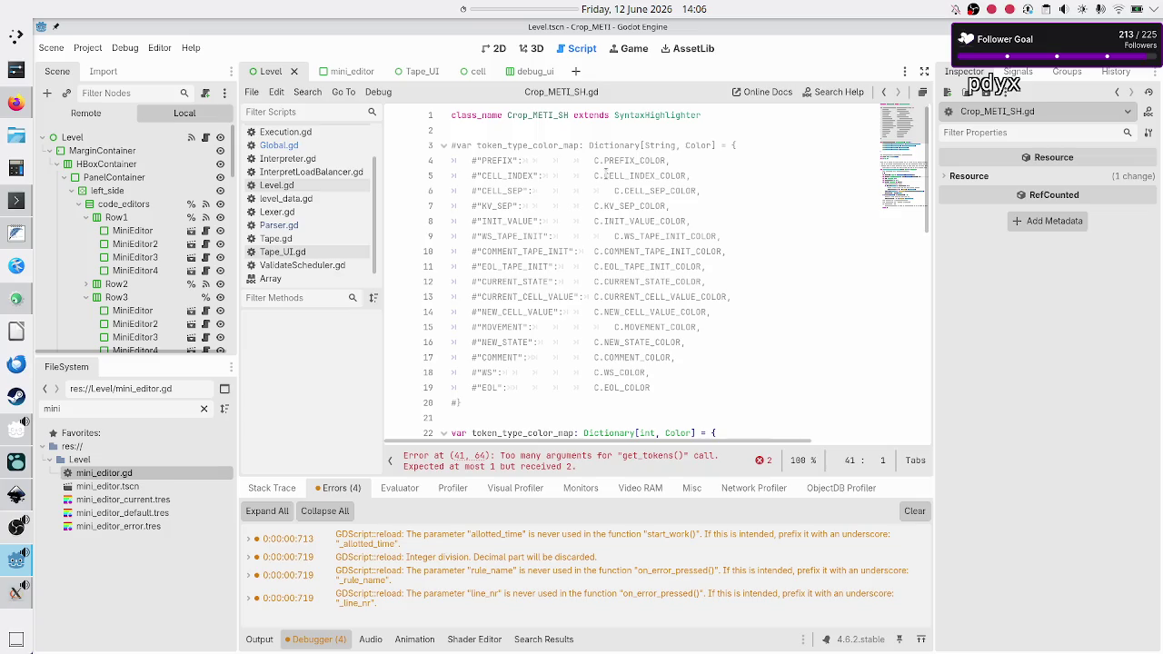
scroll(606, 171, "down", 8)
scroll(606, 170, "down", 1)
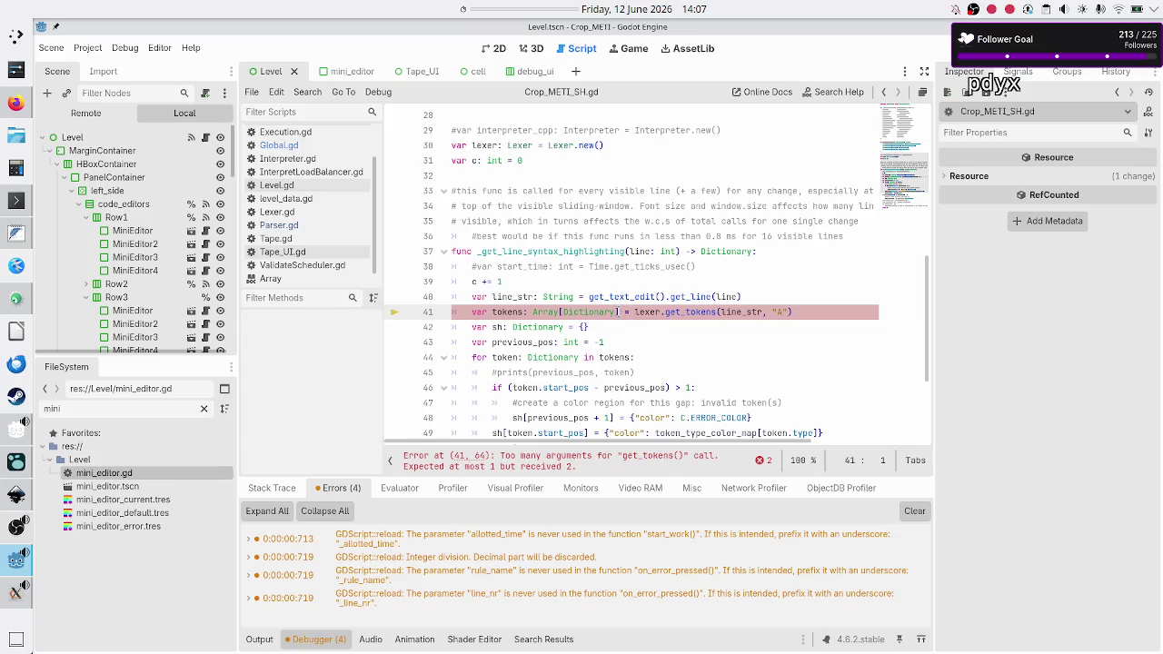
left_click(806, 312)
- Drop the extra "A" argument from get_tokens and check Lexer.gd's Dictionary[String, Array] return type
key("Left")
key("BackSpace")
key("BackSpace")
key("BackSpace")
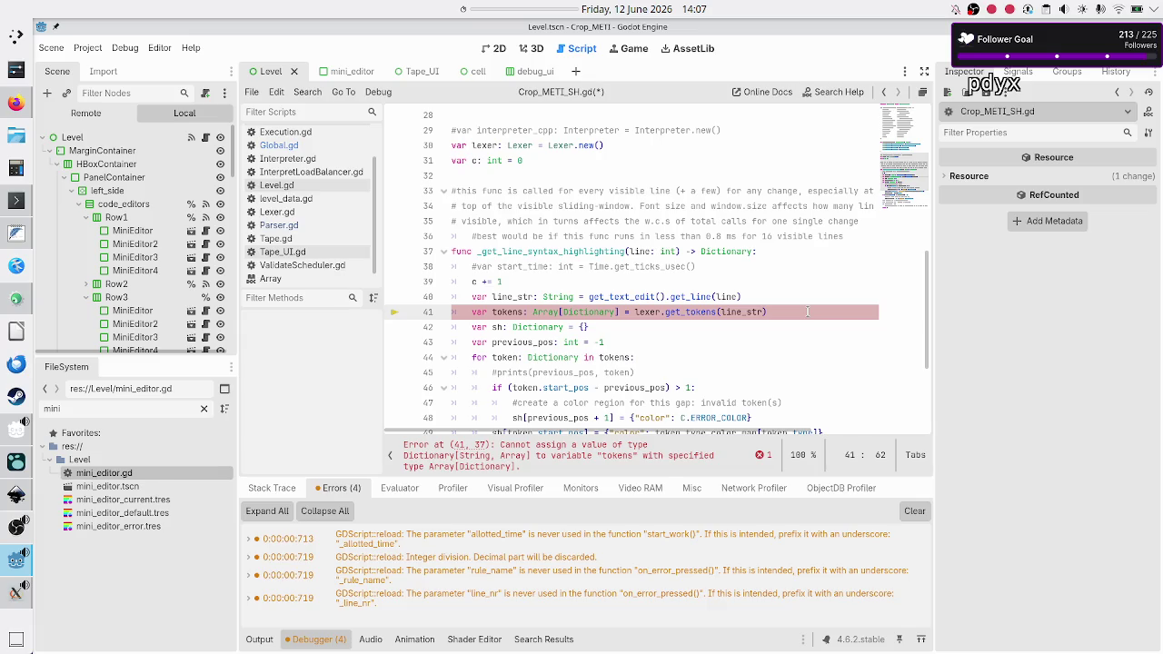
left_click(300, 212)
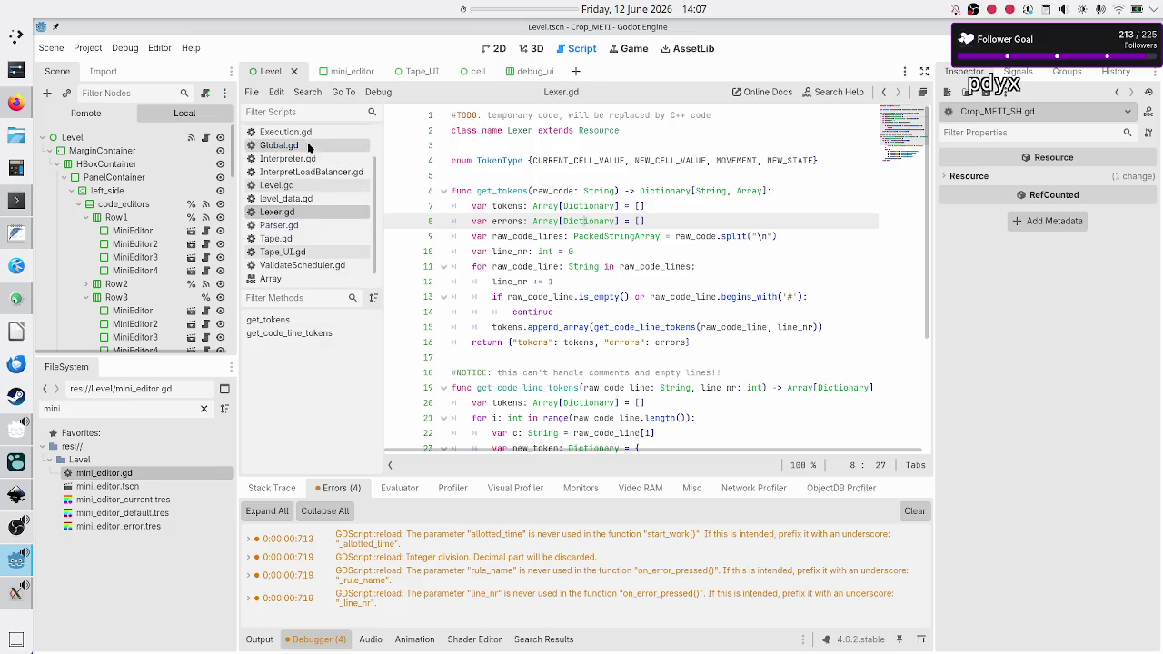
key("F5")
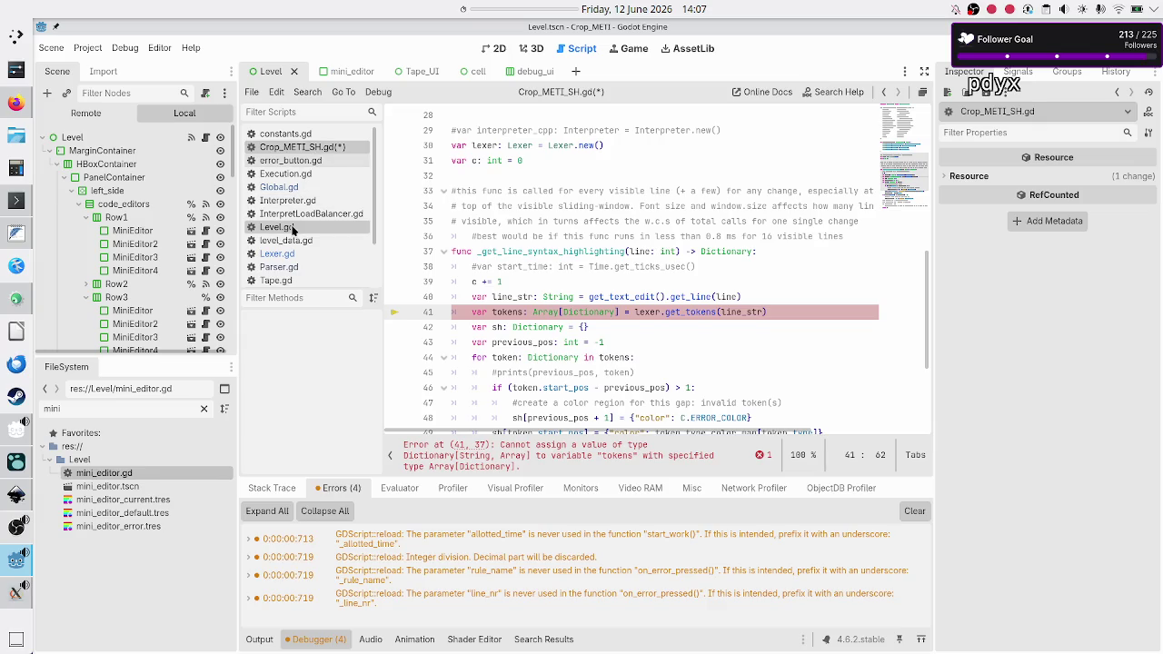
left_click(294, 255)
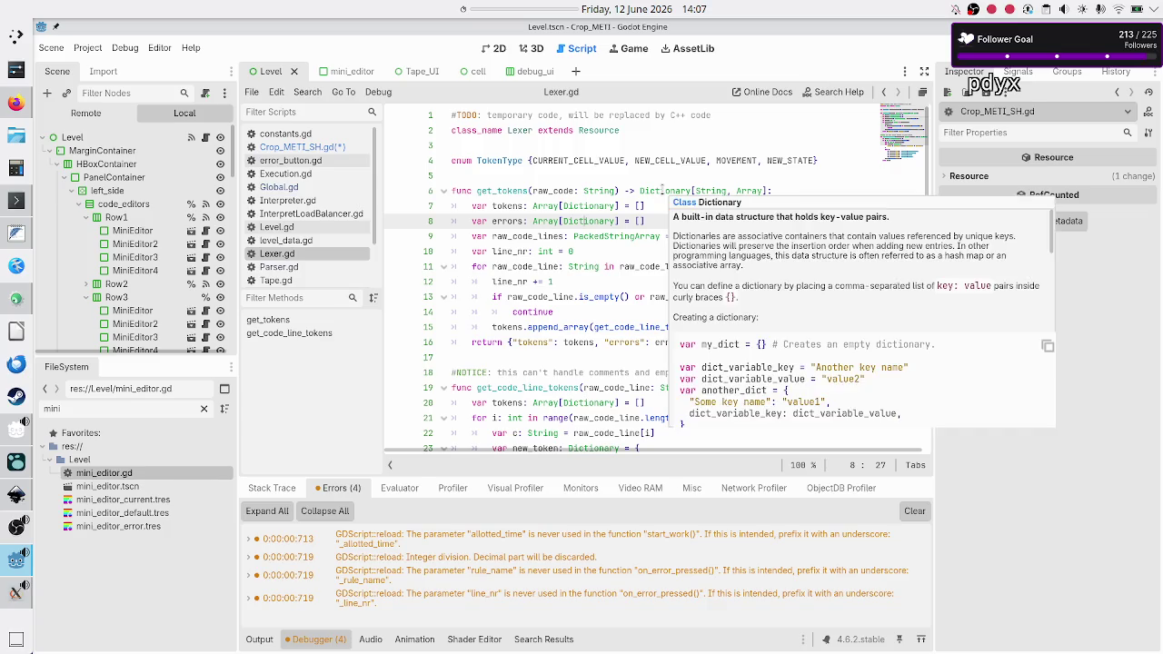
left_click(662, 190)
key("ctrl+Left")
key("shift+Right")
key("shift+Right")
key("shift+Right")
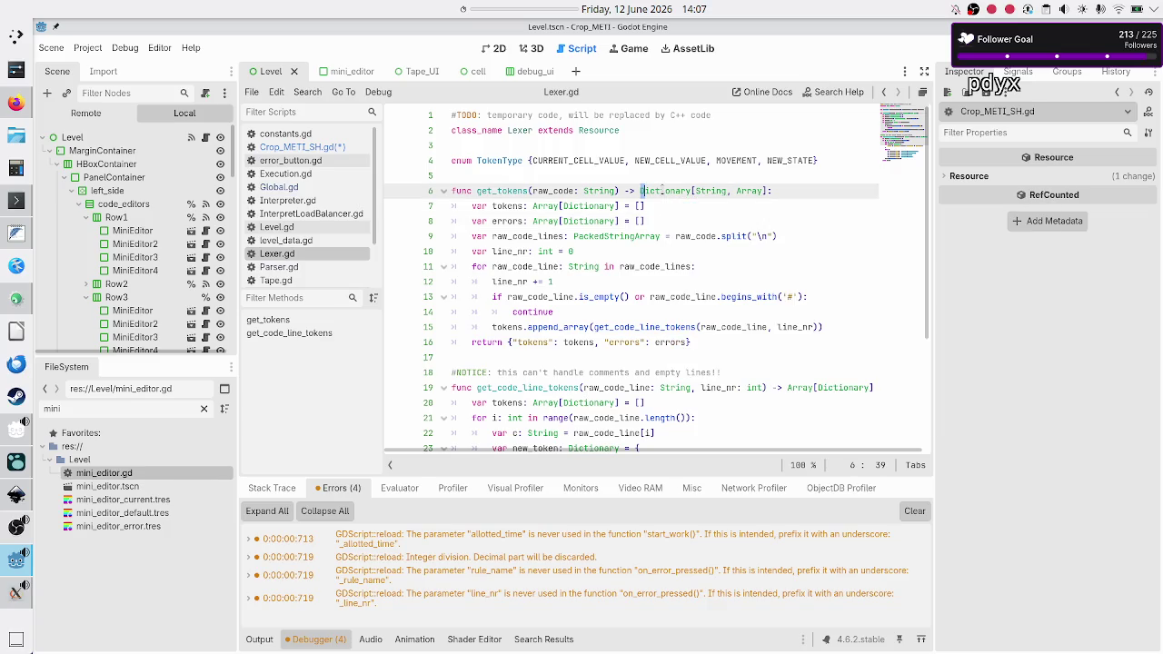
key("shift+Right")
key("shift+Right")
key("shift+Right")
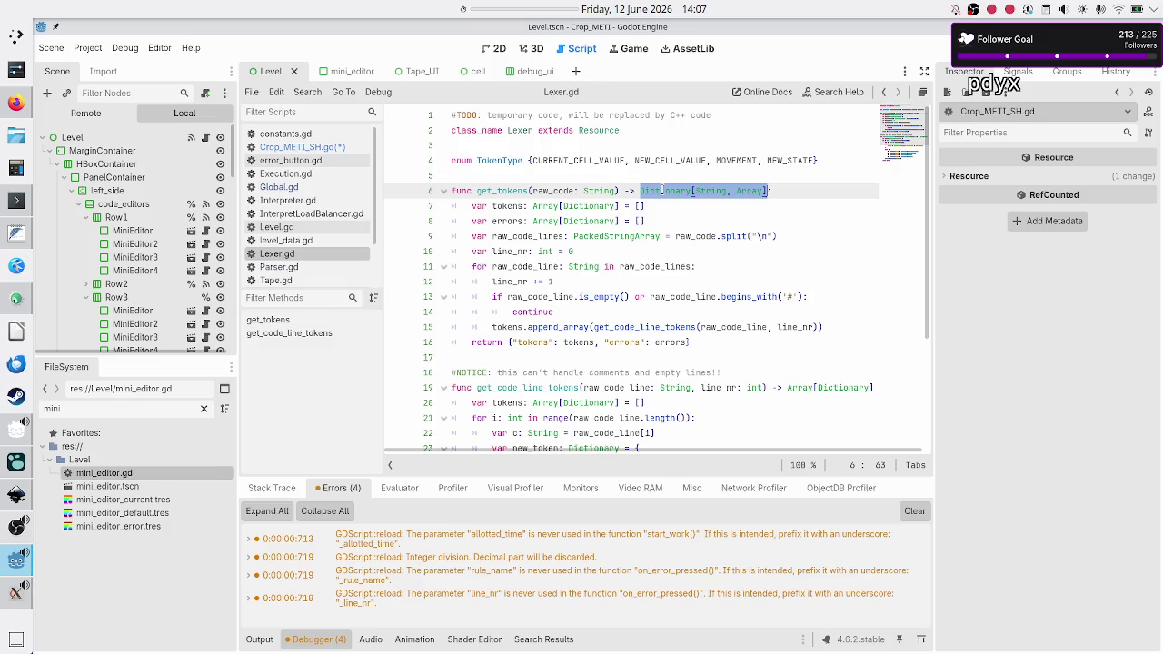
key("End")
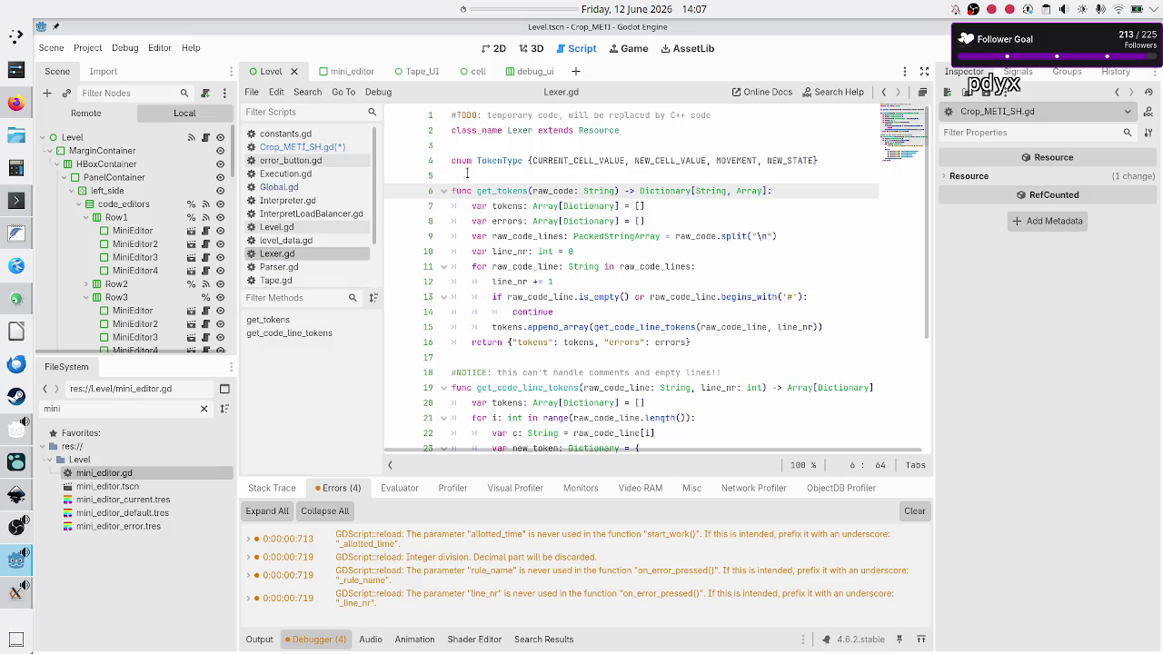
left_click(314, 148)
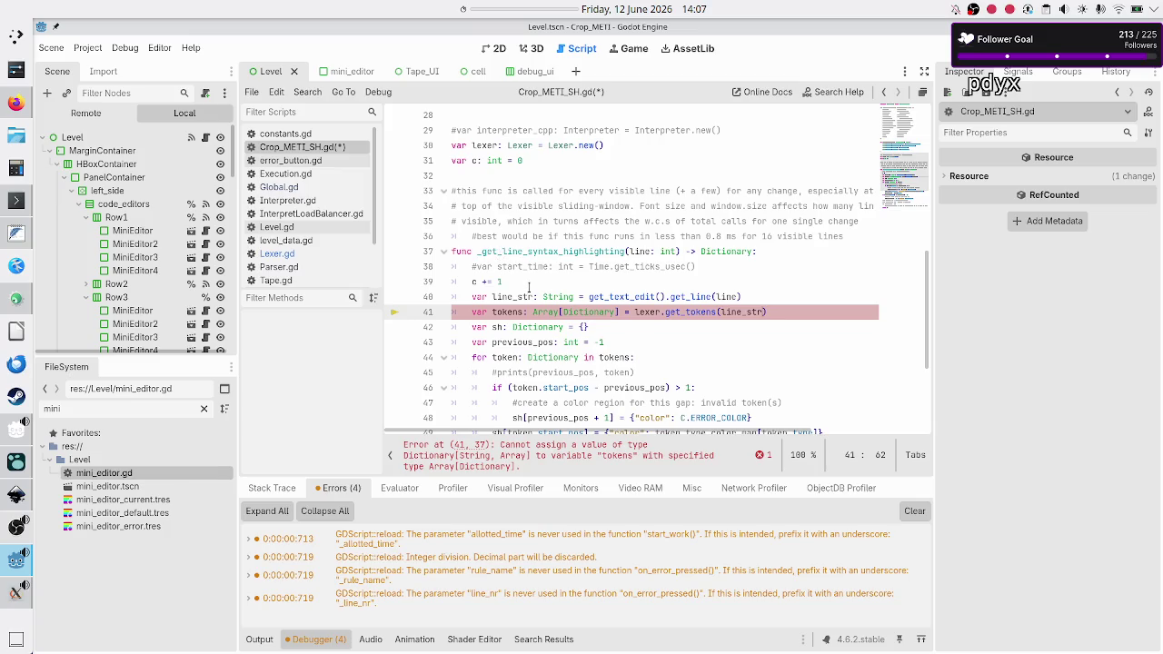
- Insert var lexer_result: Dictionary[String, Array] for get_tokens and delete the old tokens declaration line
left_click(633, 312)
key("Return")
type("var lex")
type("er_rule")
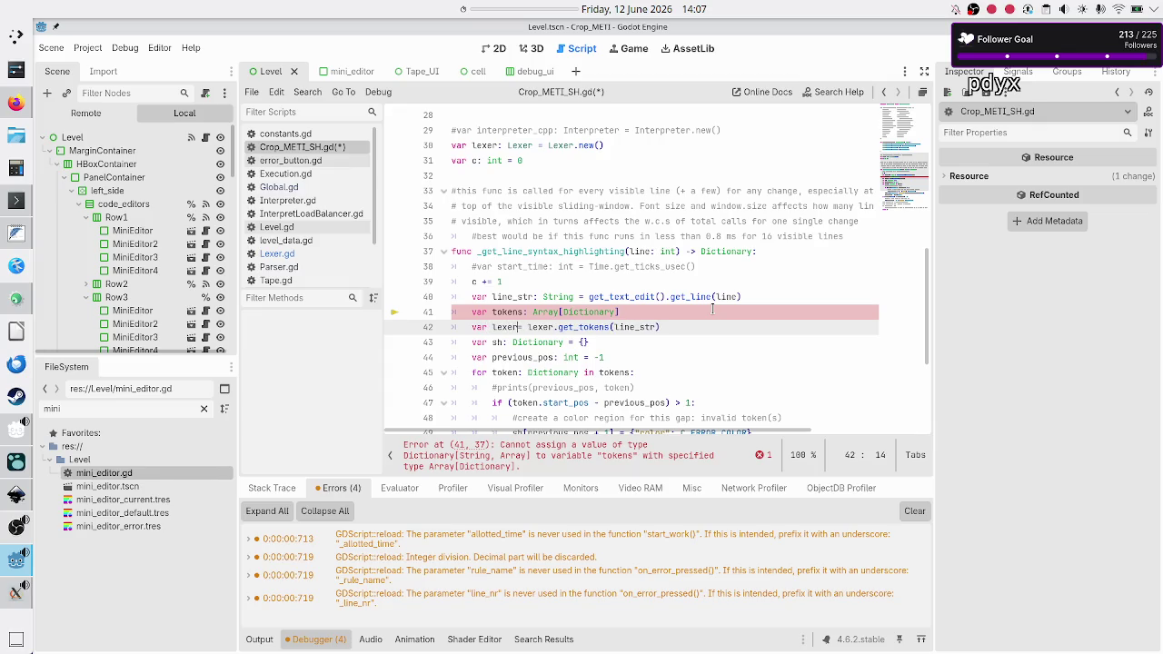
key("BackSpace")
key("BackSpace")
key("BackSpace")
type("esult: Dictionary[String, Array]")
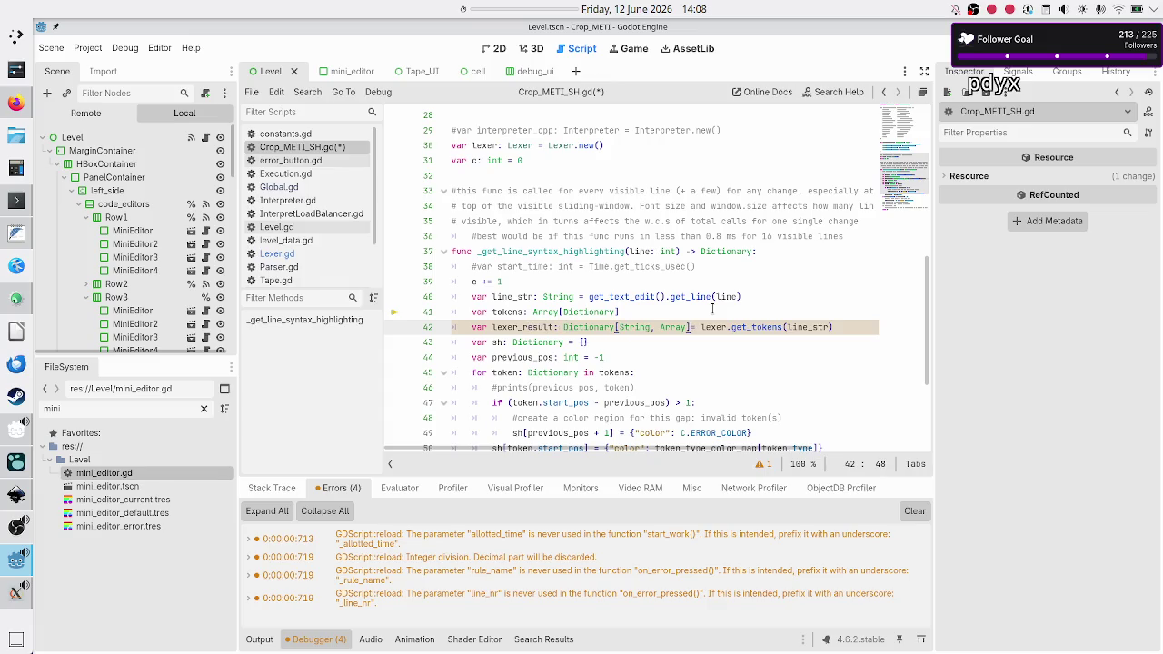
key("Up")
key("Home")
key("Home")
key("shift+End")
key("ctrl+c")
key("BackSpace")
key("BackSpace")
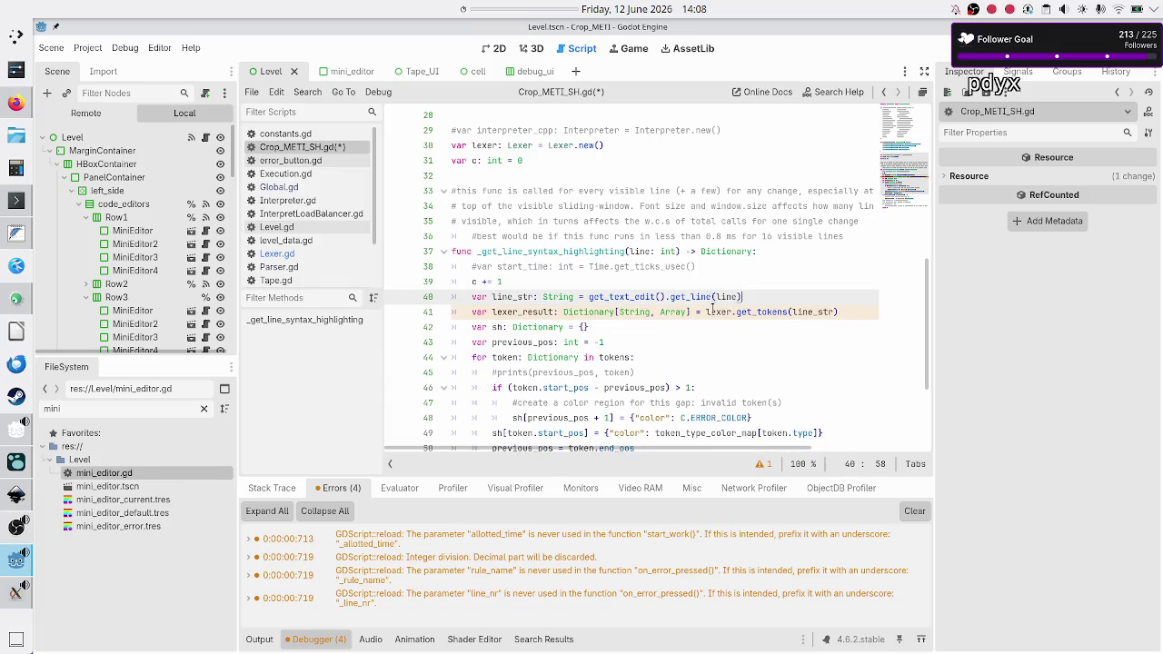
- Re-add the tokens declaration below, assigned from lexer_result["tokens"] using Lexer.gd's key name
key("Down")
key("End")
key("Return")
key("ctrl+v")
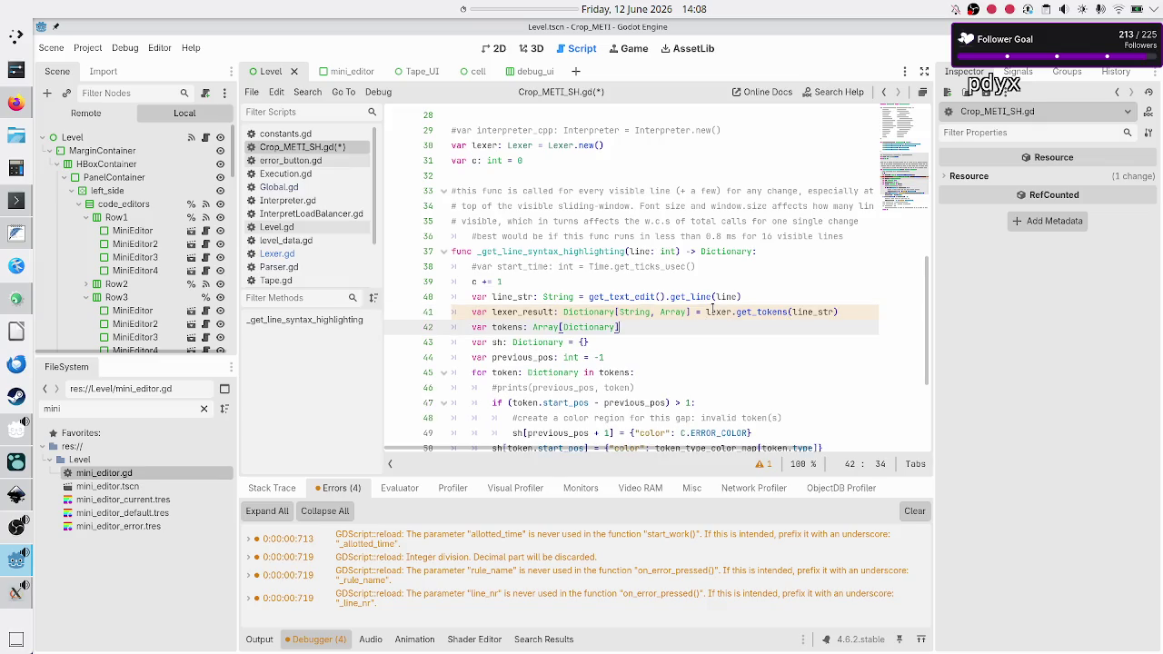
type(" = lexe")
key("Down")
key("Return")
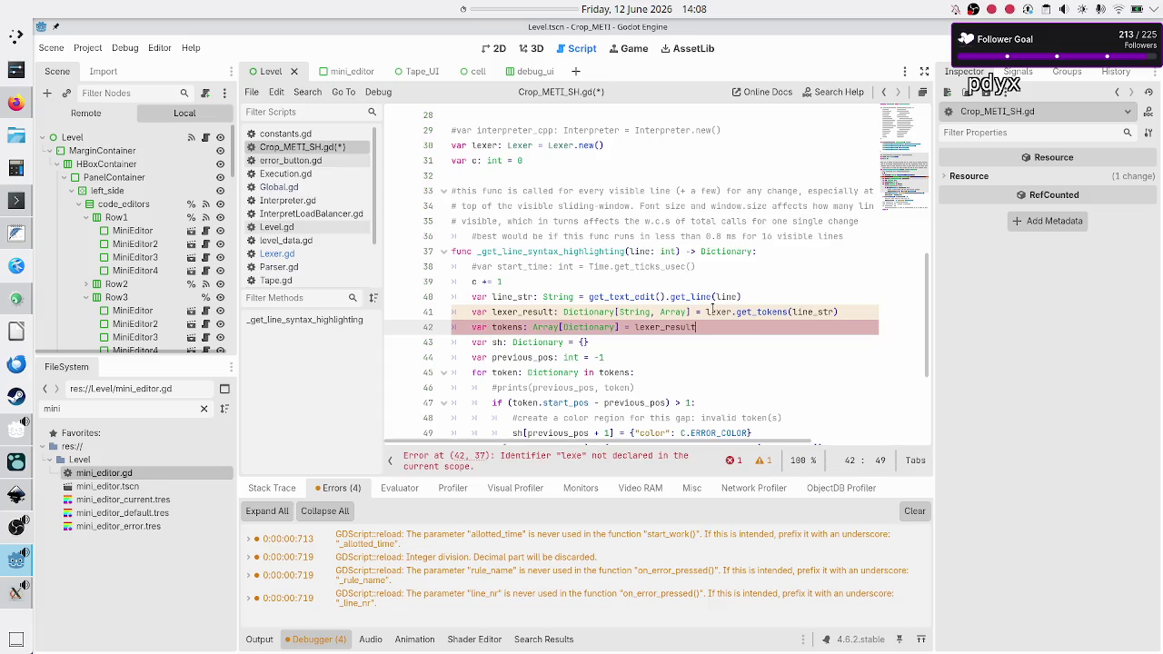
type("[]\"")
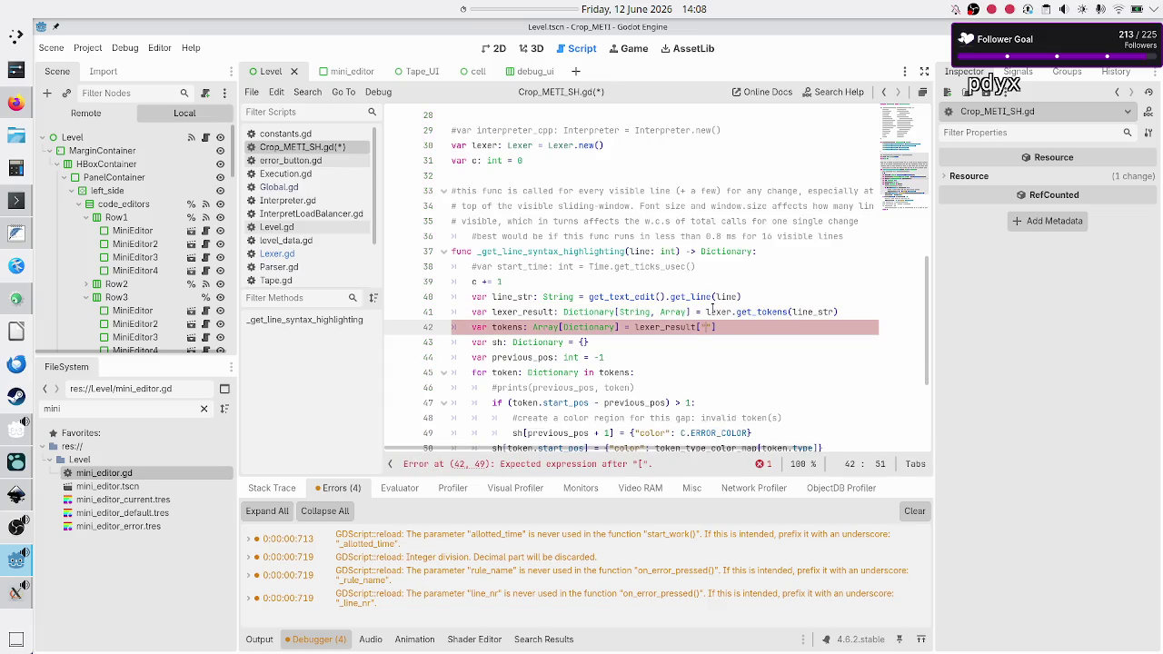
left_click(299, 256)
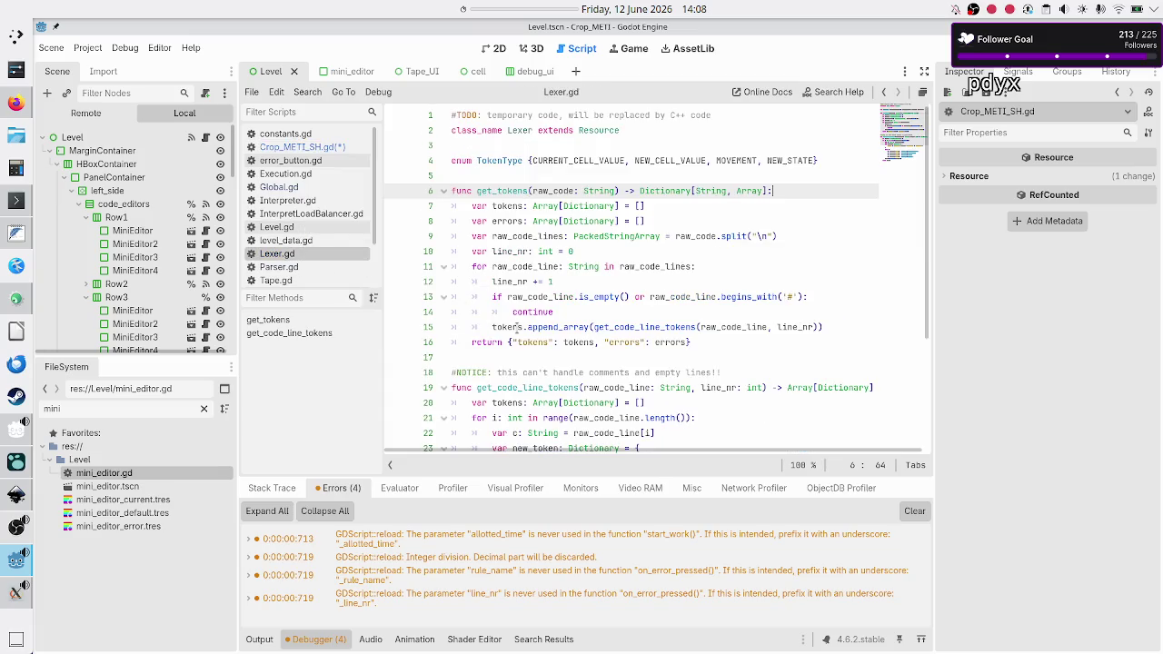
double_click(533, 341)
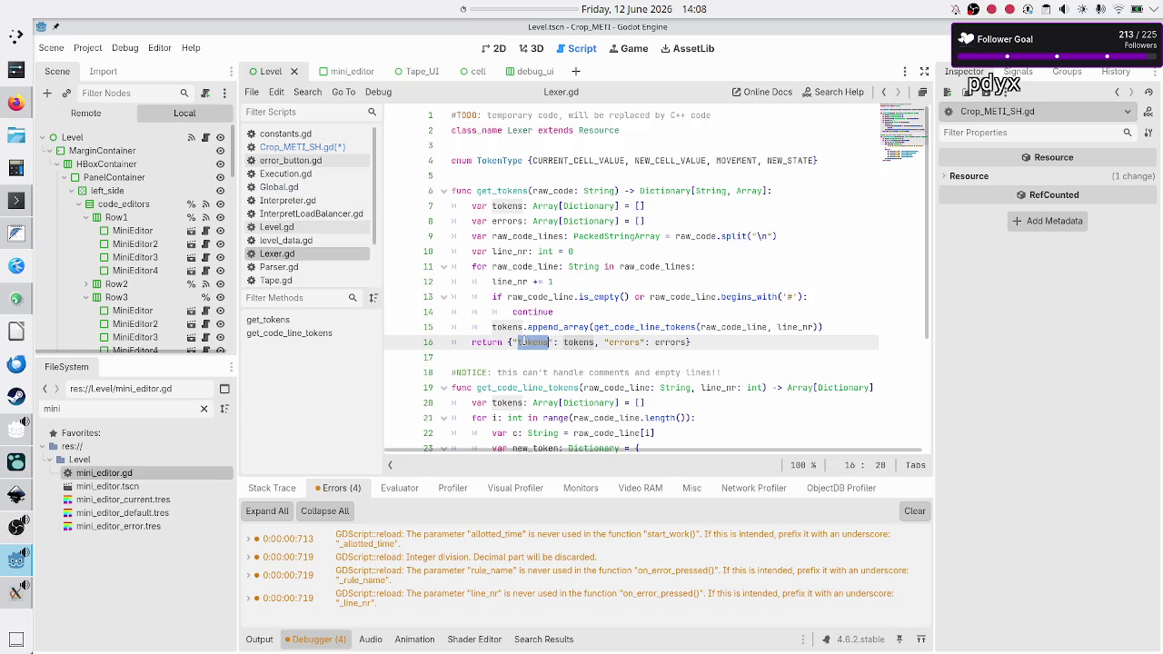
left_click(323, 148)
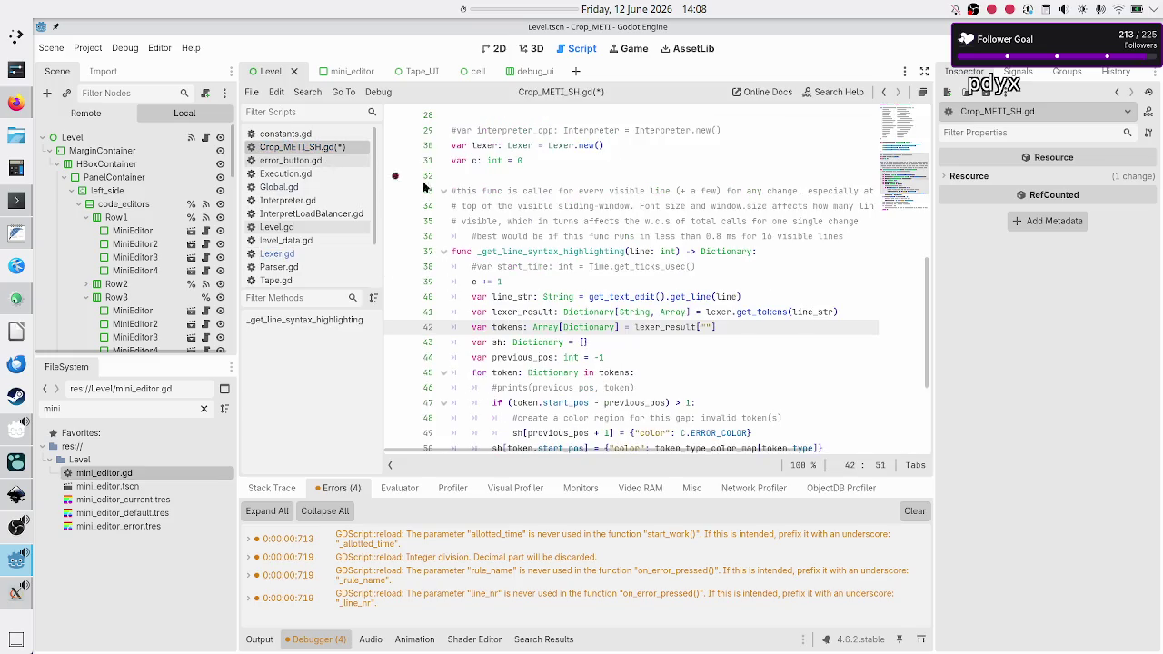
type("tokens")
- Double-check the tokens key in Lexer.gd, save Crop_METI_SH.gd, and run the project
left_click(310, 258)
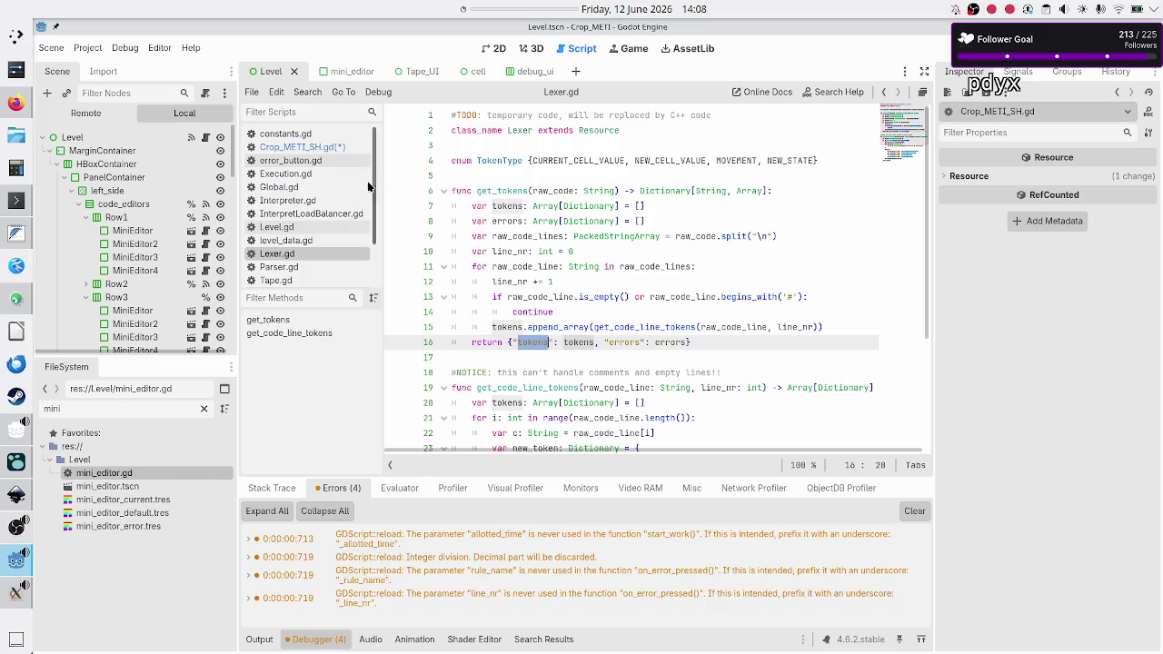
left_click(304, 148)
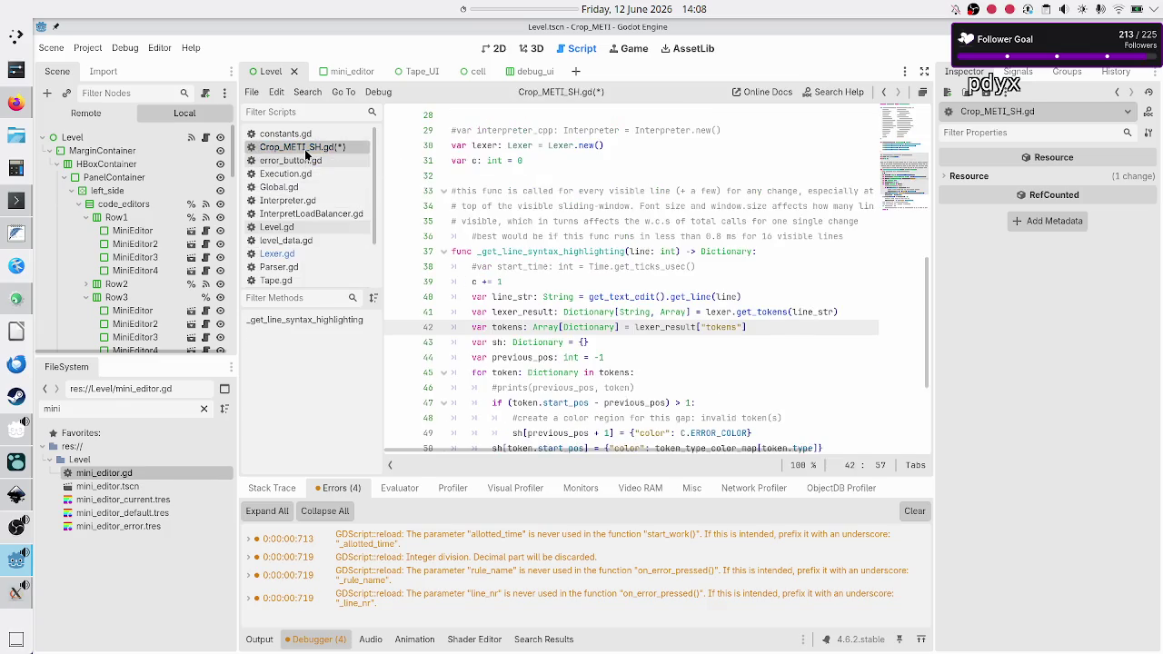
left_click(583, 323)
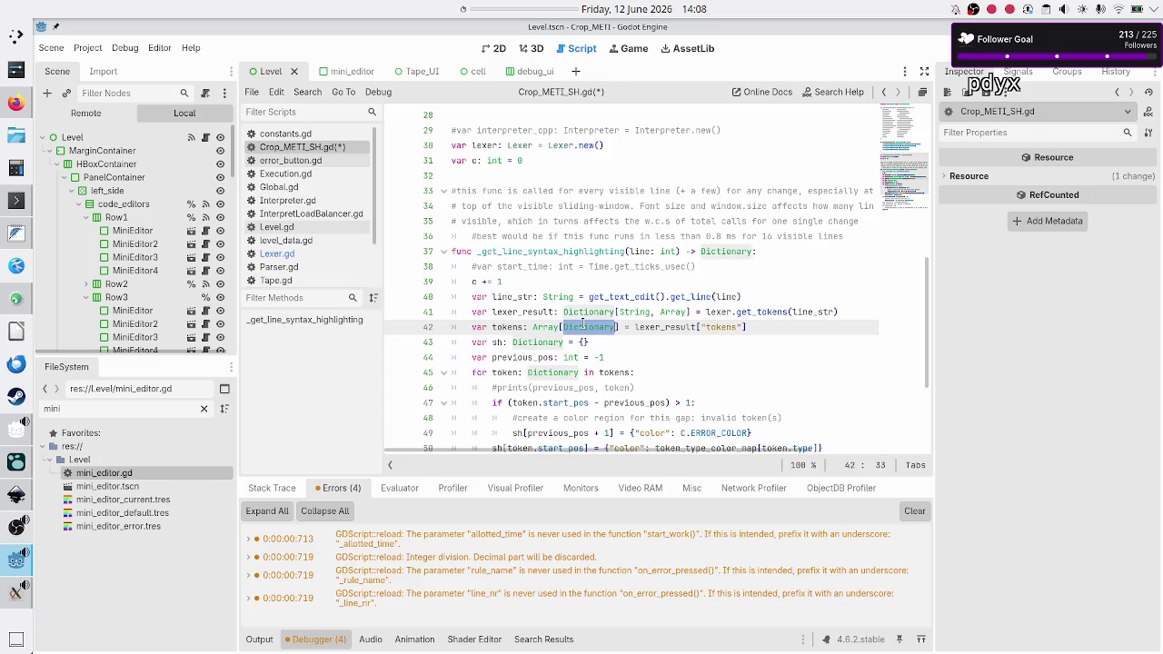
left_click(767, 330)
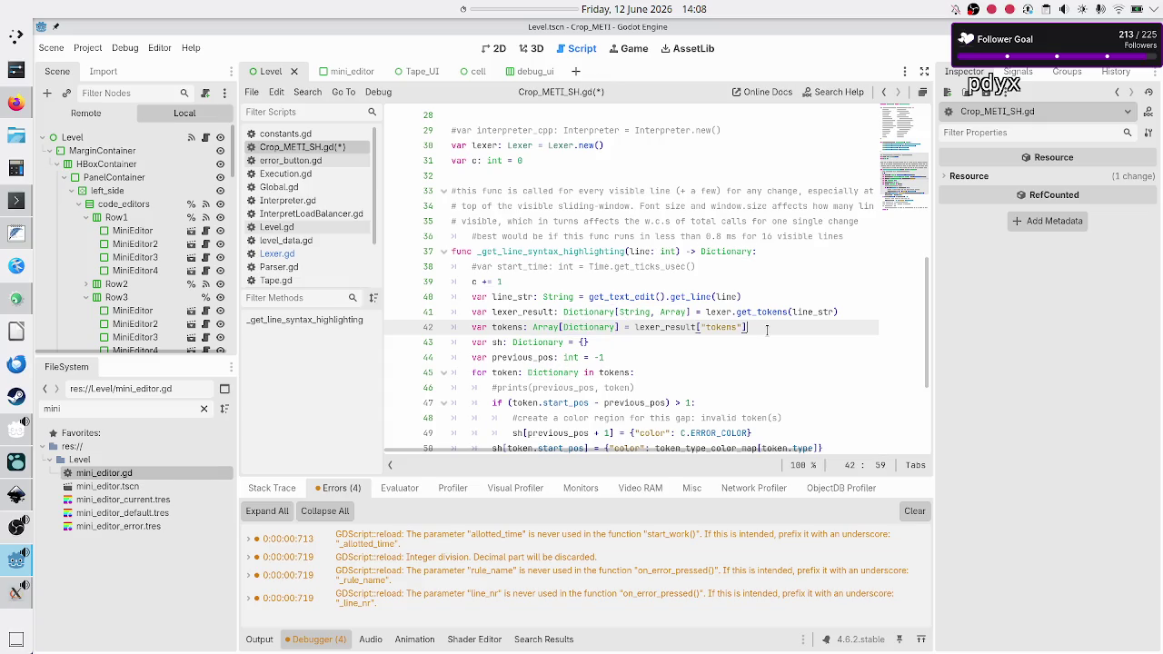
key("Up")
key("Up")
key("Right")
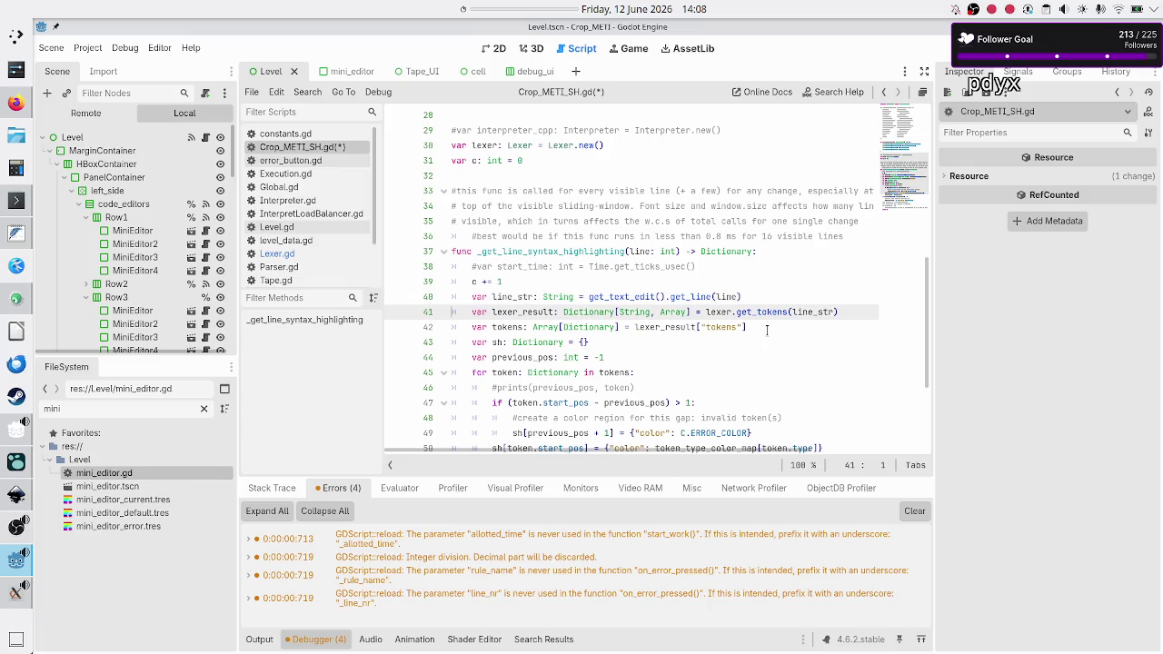
key("ctrl+s")
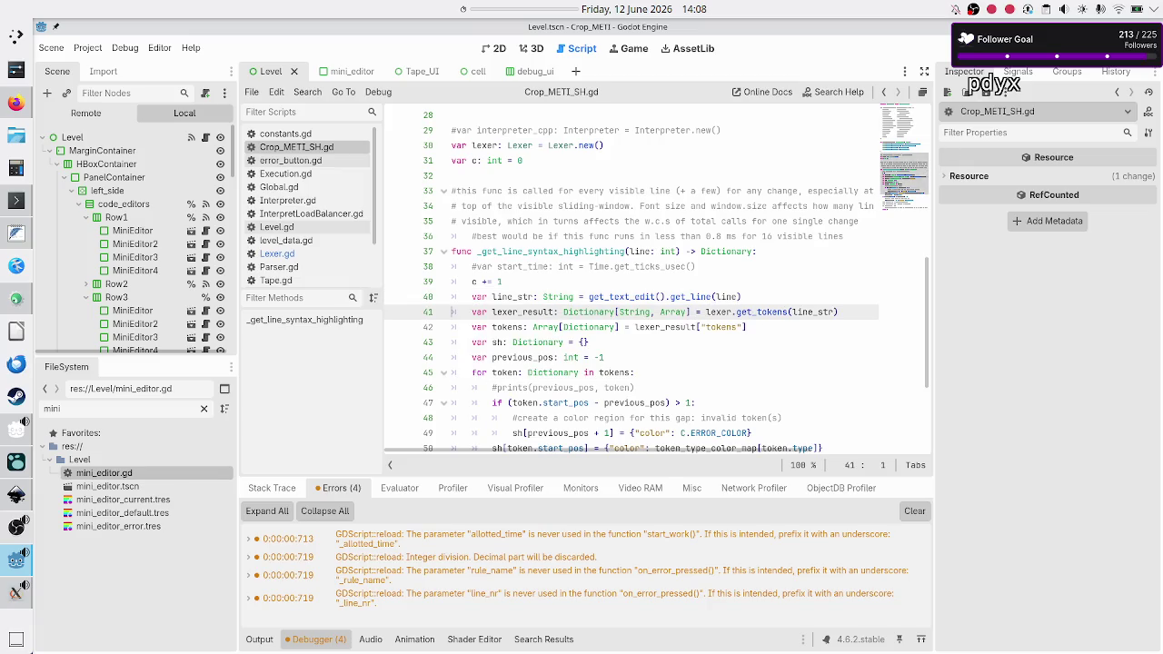
key("F5")
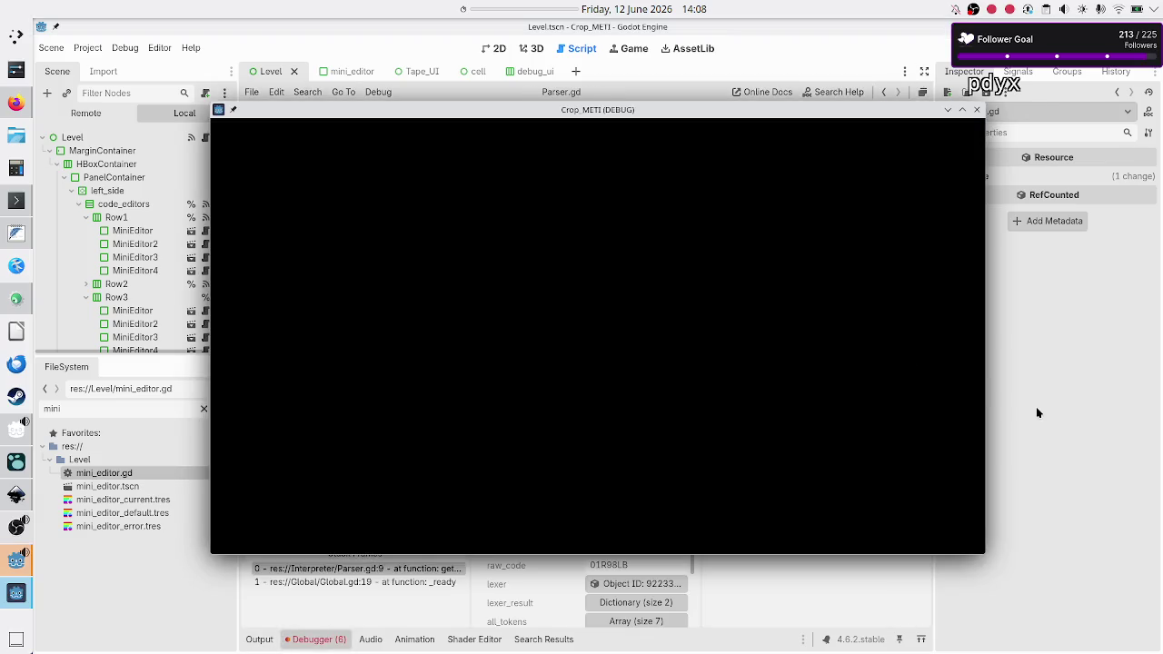
- Bring the editor forward and inspect the Parser.gd:9 reduce conversion error in the debugger's Errors list
left_click(1036, 406)
left_click(354, 491)
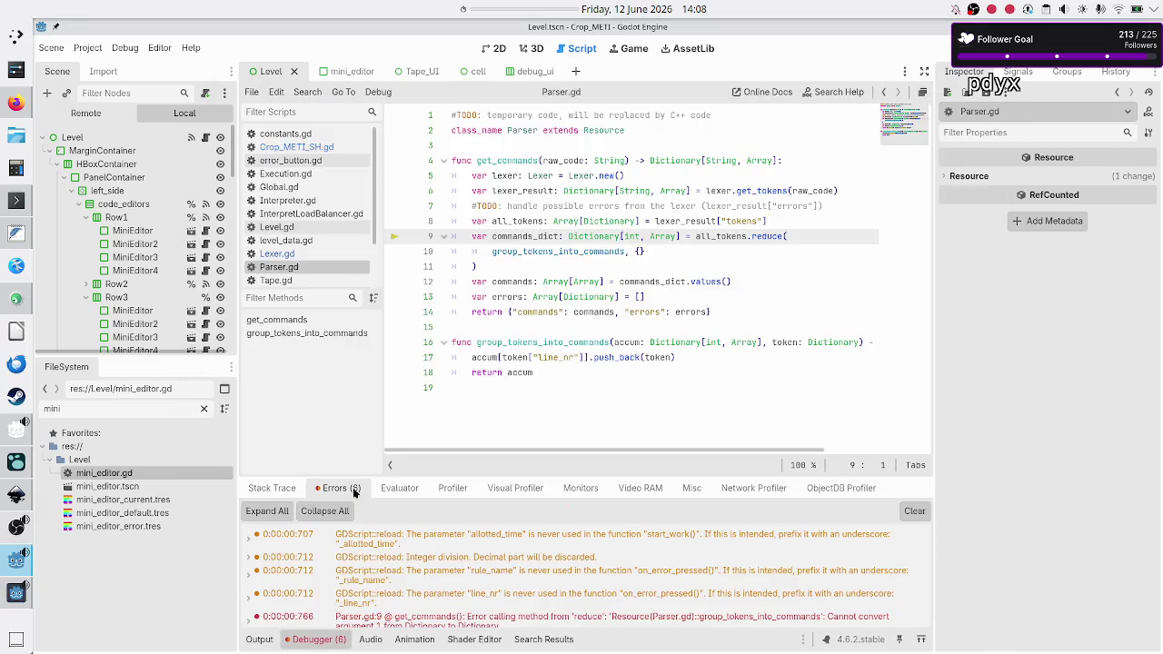
scroll(418, 581, "down", 1)
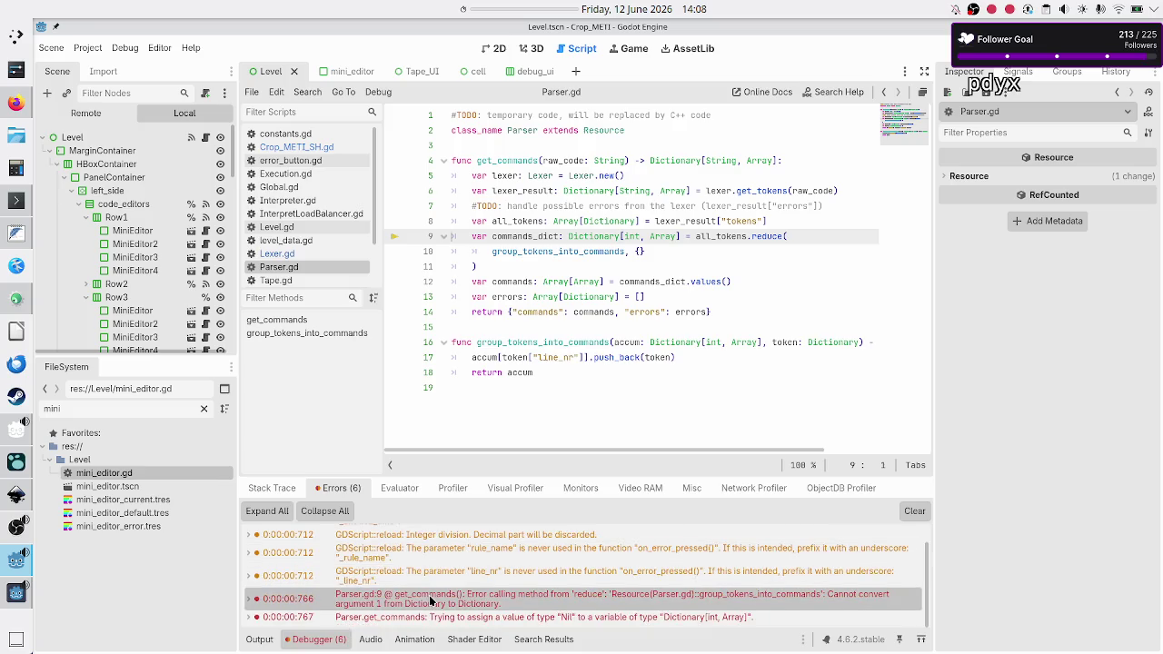
mouse_move(491, 602)
- On line 10, wrap the empty dictionary in parentheses and add 'as Dictionary'
left_click(841, 351)
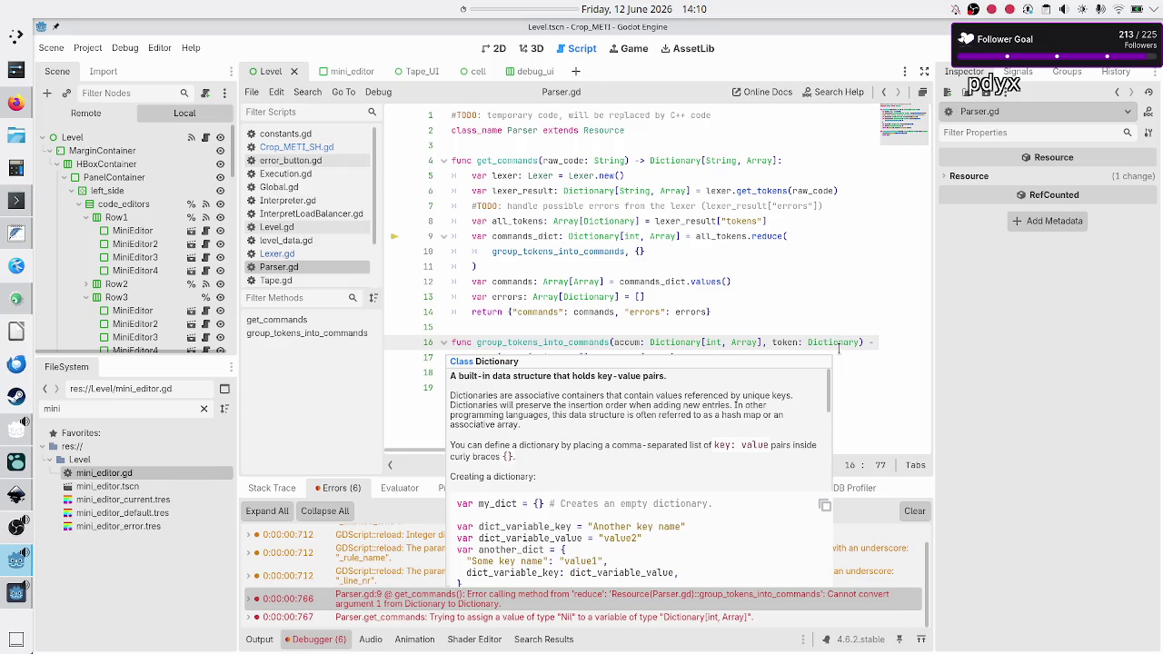
key("End")
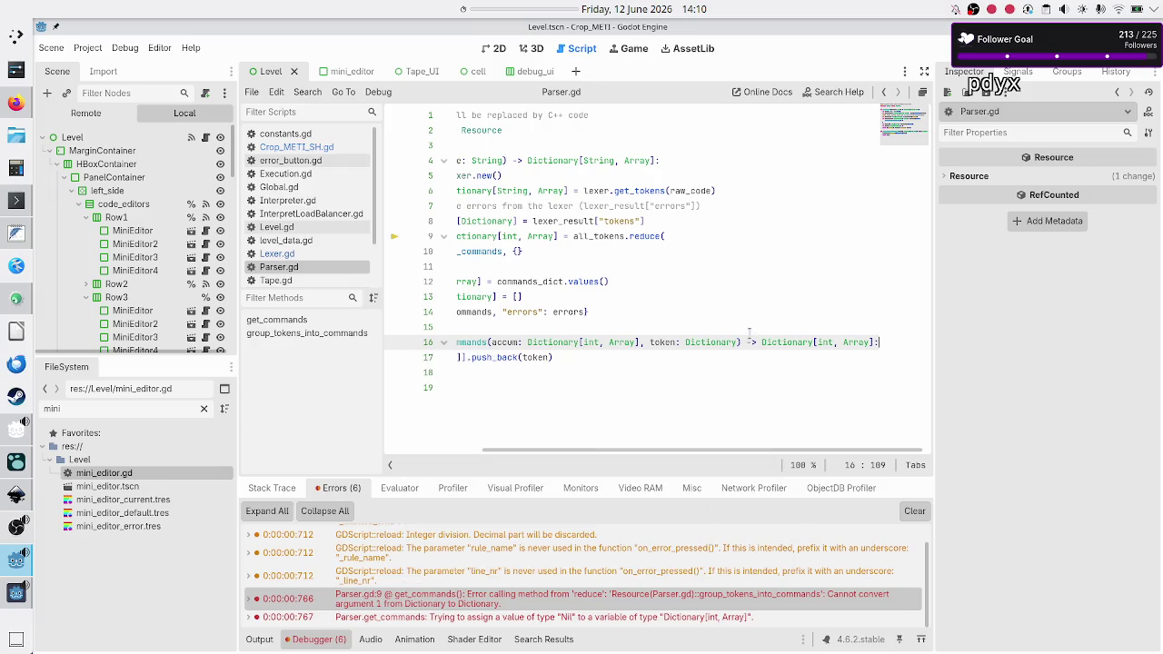
scroll(666, 294, "left", 3)
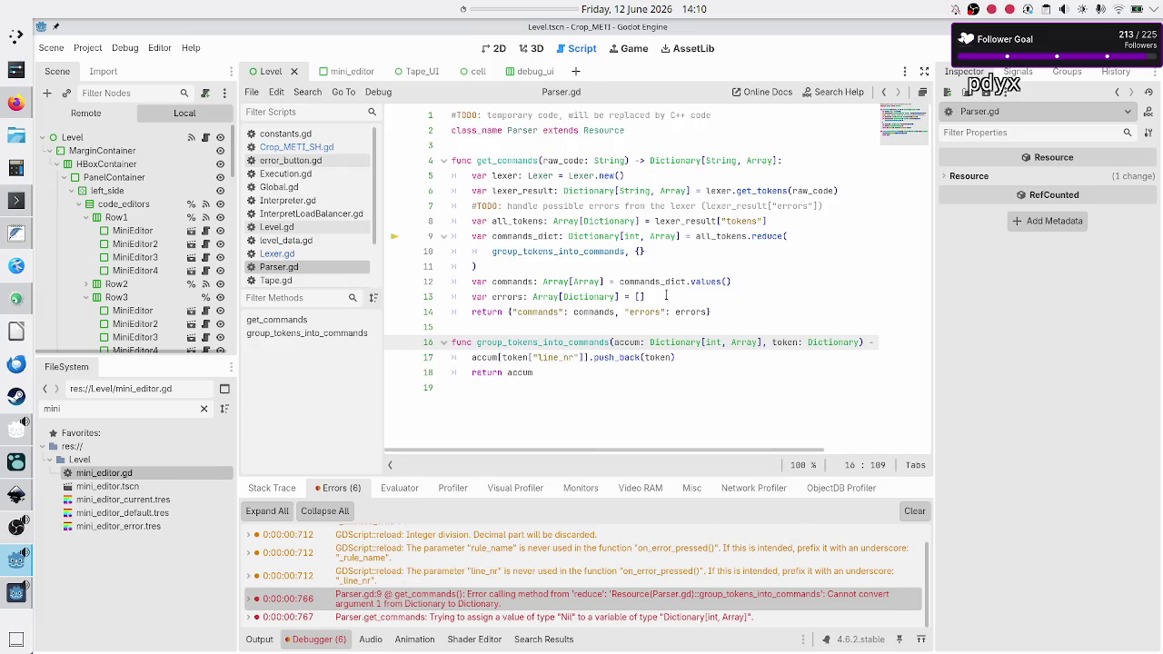
left_click(676, 255)
key("Left")
key("Left")
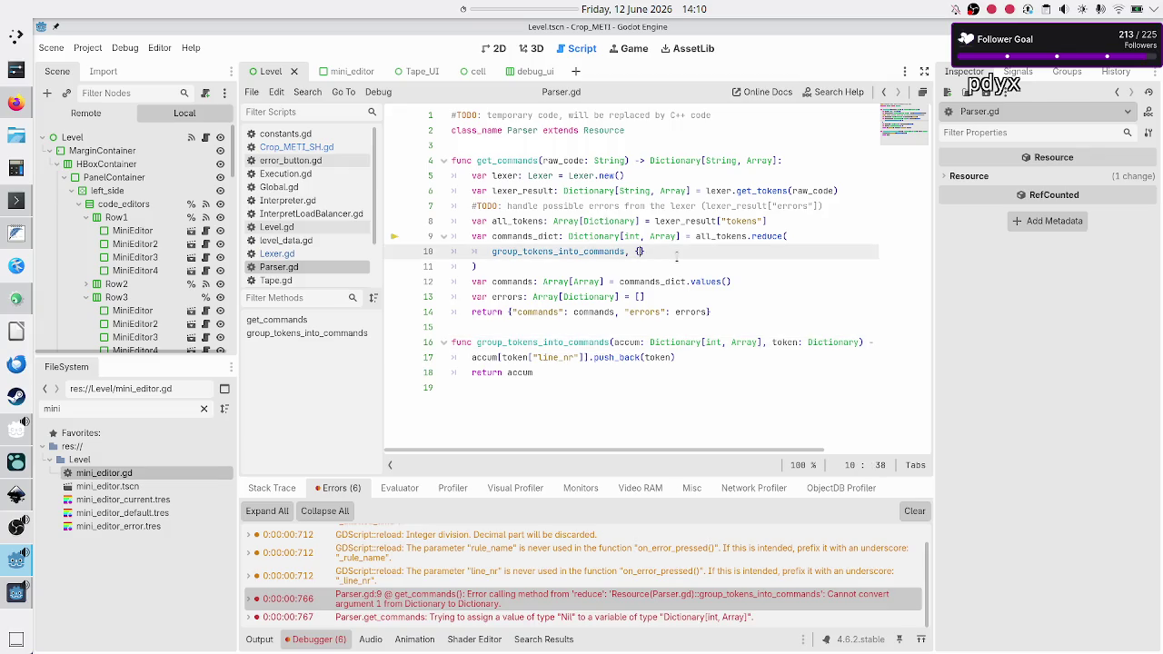
type("(")
key("Delete")
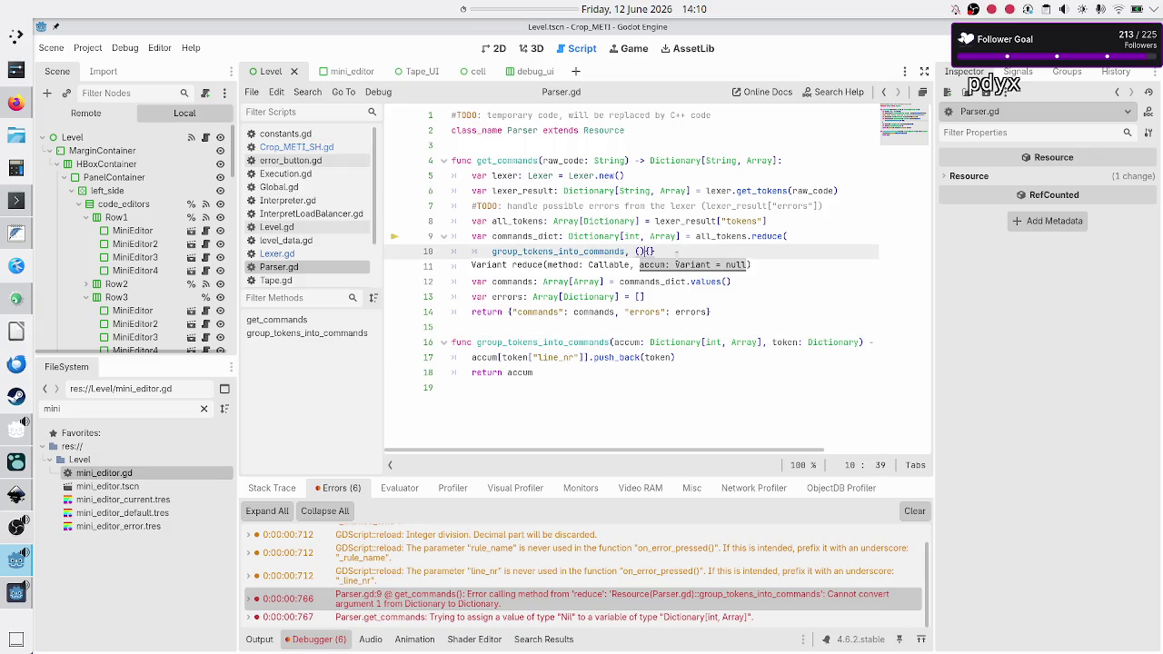
key("Right")
key("Right")
type("as ")
type("Dict")
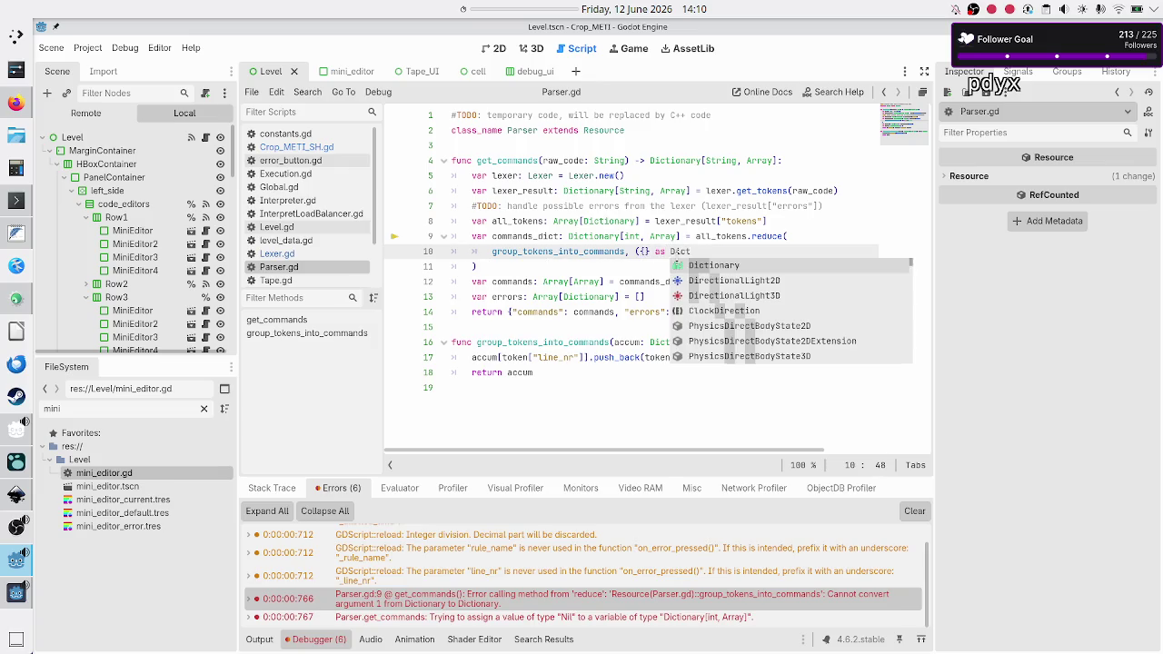
key("Return")
- Check line 16's return type, then complete the cast as Dictionary[int, Array])
key("Down")
key("Down")
key("Down")
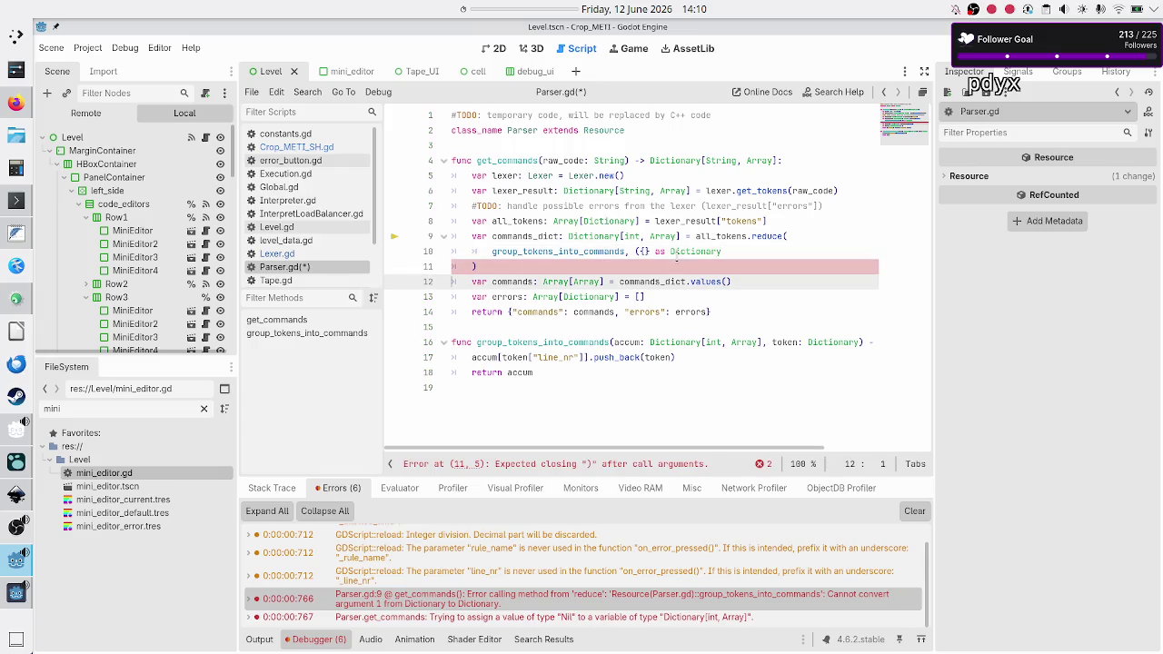
key("End")
key("shift+Left")
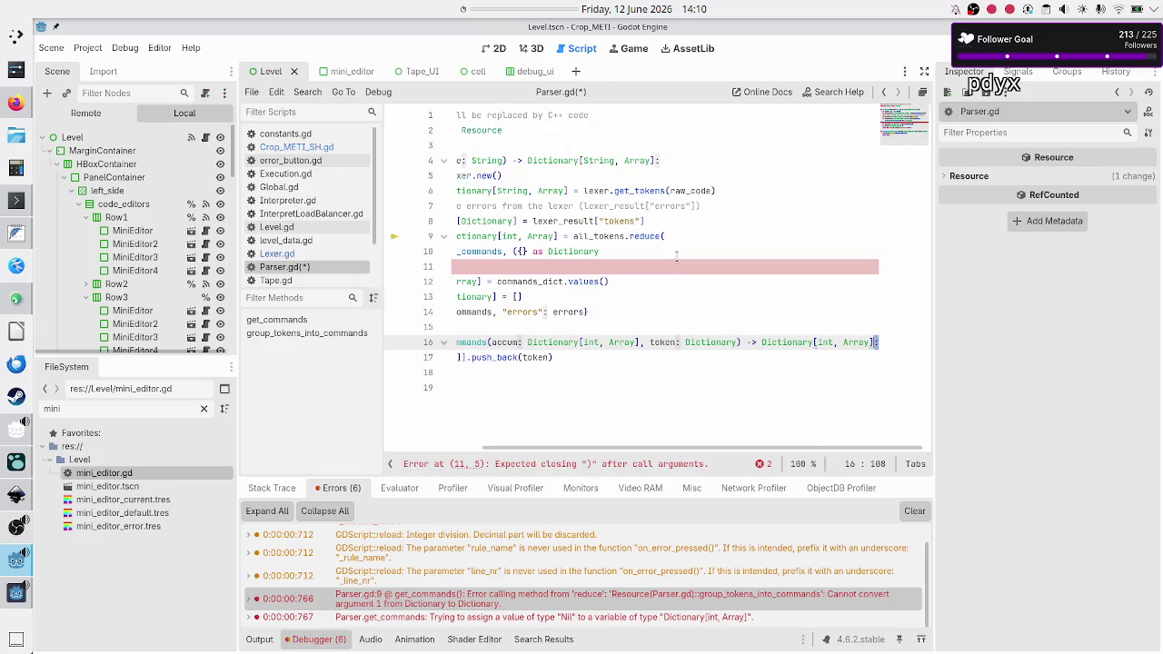
key("shift+Left")
key("shift+Left")
key("shift+Left")
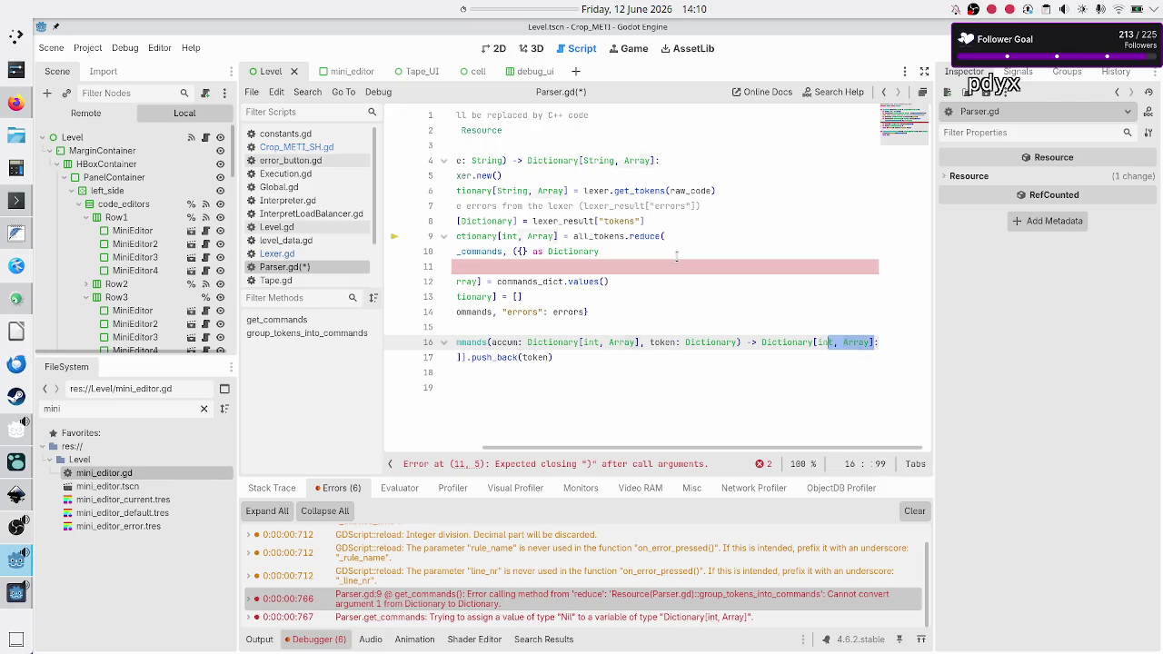
key("shift+Left")
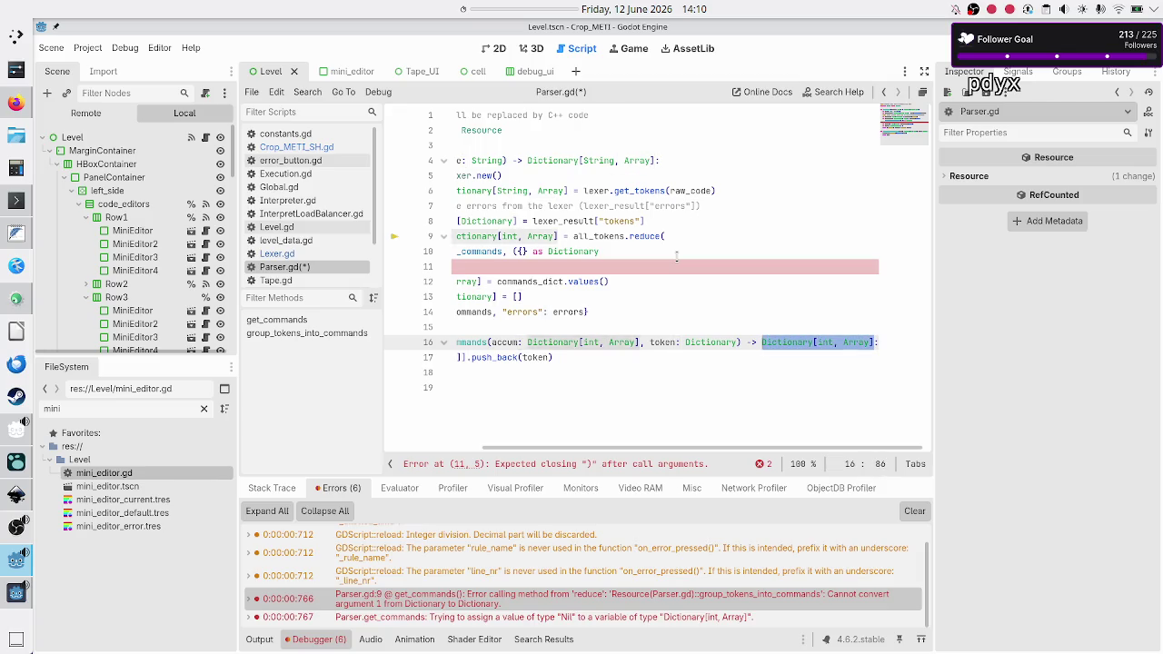
key("Up")
key("Up")
key("Up")
key("Up")
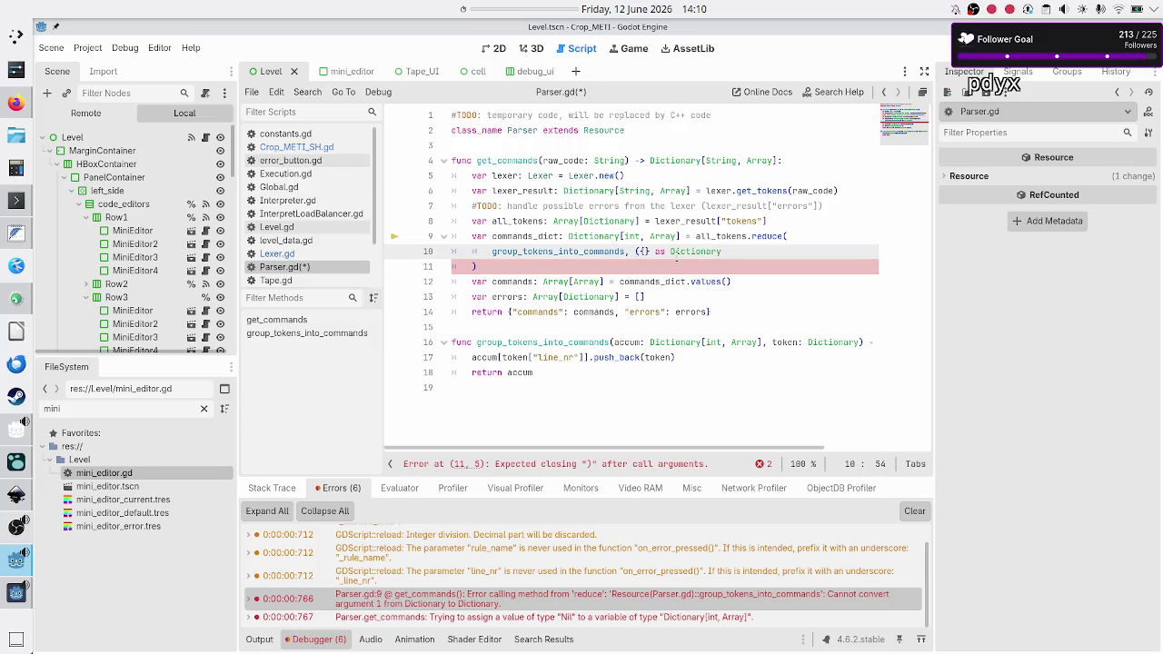
key("BackSpace")
type("y[int, Array]")
type(")")
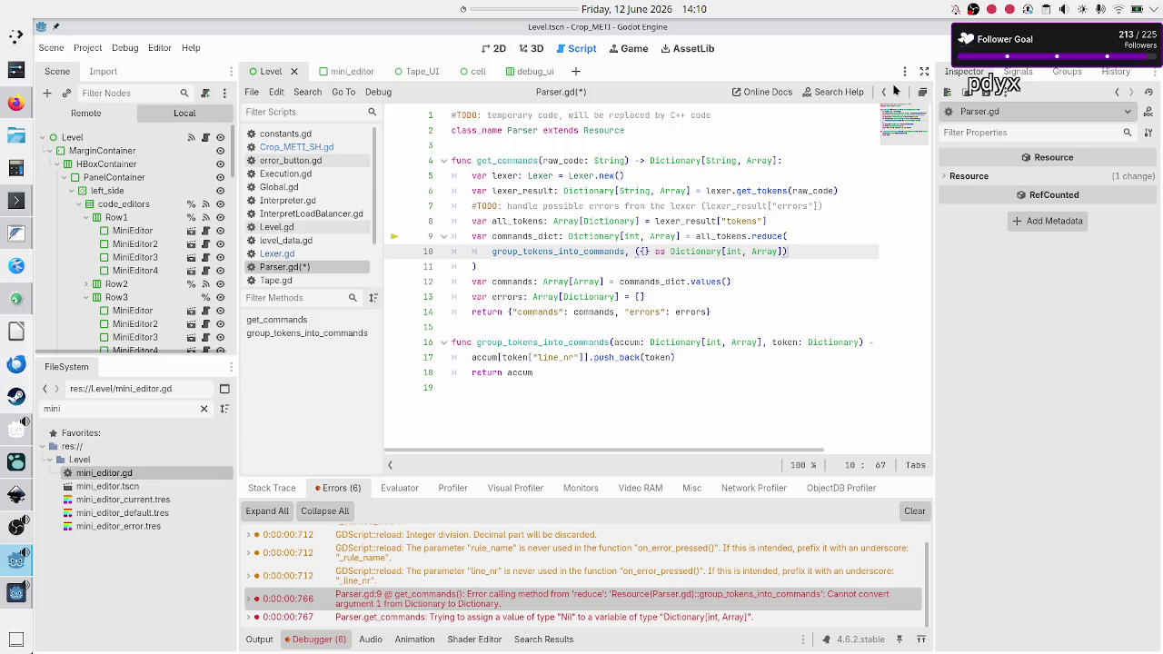
- Save Parser.gd, jump to the last reported error, and stop the debug session
left_click(643, 431)
key("ctrl+s")
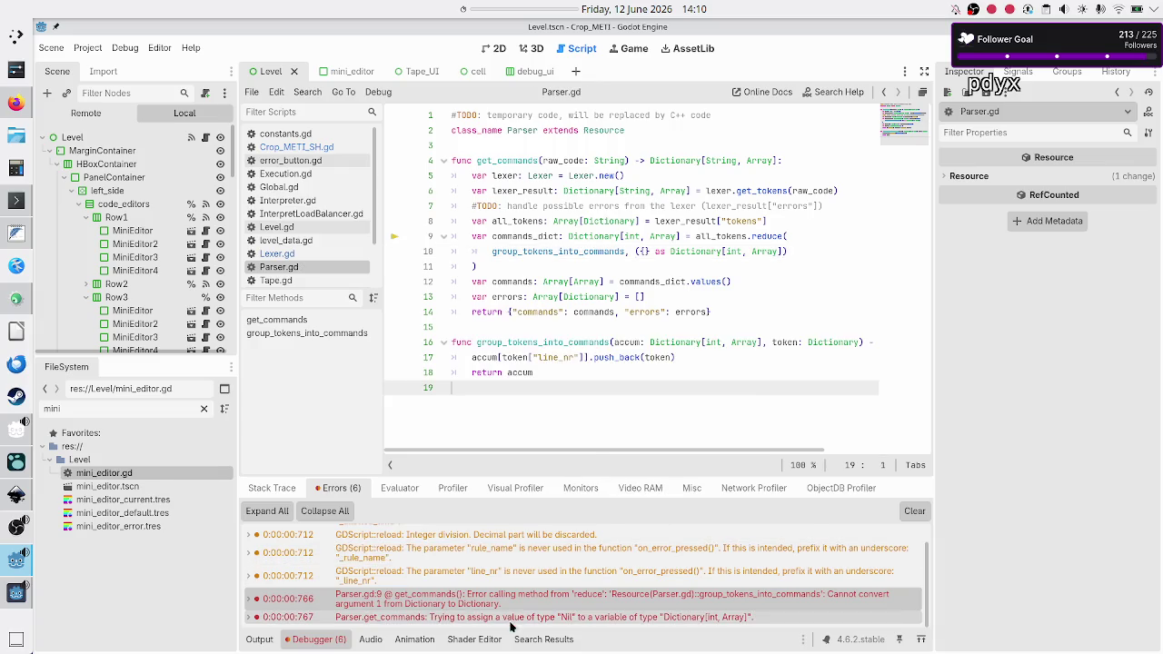
left_click(513, 619)
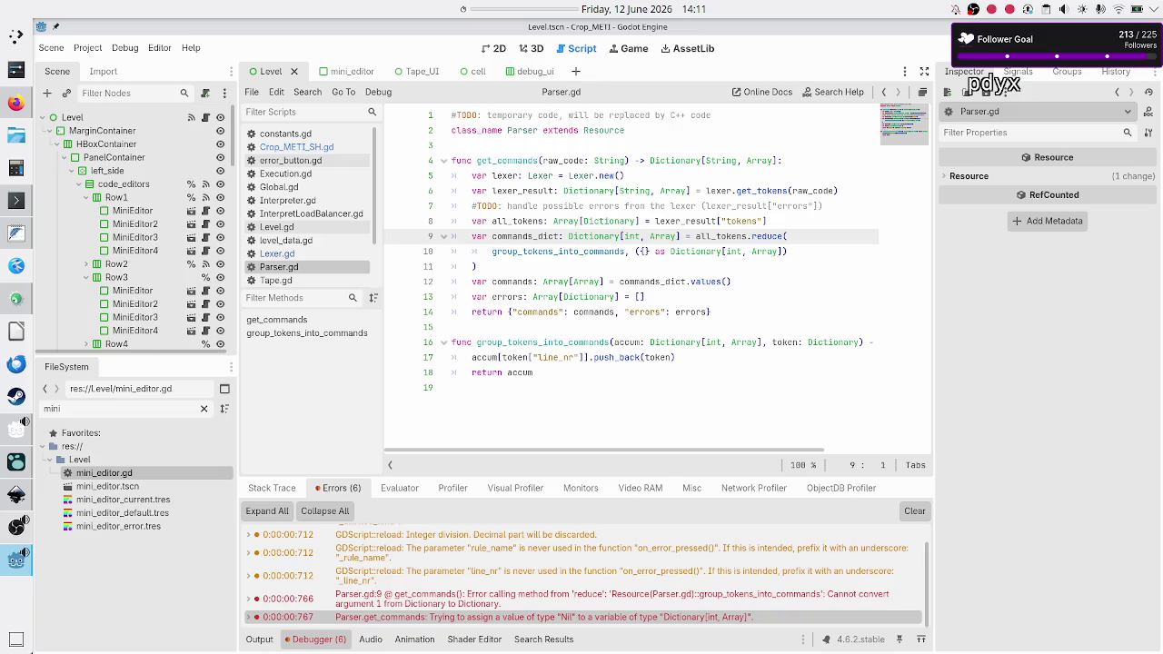
key("F8")
- Rerun the project with F5 and bring the editor in front of the game window
key("F5")
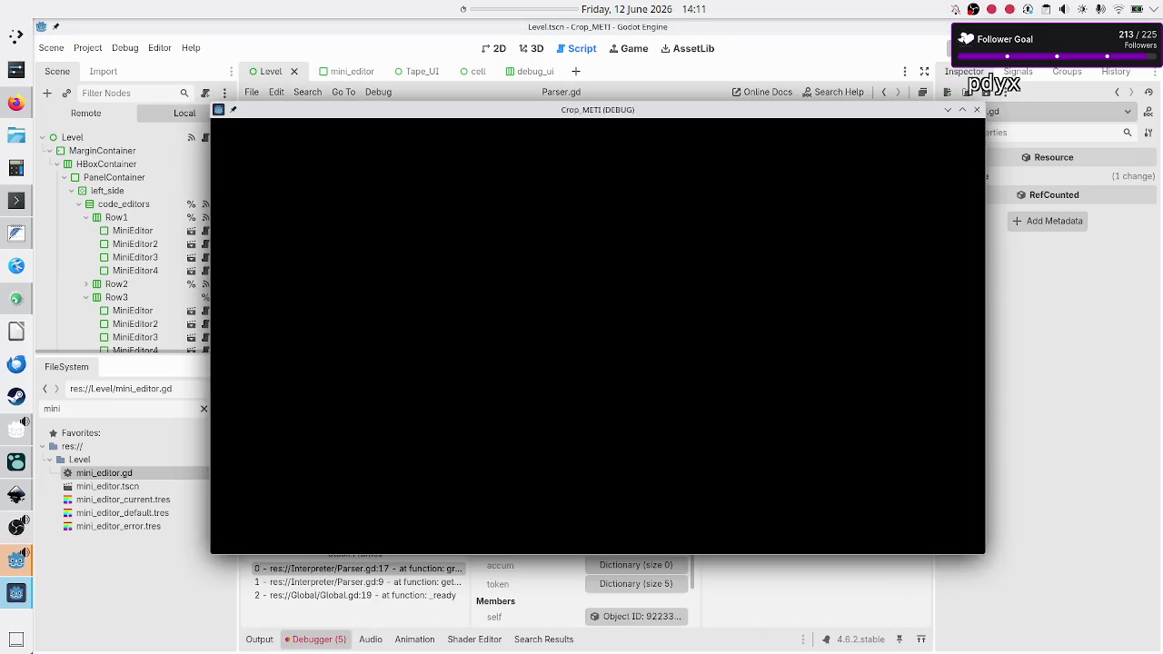
left_click(1020, 345)
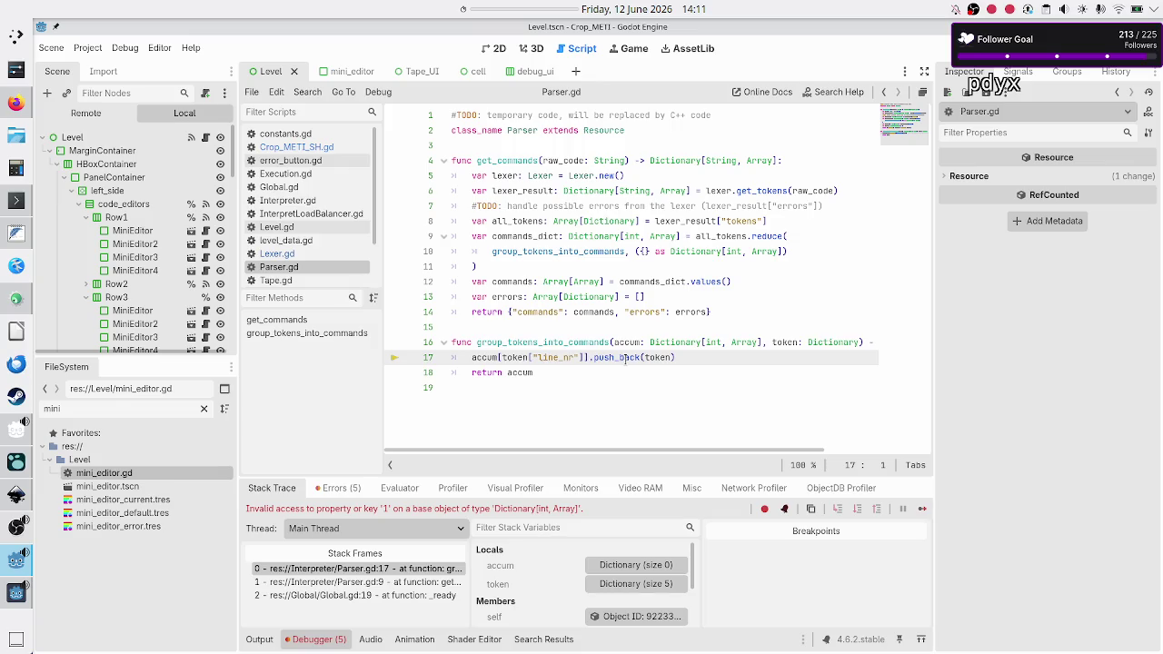
mouse_move(625, 360)
- Inspect all_tokens, the Dictionary and Array types, and the reduce call on lines 8–9
double_click(732, 237)
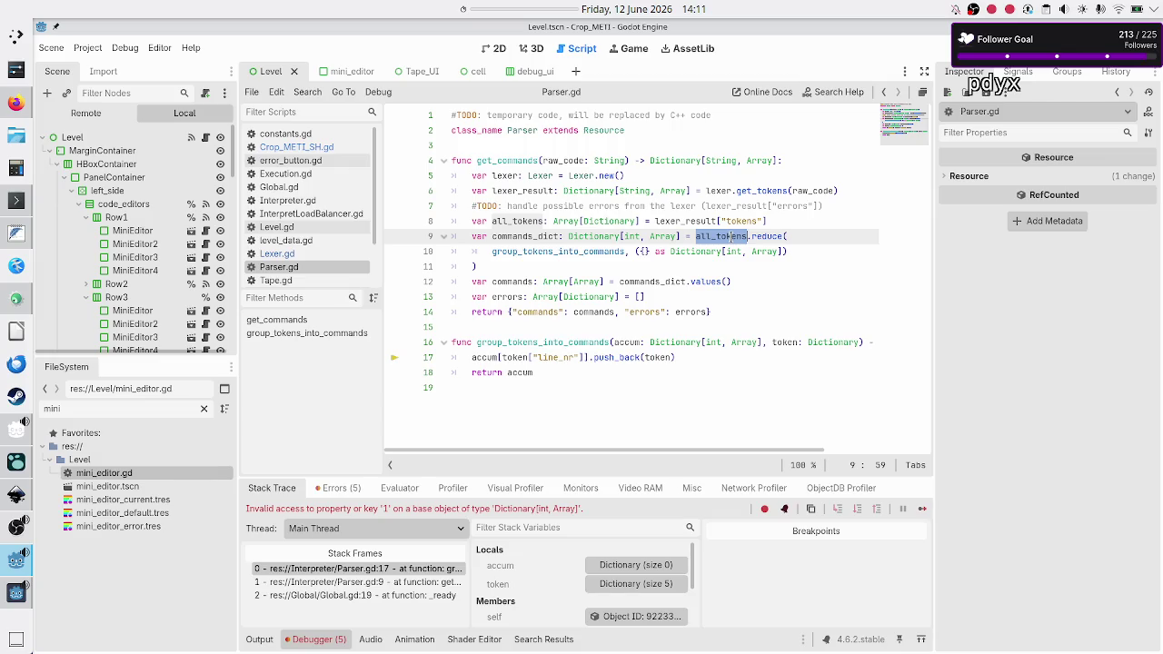
mouse_move(732, 236)
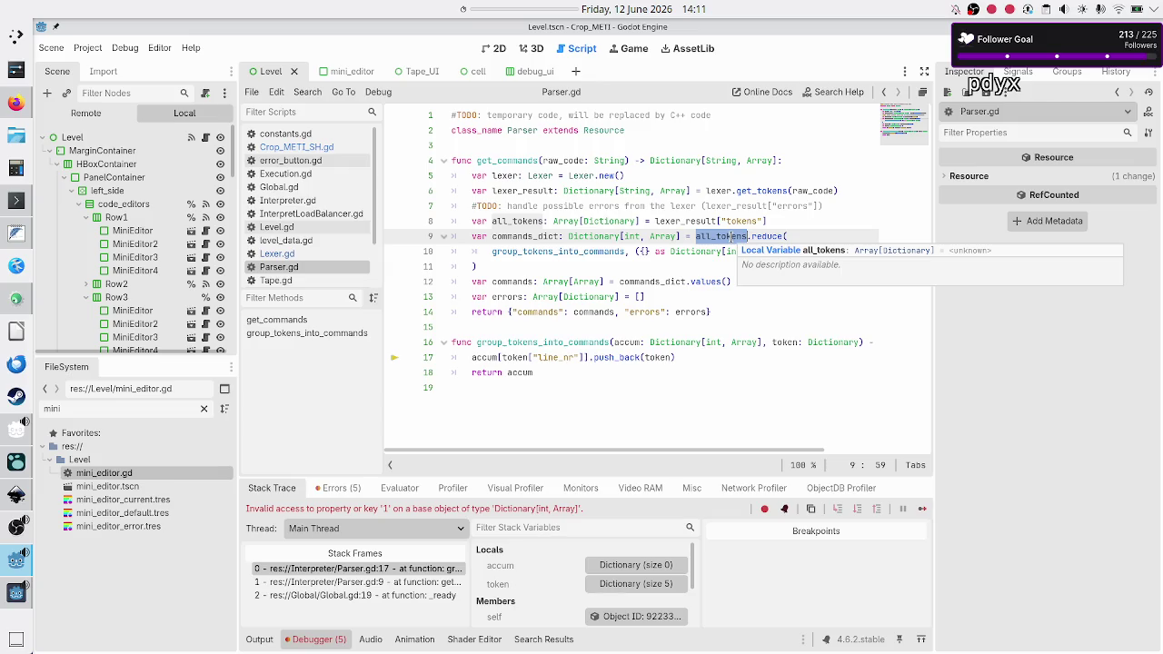
double_click(600, 222)
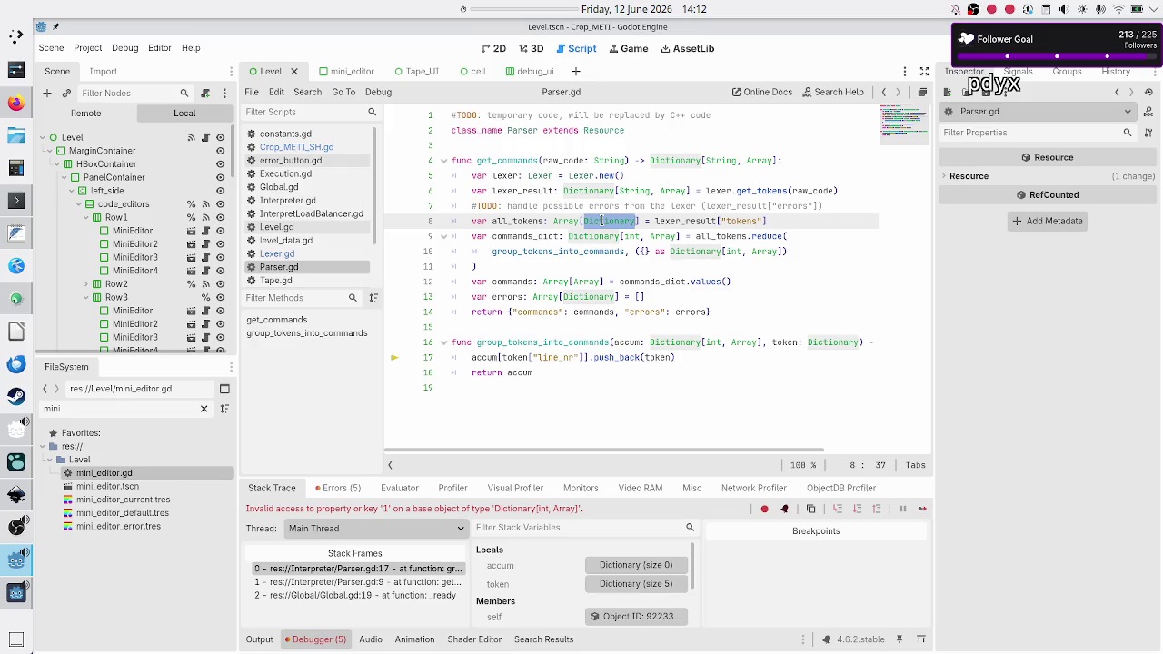
double_click(738, 236)
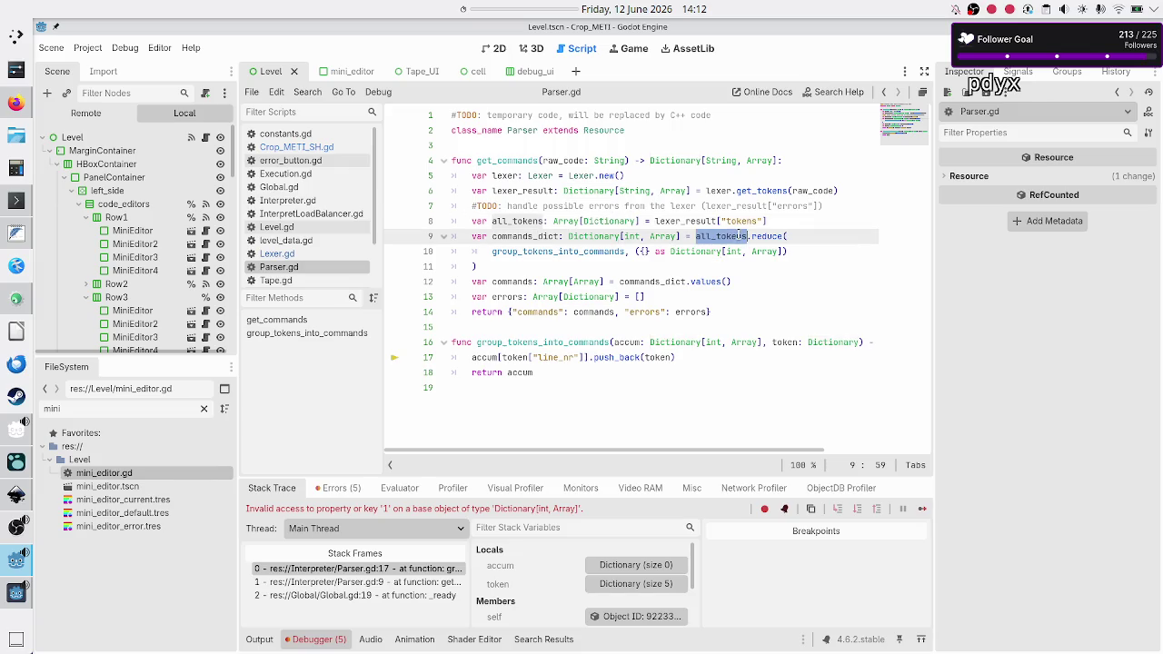
double_click(565, 221)
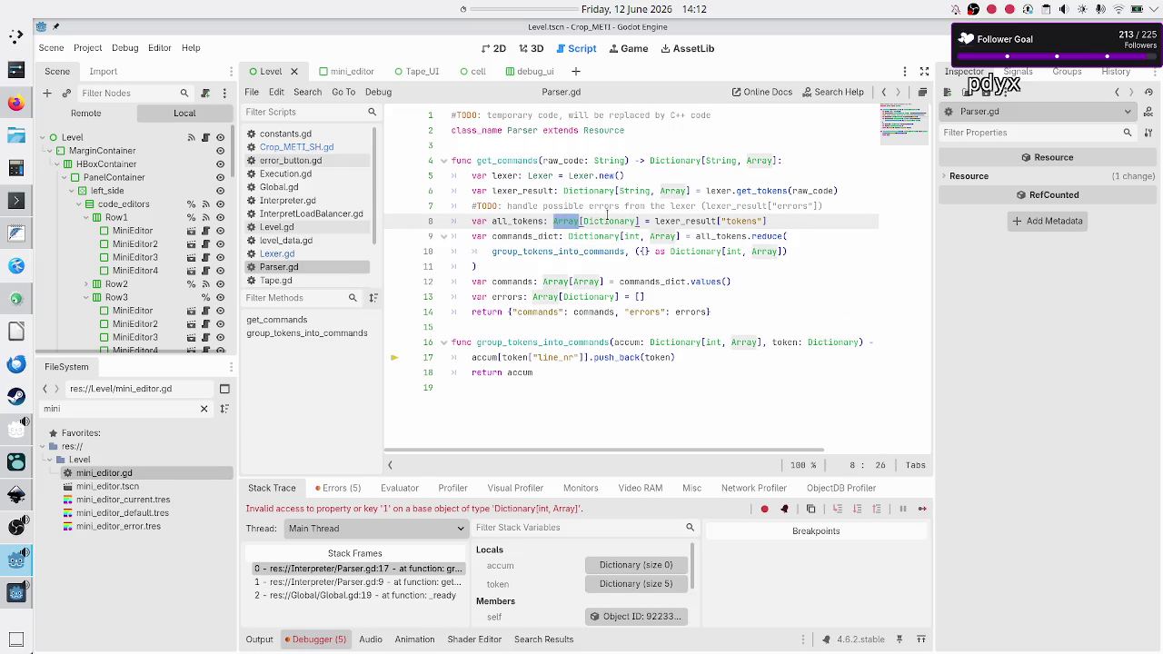
double_click(606, 222)
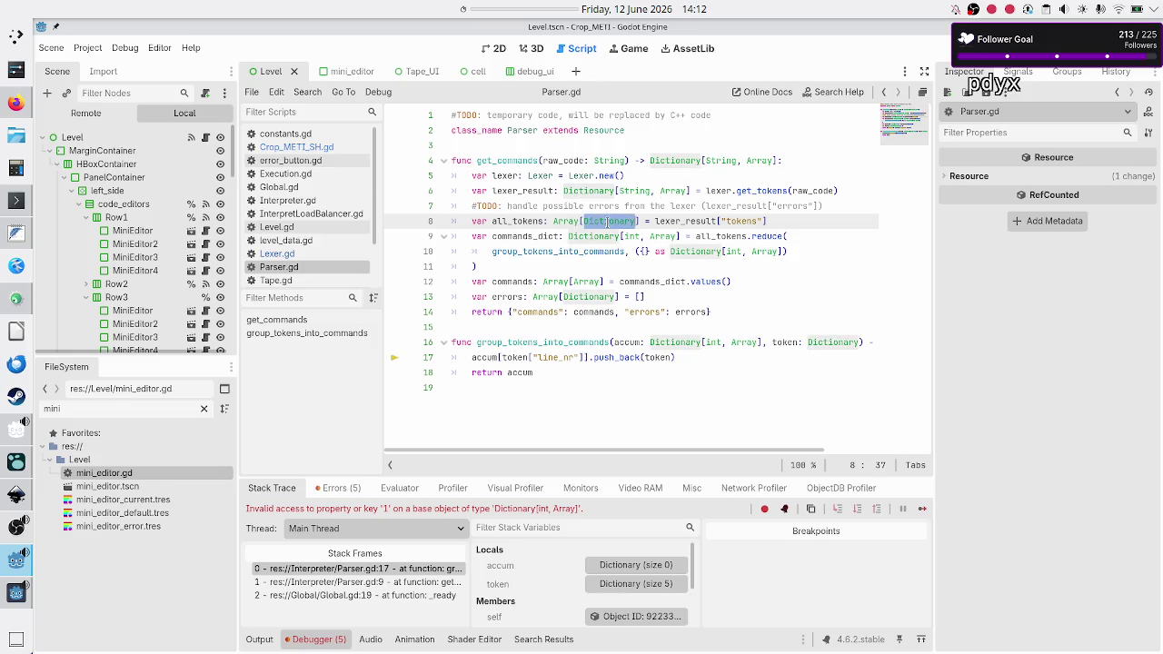
double_click(769, 235)
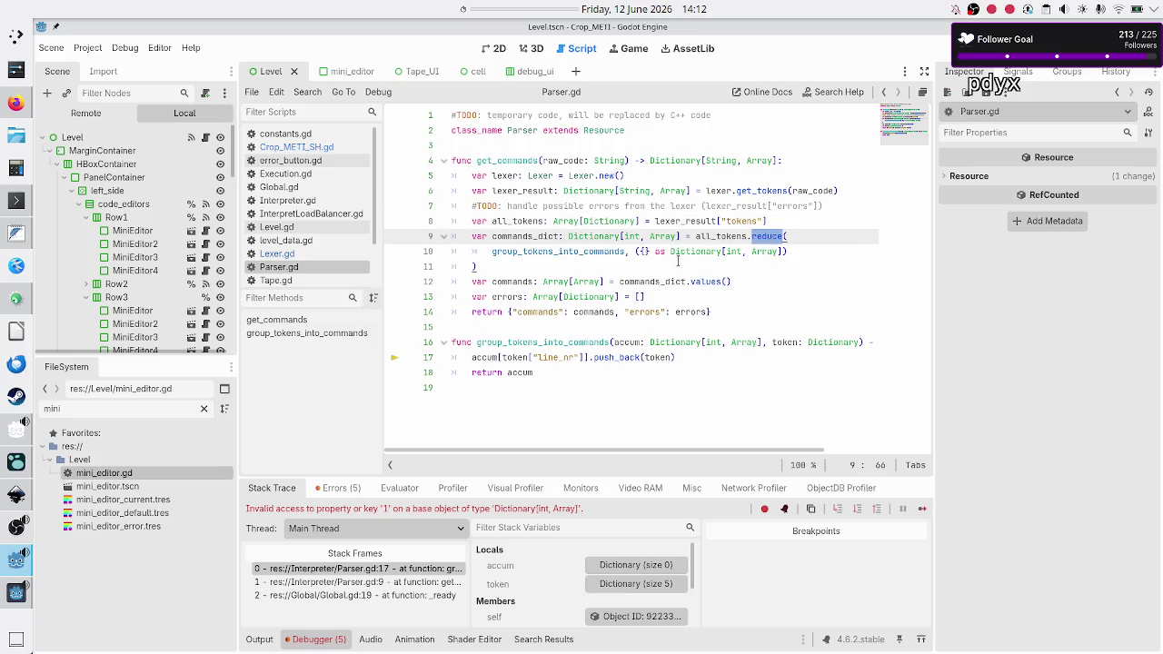
mouse_move(684, 248)
- Inspect the helper's accum and token parameter types and the line_nr lookup on line 17
left_click(827, 334)
left_click_drag(827, 333, 826, 342)
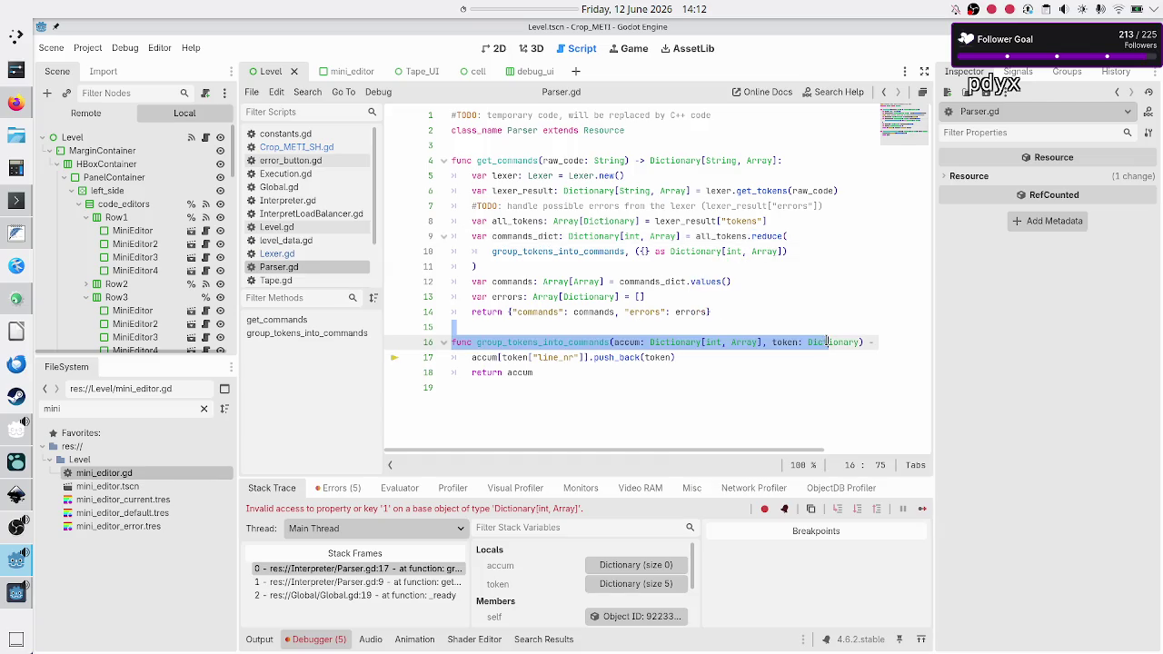
double_click(827, 342)
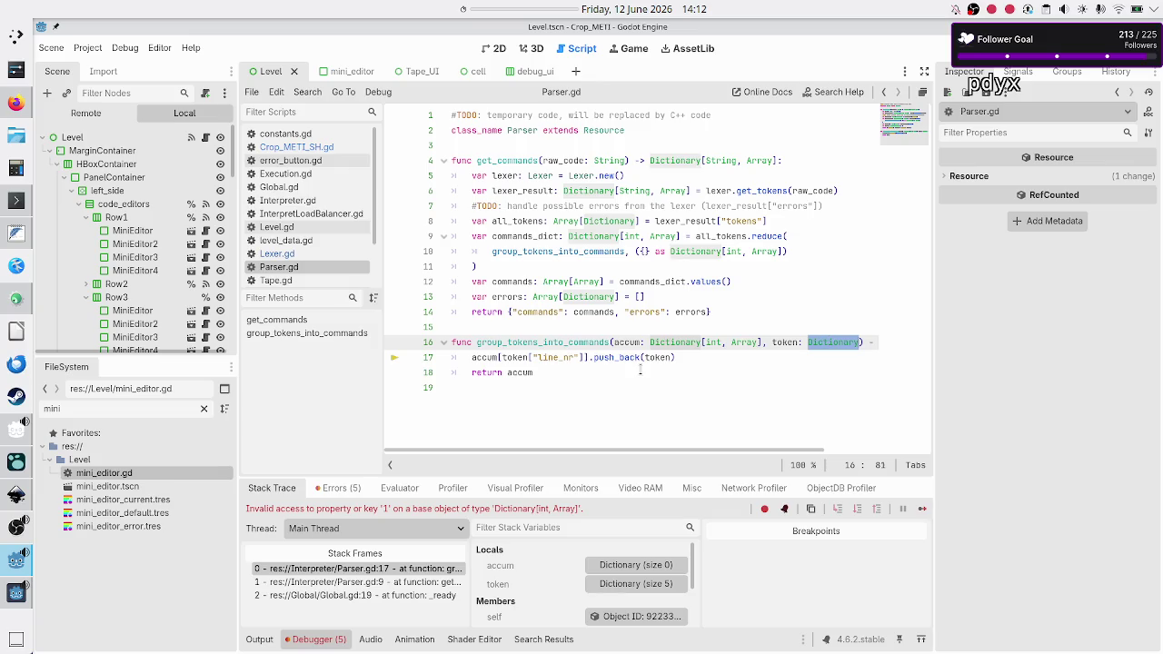
left_click_drag(502, 357, 583, 357)
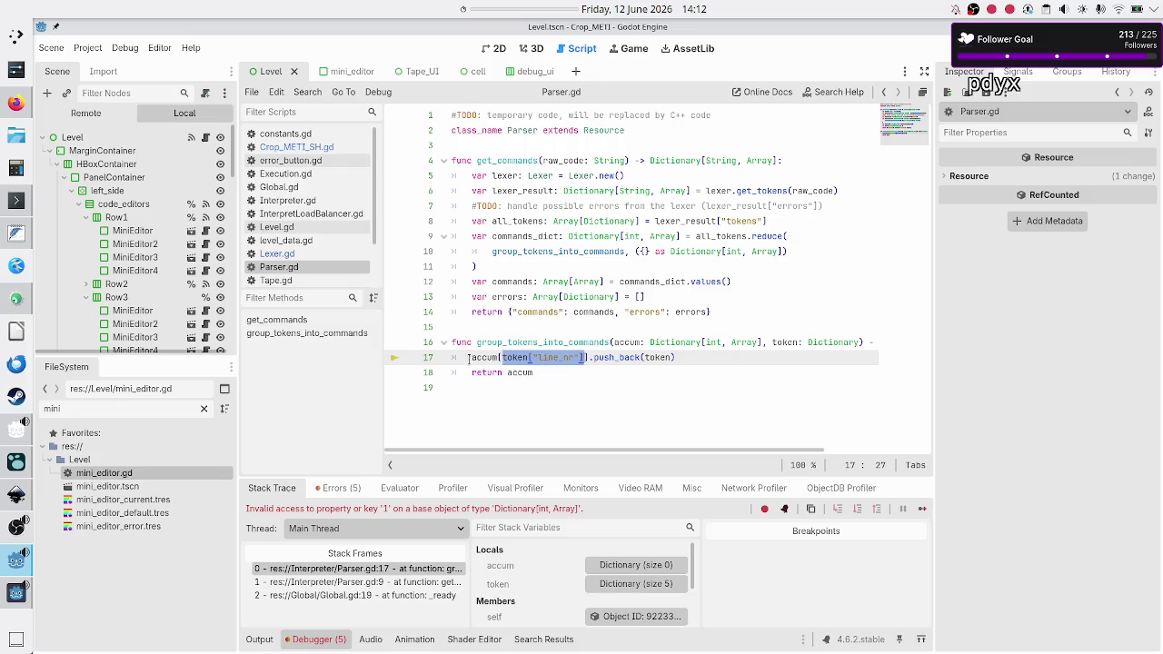
double_click(673, 342)
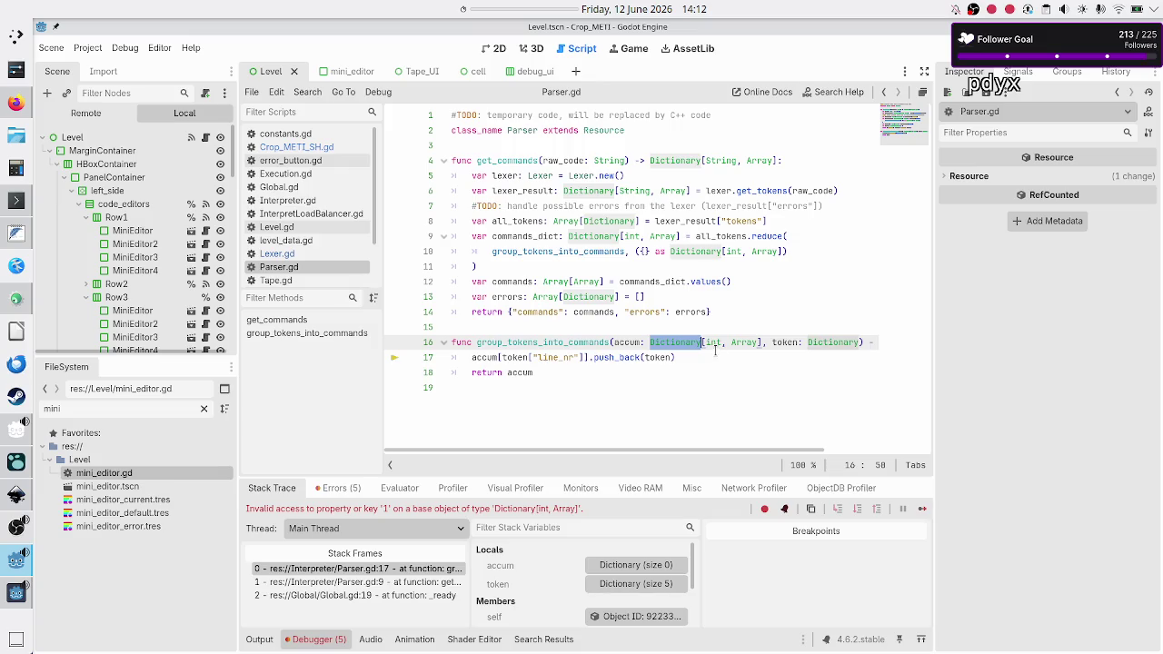
double_click(713, 343)
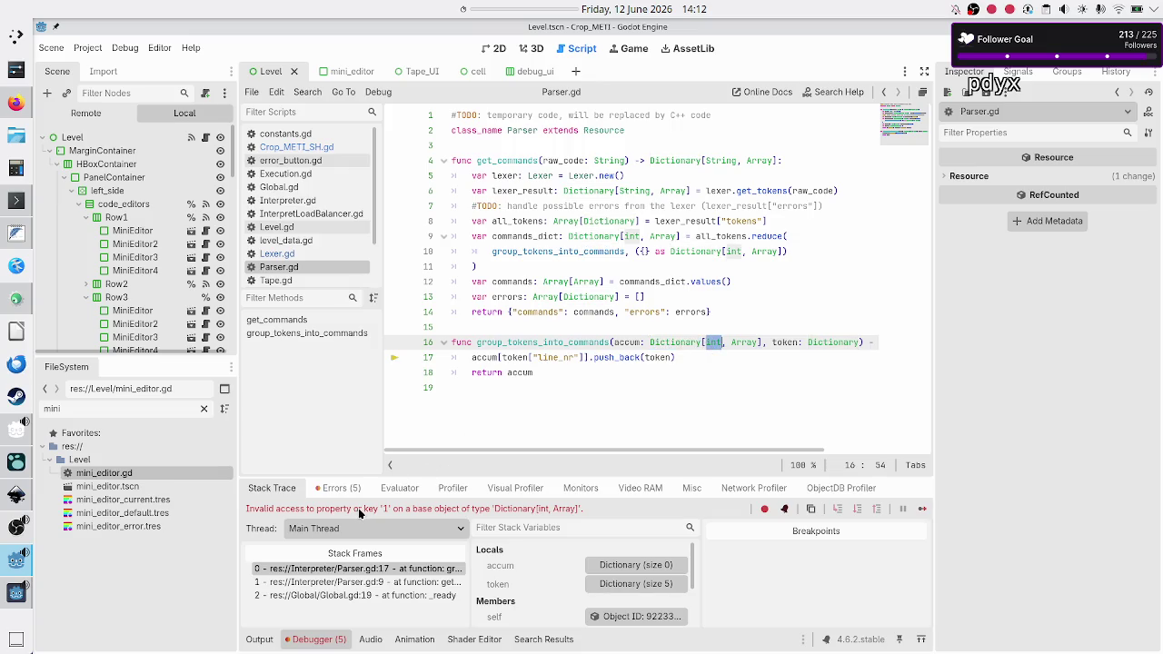
double_click(563, 357)
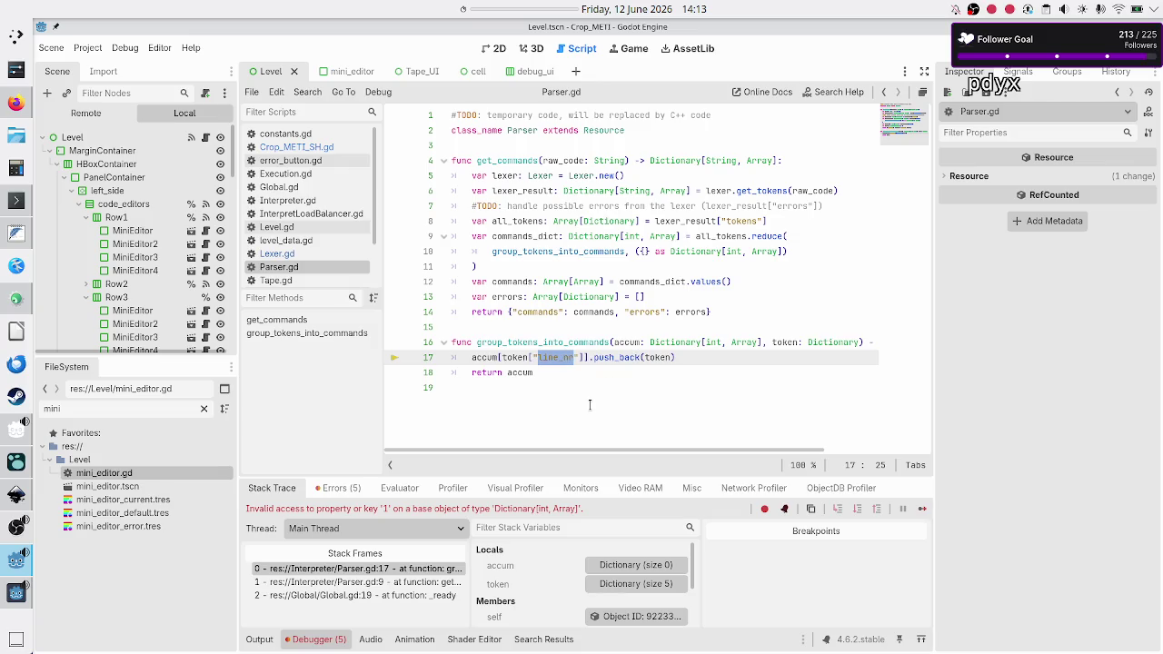
double_click(625, 357)
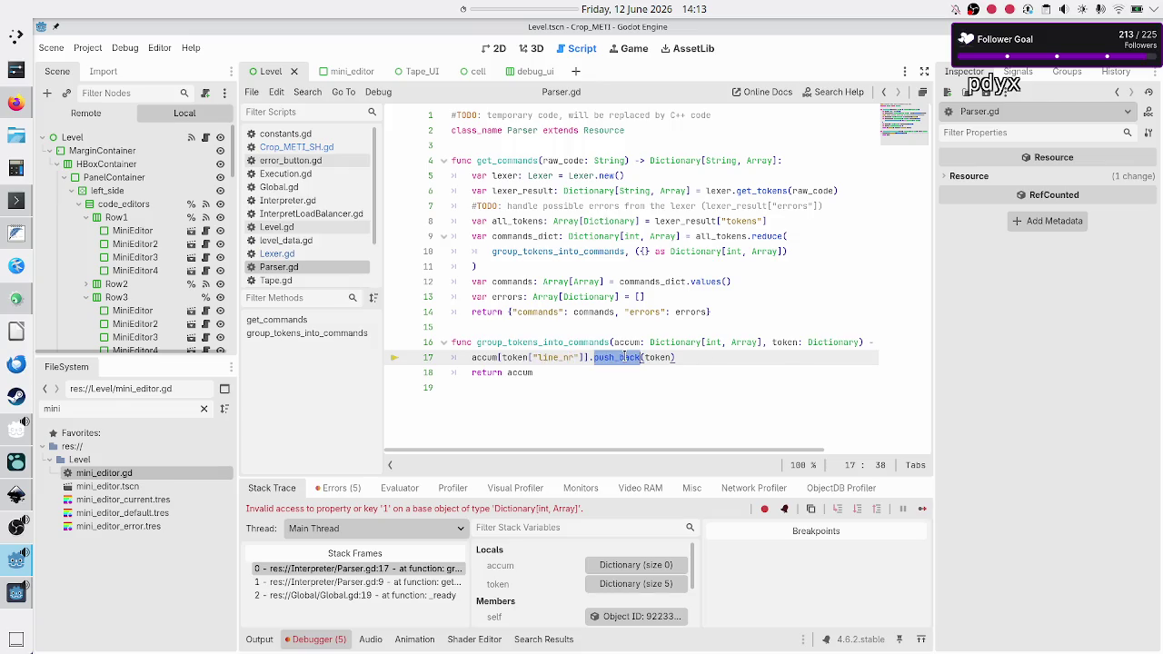
mouse_move(624, 357)
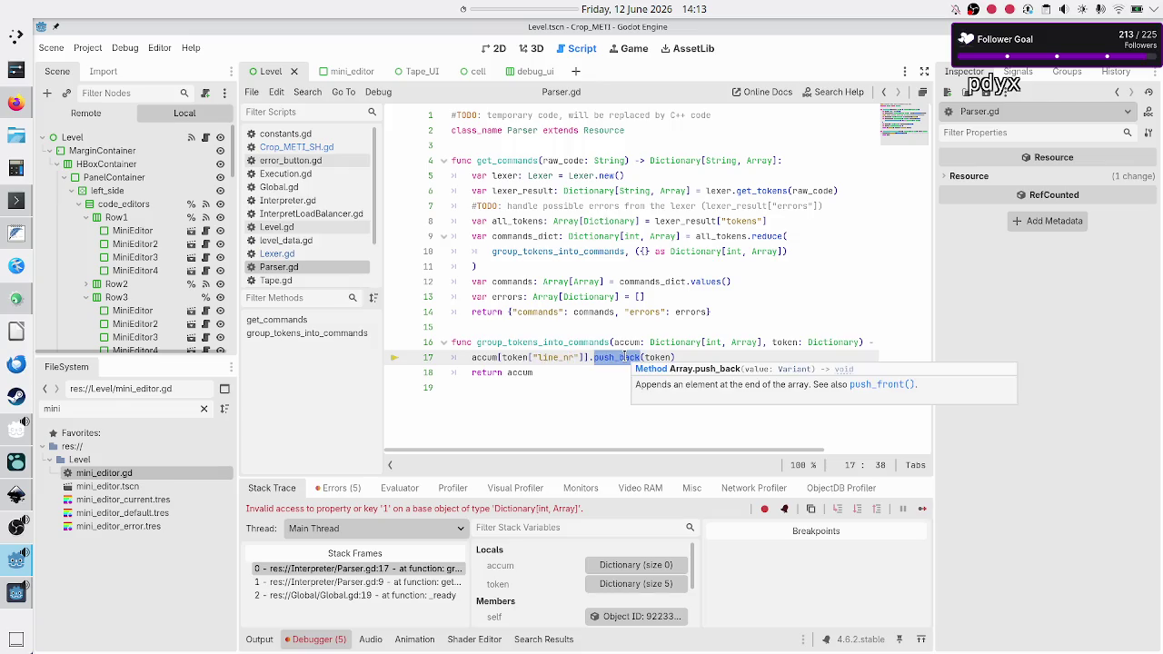
double_click(745, 342)
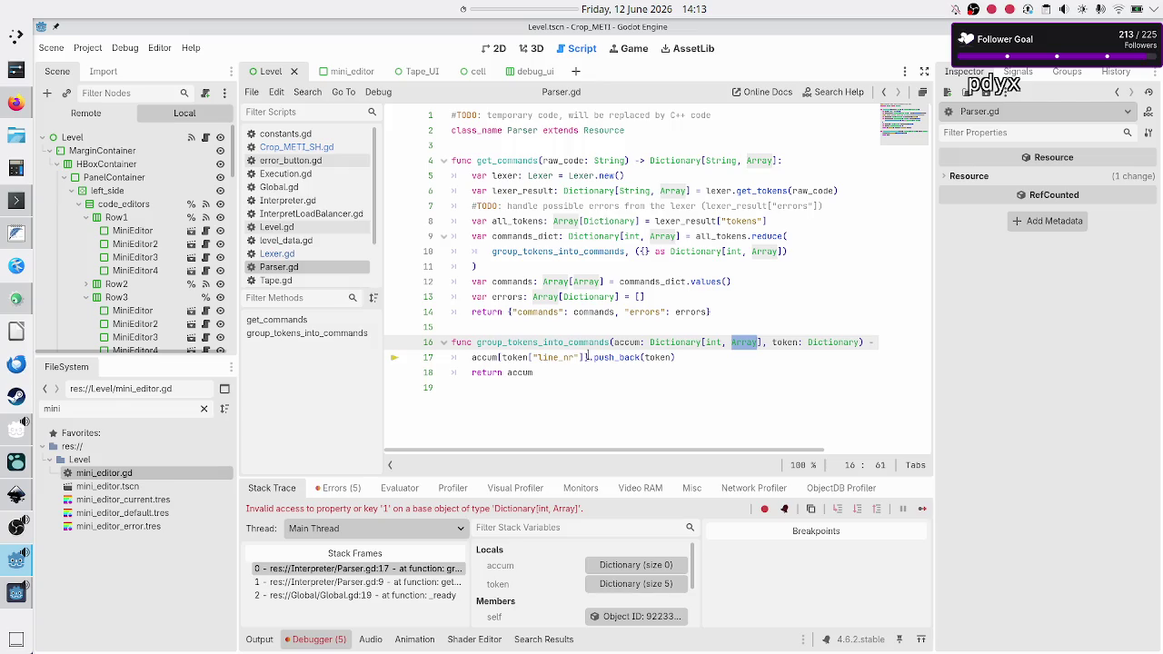
mouse_move(589, 357)
left_mouse_down()
mouse_move(466, 368)
mouse_move(468, 357)
left_mouse_up()
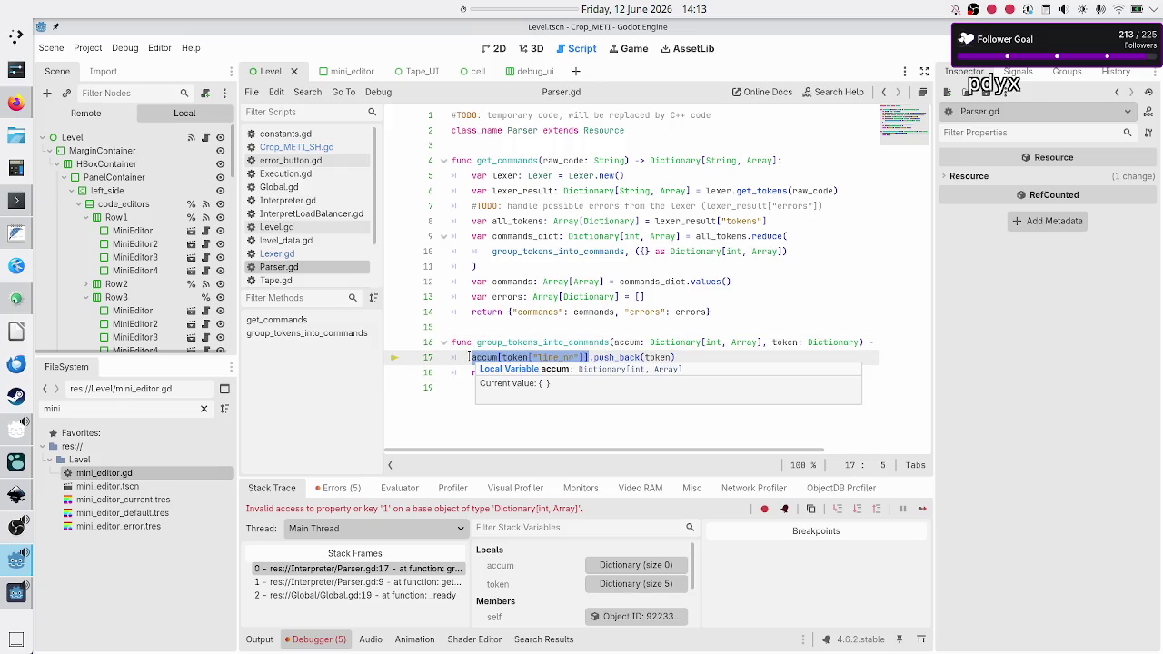
left_click(660, 357)
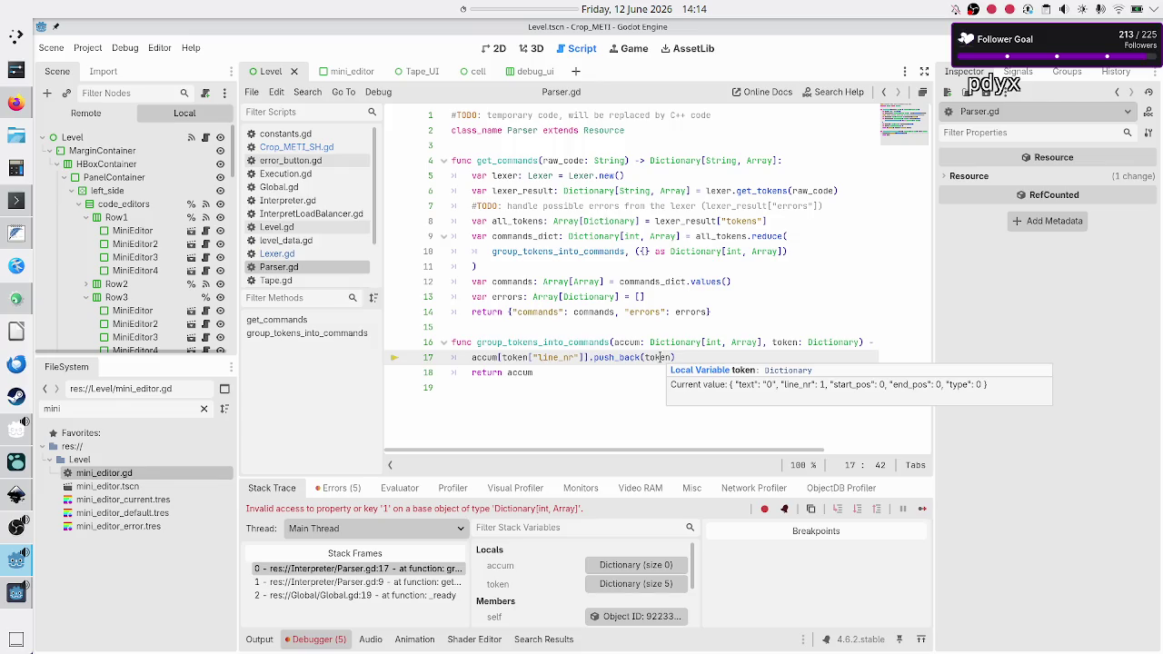
left_click(548, 357)
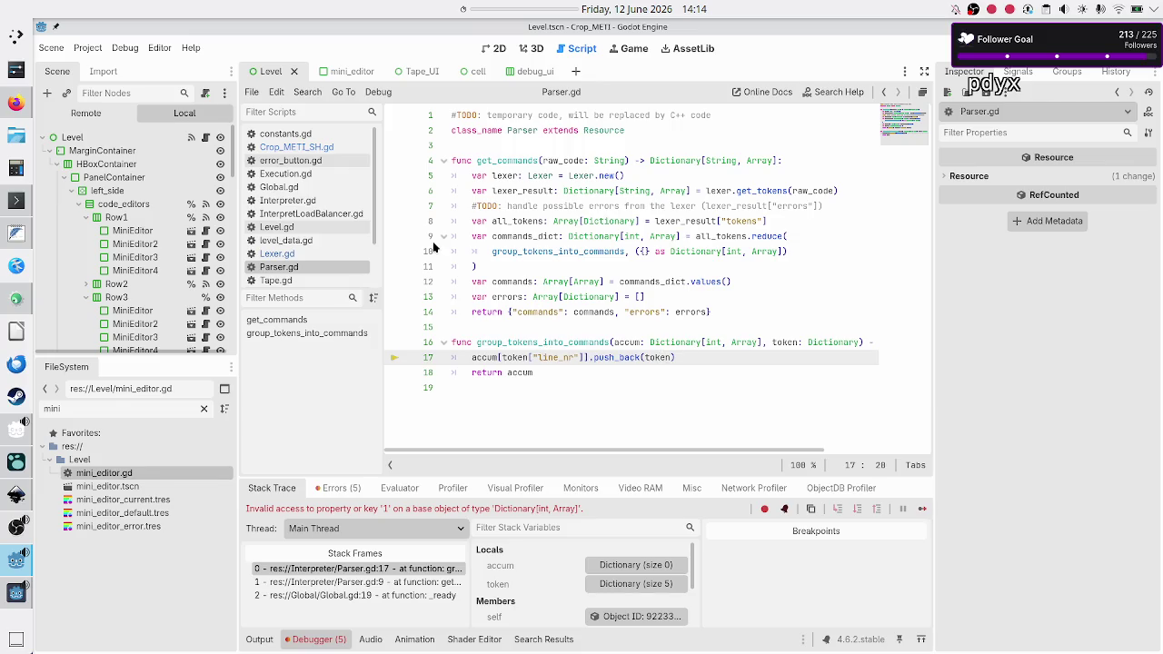
- Open Lexer.gd and highlight the line_nr, Dictionary type and new_token usages
left_click(302, 254)
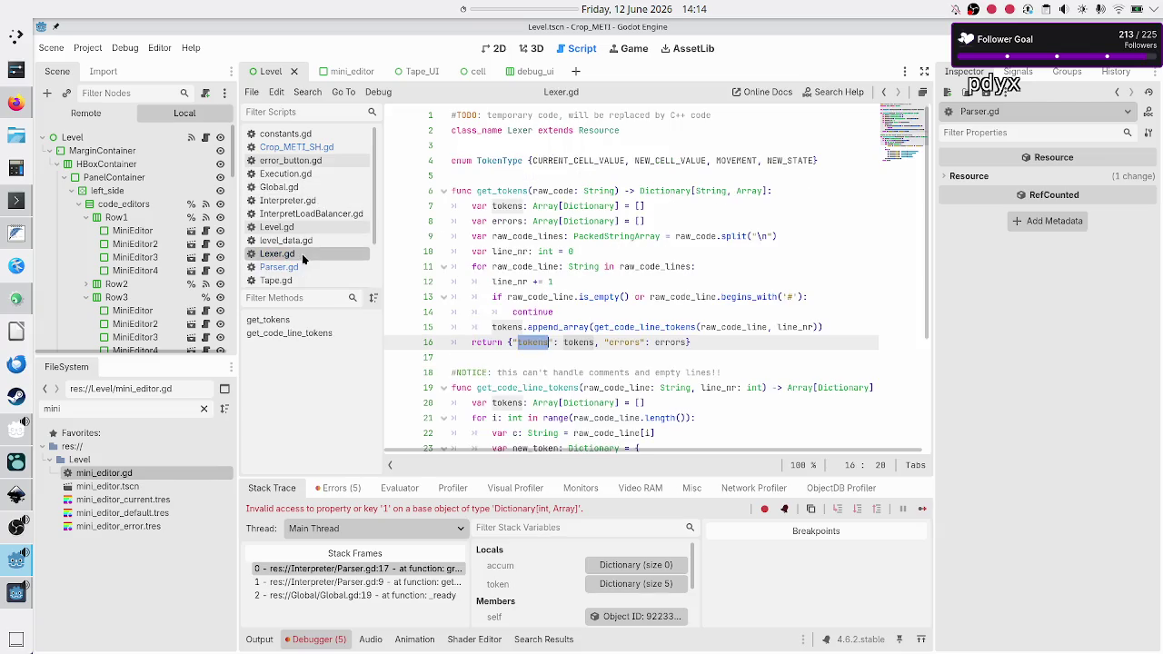
double_click(507, 251)
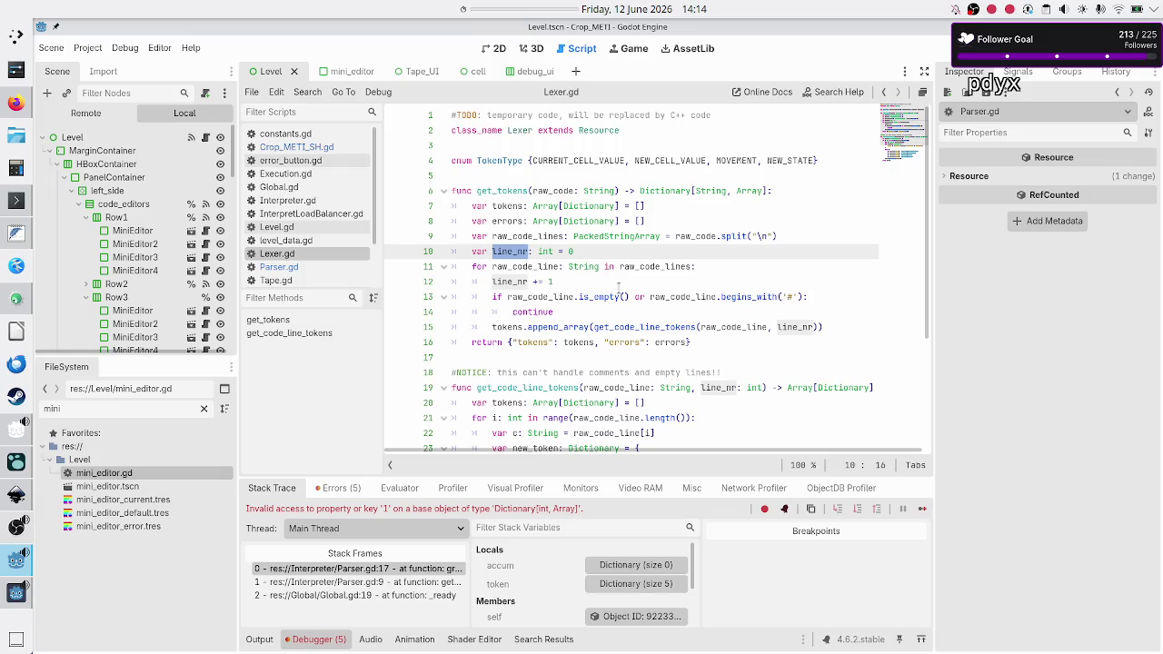
double_click(592, 206)
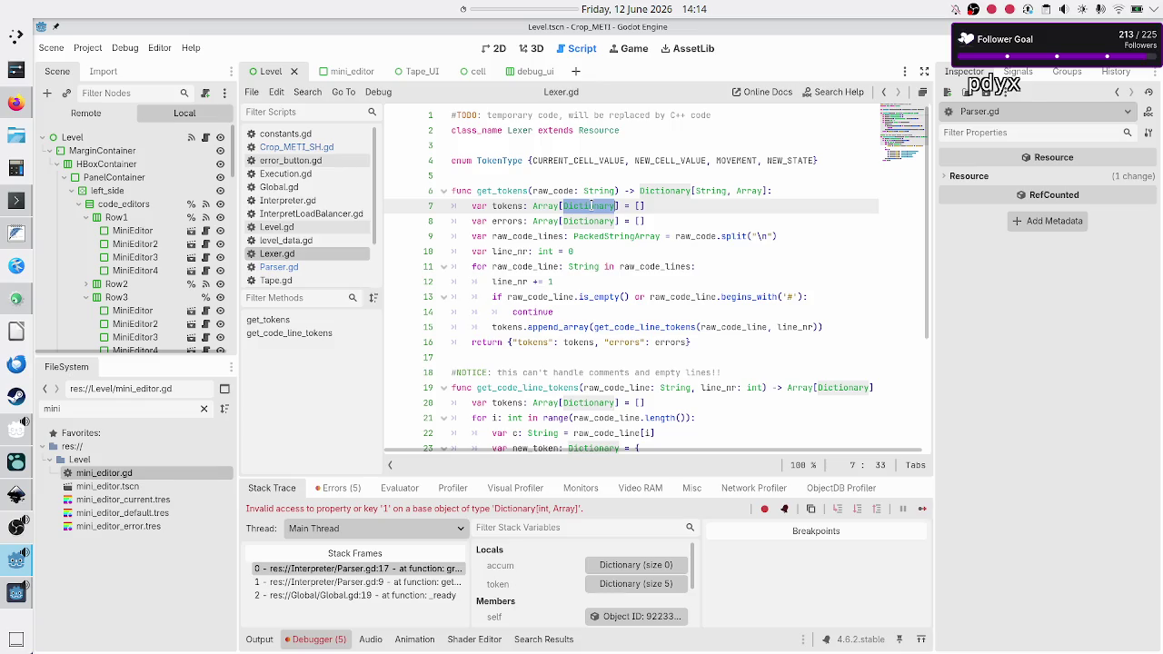
scroll(636, 305, "down", 3)
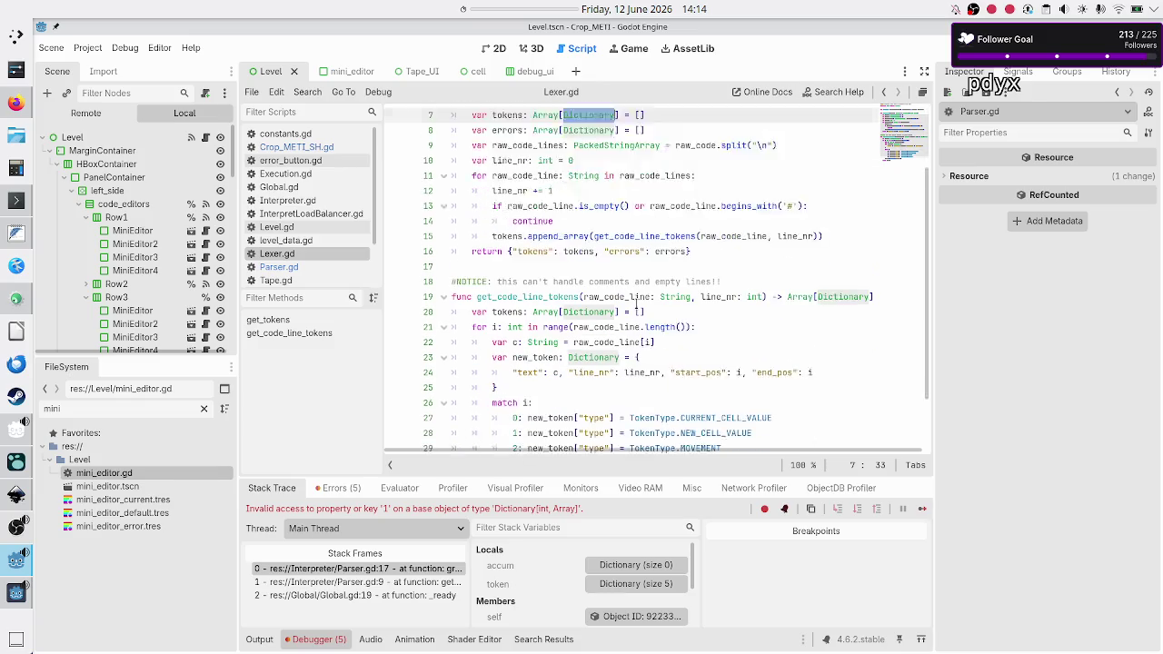
left_click(562, 346)
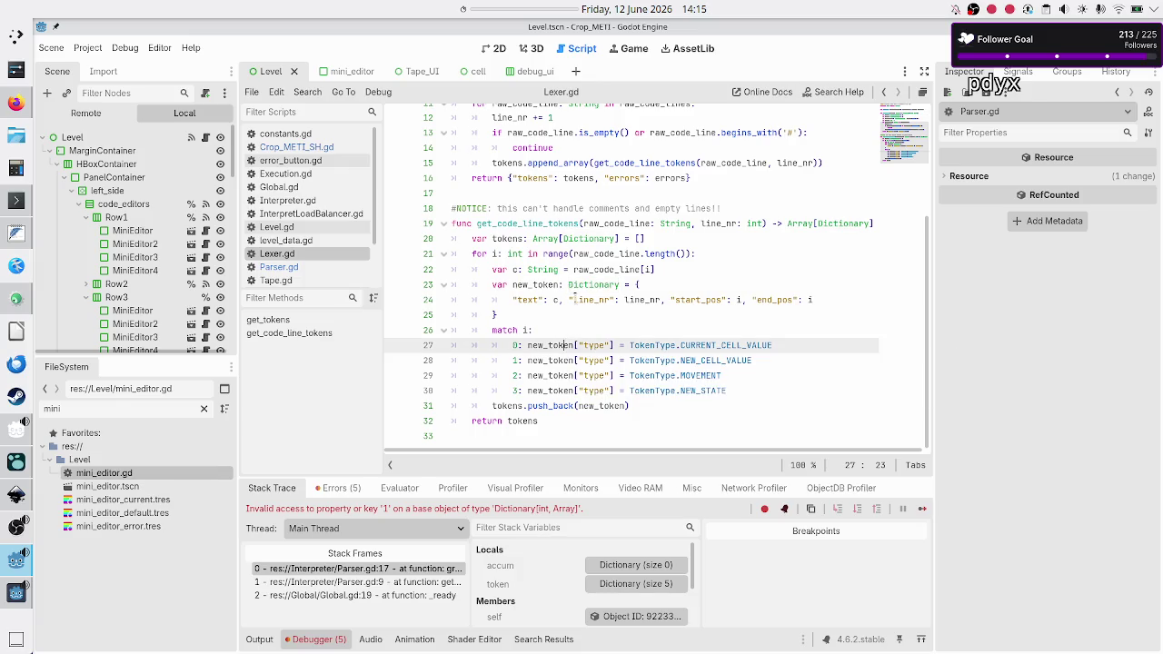
double_click(524, 284)
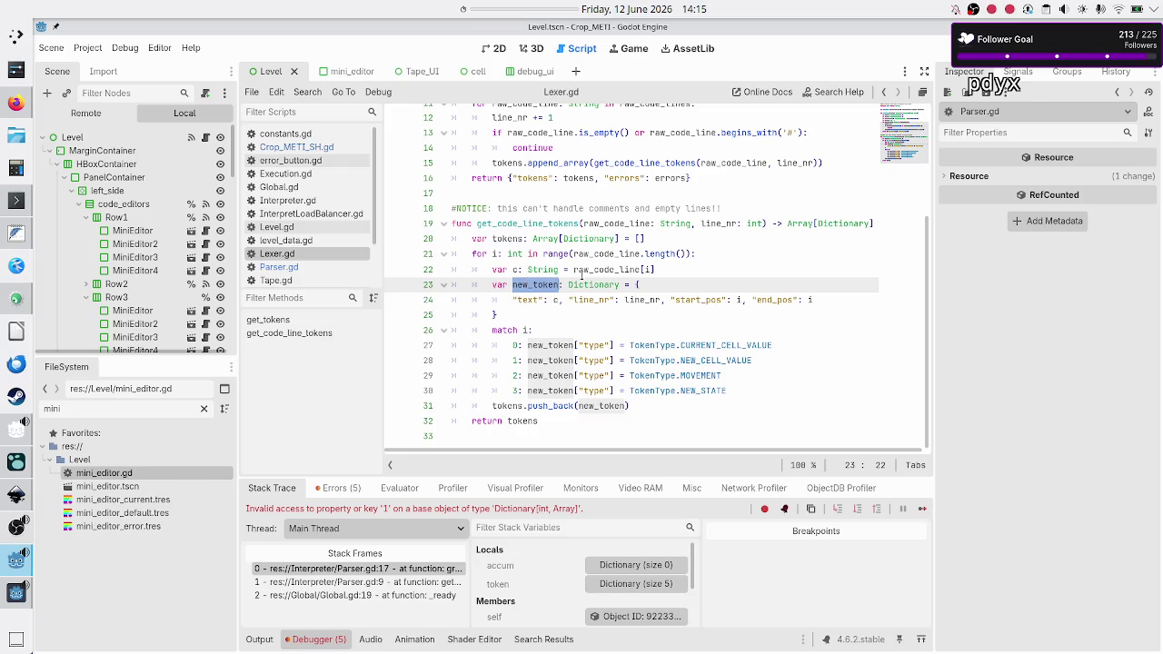
double_click(618, 285)
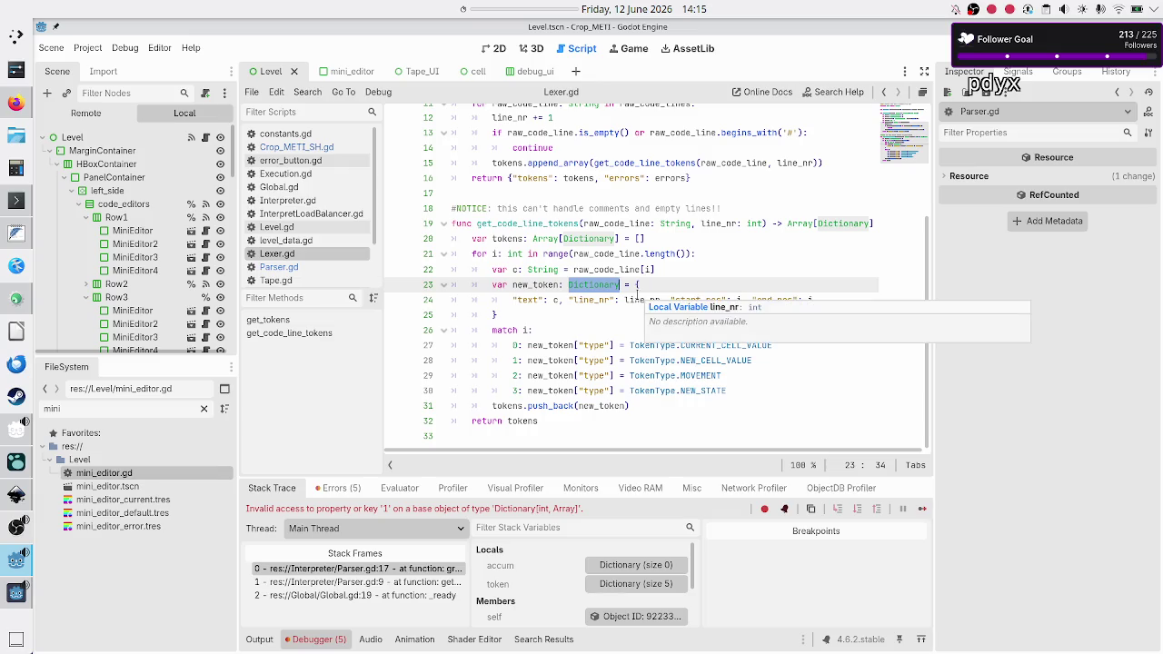
- Check line_nr's type on line 24, then jump from the errors list to the invalid key error
double_click(642, 300)
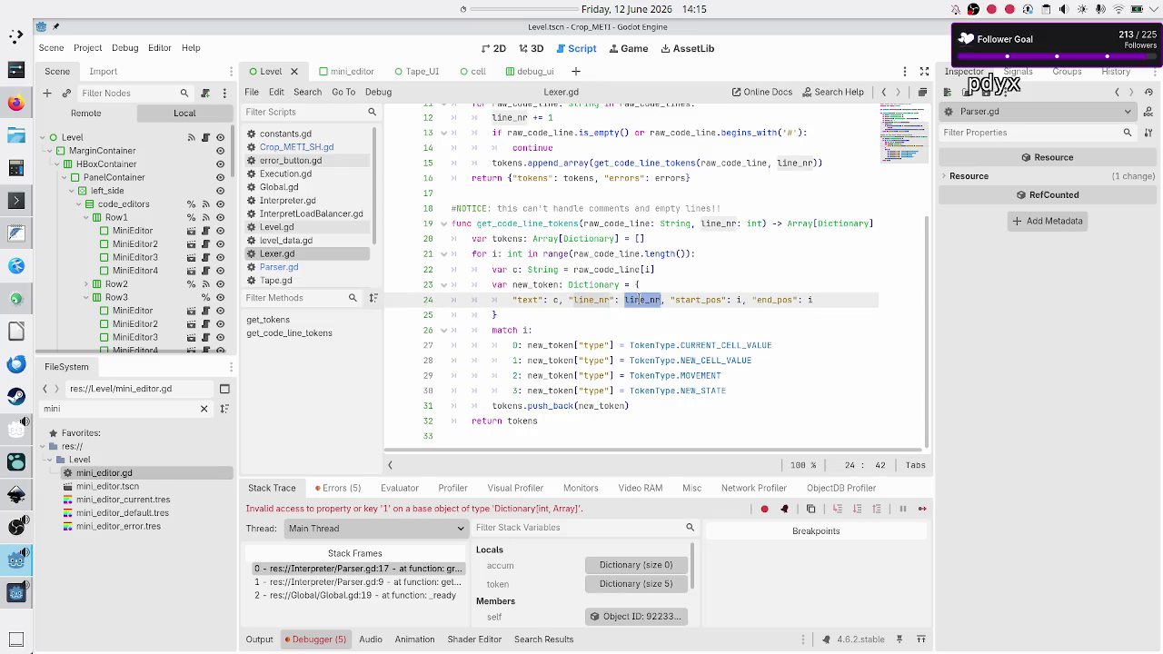
left_click(600, 285)
left_click(641, 299)
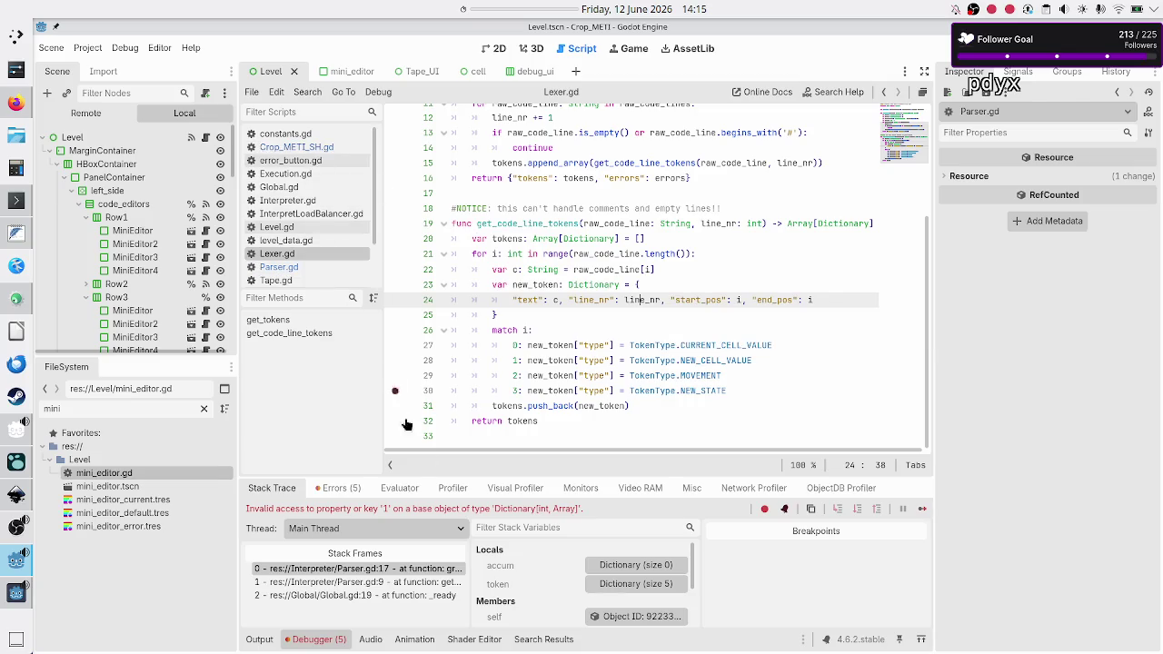
left_click(347, 488)
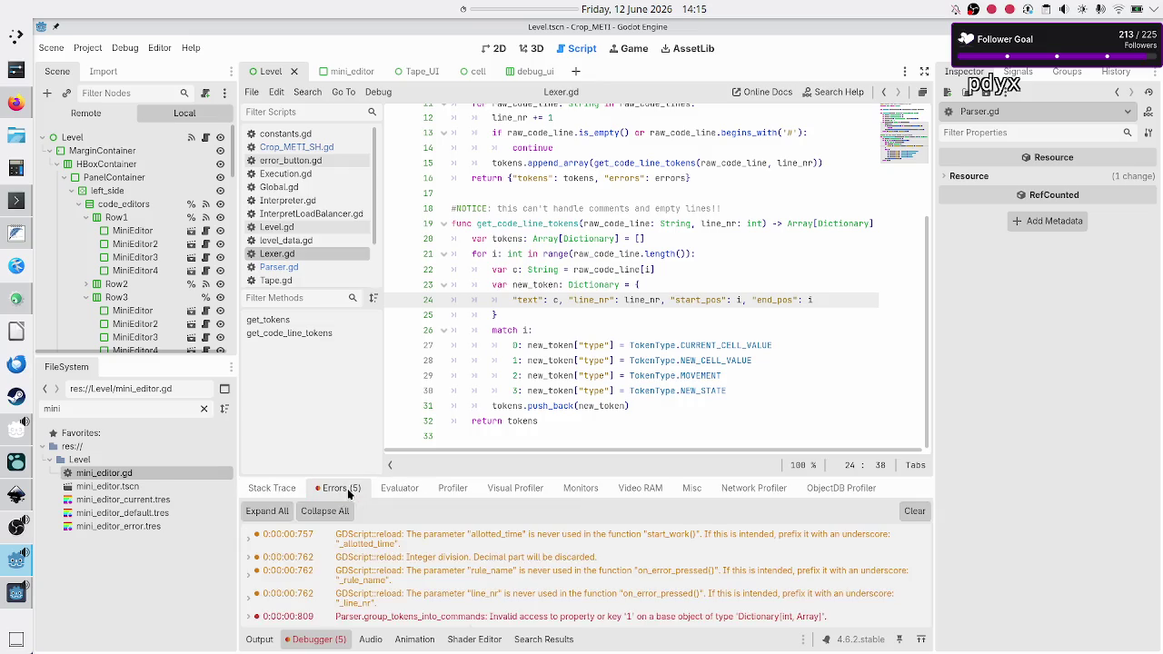
left_click(441, 617)
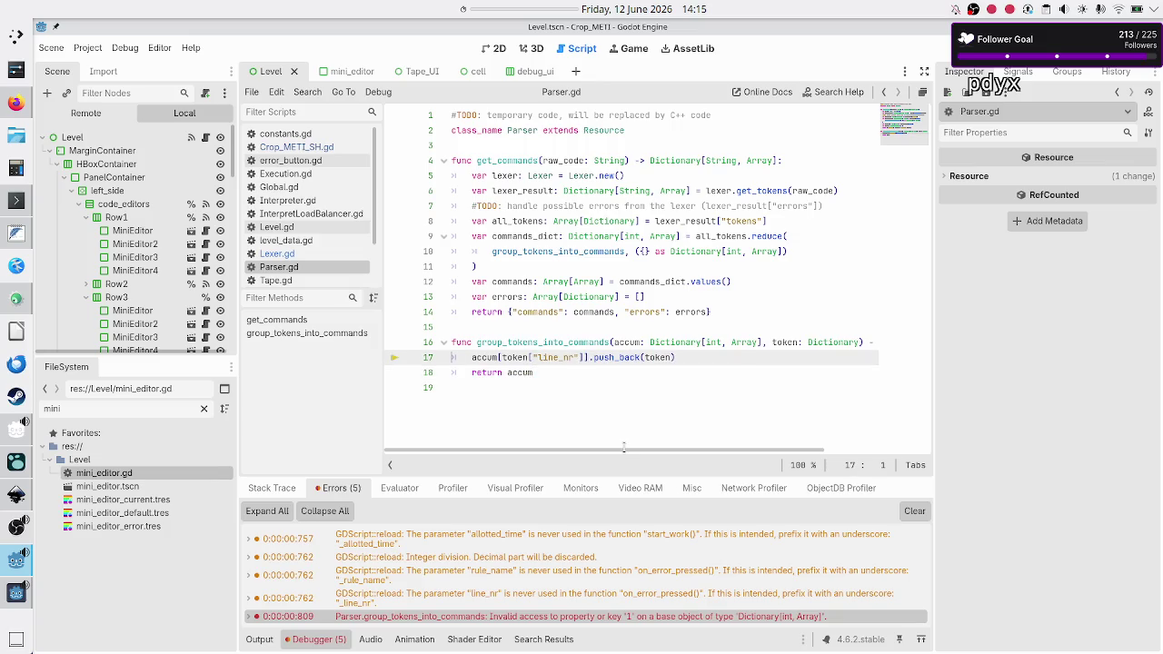
- Wrap line 17's key as int(token["line_nr"]), save Parser.gd, and rerun the game
key("Right")
key("Right")
key("Right")
type("int(")
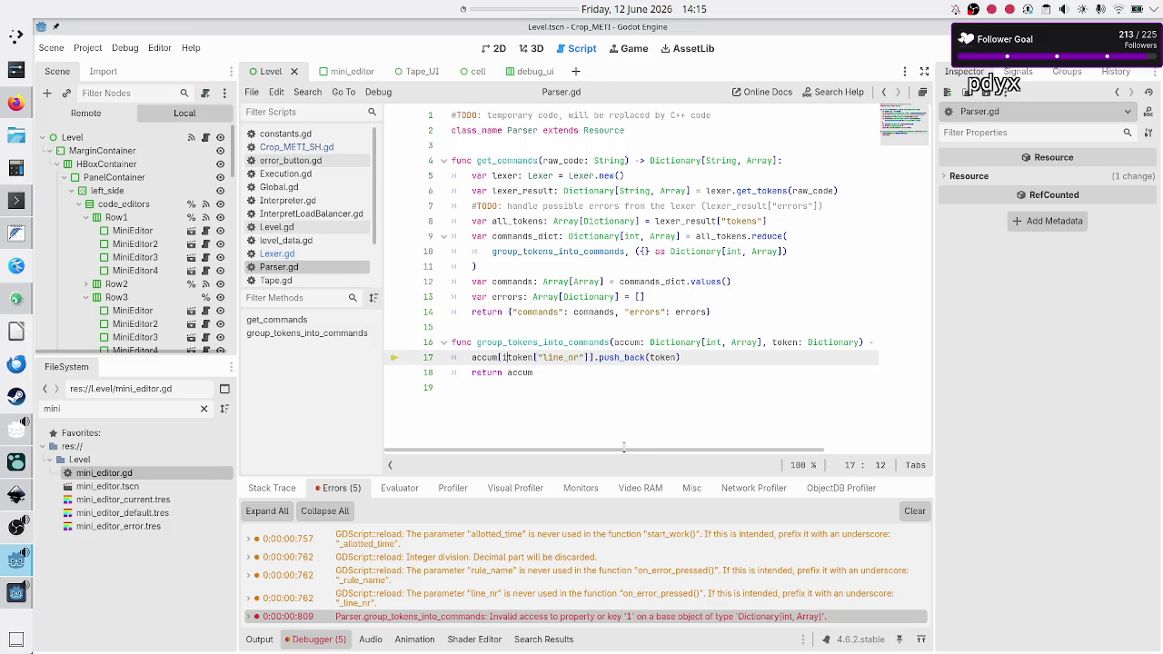
key("Right")
key("Right")
key("Right")
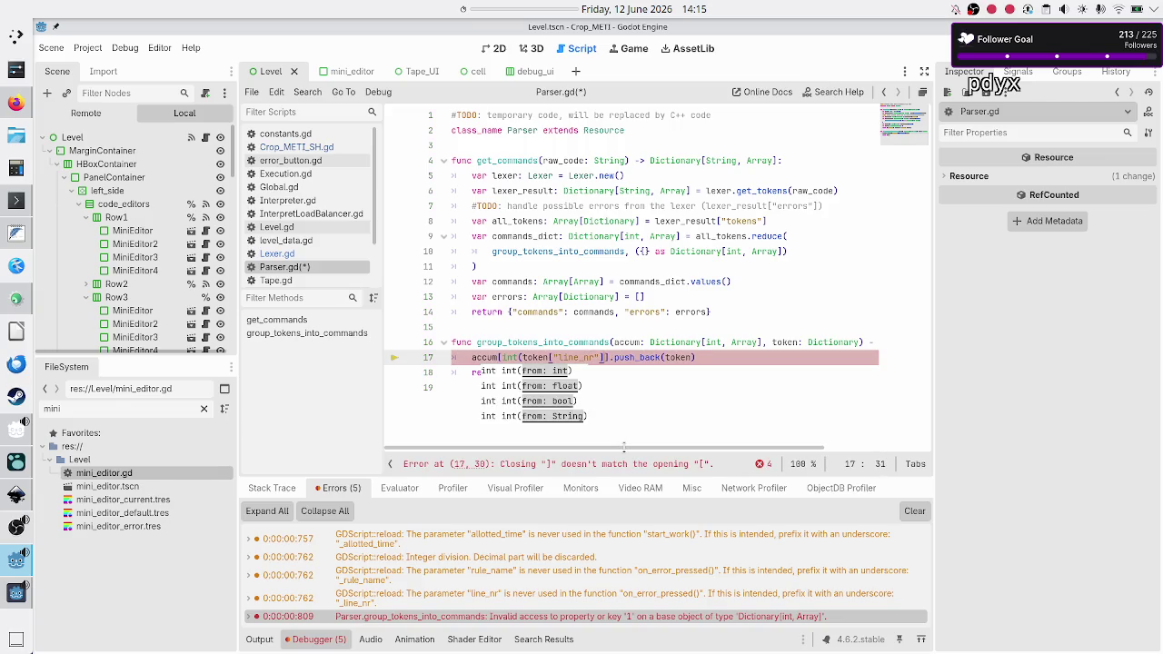
type(")")
key("Down")
key("Down")
key("ctrl+s")
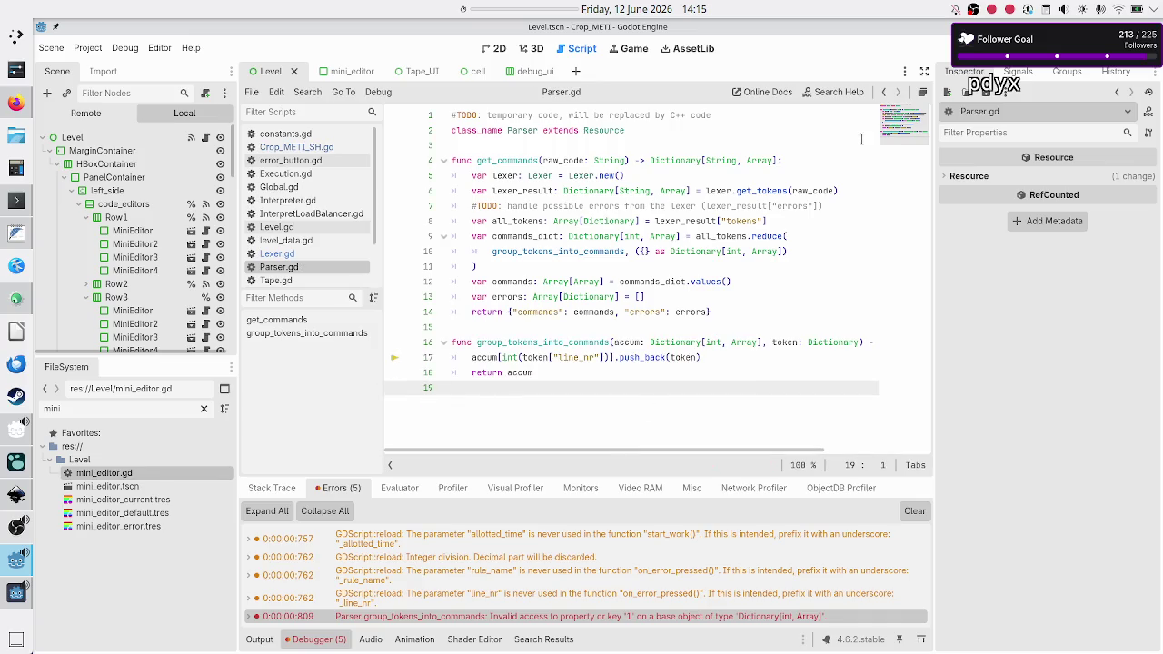
key("F5")
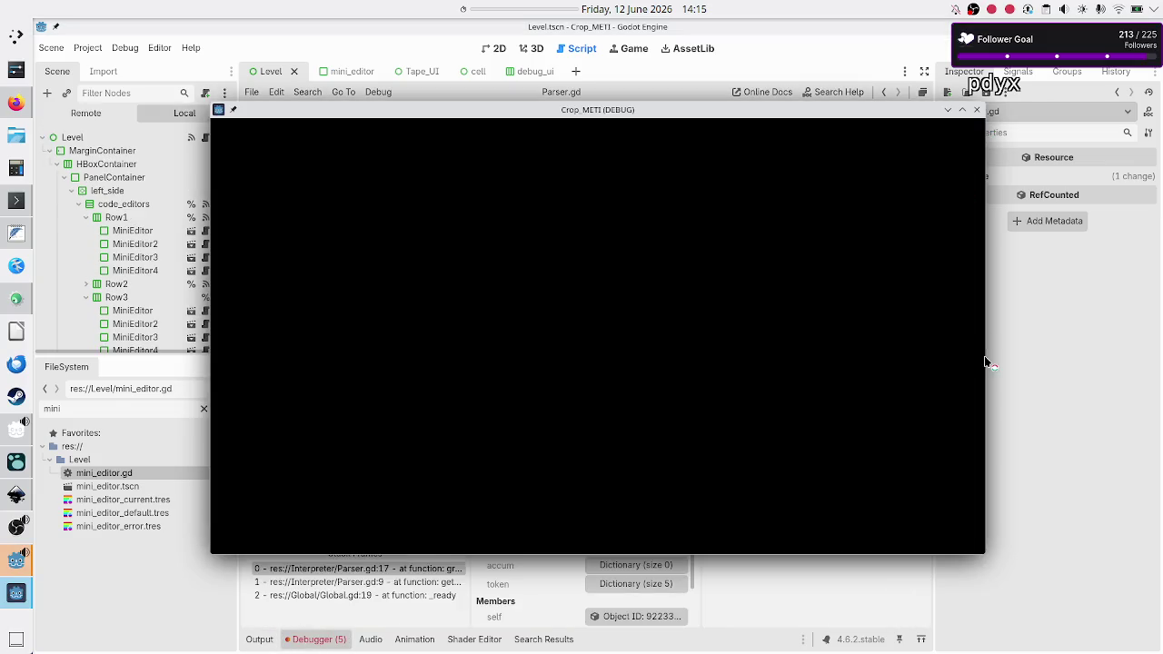
- Bring the editor in front of the game window to read the new out-of-bounds error
left_click(1042, 392)
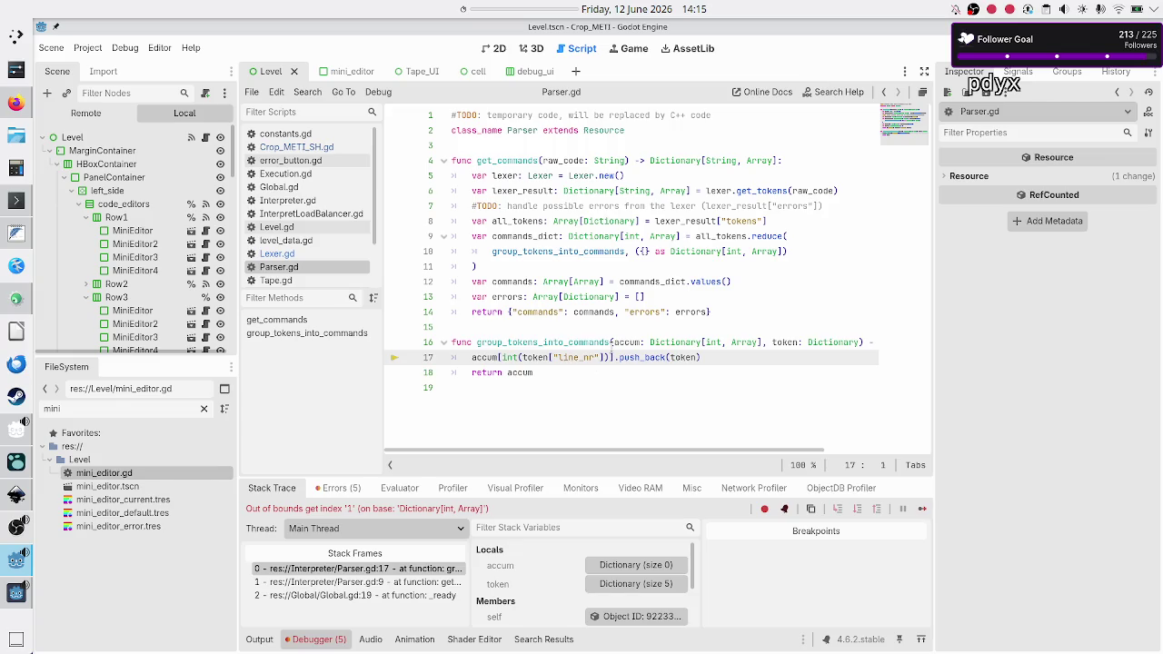
mouse_move(701, 314)
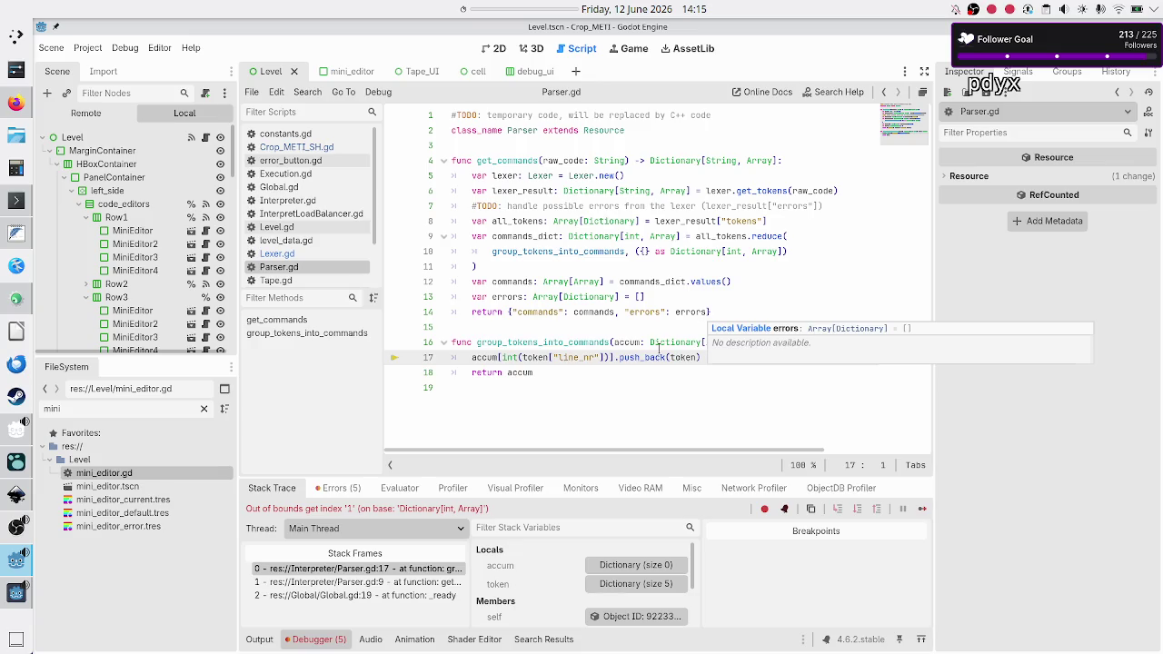
mouse_move(659, 350)
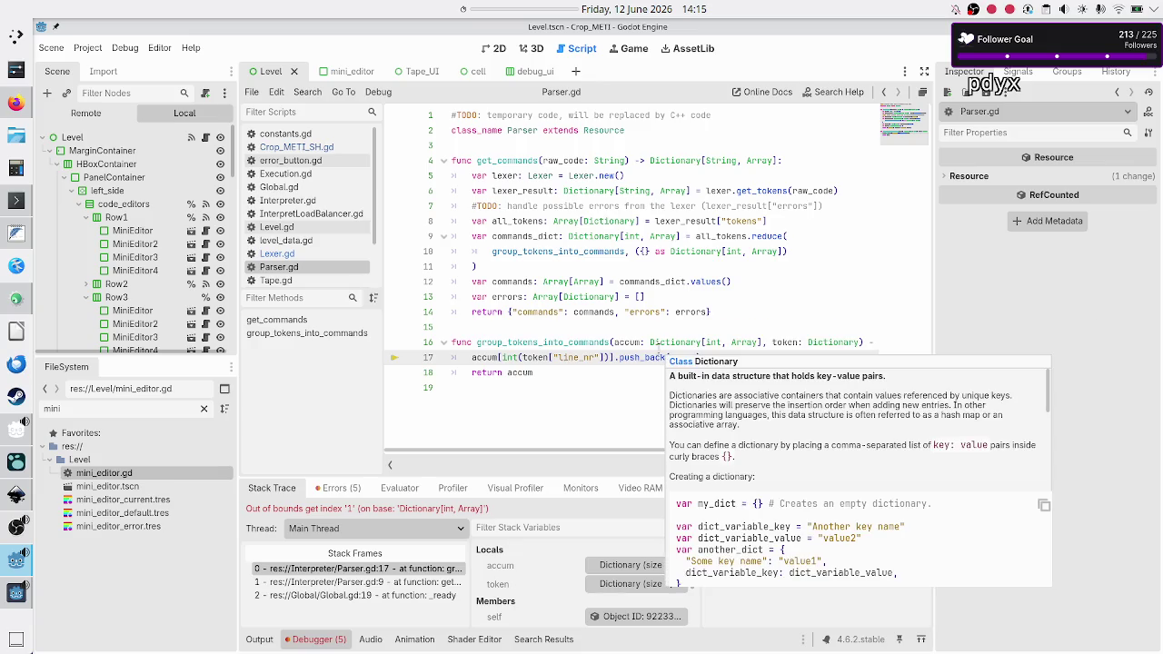
double_click(760, 237)
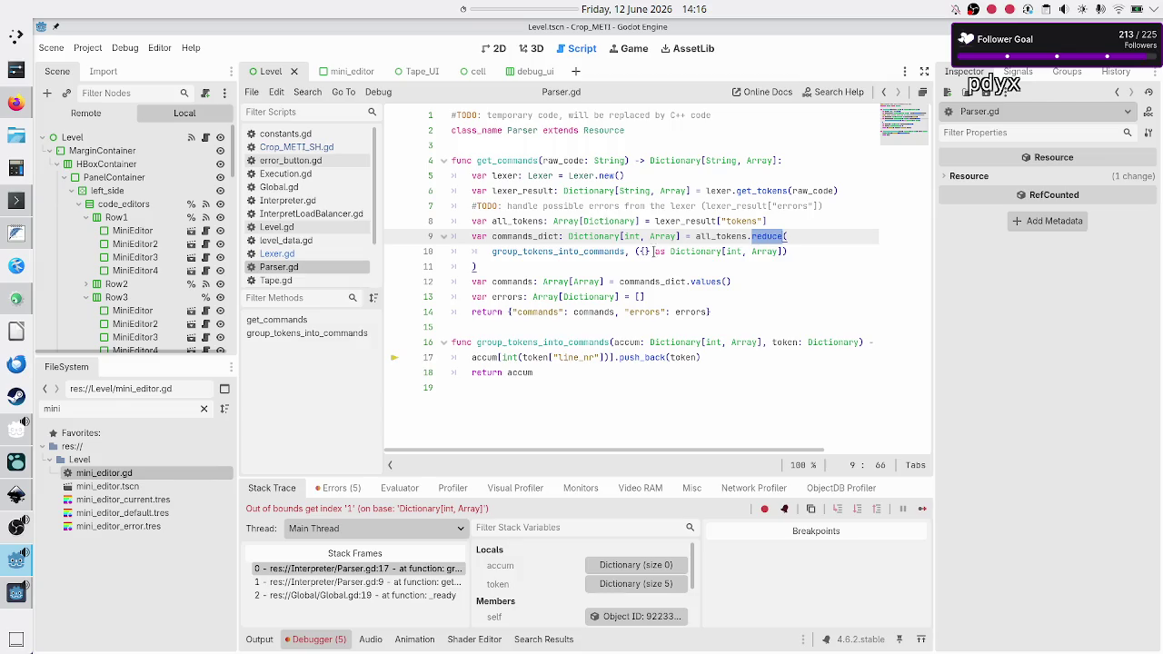
left_click_drag(637, 251, 648, 251)
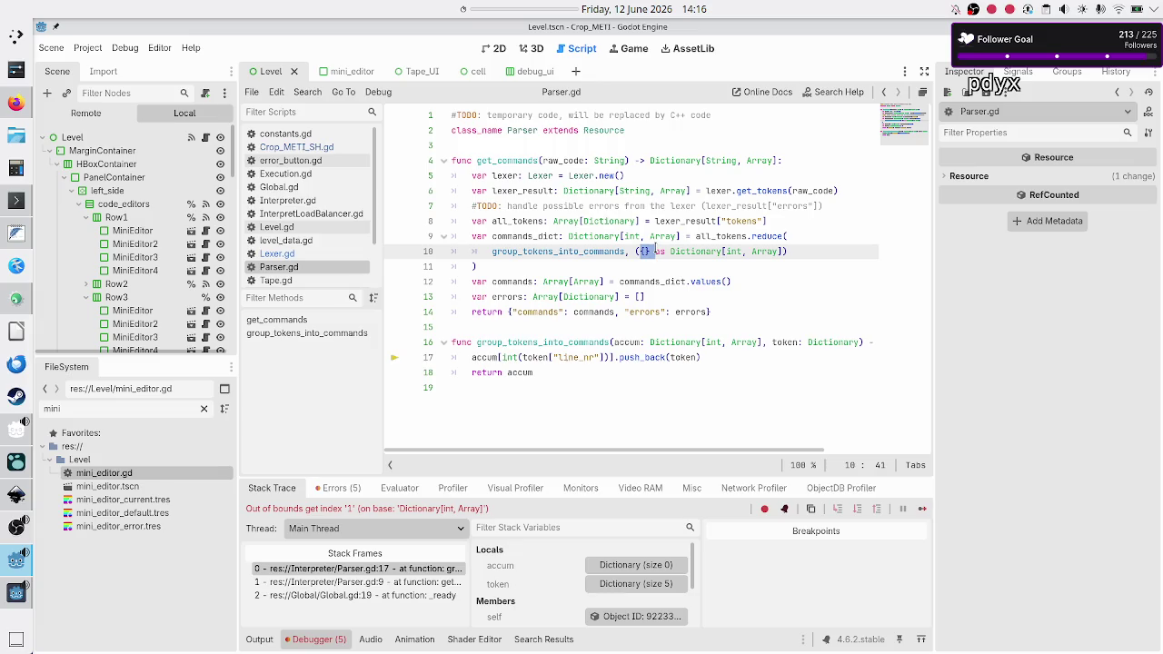
double_click(767, 238)
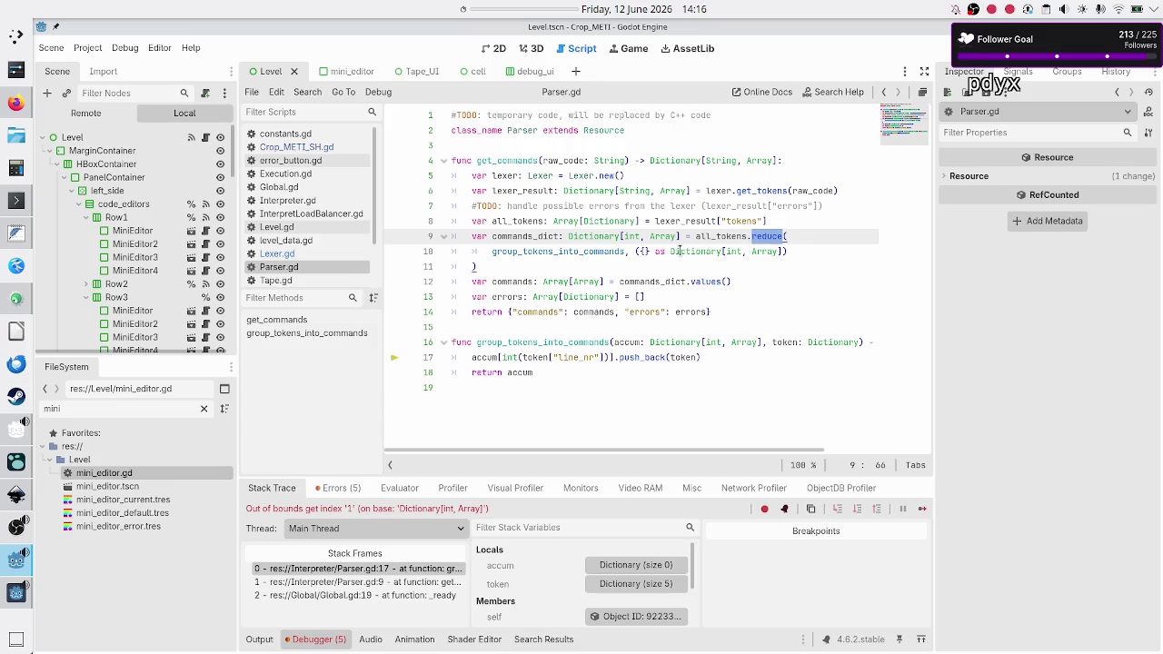
left_click_drag(639, 251, 649, 252)
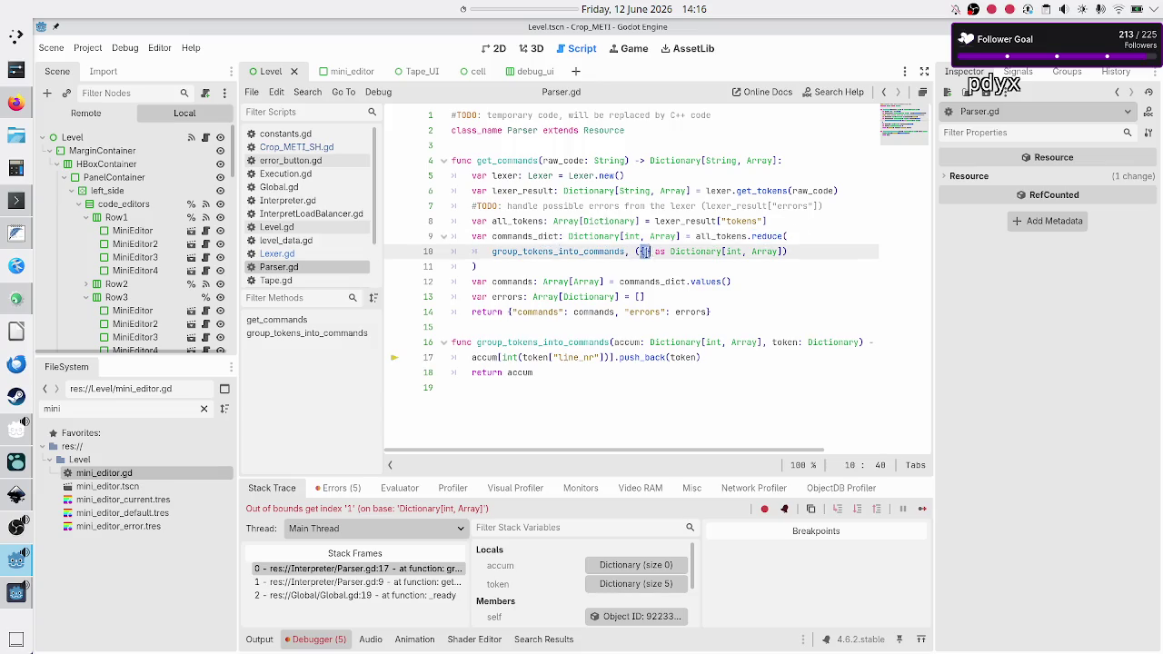
double_click(559, 342)
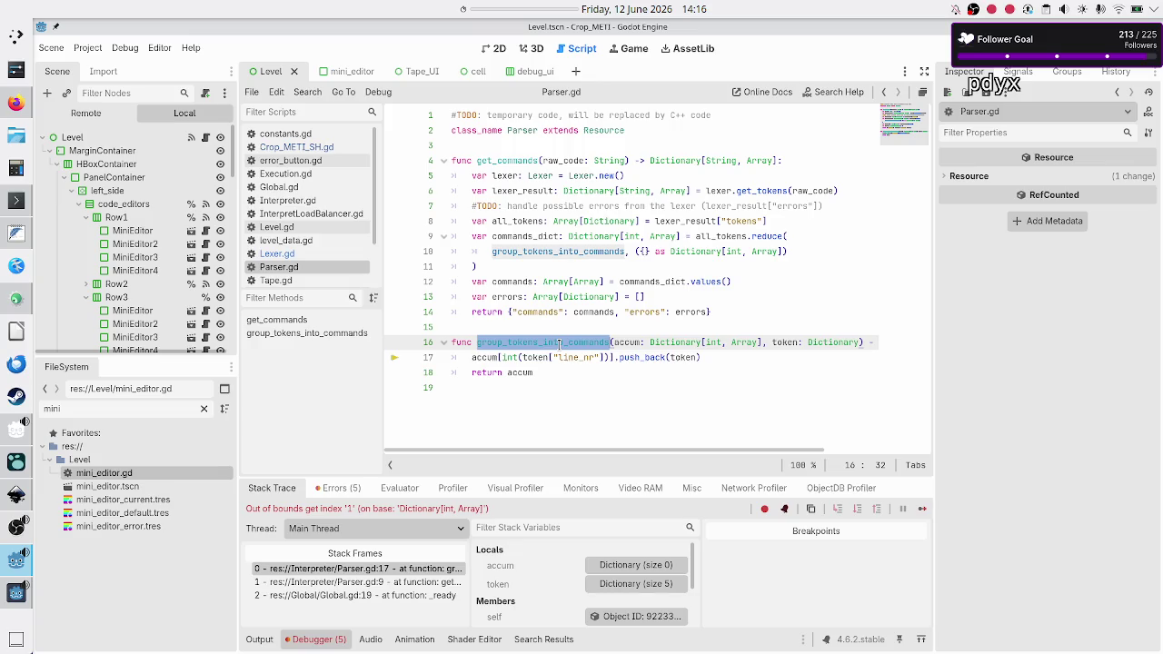
double_click(627, 342)
left_click(674, 343)
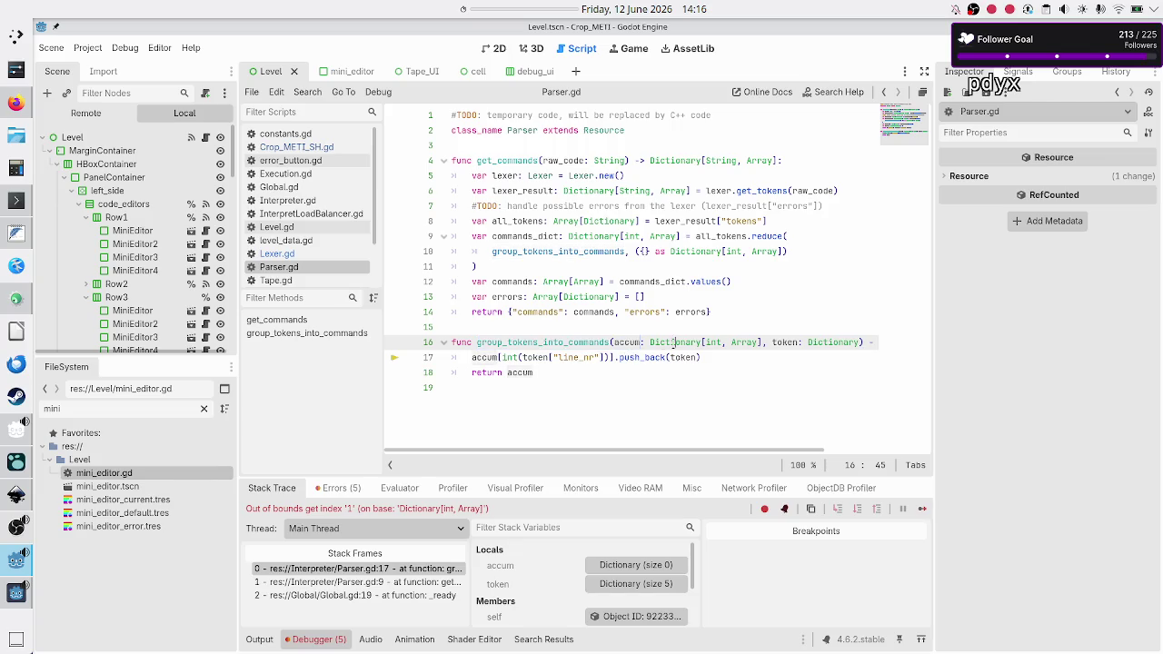
double_click(673, 343)
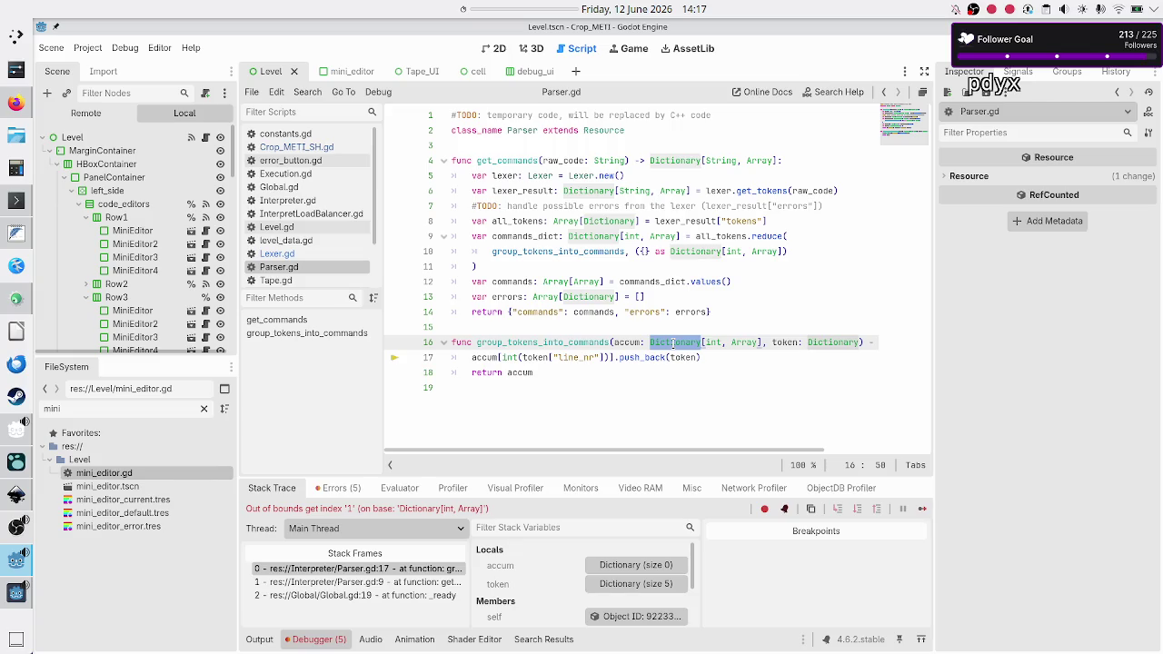
double_click(625, 341)
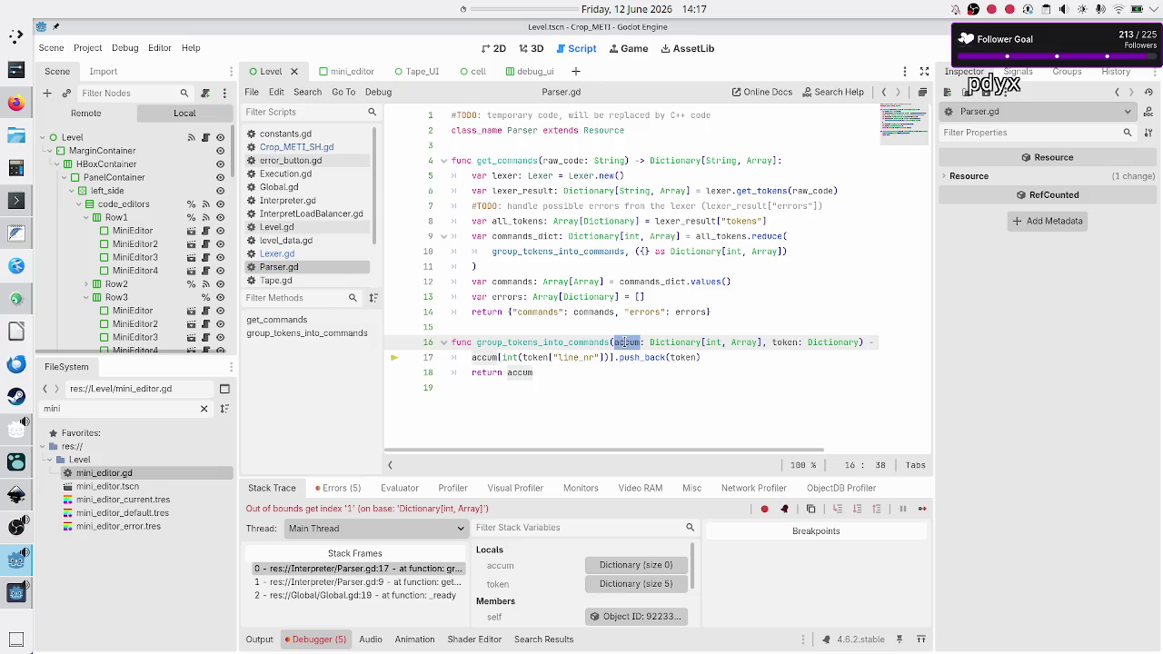
left_click(645, 342)
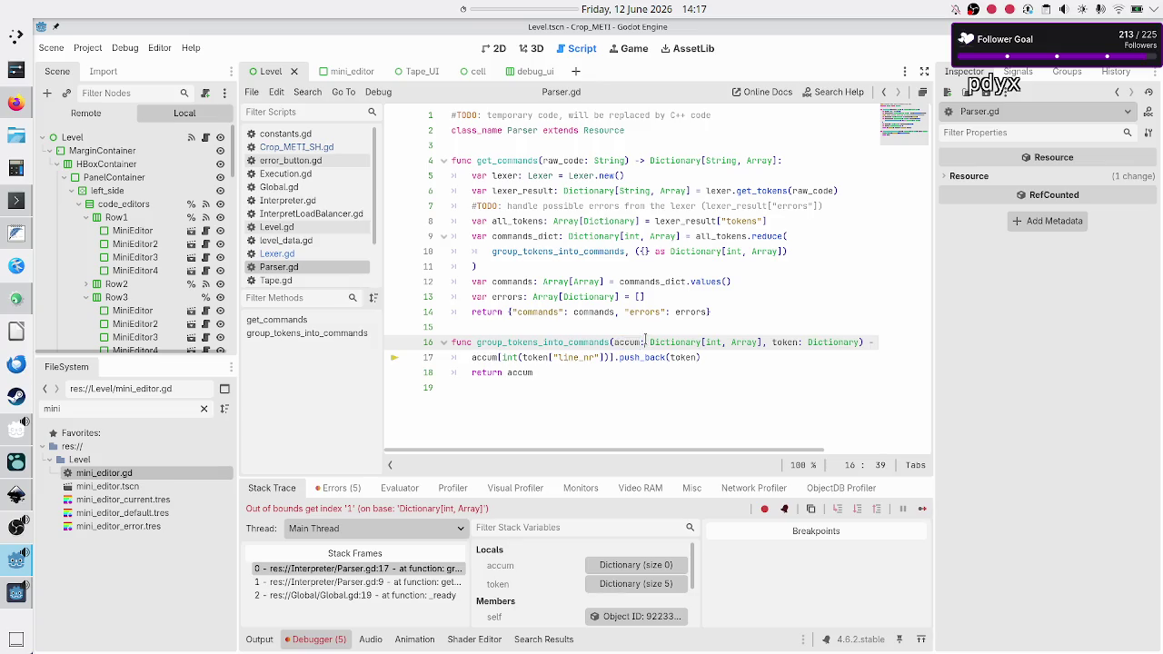
double_click(674, 342)
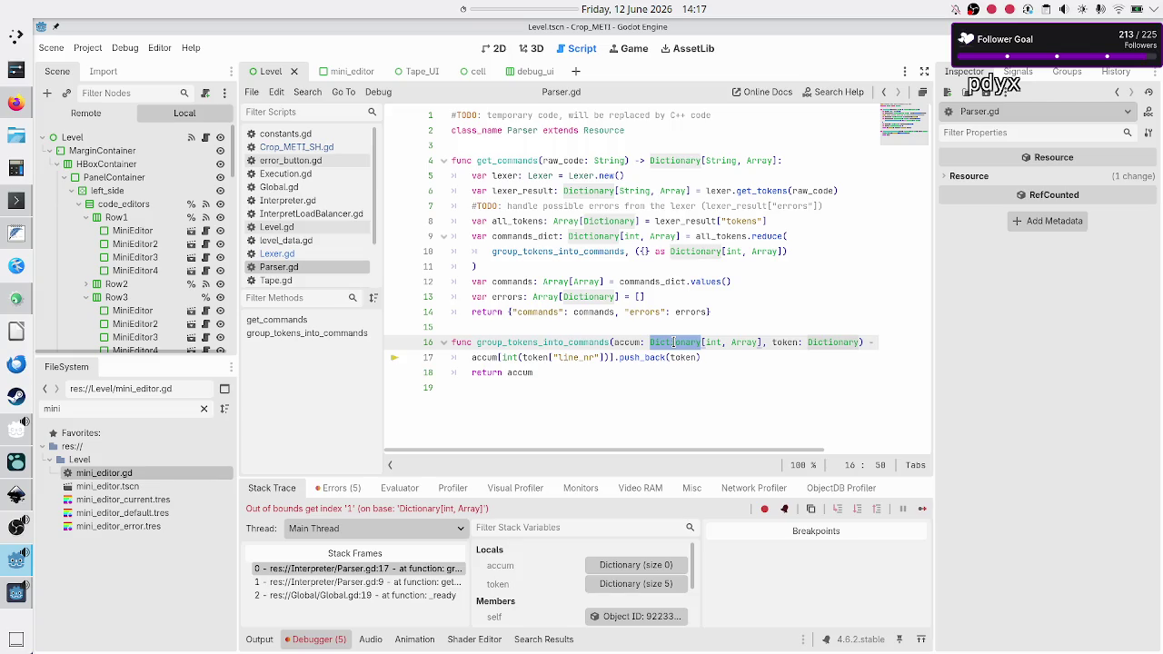
key("Up")
key("Down")
key("Down")
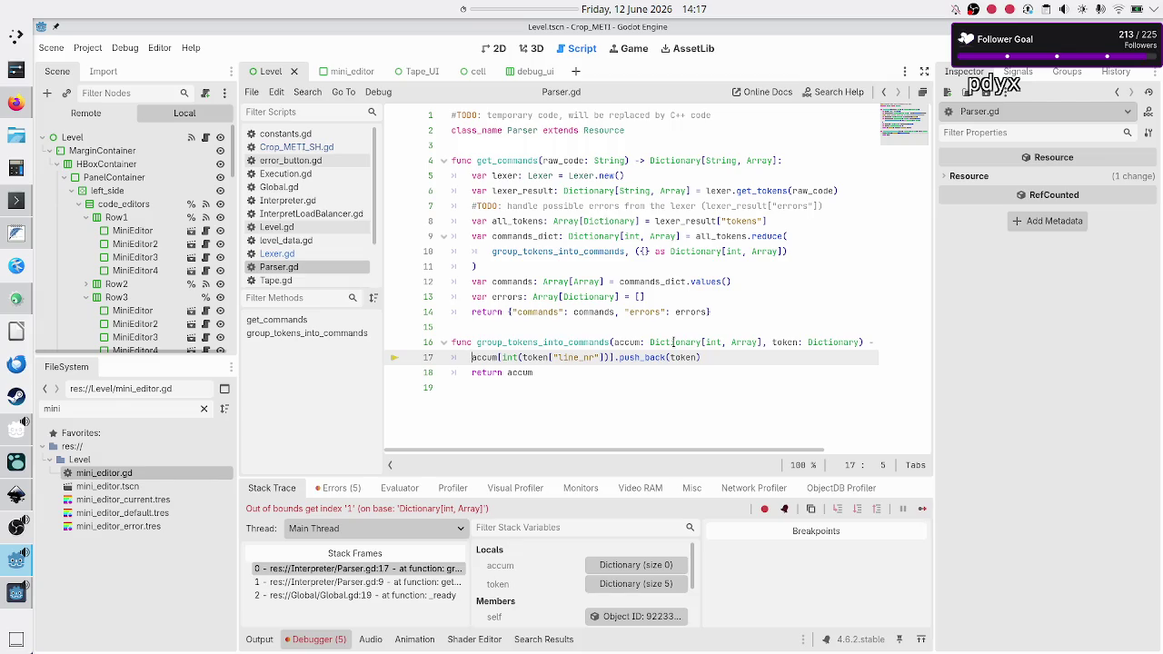
key("shift+Right")
key("shift+Right")
key("shift+Right")
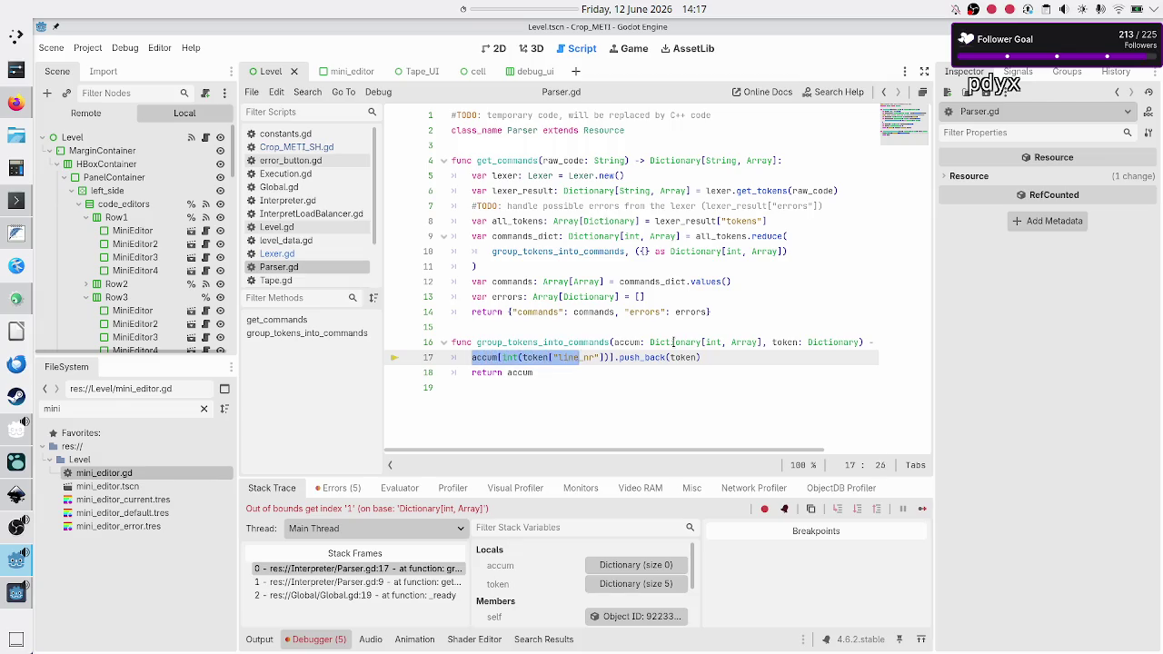
key("shift+Right")
key("shift+Right")
key("shift+Right")
key("End")
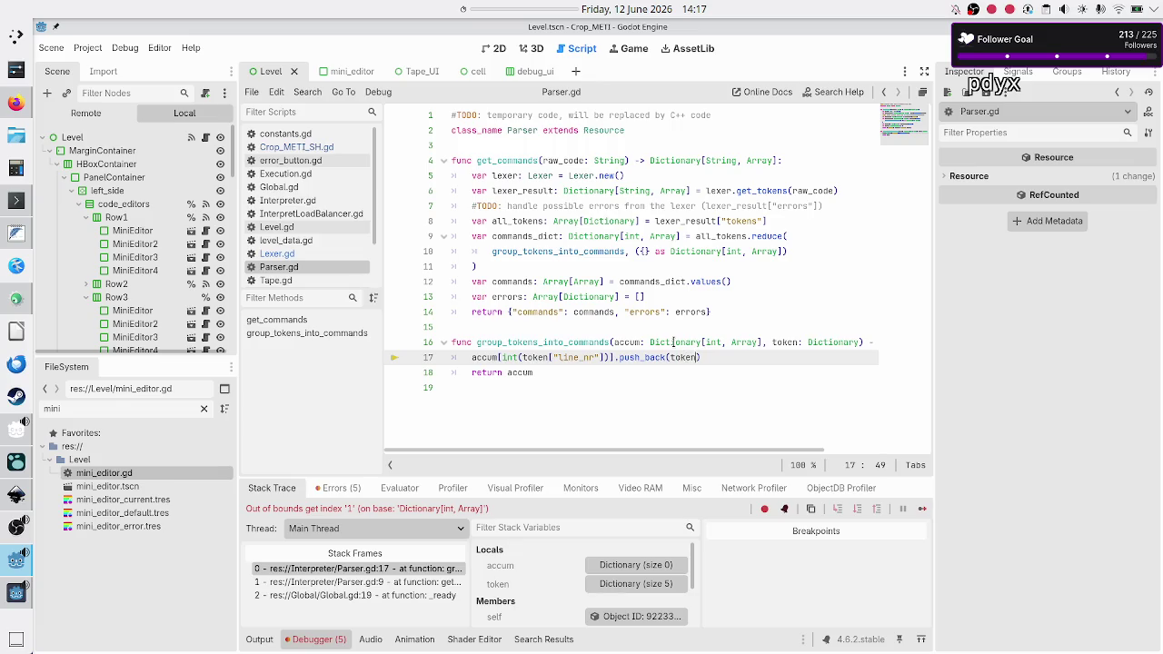
key("Home")
key("Home")
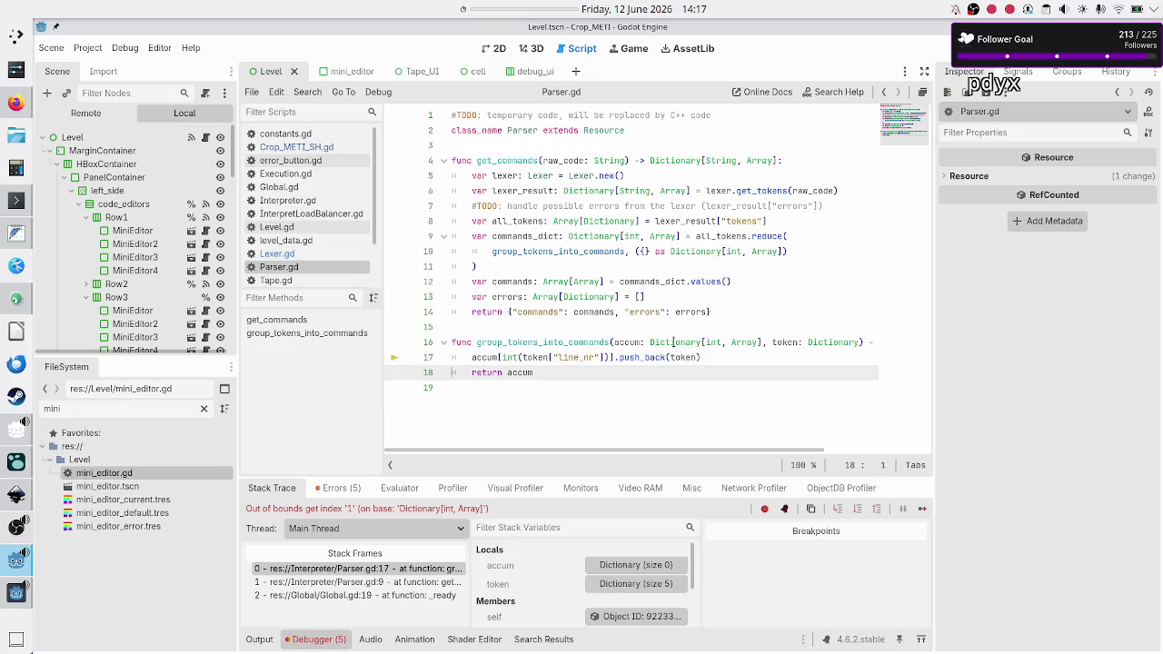
key("Up")
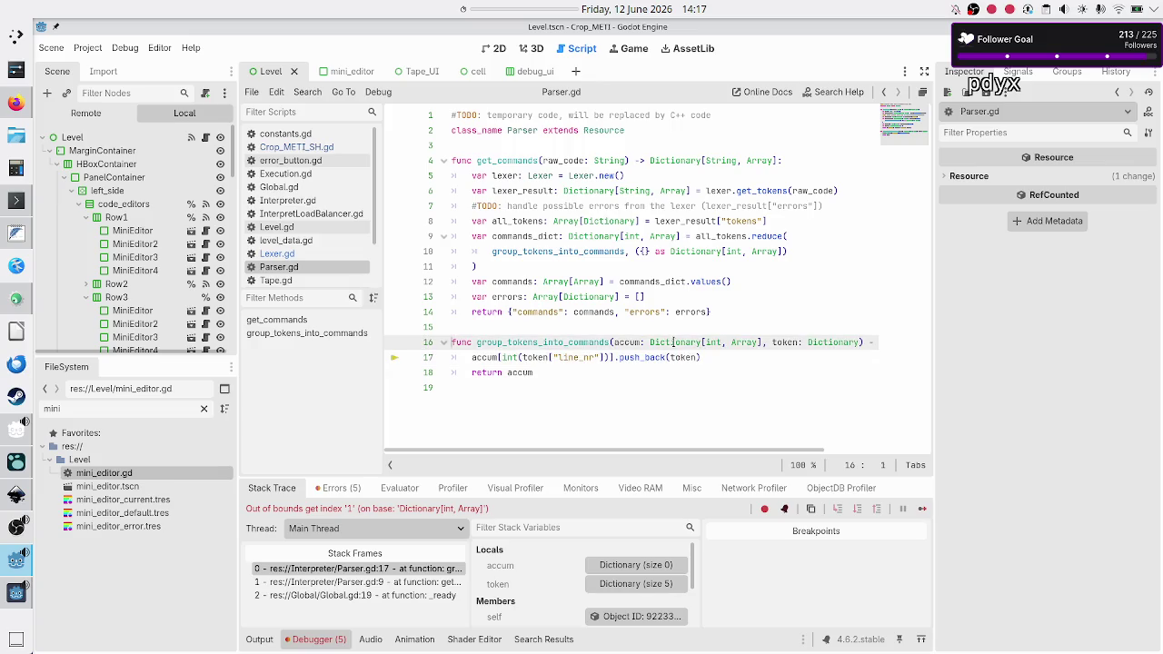
key("shift+Right")
key("shift+Right")
key("shift+Right")
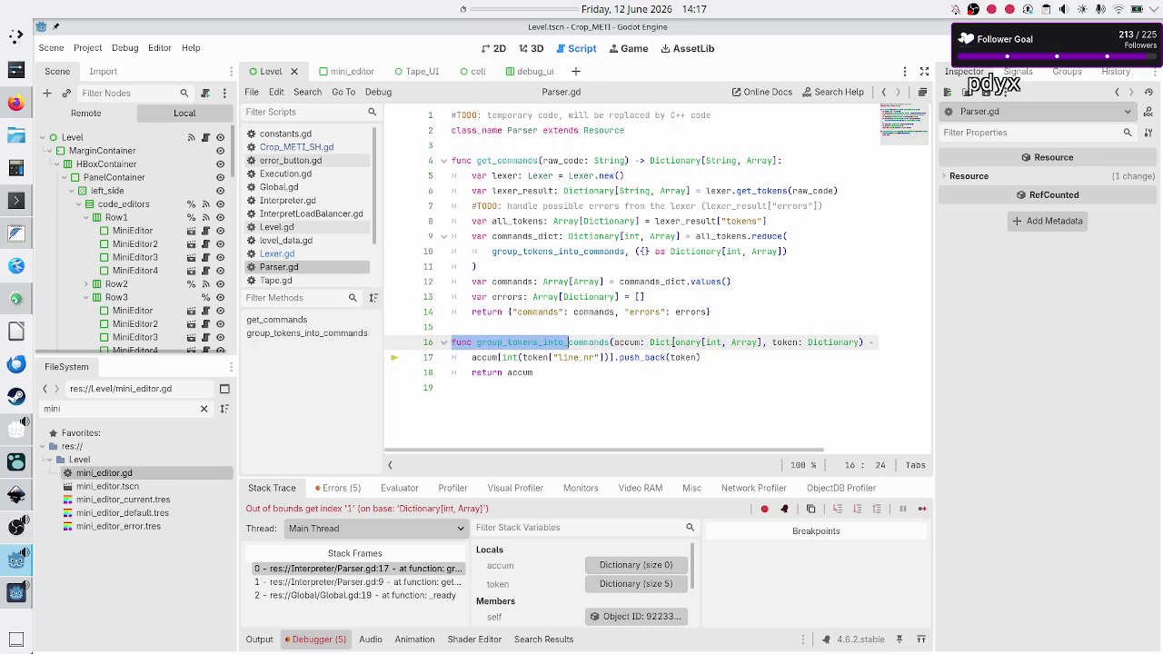
key("shift+Right")
key("shift+Right")
key("shift+Right")
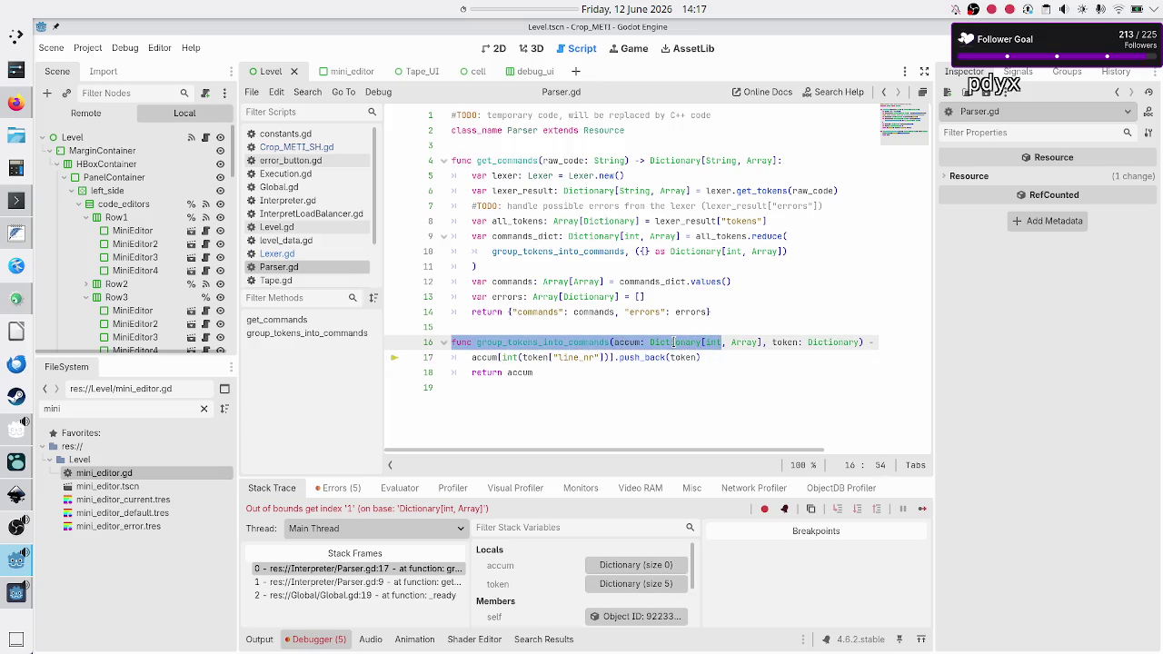
key("Right")
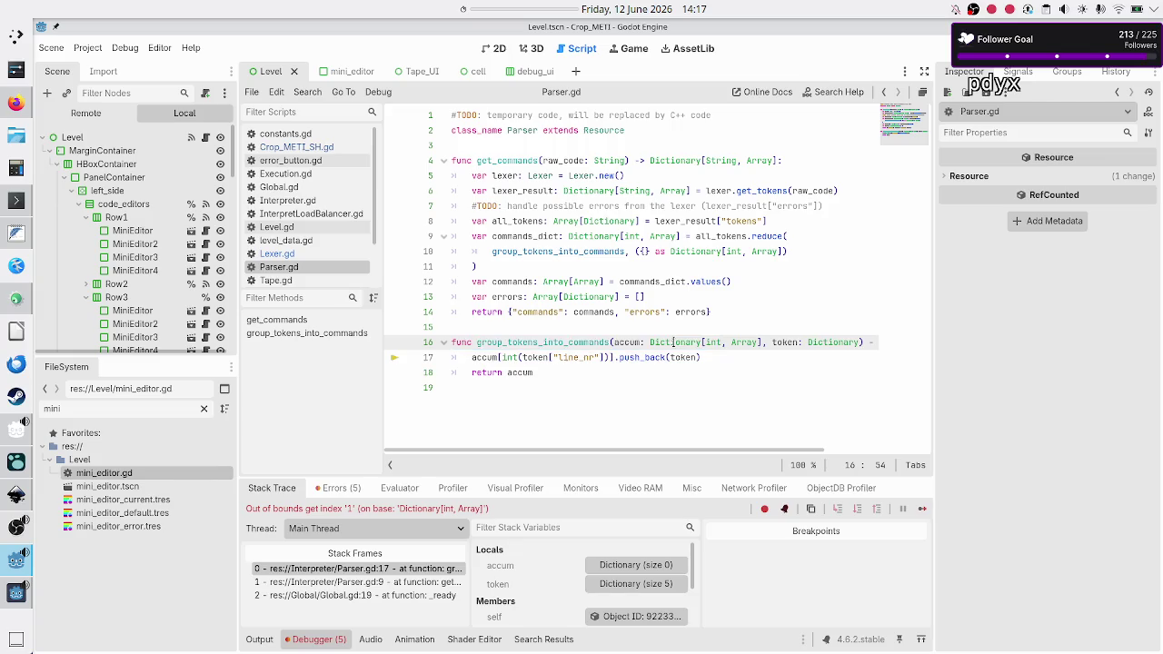
key("End")
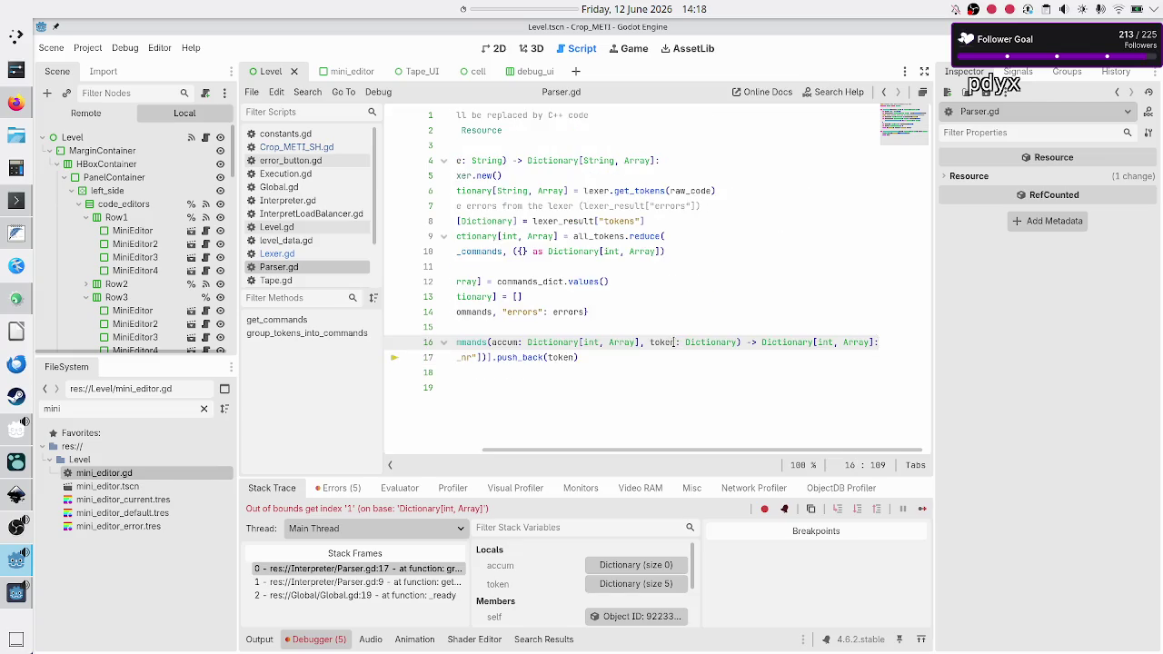
- Add an 'if accum.has' check below the function header
key("Return")
type("if")
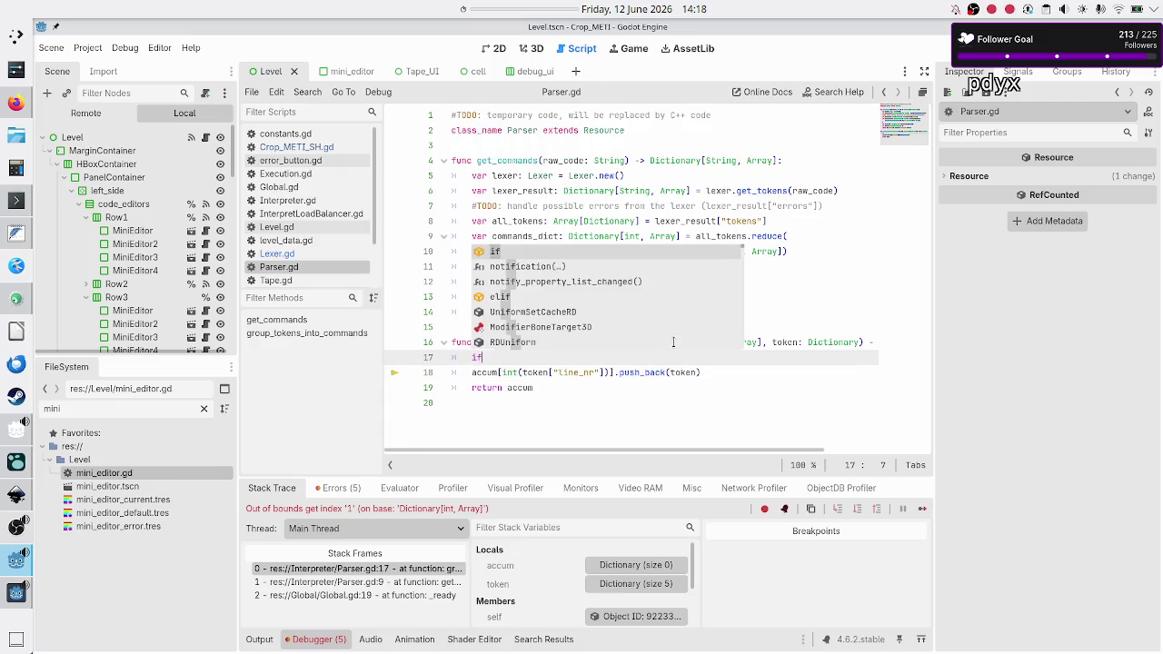
type(" accum")
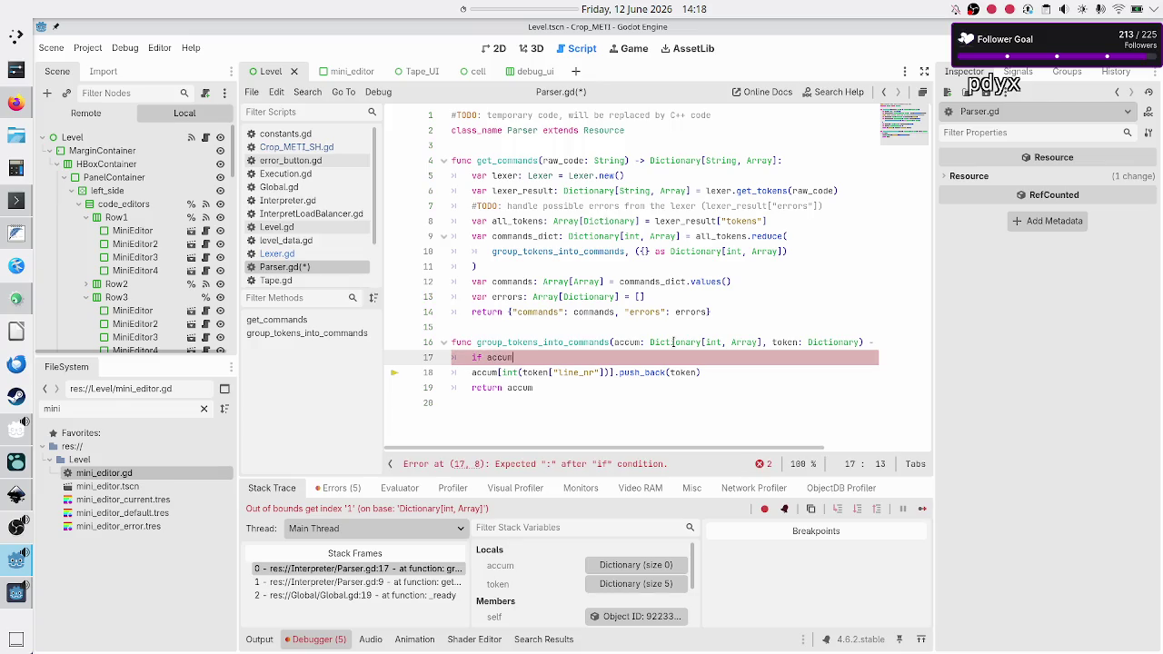
type(".has")
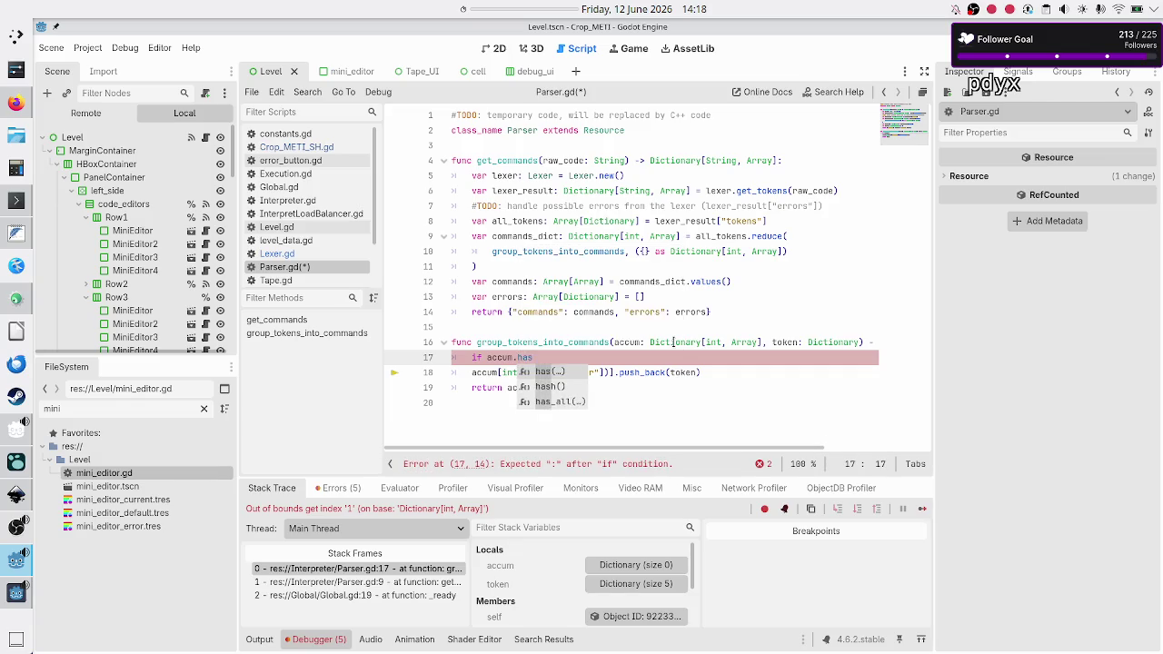
key("Return")
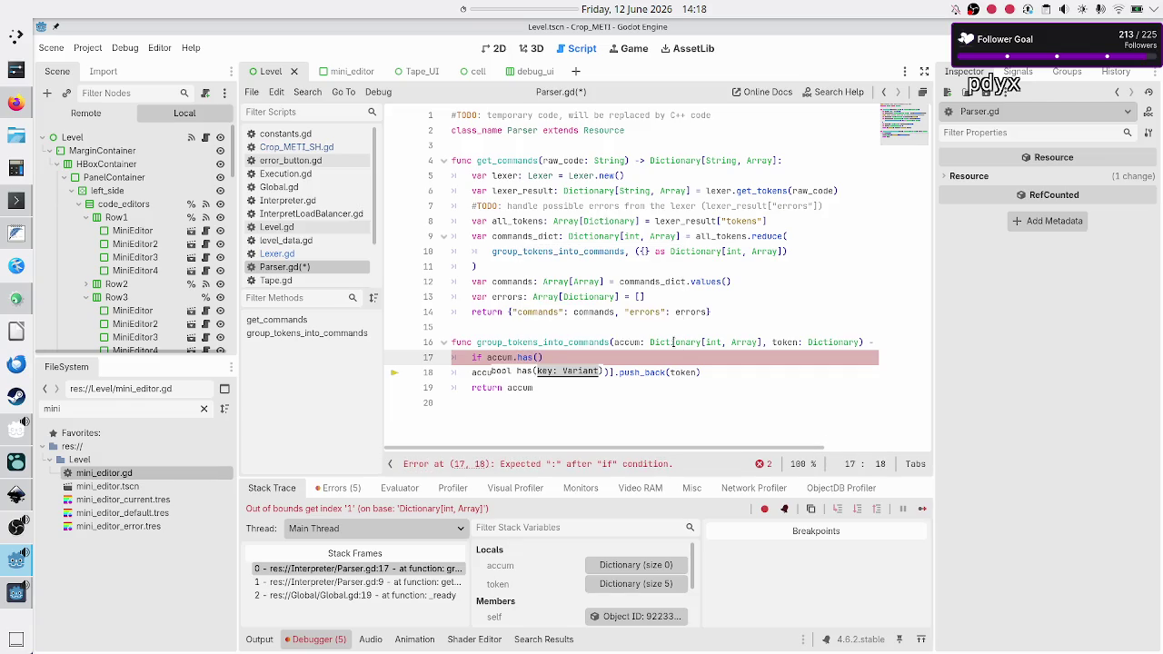
key("Down")
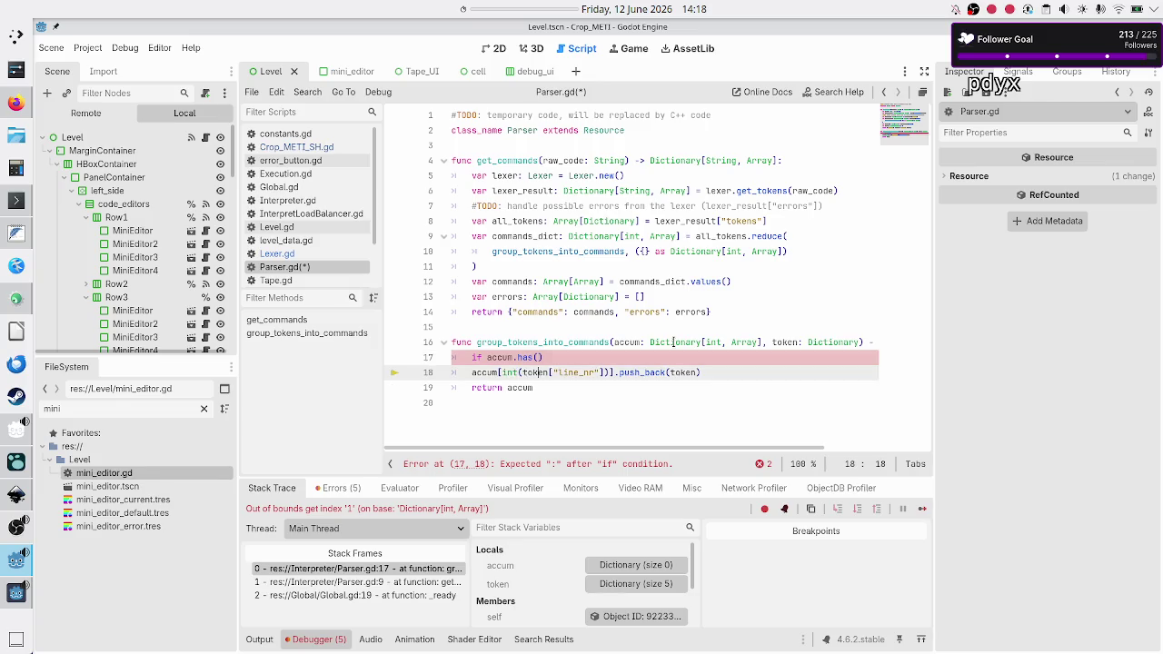
key("Left")
key("Left")
key("Left")
key("shift+Right")
key("shift+Right")
key("shift+Right")
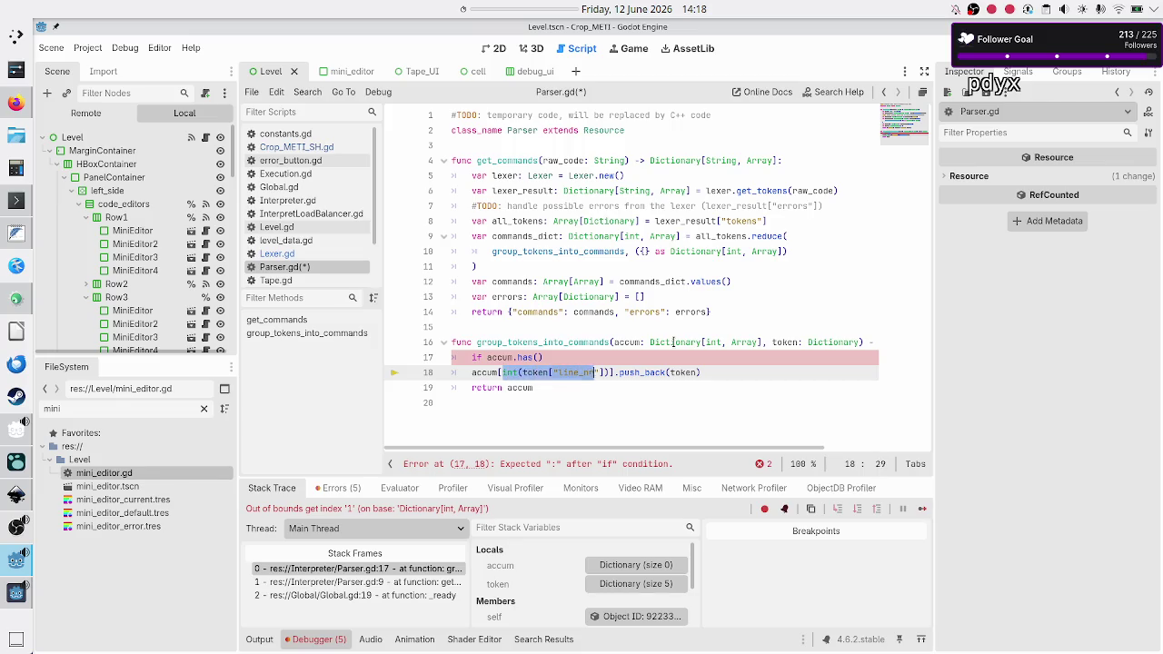
key("Up")
key("Home")
key("Home")
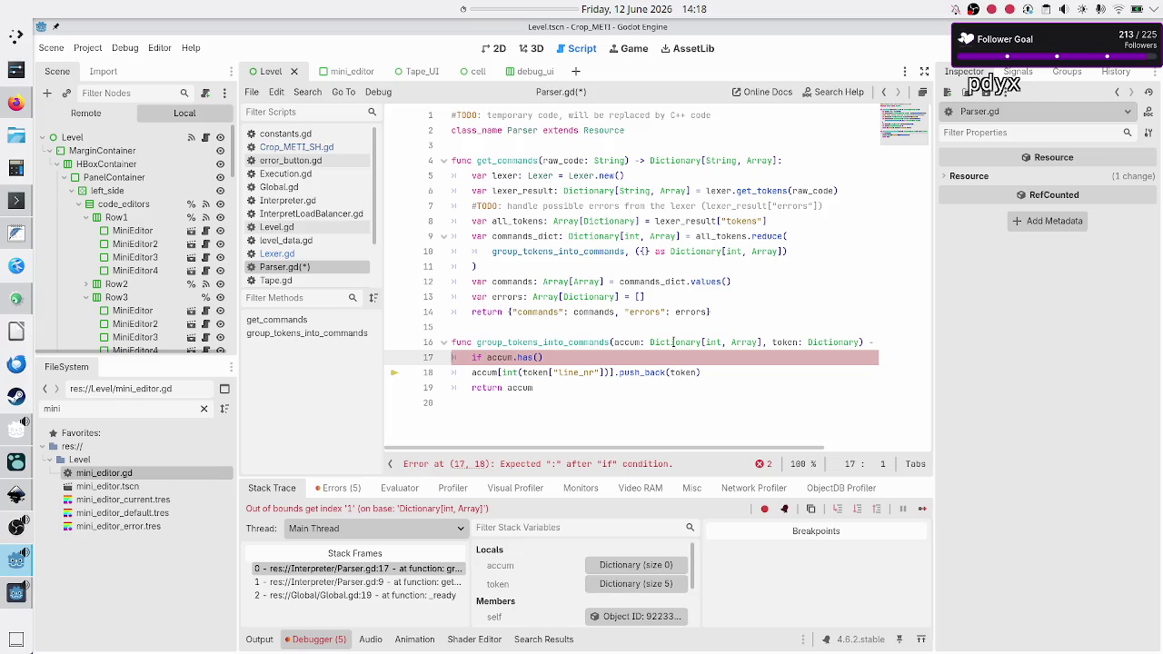
- Insert 'var line_nr: int =' above the if and cut int(token["line_nr"]) from the append line
key("ctrl+shift+Return")
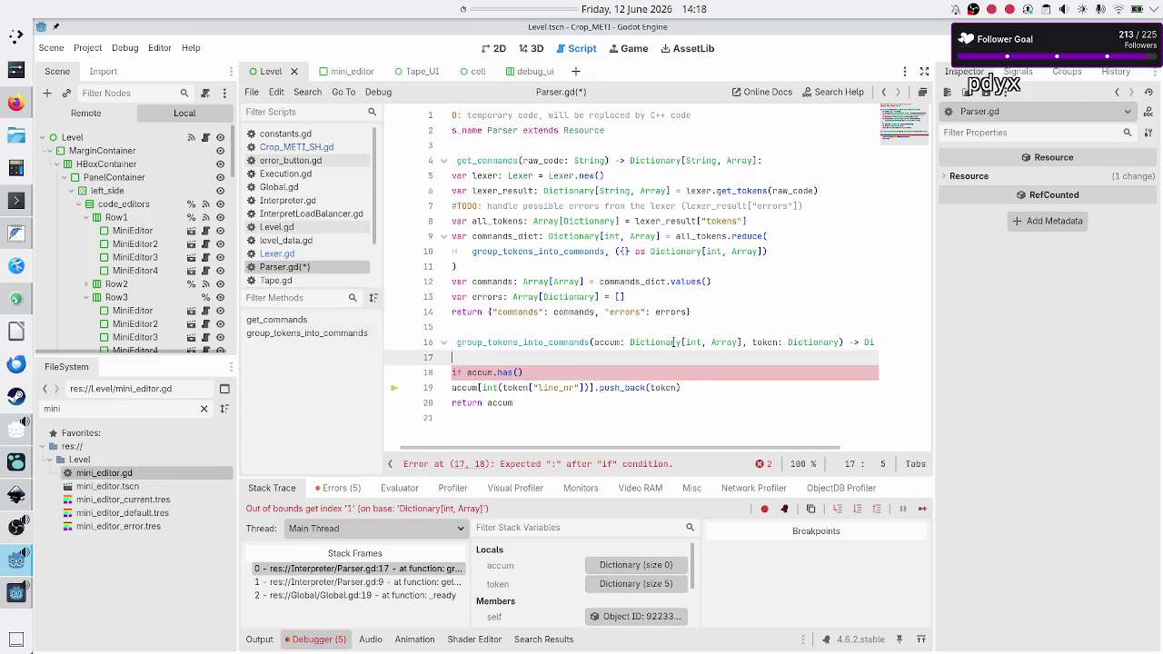
type("var")
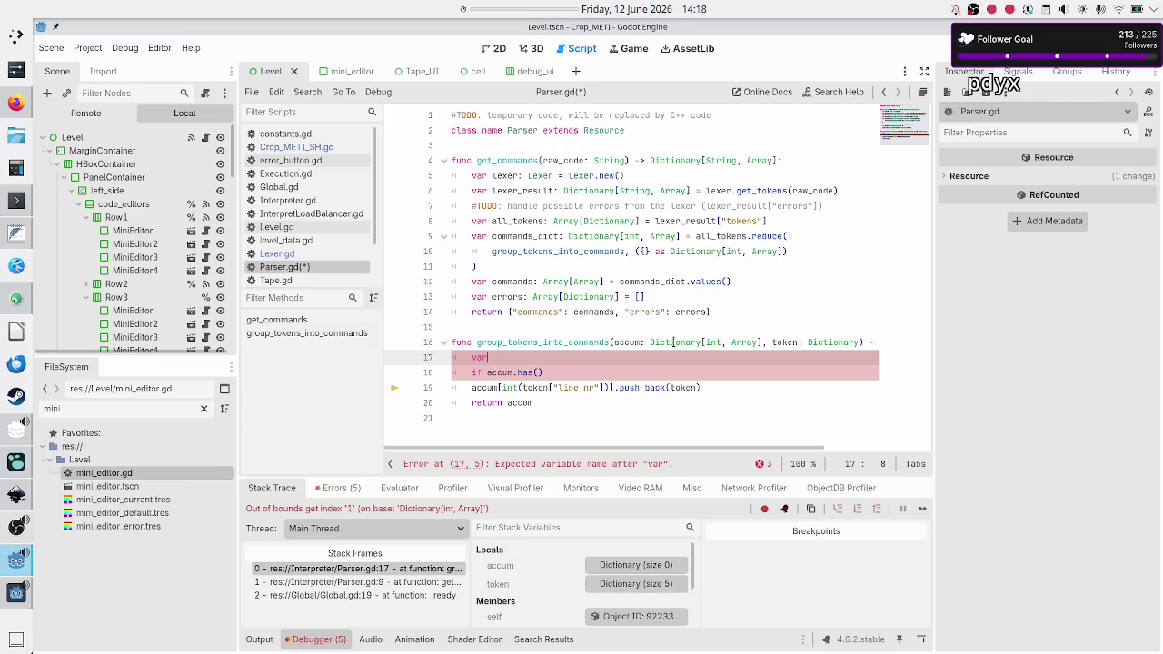
type(" line_nr:")
type(" int =")
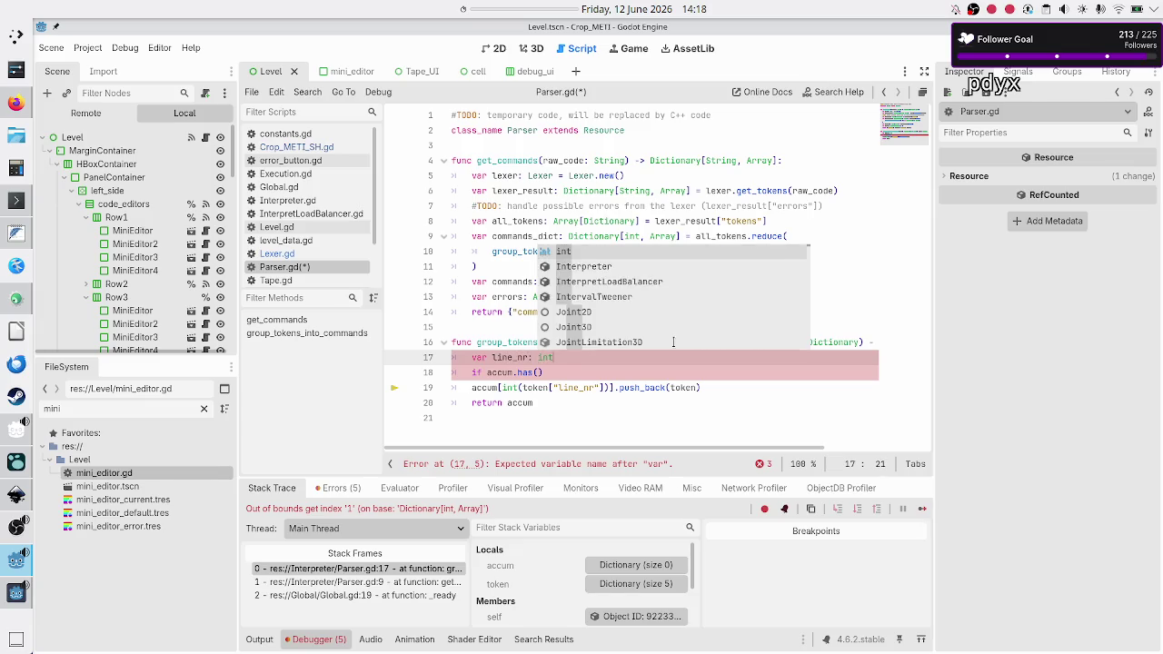
key("Escape")
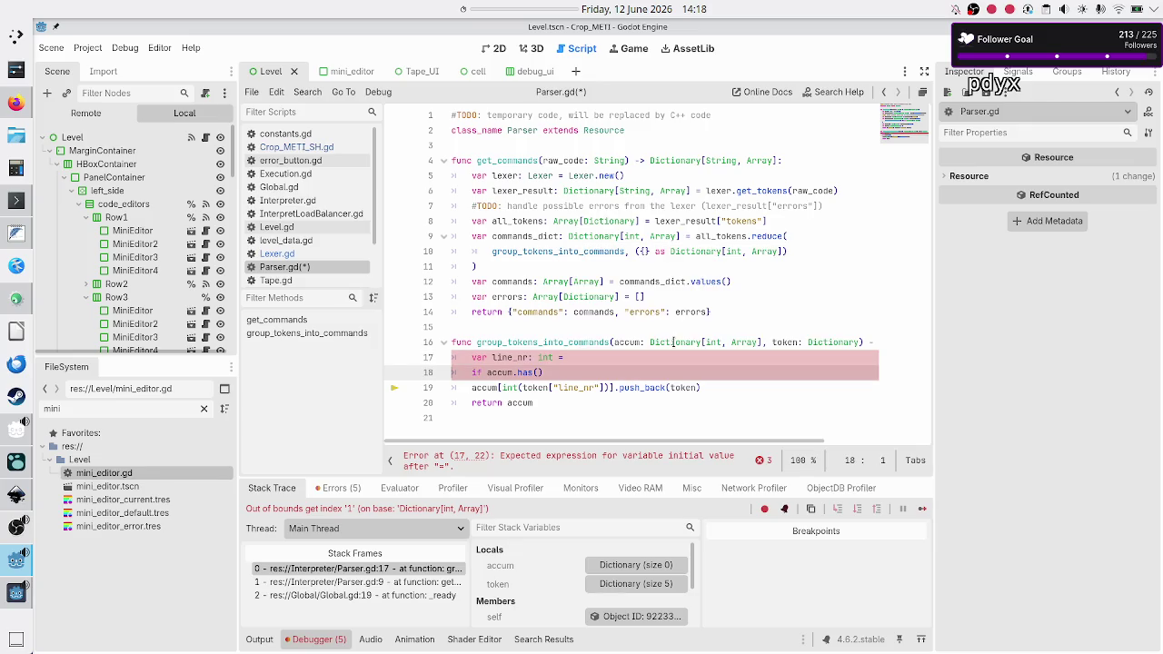
key("Down")
key("Down")
key("Home")
key("Right")
key("Right")
key("Right")
key("Right")
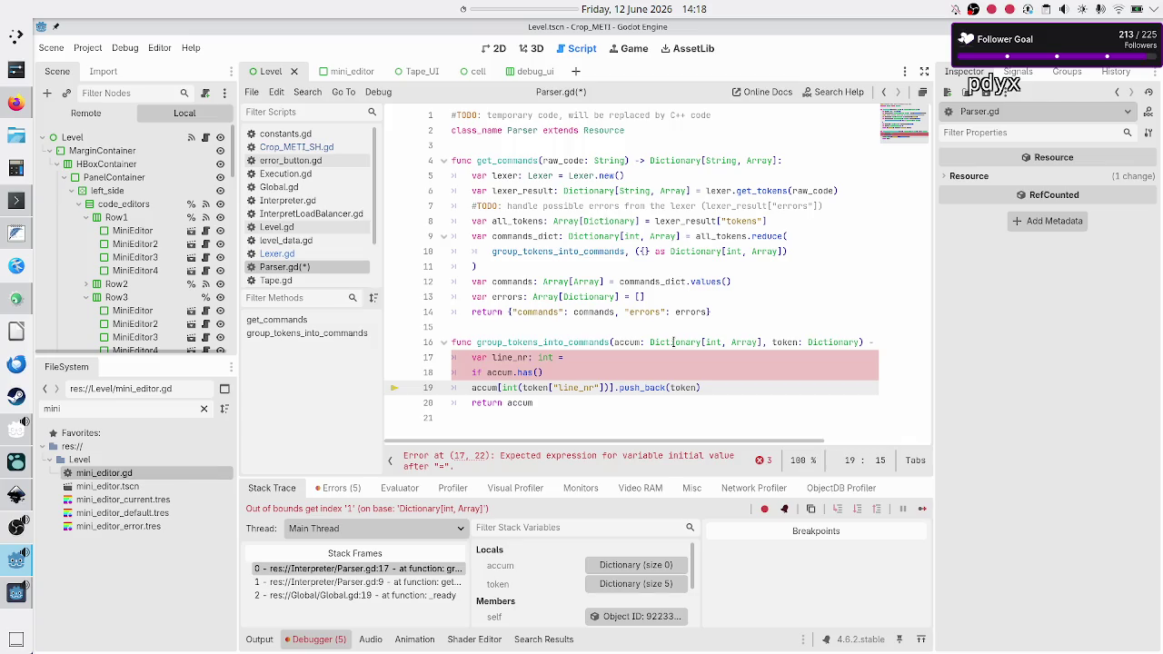
key("shift+Right")
key("shift+Right")
key("shift+Right")
key("ctrl+x")
- Paste the expression as line_nr's value and make the check accum.has(line_nr)
key("Up")
key("Up")
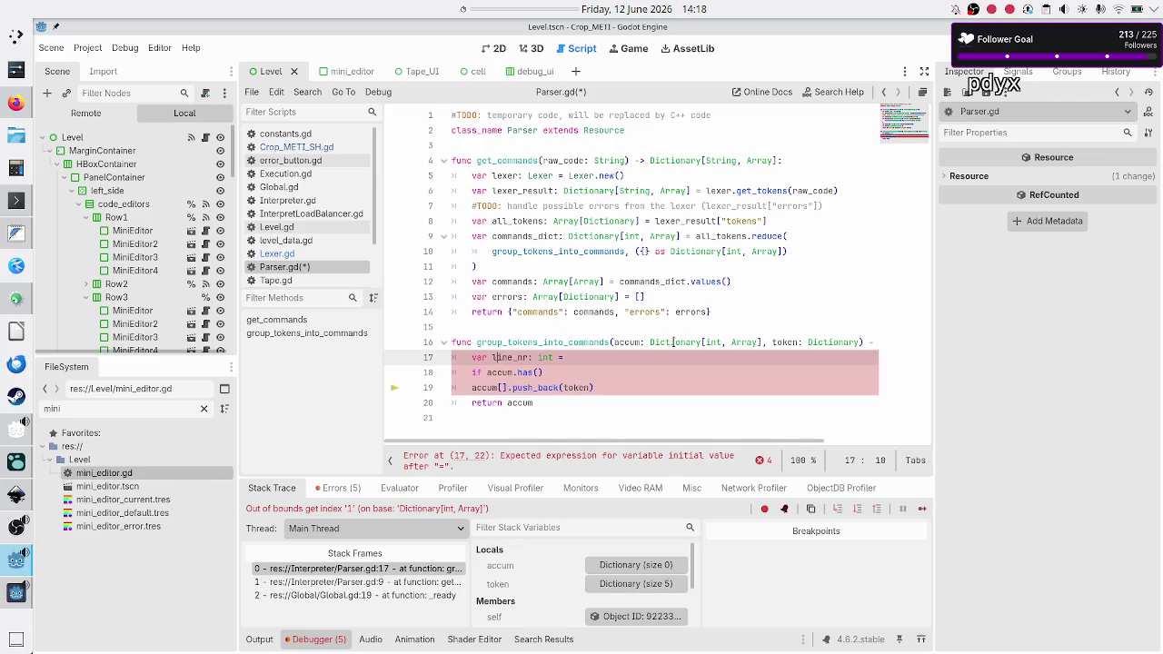
key("End")
key("ctrl+v")
key("Down")
key("Left")
type("line_nr")
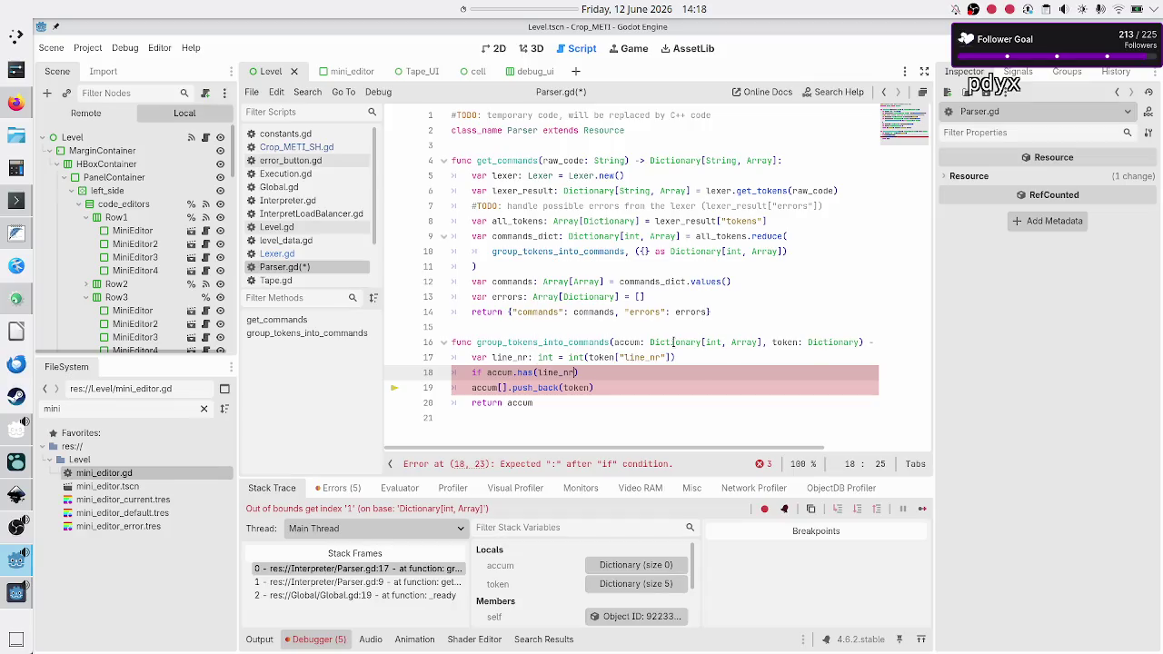
- Make the append line use accum[line_nr] and indent it under the if check
key("Right")
key("Return")
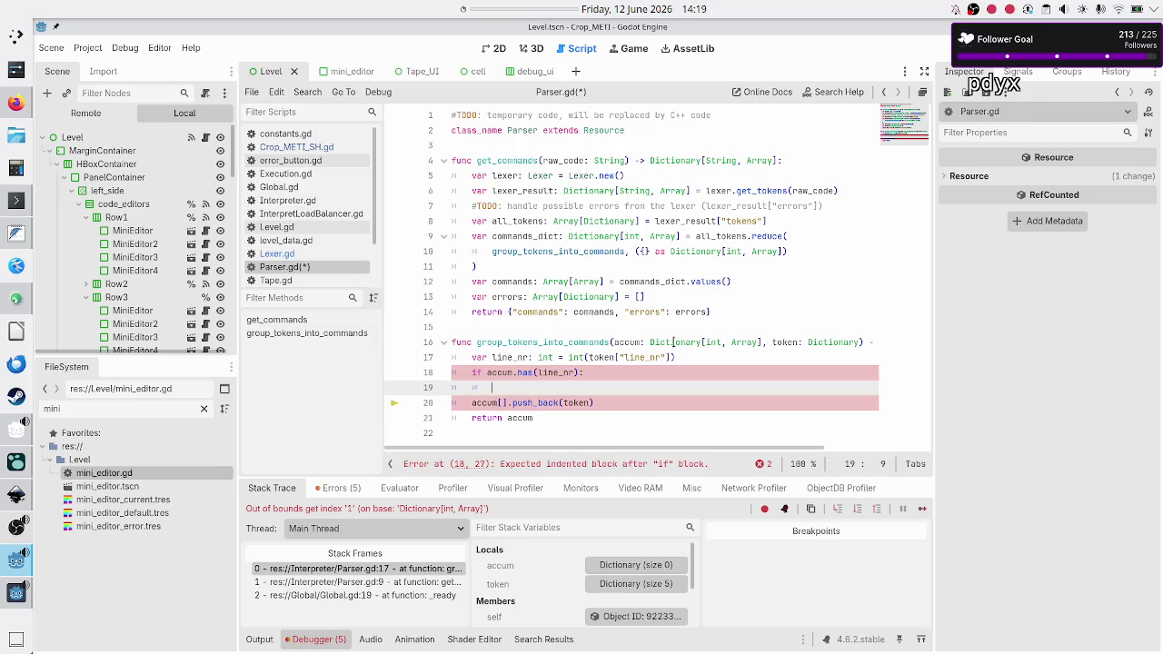
key("Down")
key("Right")
key("Right")
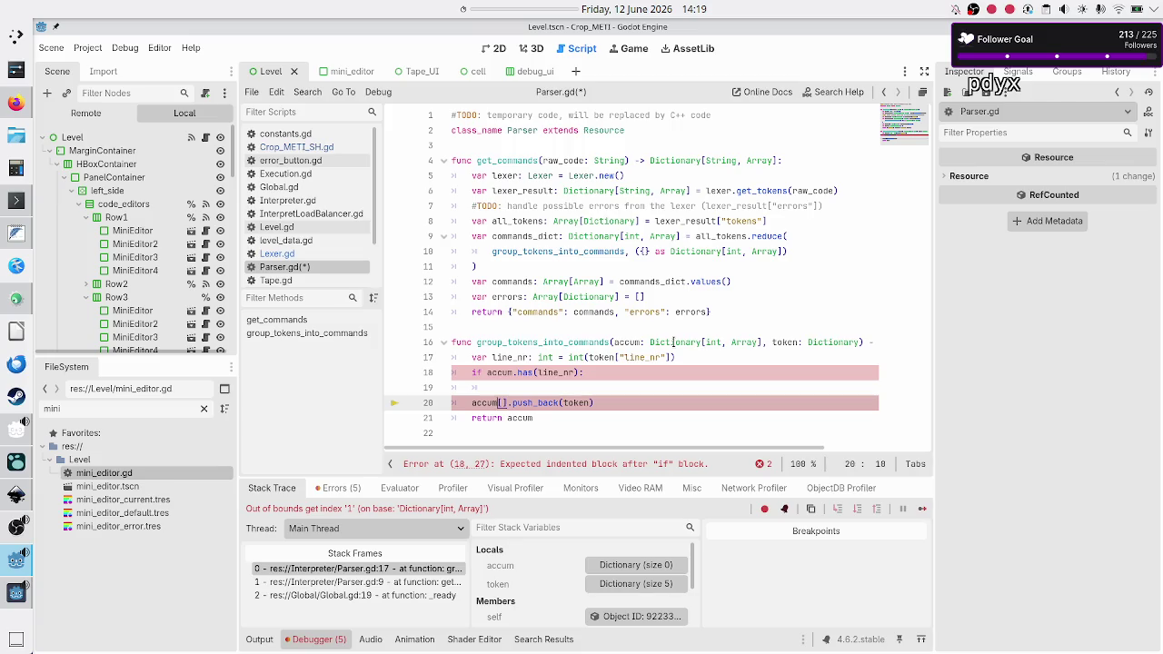
type("line")
key("Return")
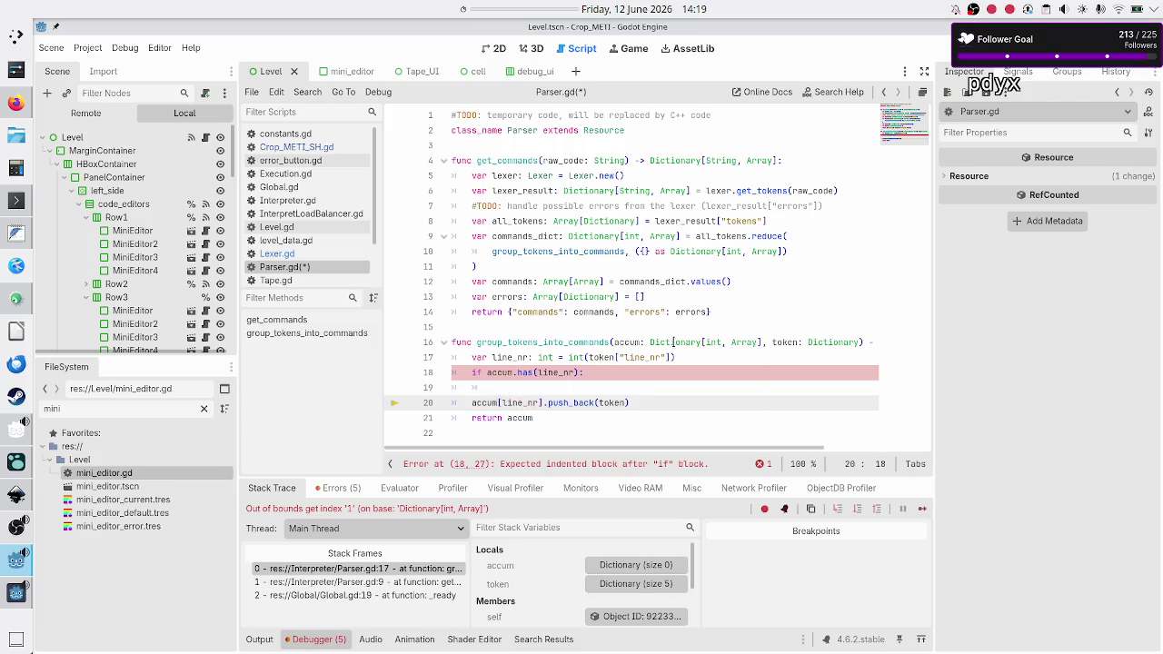
key("Up")
key("BackSpace")
key("BackSpace")
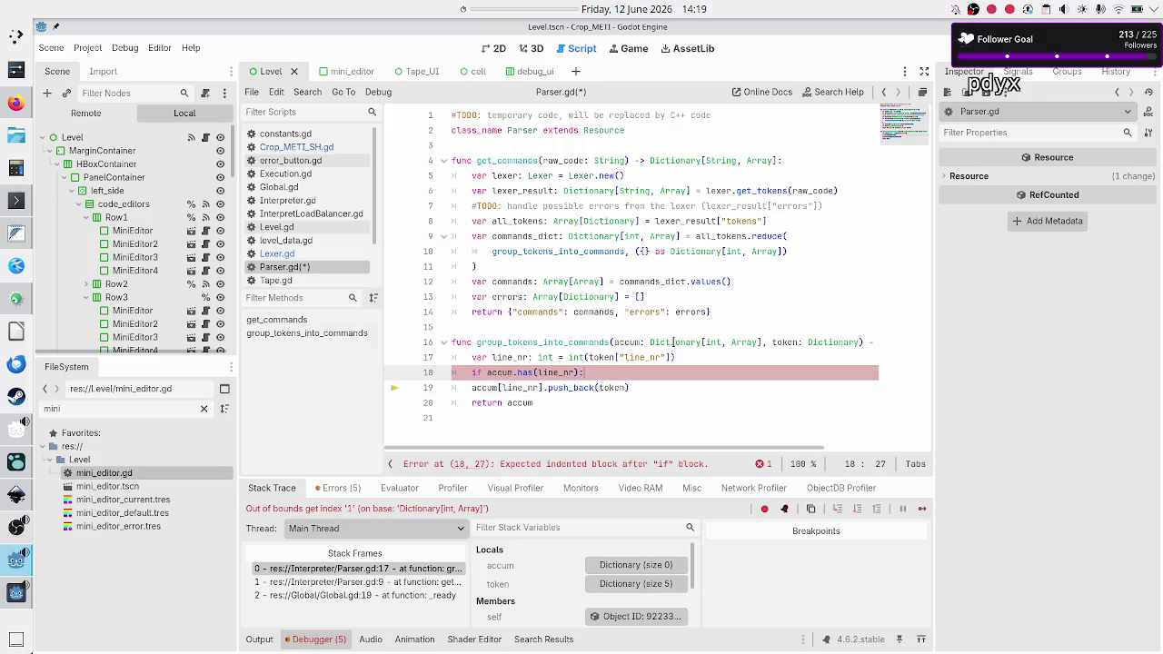
key("Right")
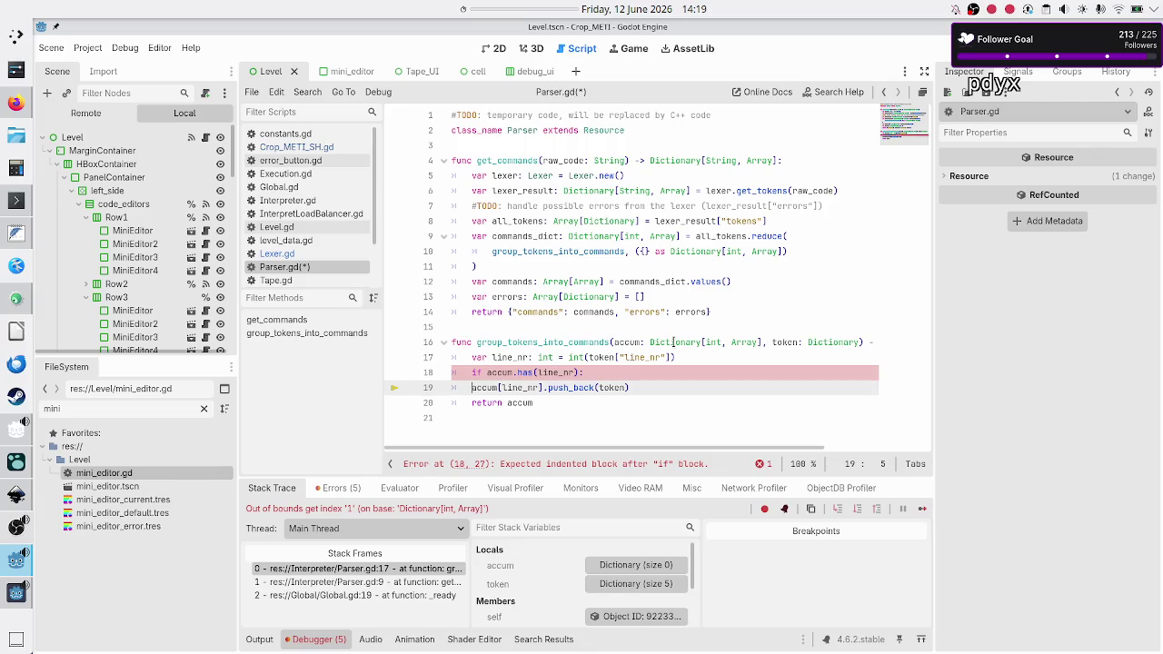
key("Tab")
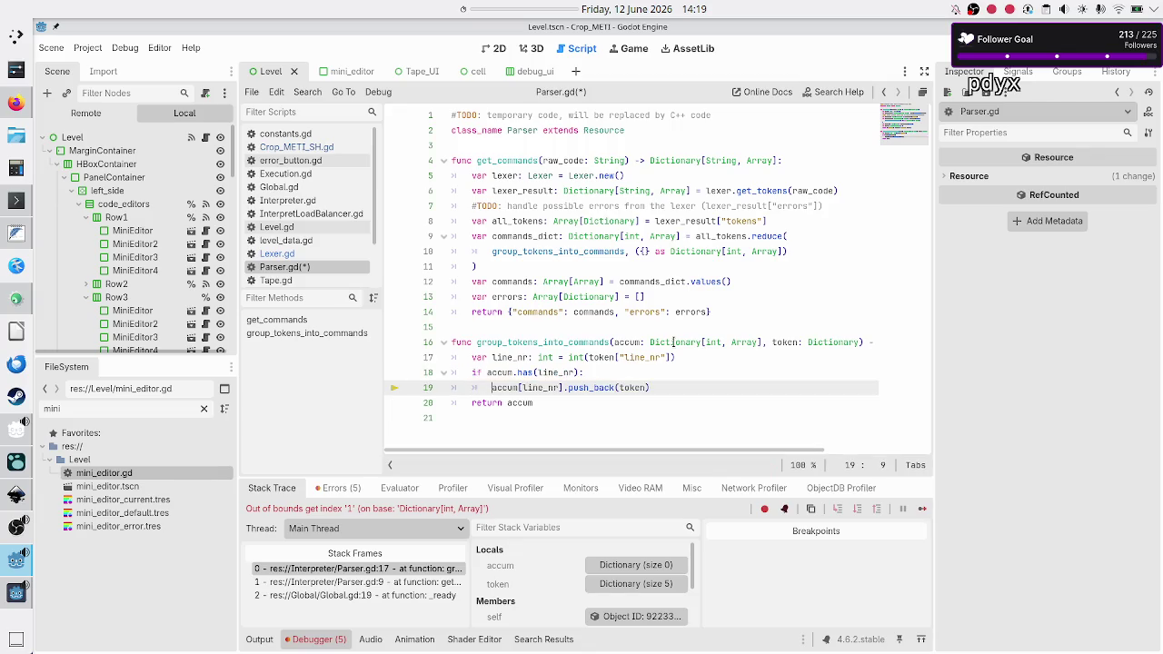
- Add an 'else: accum[line_nr] = []' branch, save Parser.gd, and rerun the project
key("End")
key("Right")
key("Up")
key("End")
key("Return")
key("BackSpace")
type("else:")
key("Return")
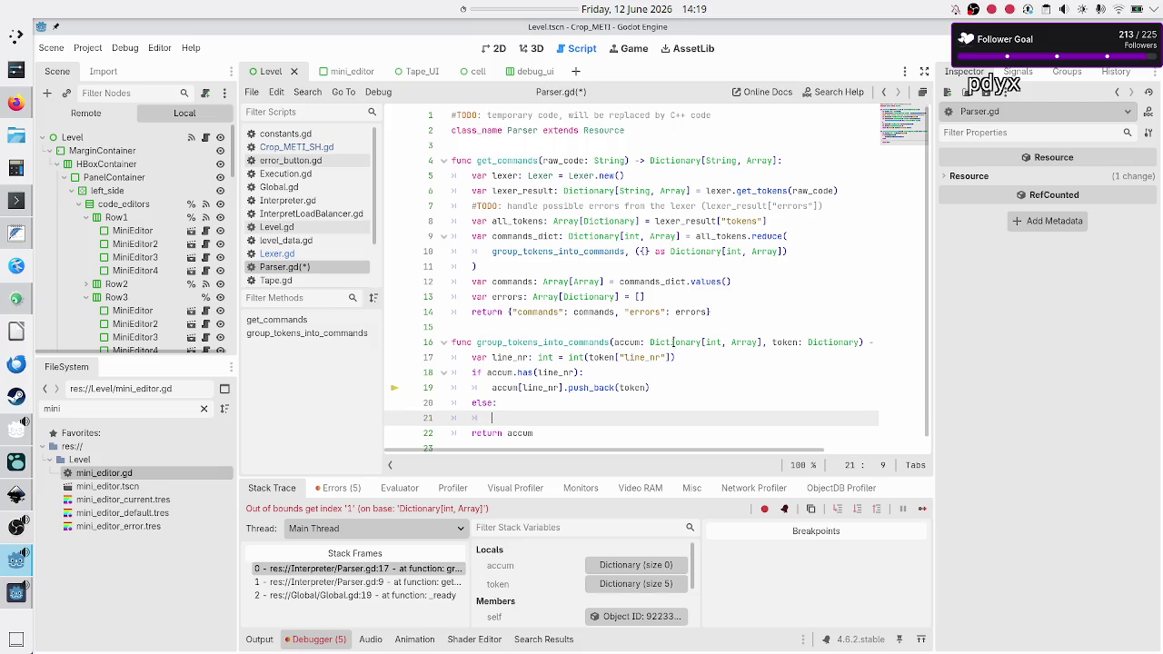
type("accum[")
type("line_n")
type("r] = ")
type("[]")
key("ctrl+s")
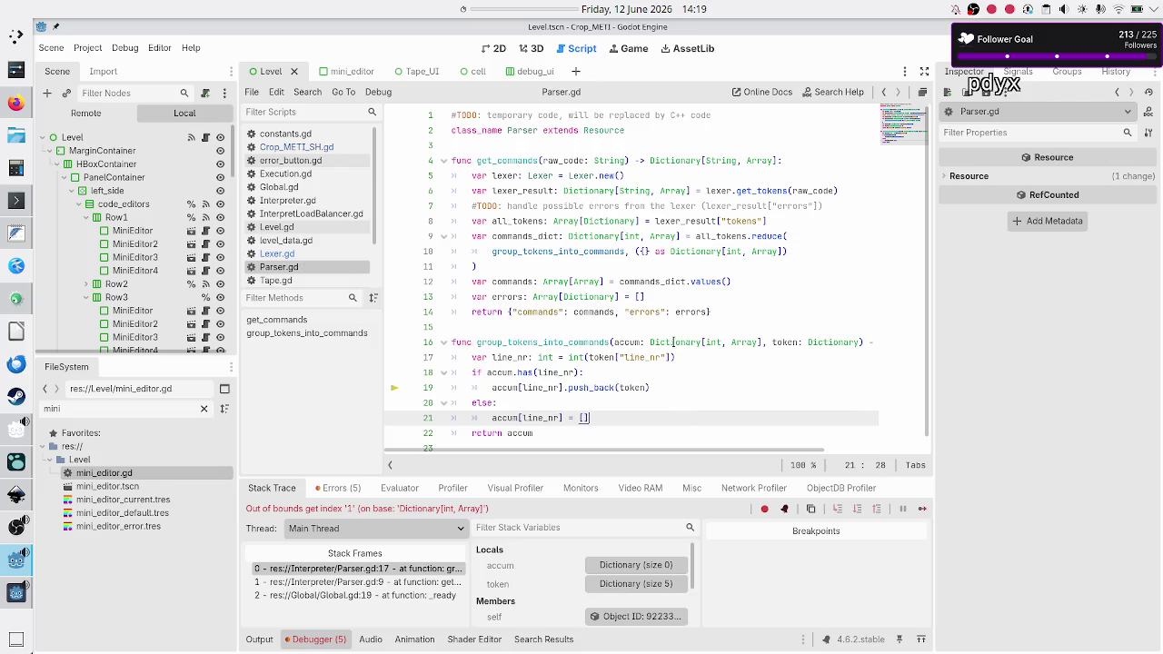
key("F5")
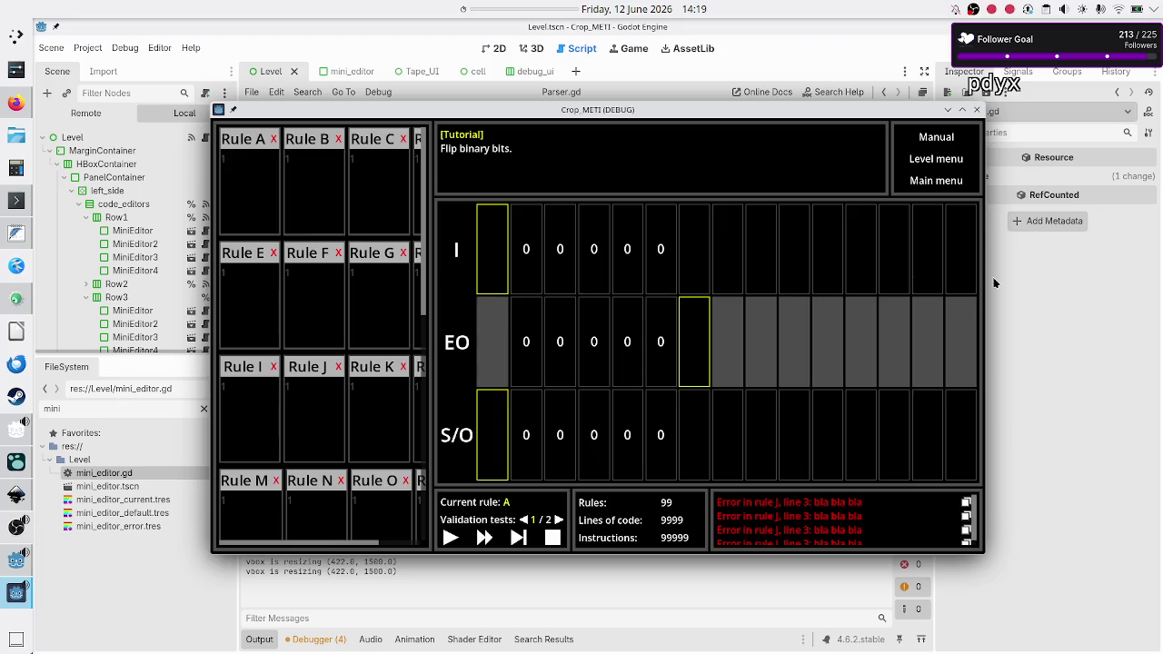
- Stop the running game with F8 to return to the script editor
key("F8")
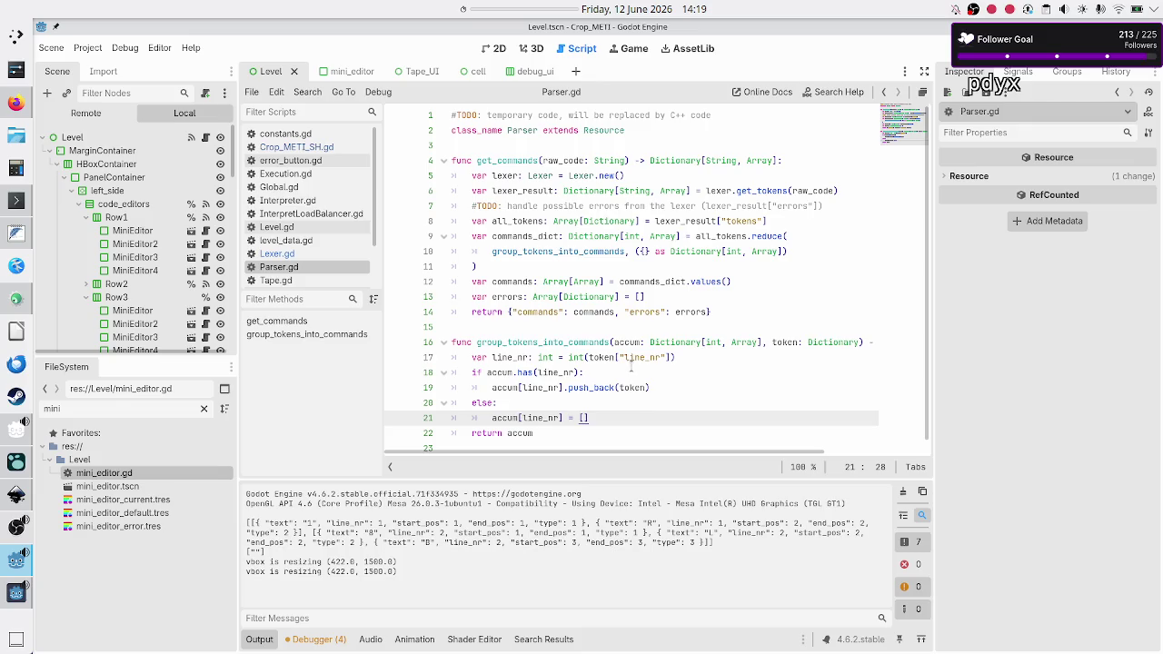
scroll(630, 366, "down", 1)
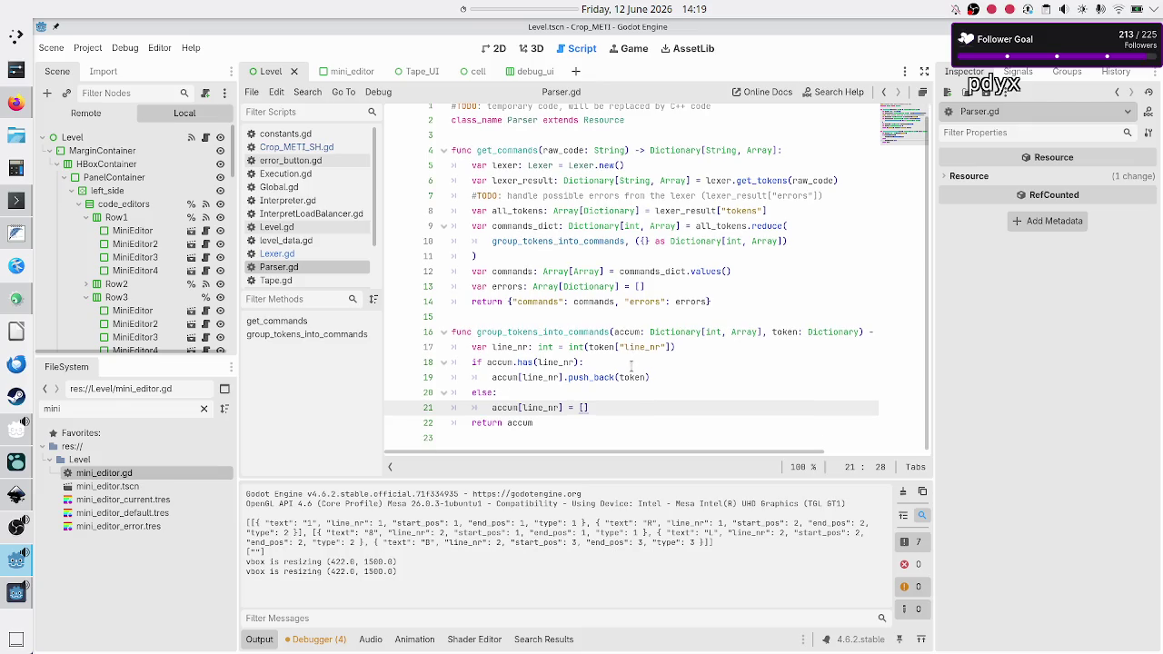
left_click(565, 437)
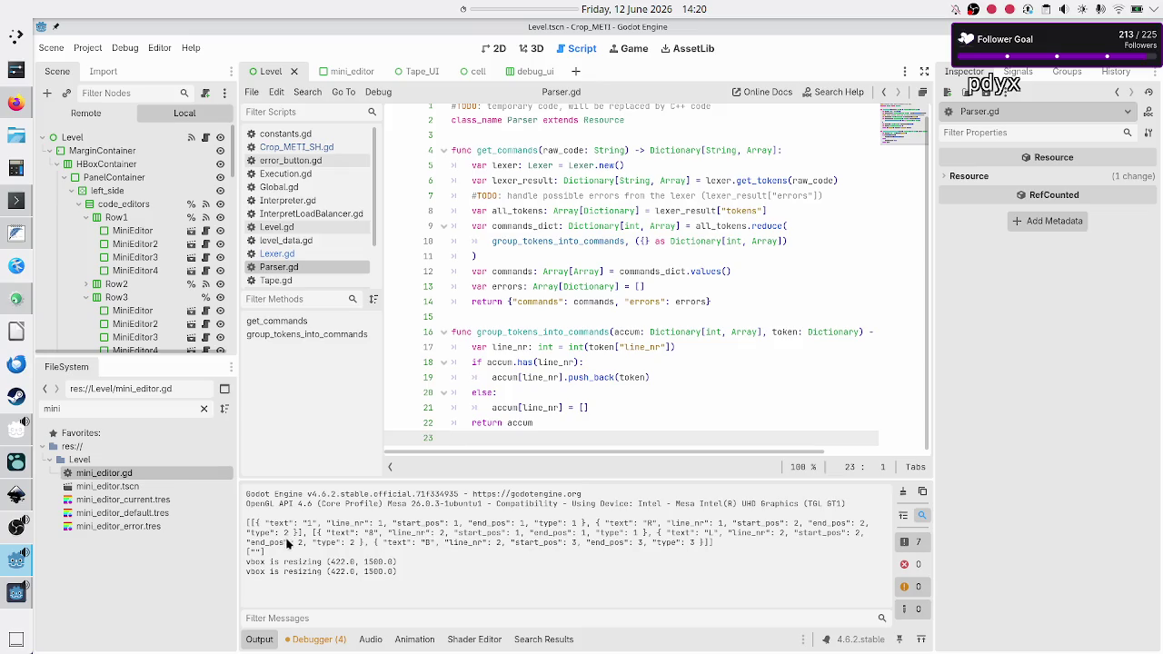
left_click_drag(247, 526, 311, 526)
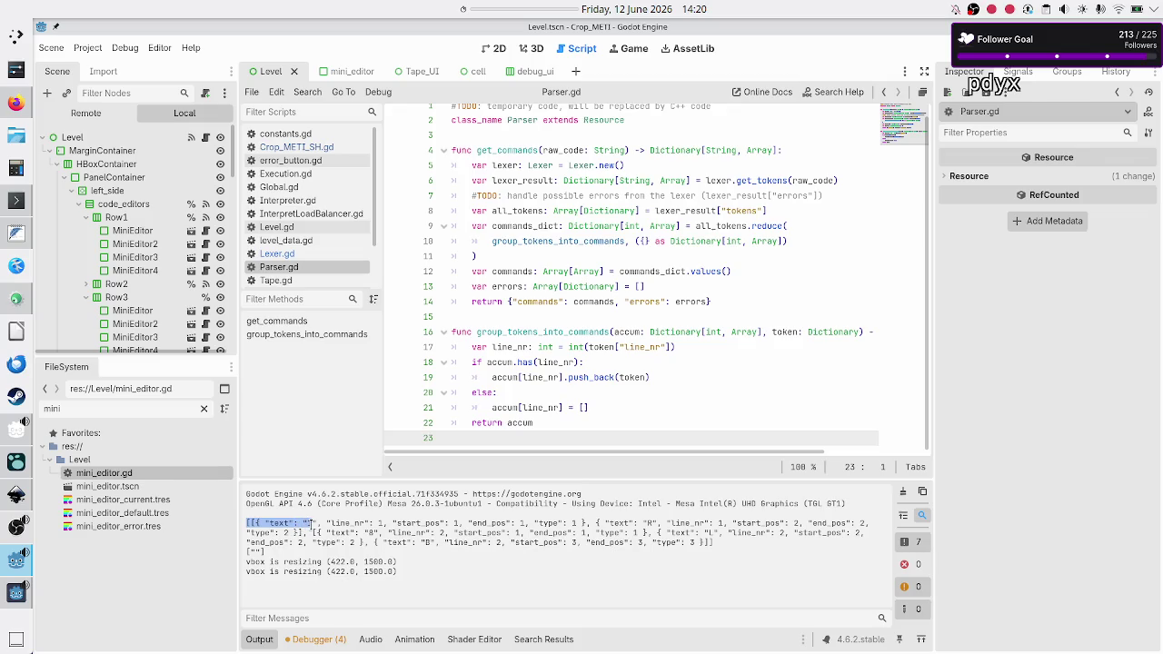
left_click(311, 525)
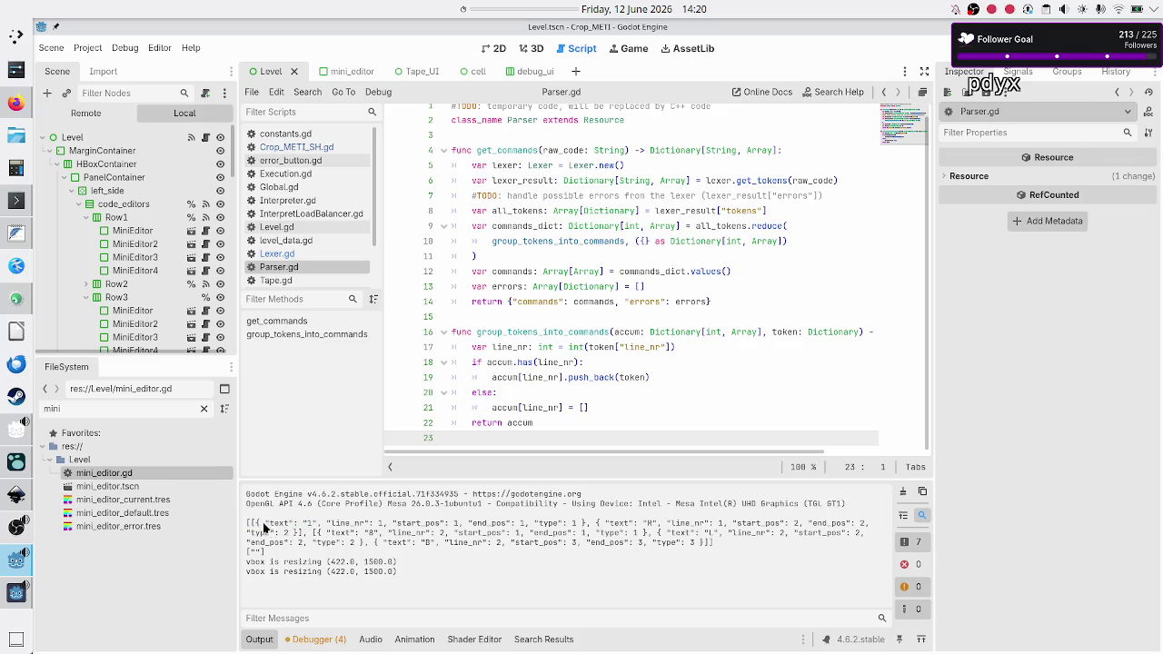
left_click_drag(257, 525, 590, 523)
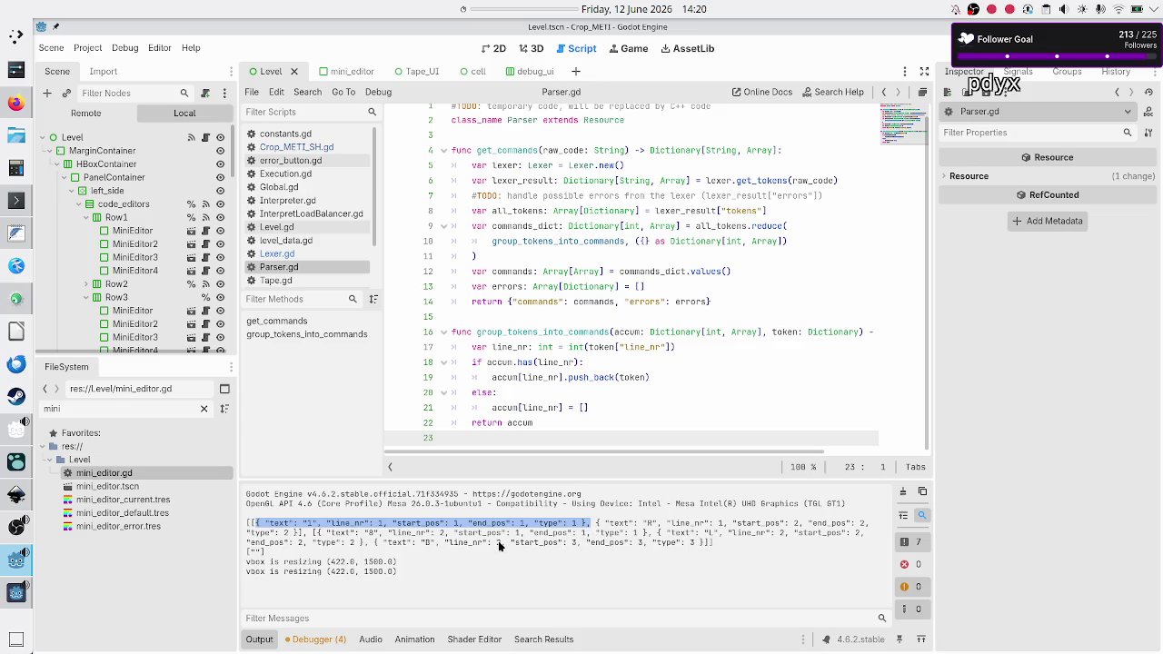
left_click(355, 546)
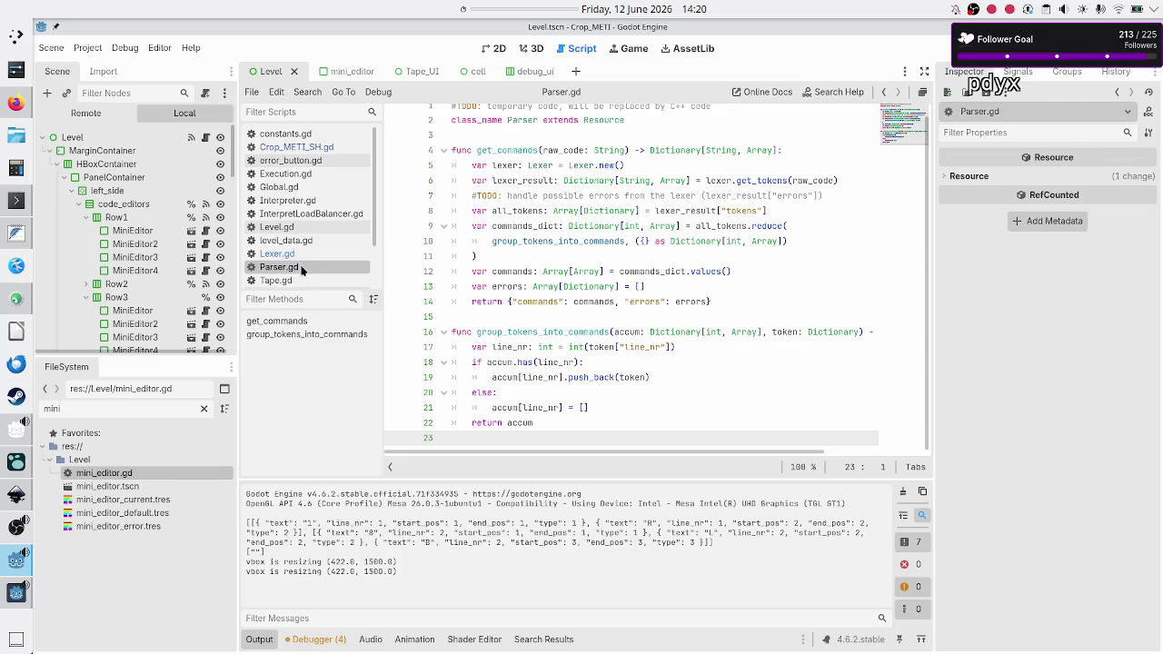
scroll(503, 206, "up", 1)
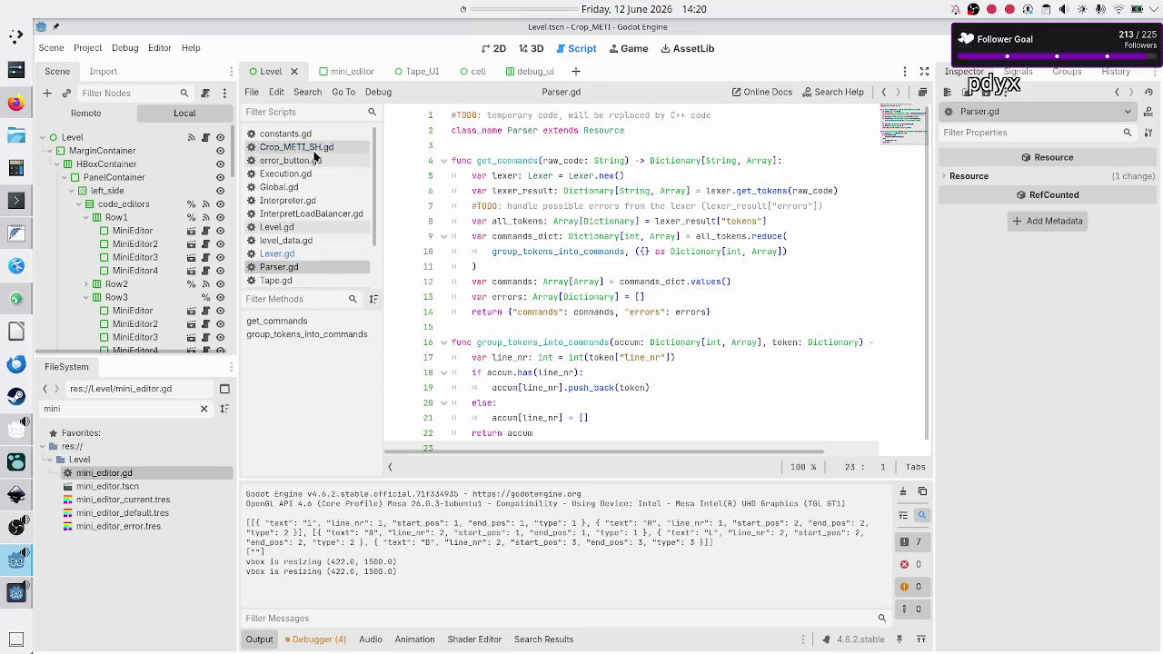
left_click(279, 187)
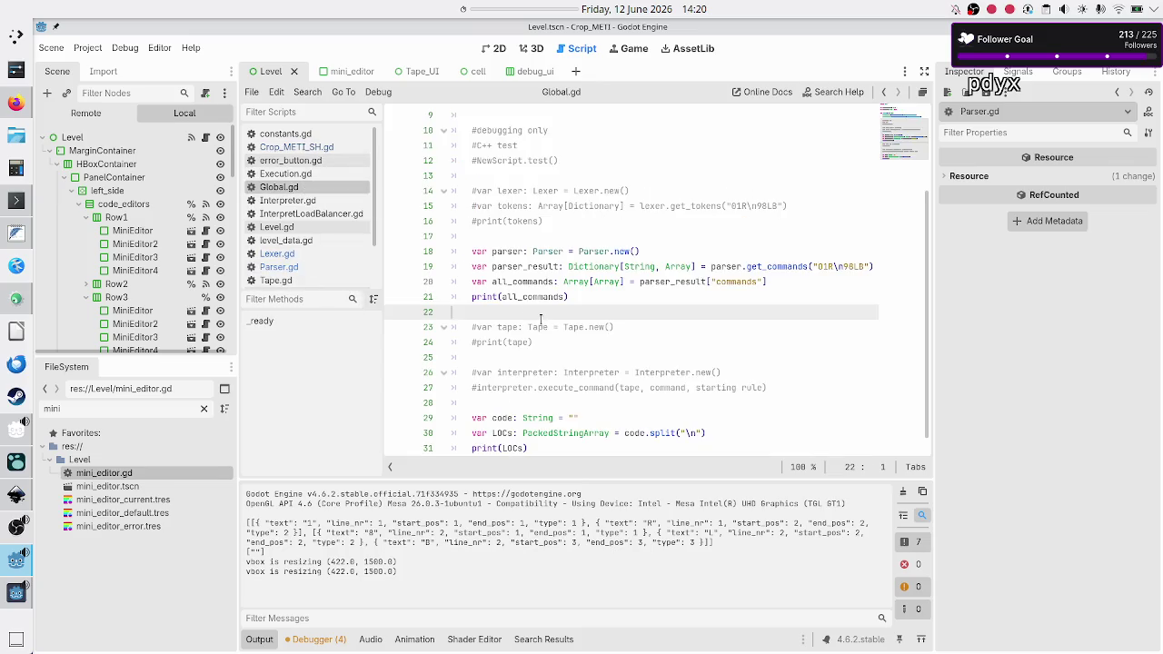
- Comment out the print(all_commands) line in Global.gd
left_click(673, 251)
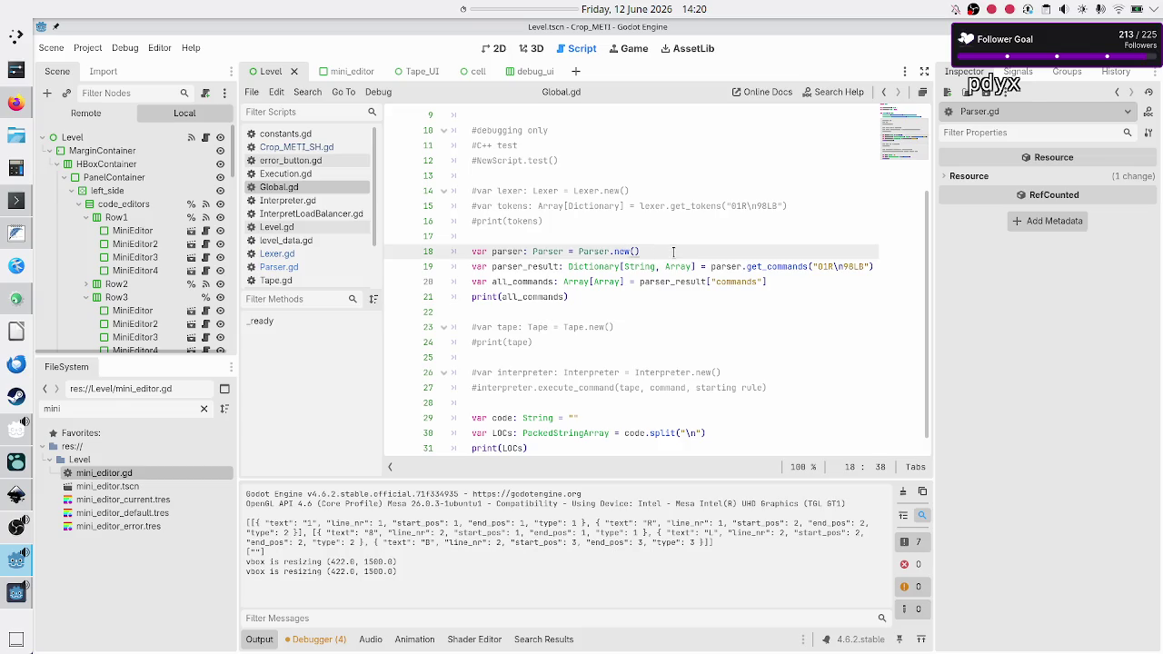
key("Down")
key("Down")
key("Down")
key("Home")
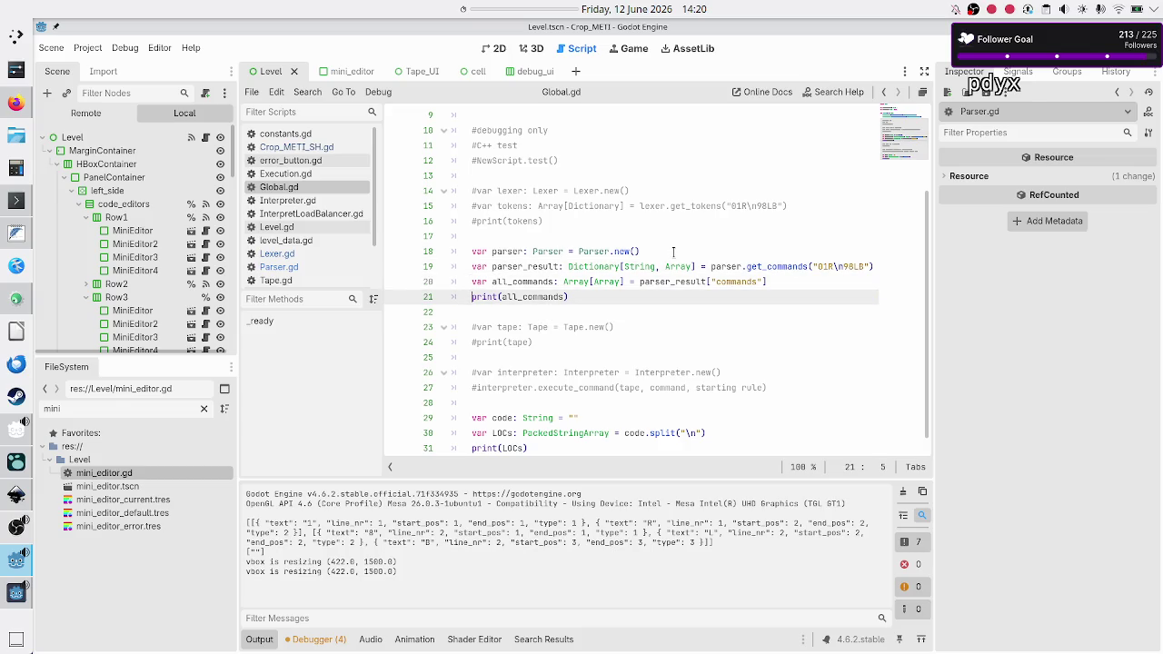
key("shift+Down")
key("shift+Up")
key("ctrl+k")
key("Down")
key("Down")
key("Down")
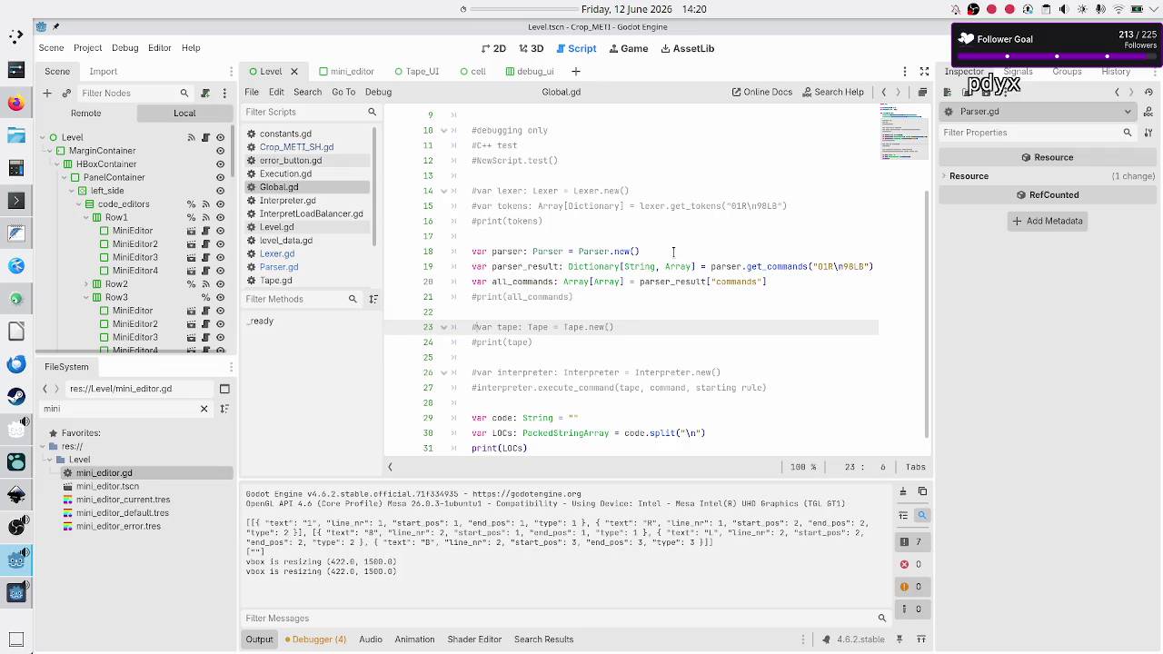
- Comment out the code, LOCs and print(LOCs) lines, then save and run the project
key("Up")
key("Up")
key("Up")
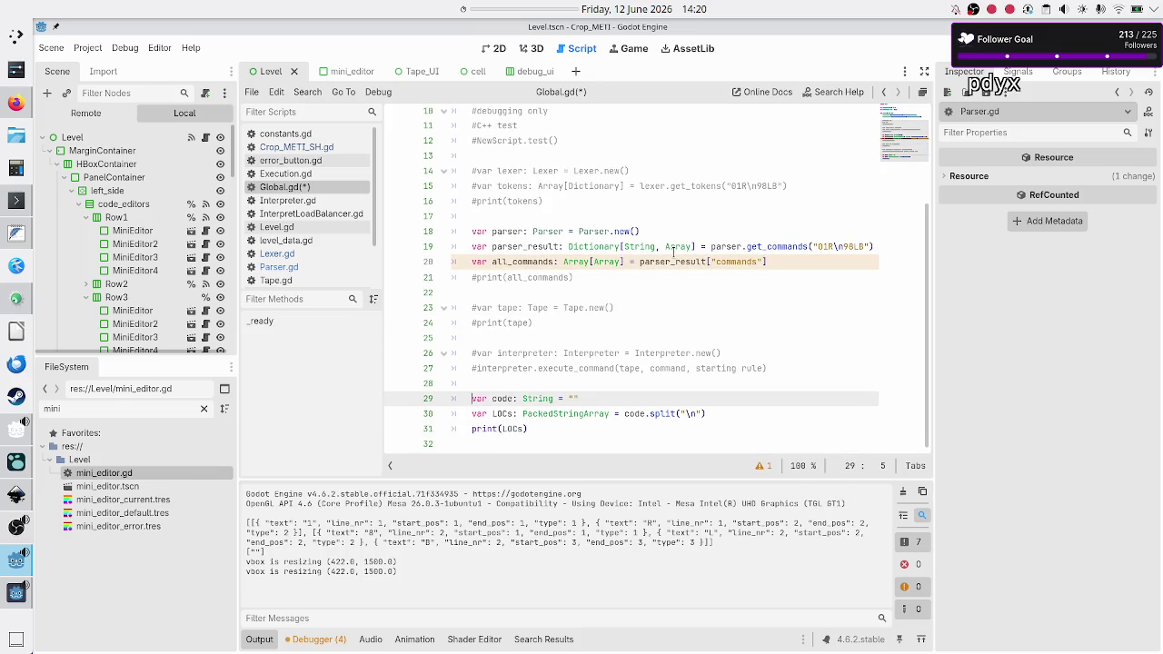
key("ctrl+k")
key("Down")
key("ctrl+k")
key("Down")
key("ctrl+k")
key("F5")
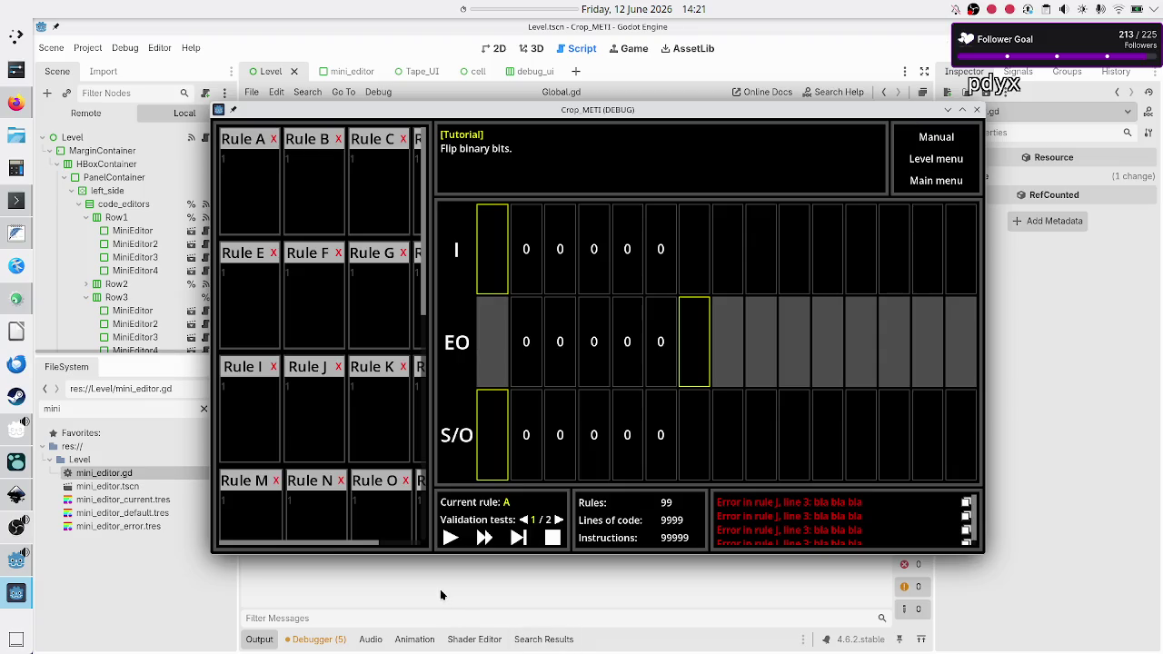
left_click(441, 595)
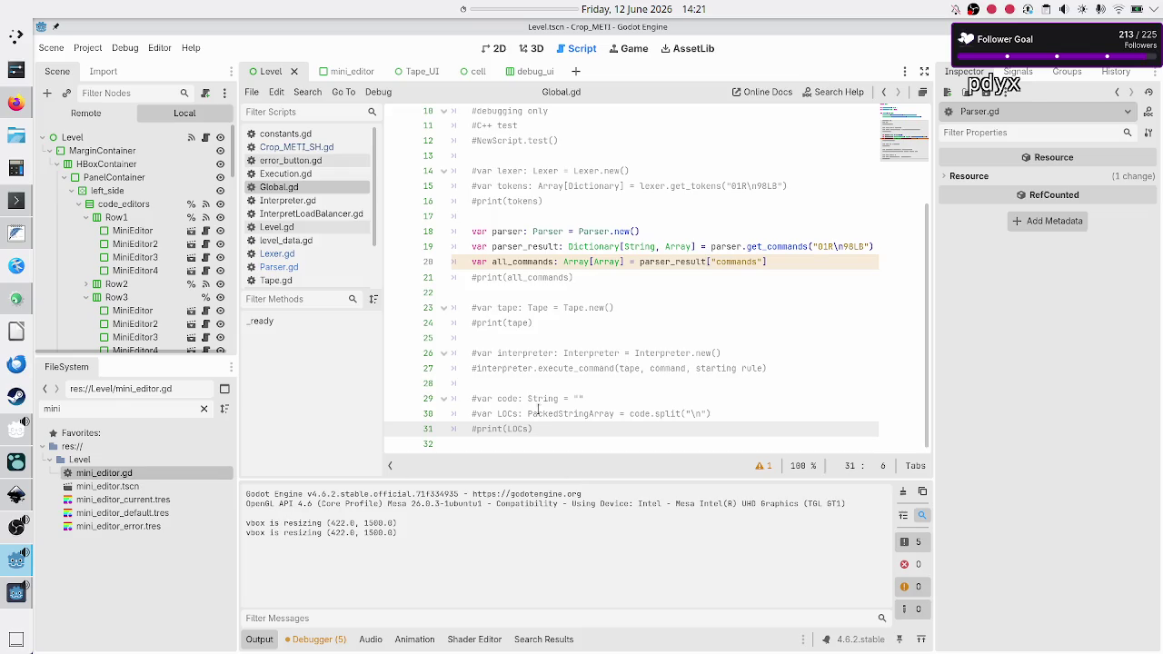
- Empty the test string so the call reads get_commands("") and uncomment print(all_commands)
left_click(471, 278)
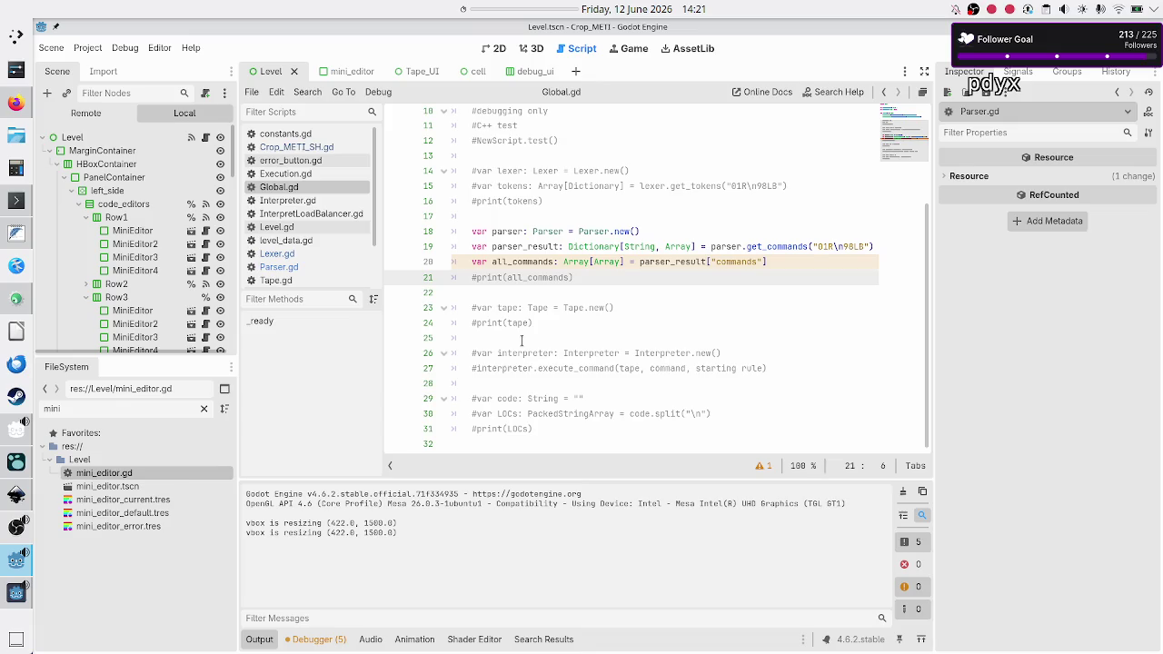
key("Up")
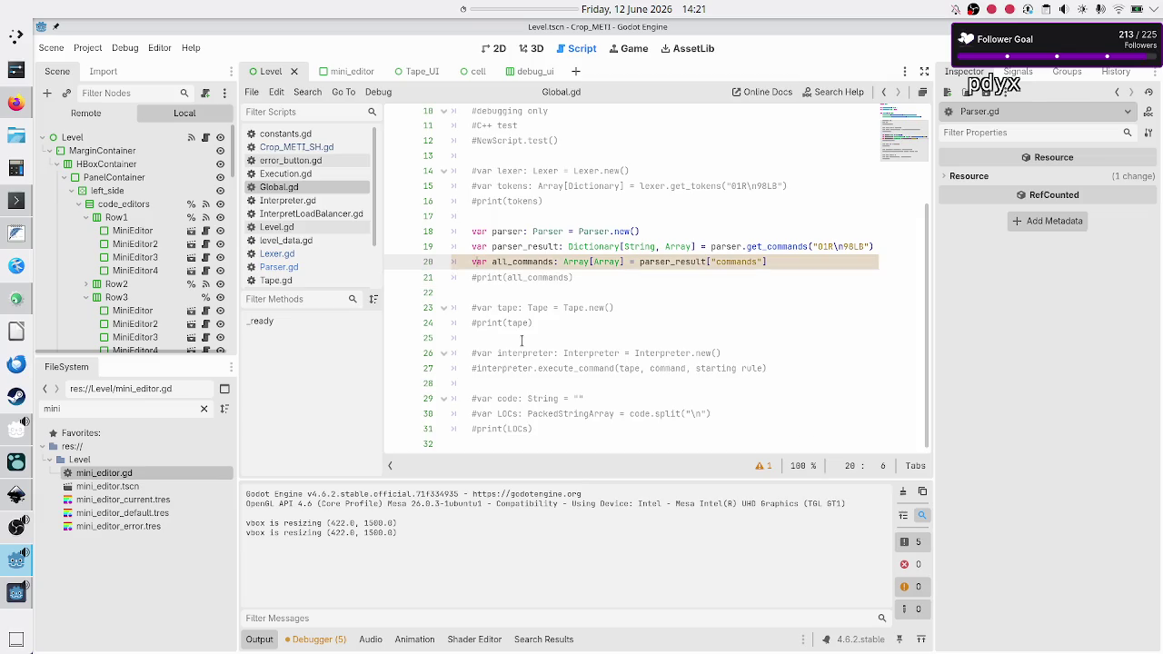
key("Up")
key("End")
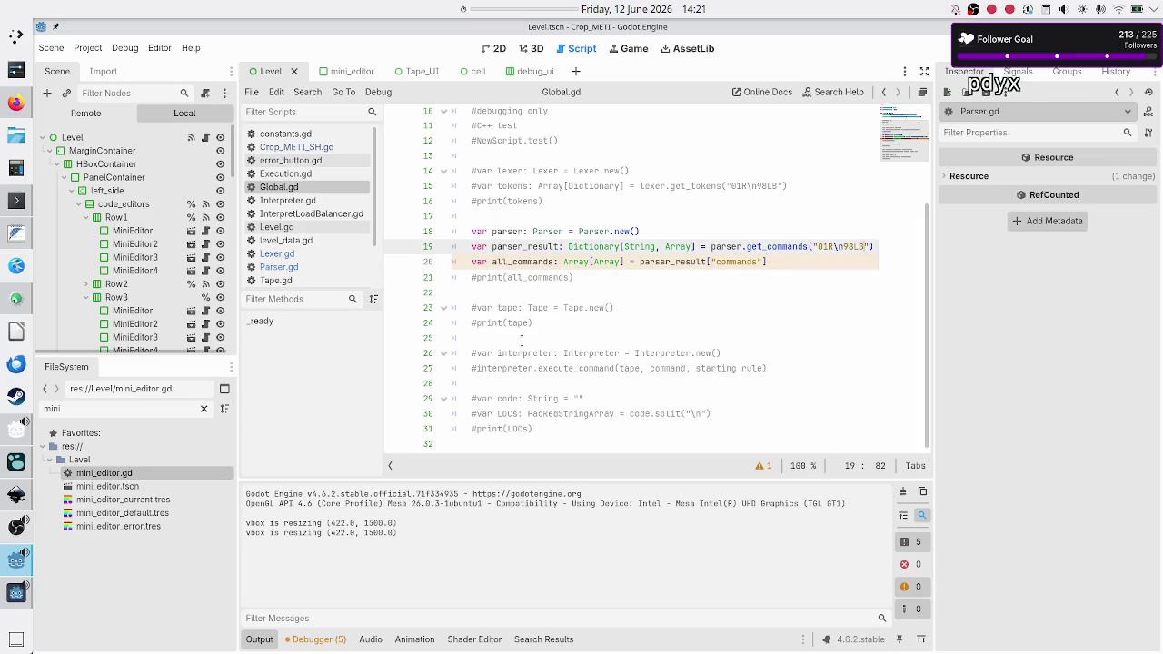
key("shift+Left")
key("shift+Left")
key("shift+Left")
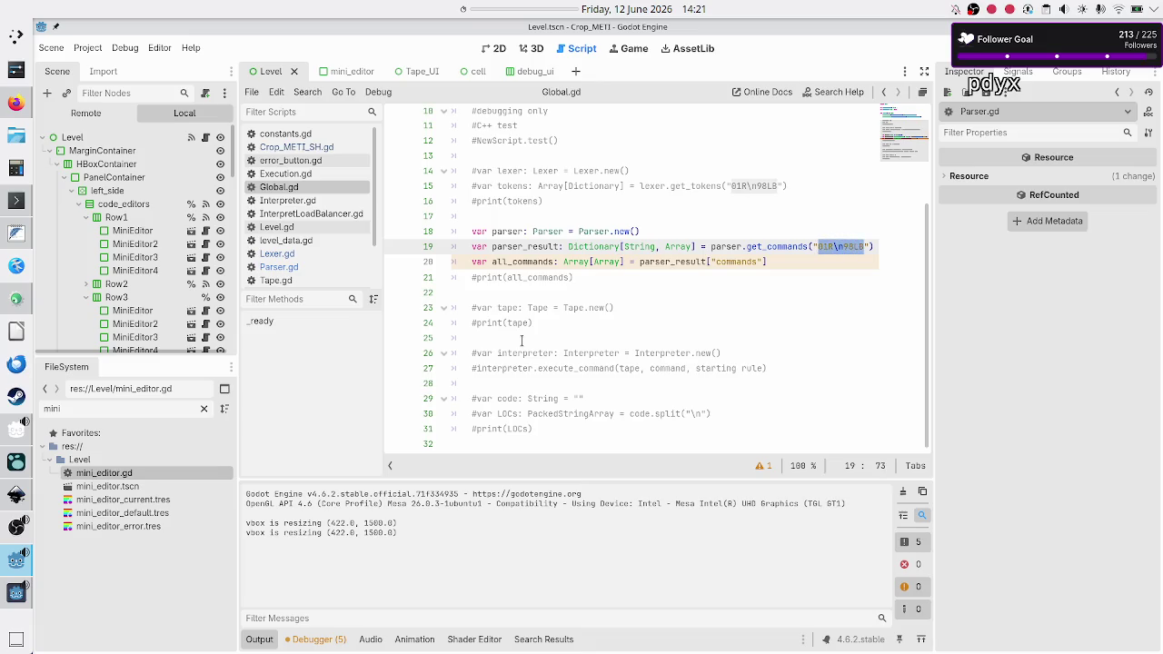
key("BackSpace")
key("Down")
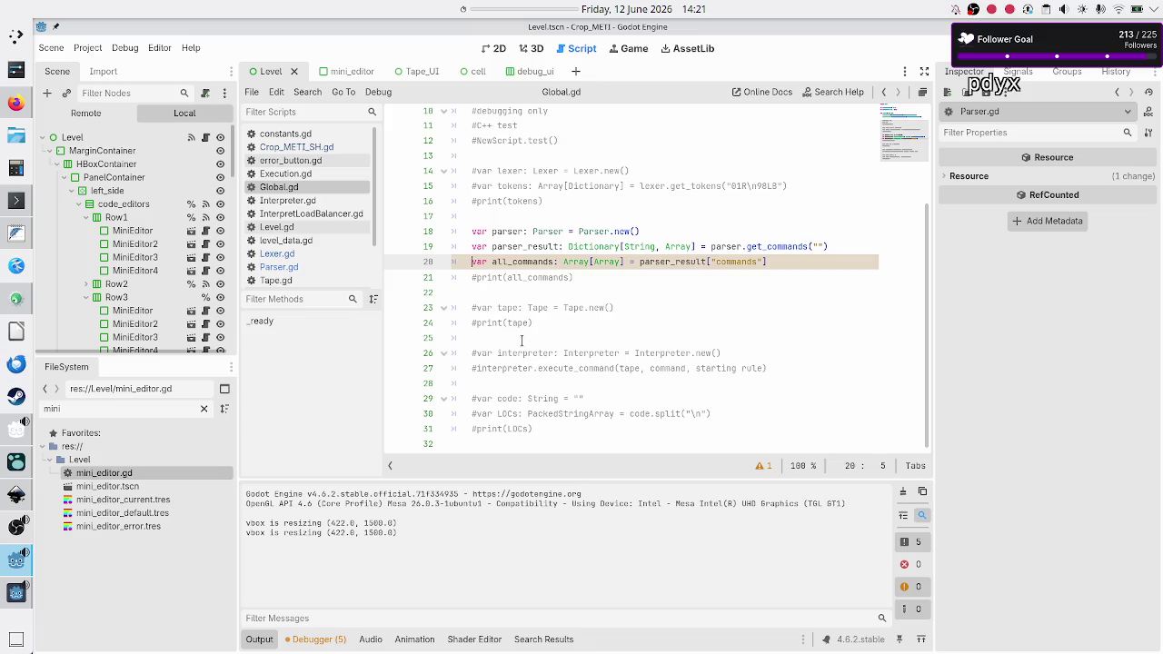
key("Down")
key("Home")
key("Delete")
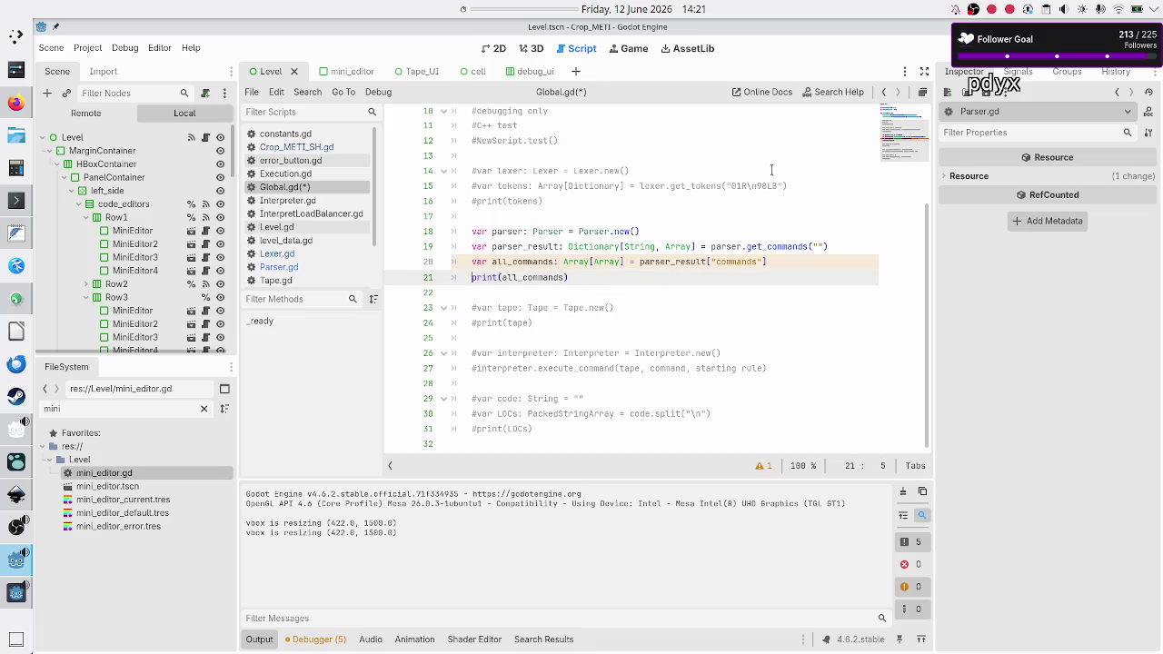
- Run the project to print an empty [] list, stop it, and put the caret inside the empty quotes
key("F5")
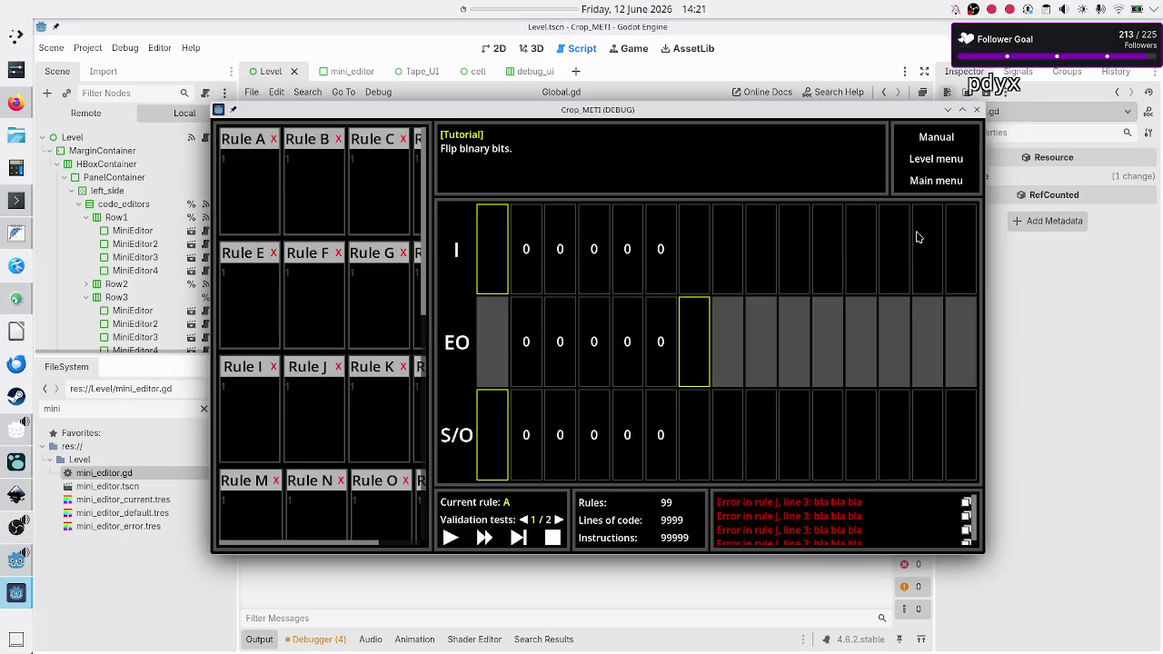
key("F8")
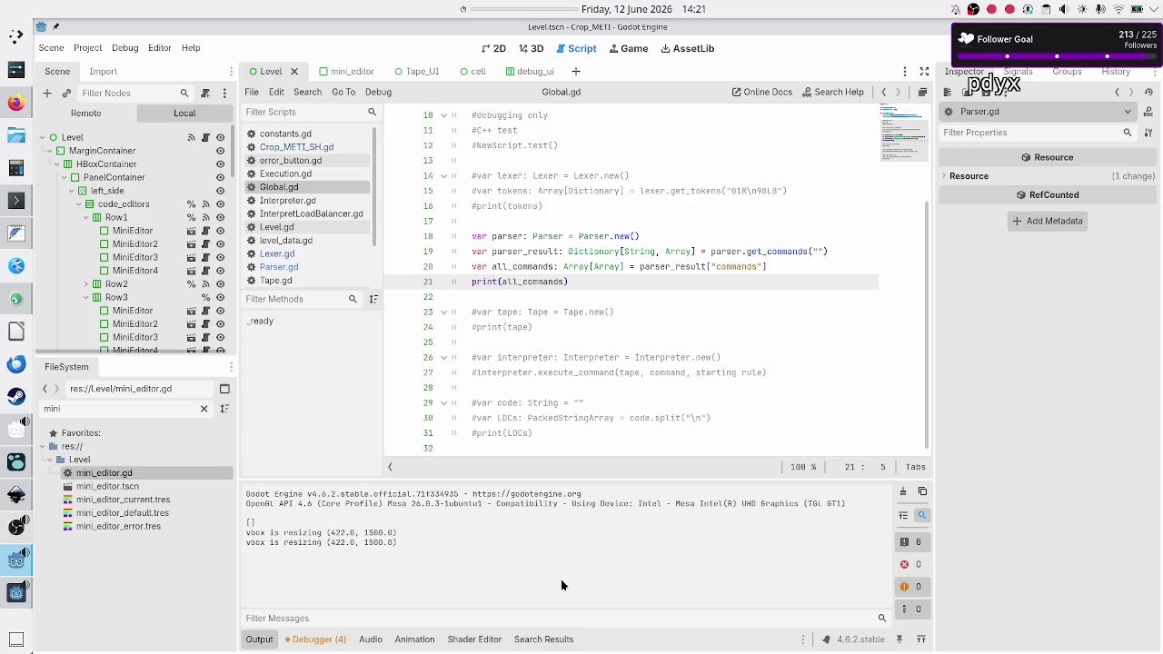
double_click(503, 266)
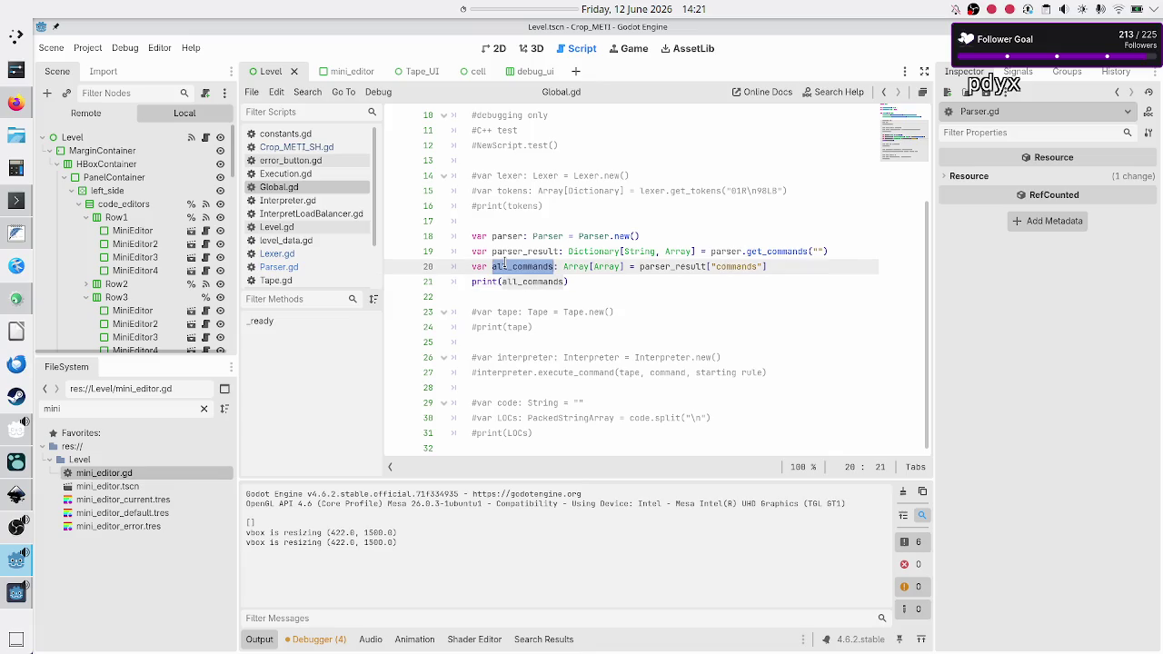
left_click(591, 286)
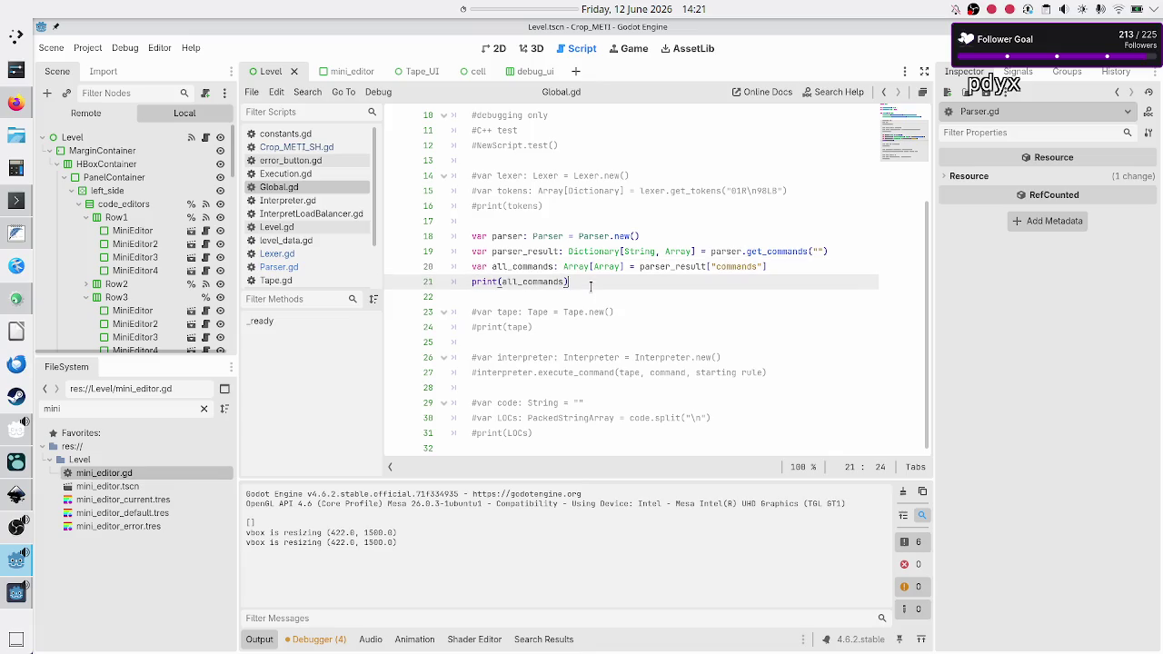
left_click(819, 252)
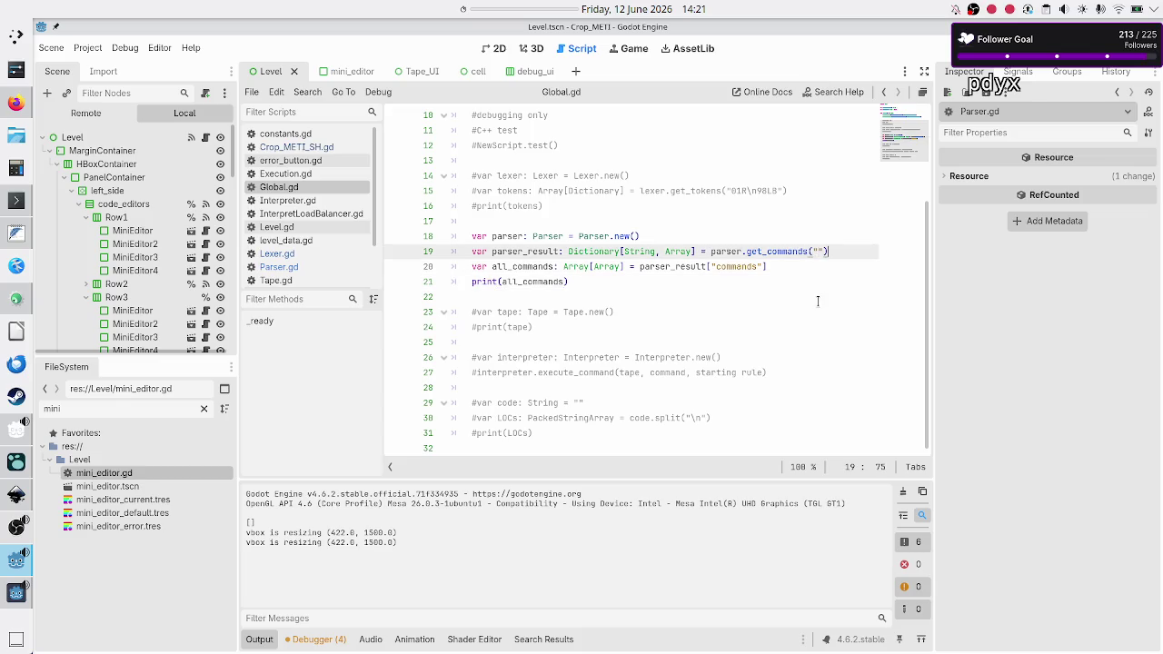
- Add a '#try' comment above get_commands that records the earlier test inputs, including ""
key("ctrl+shift+Return")
type("#")
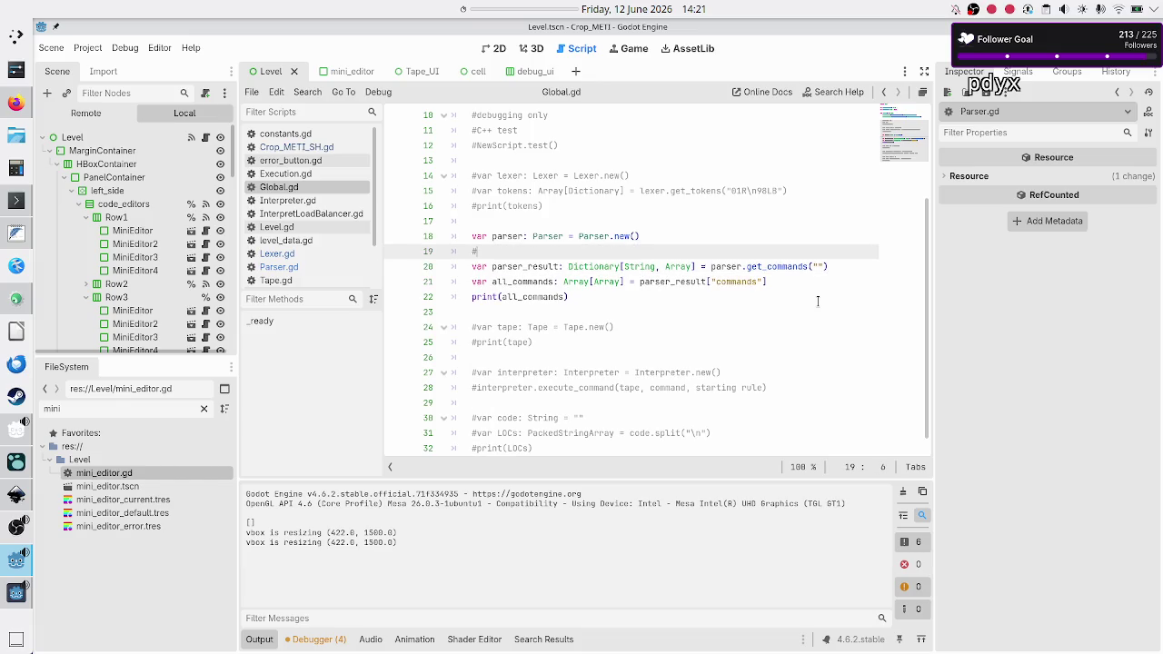
type("try")
type("01R\\n98L8")
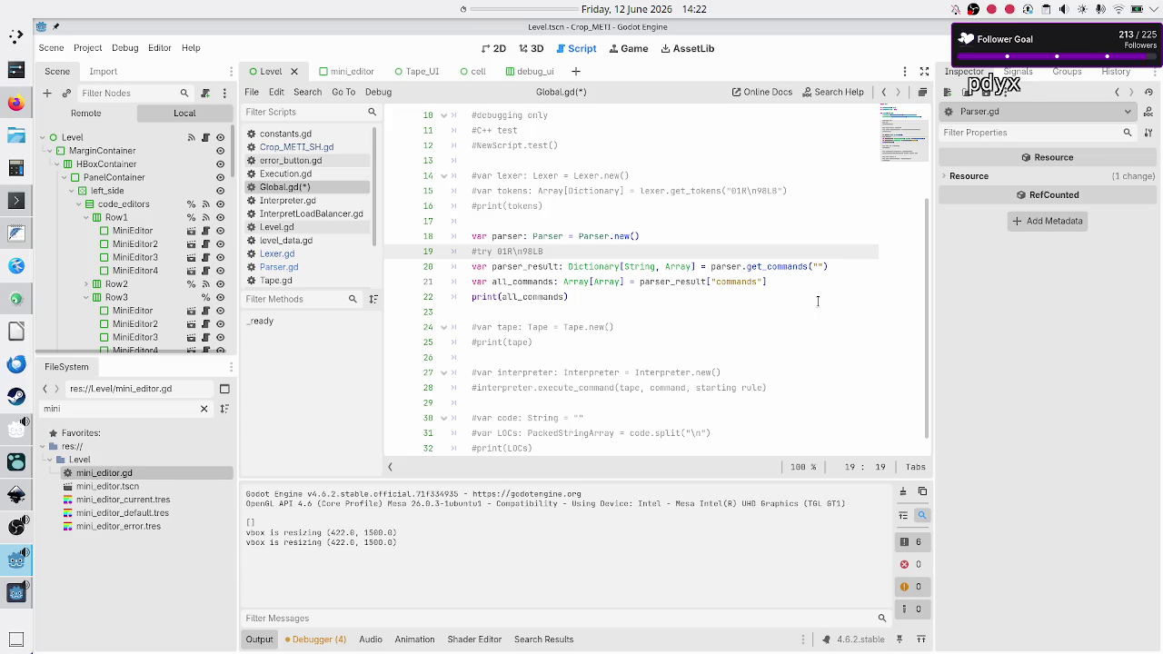
type("\"")
type("\"")
key("Left")
type("also")
- Comment out the parser test lines 19–22 in Global.gd with Ctrl+K
key("Down")
key("Down")
key("Down")
key("Up")
key("Up")
key("Up")
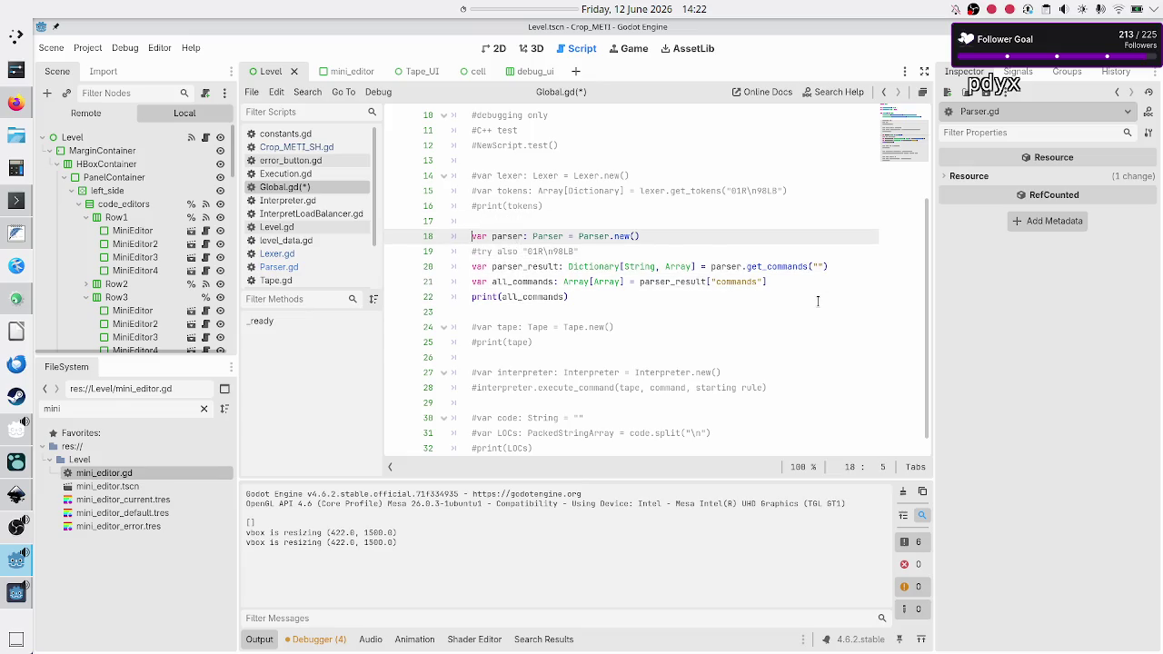
key("ctrl+k")
key("Down")
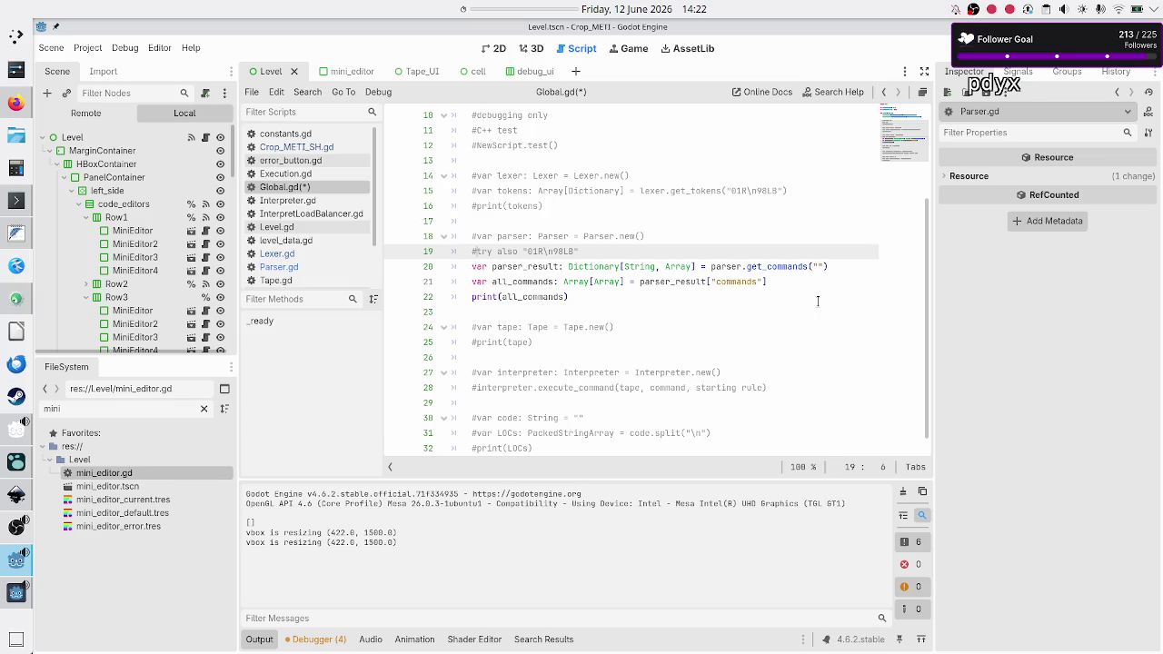
key("ctrl+k")
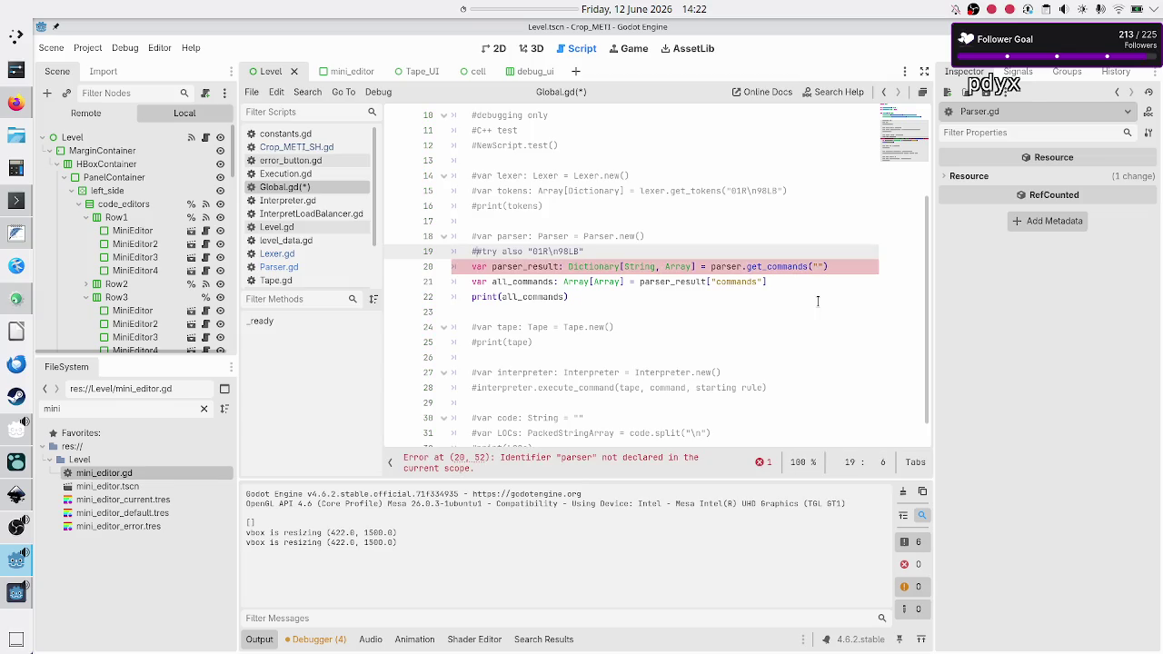
key("Down")
key("ctrl+k")
key("Down")
key("ctrl+k")
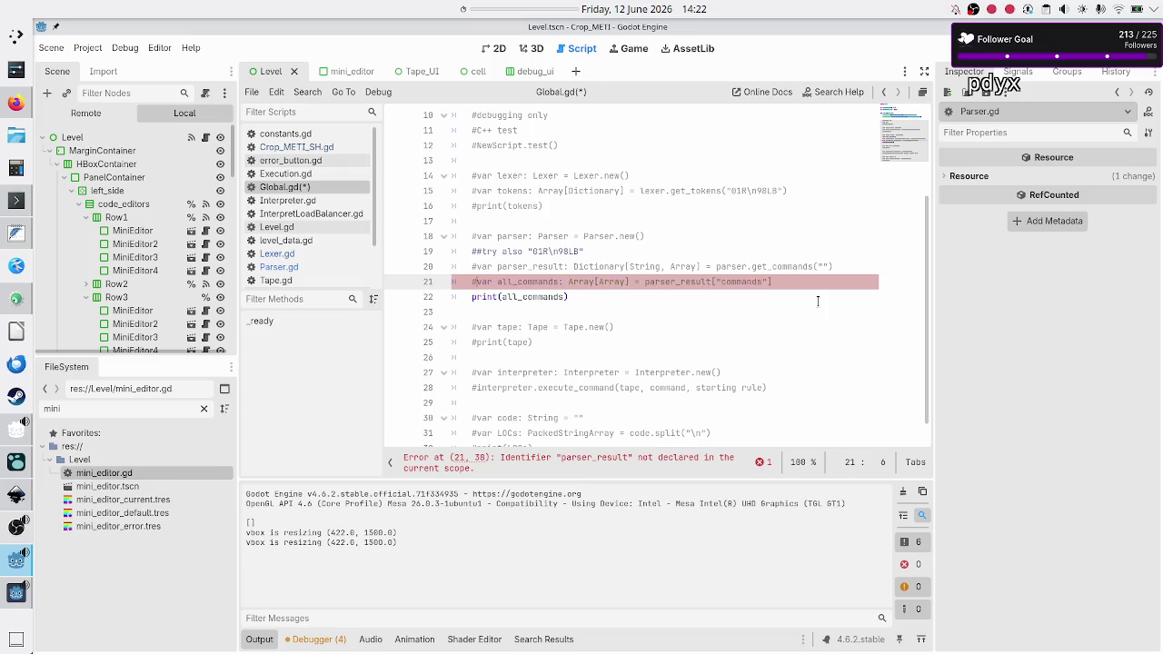
key("Down")
key("ctrl+k")
- Save Global.gd and rerun the project with F5
key("ctrl+s")
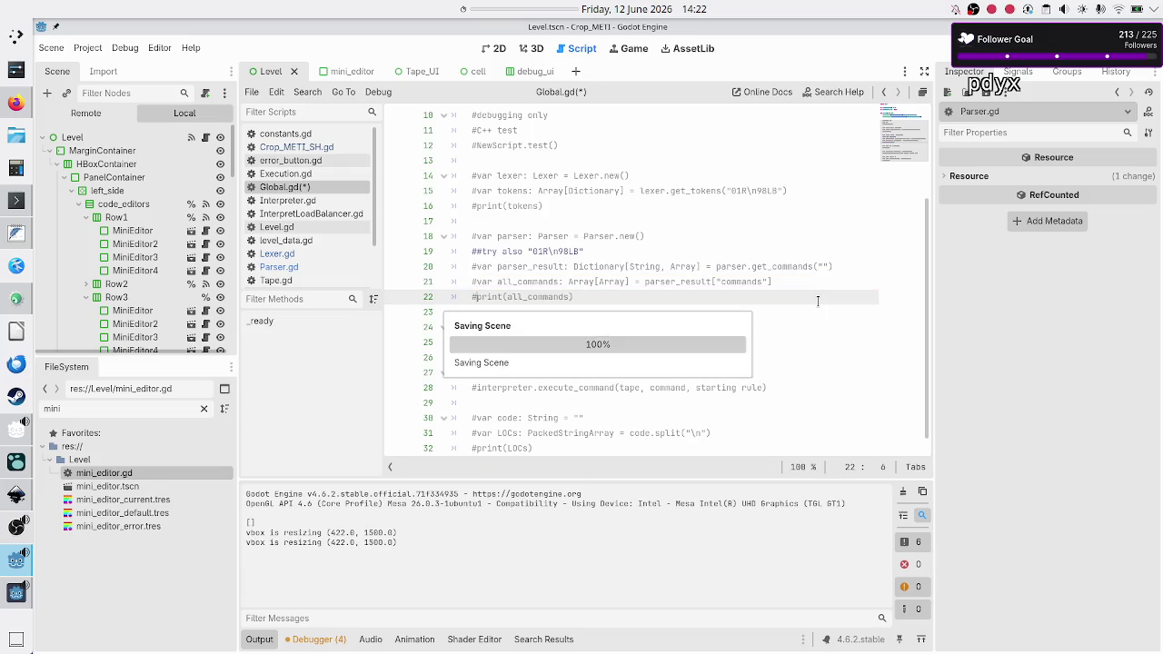
key("Down")
key("Down")
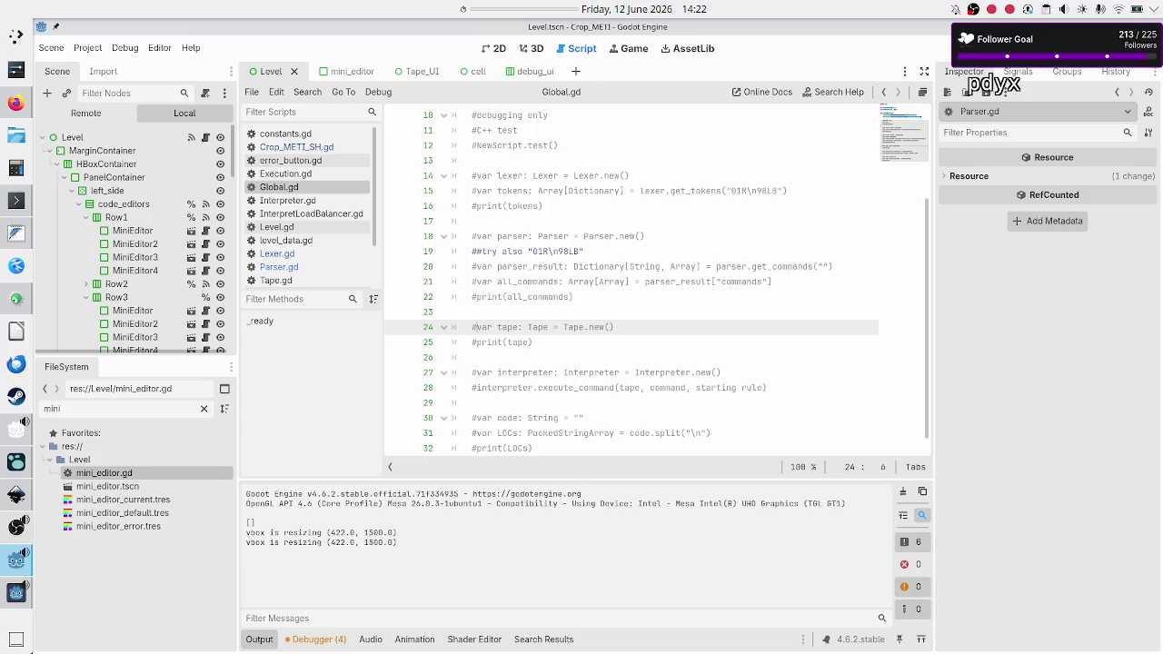
key("F5")
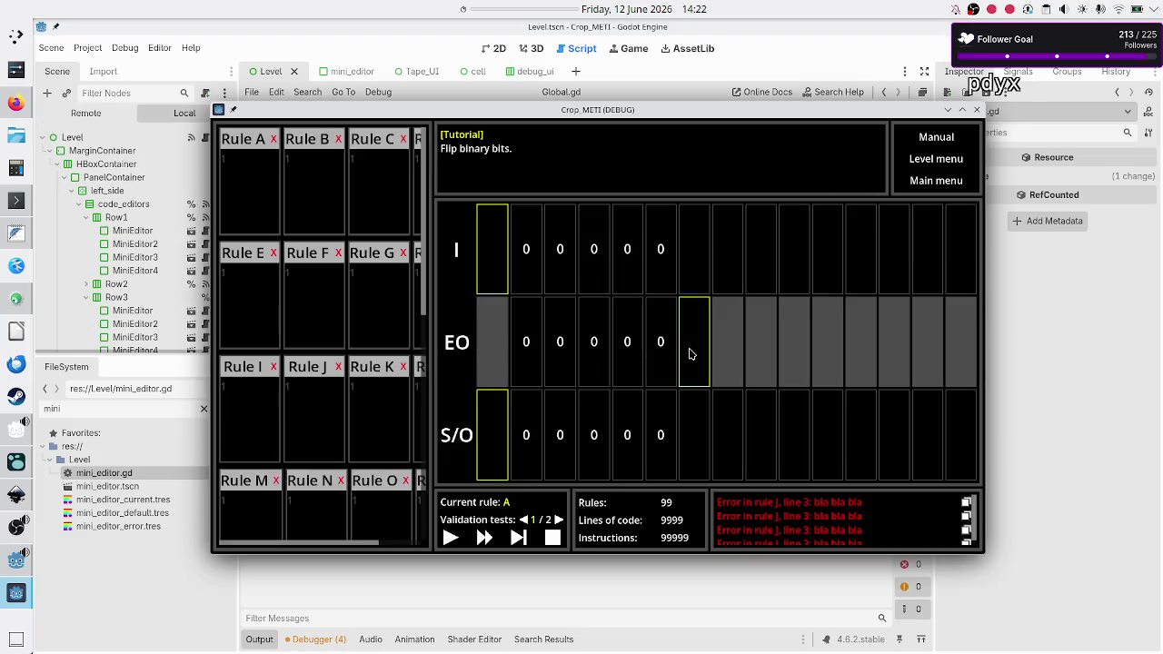
- Show the debugger's four script warnings and jump to the code behind the start_work warning
left_click(373, 598)
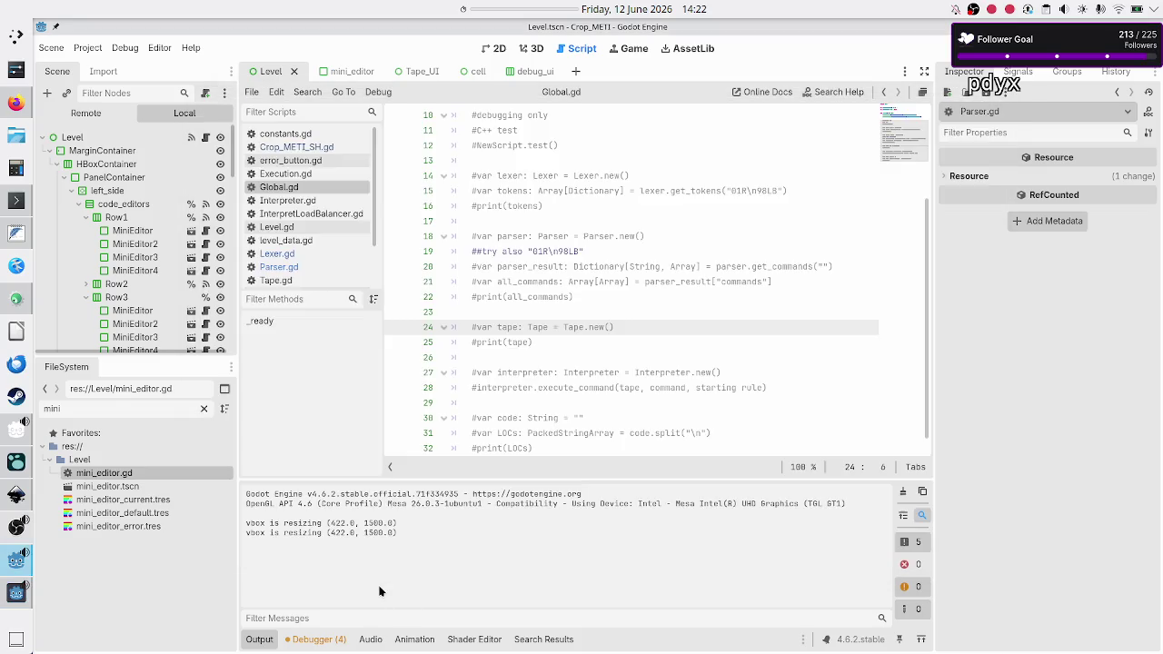
left_click(314, 639)
left_click(335, 488)
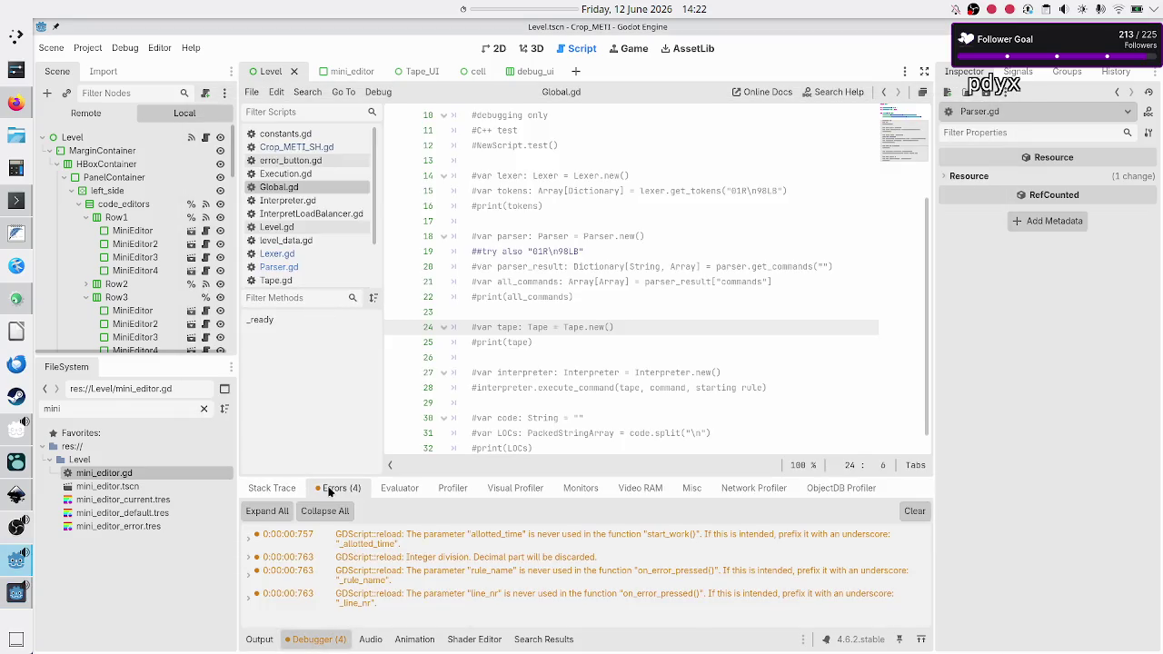
double_click(494, 542)
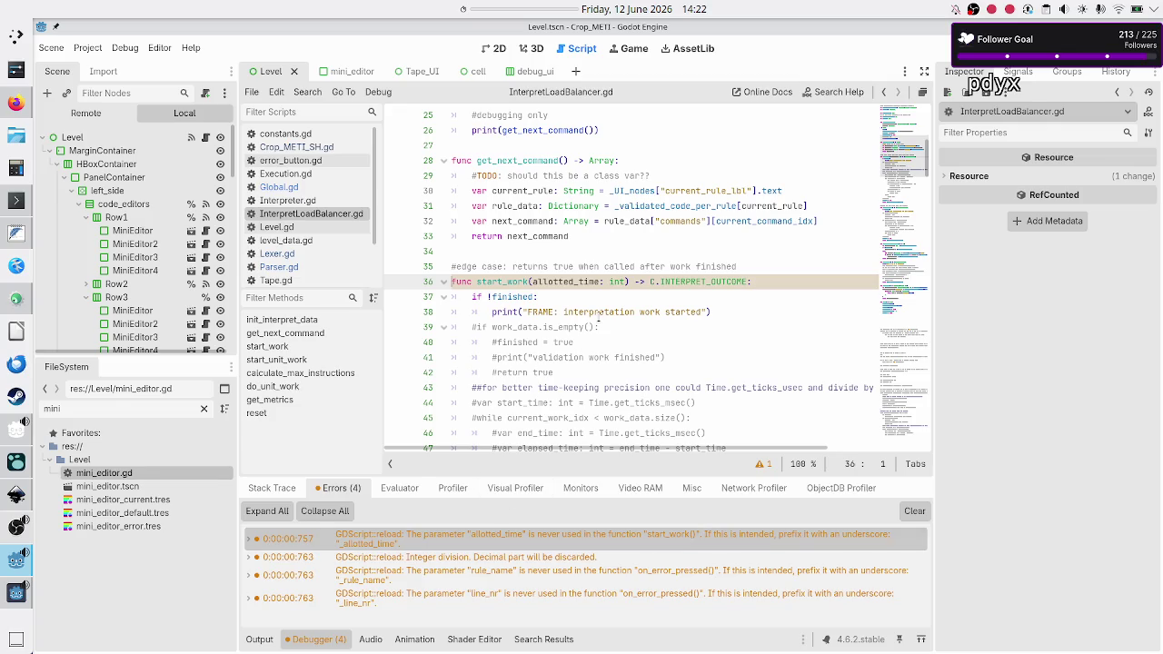
- Go to the integer-division warning's source, line 78 of Level.gd
scroll(599, 318, "down", 3)
scroll(599, 318, "up", 4)
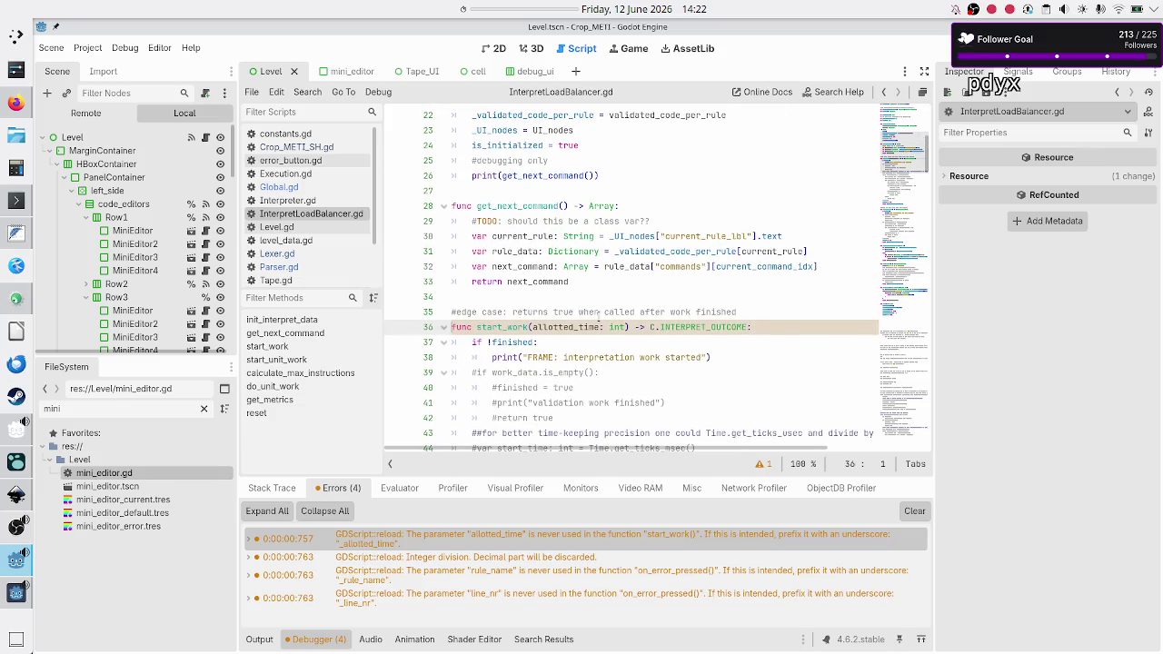
scroll(598, 318, "down", 3)
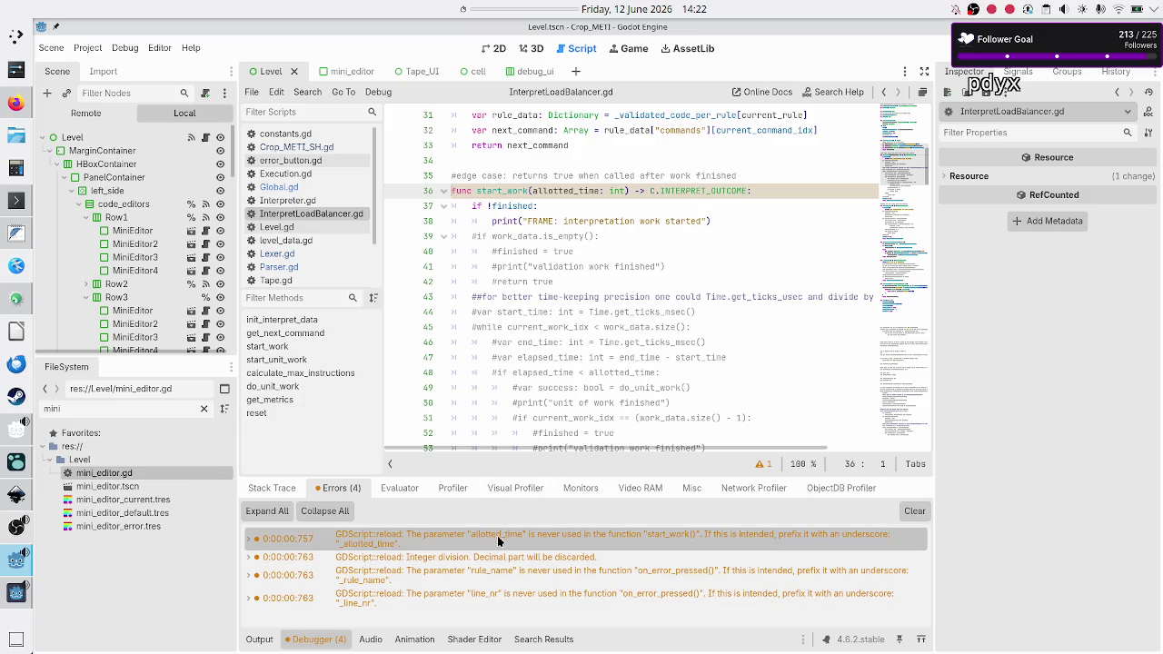
scroll(609, 341, "down", 1)
scroll(610, 341, "down", 2)
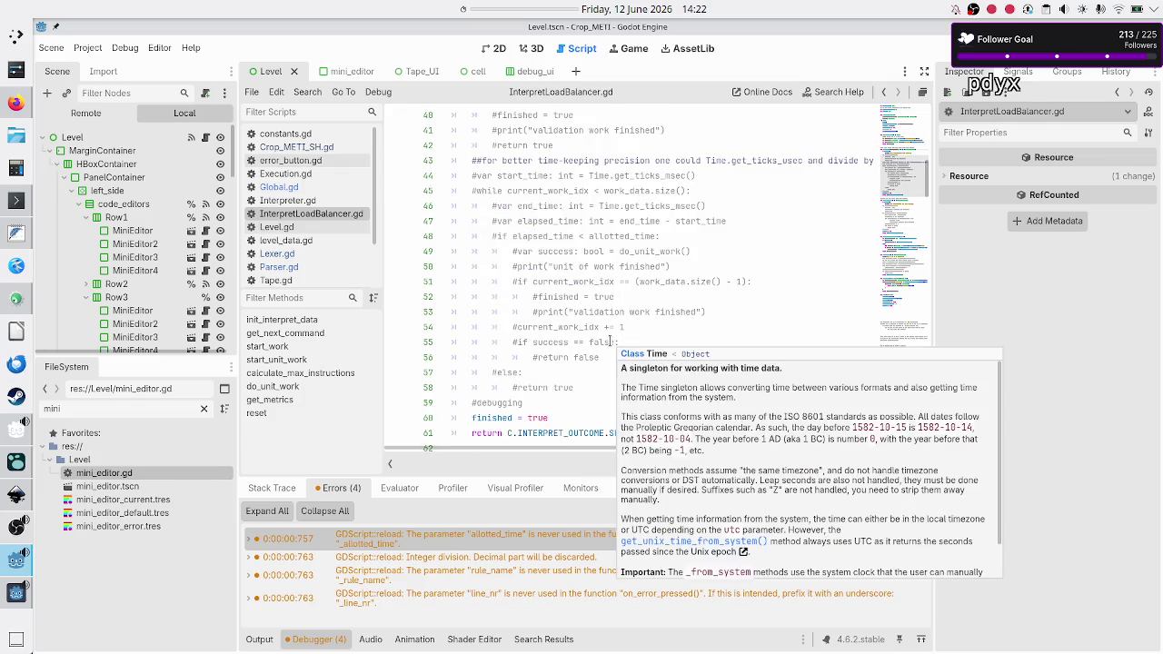
scroll(609, 341, "up", 4)
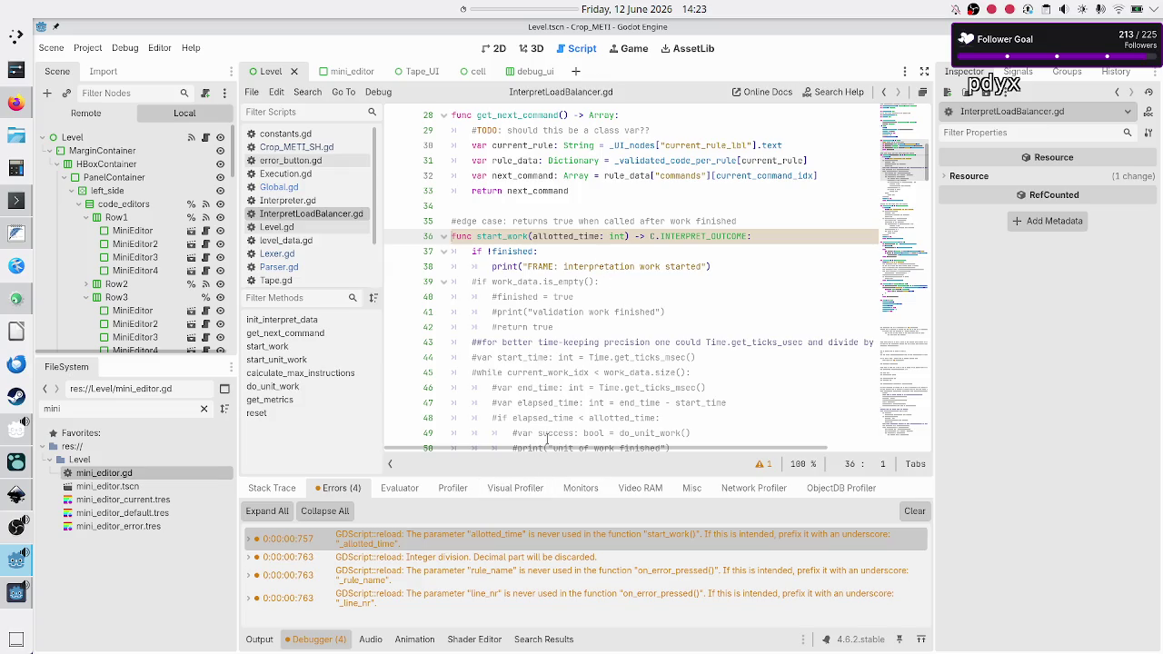
left_click(465, 558)
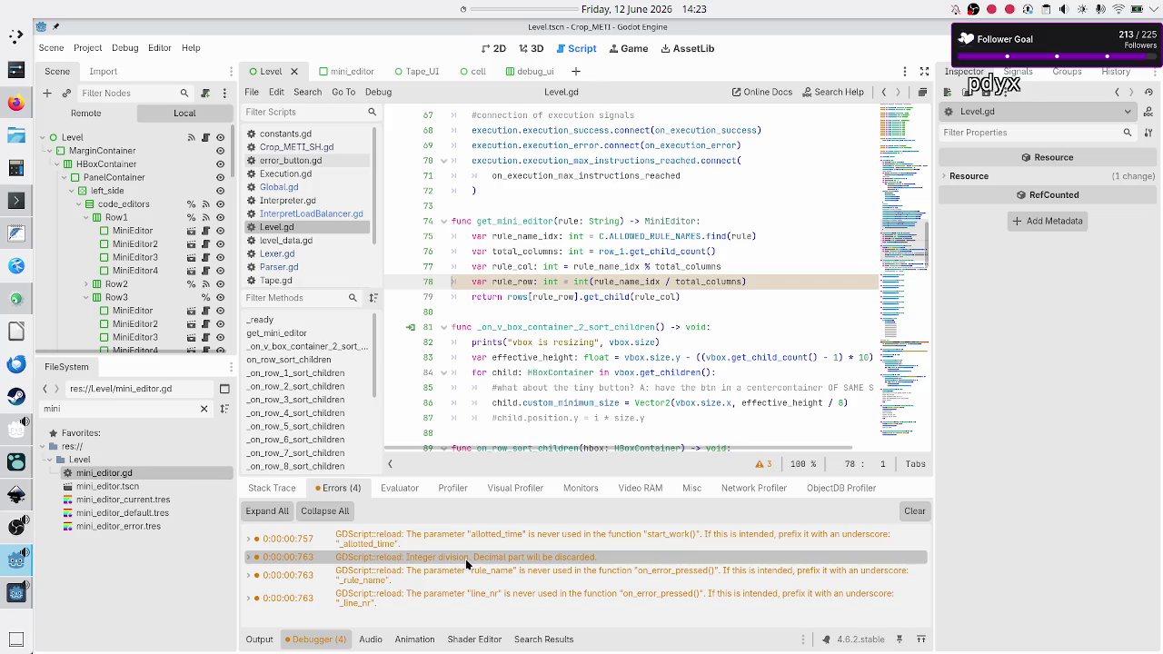
- Add and then remove a second slash on line 78, then jump to on_error_pressed with the unused rule_name parameter
mouse_move(472, 562)
left_click(667, 281)
type("/")
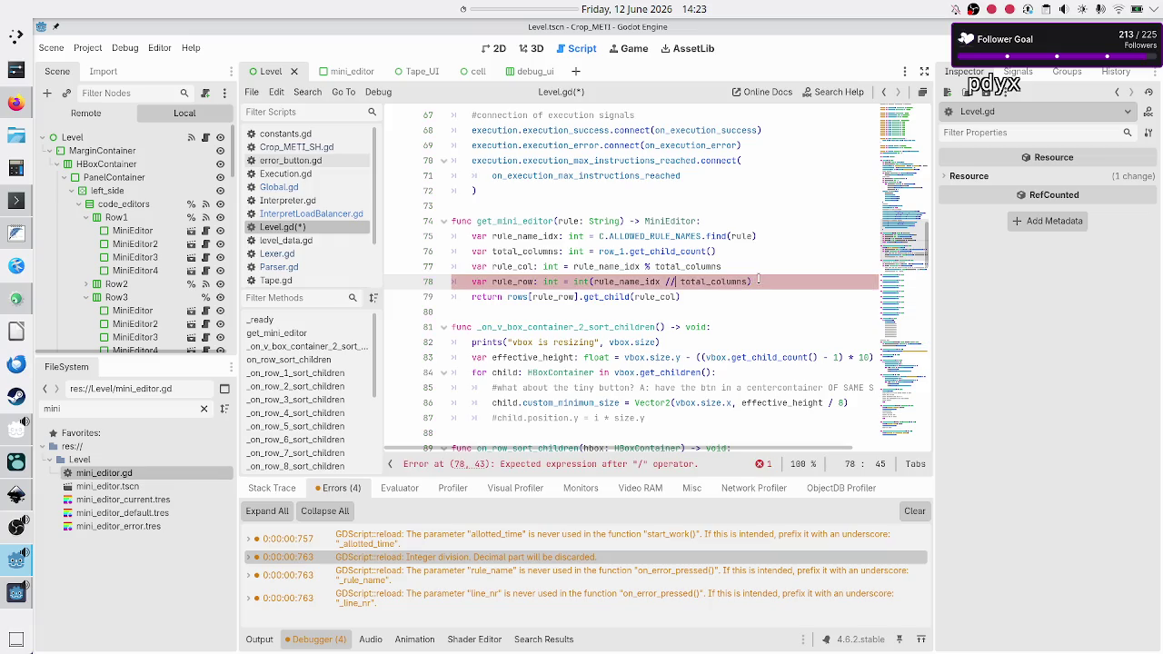
key("BackSpace")
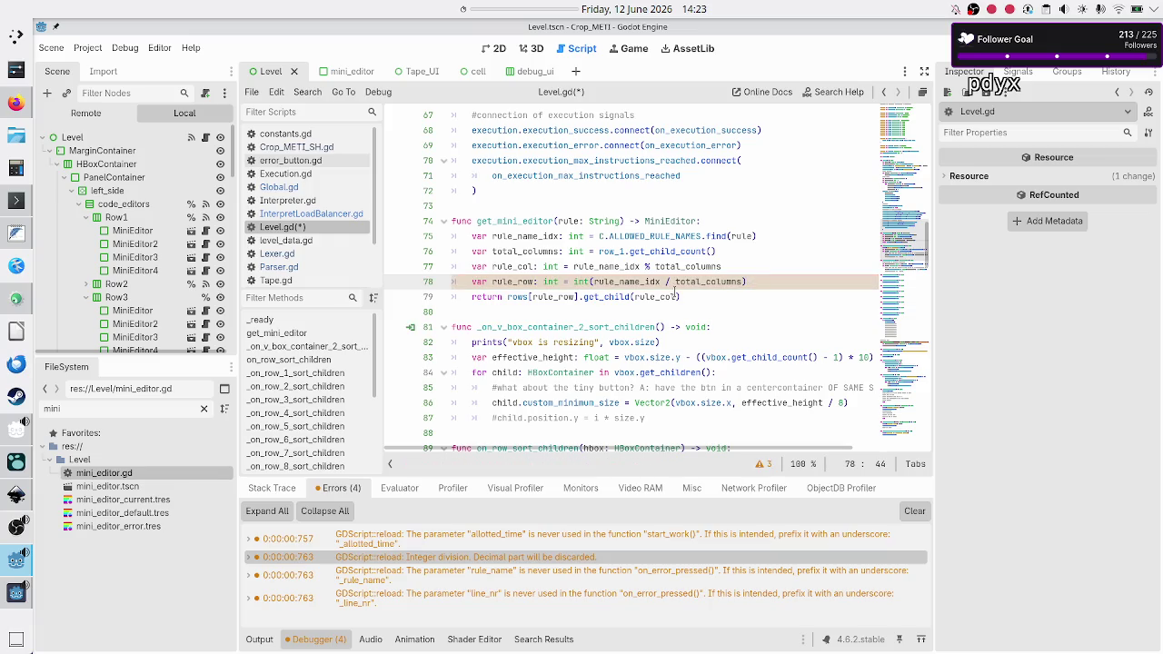
left_click(533, 576)
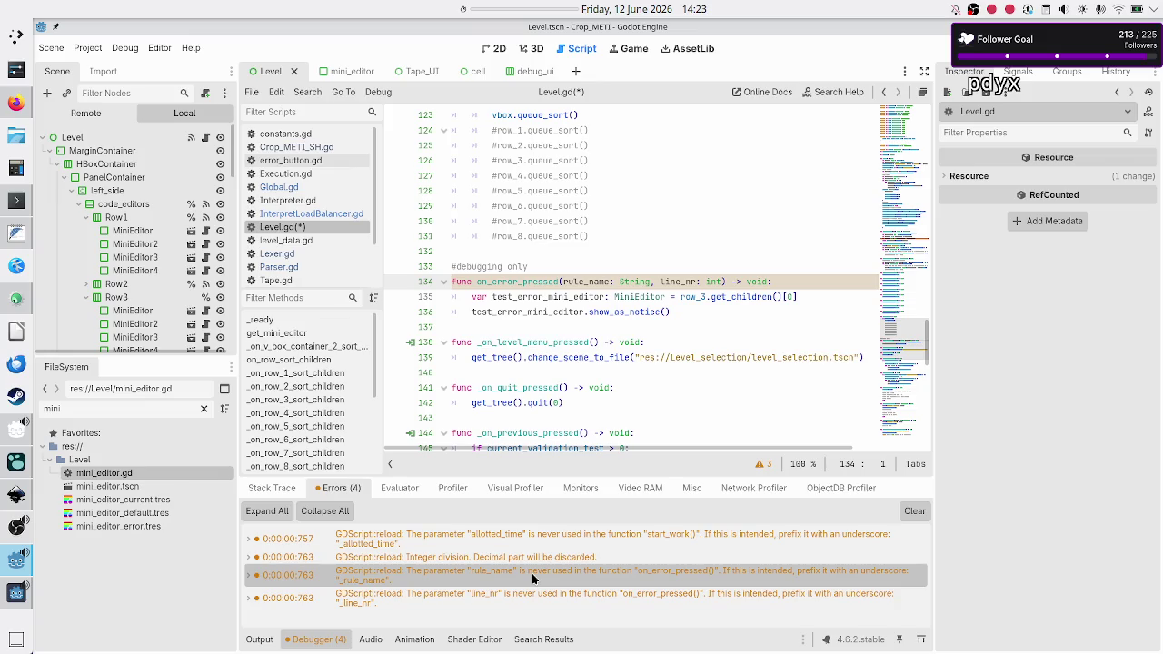
left_click(560, 254)
- Save Level.gd and inspect the identifiers inside the on_error_pressed function
key("ctrl+s")
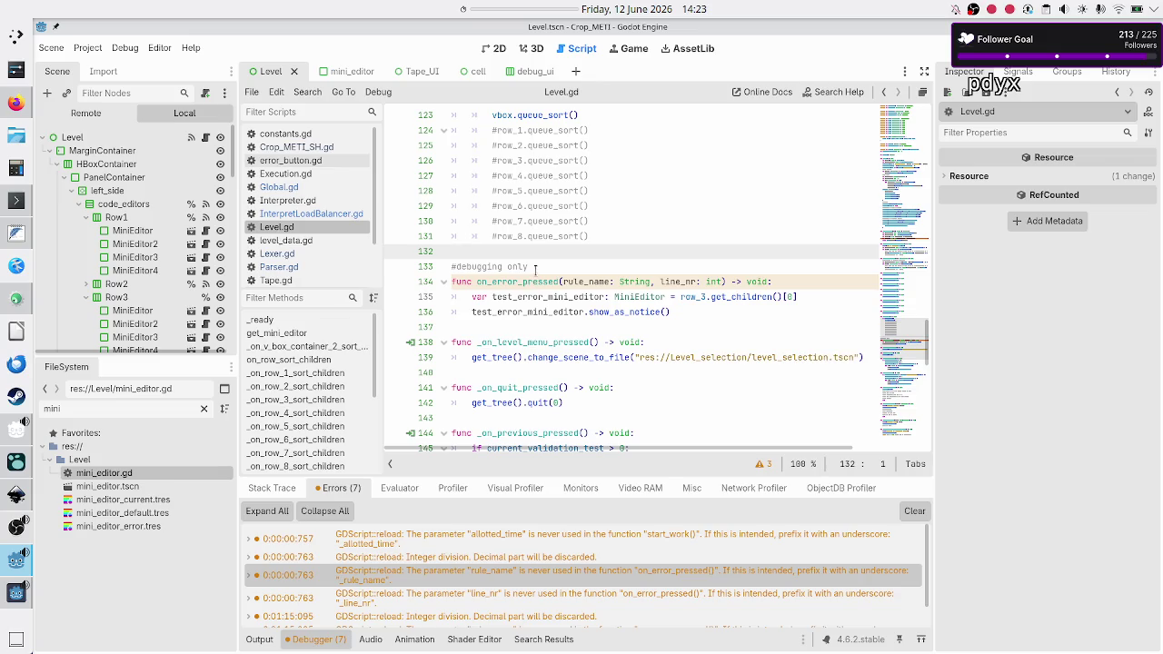
double_click(516, 265)
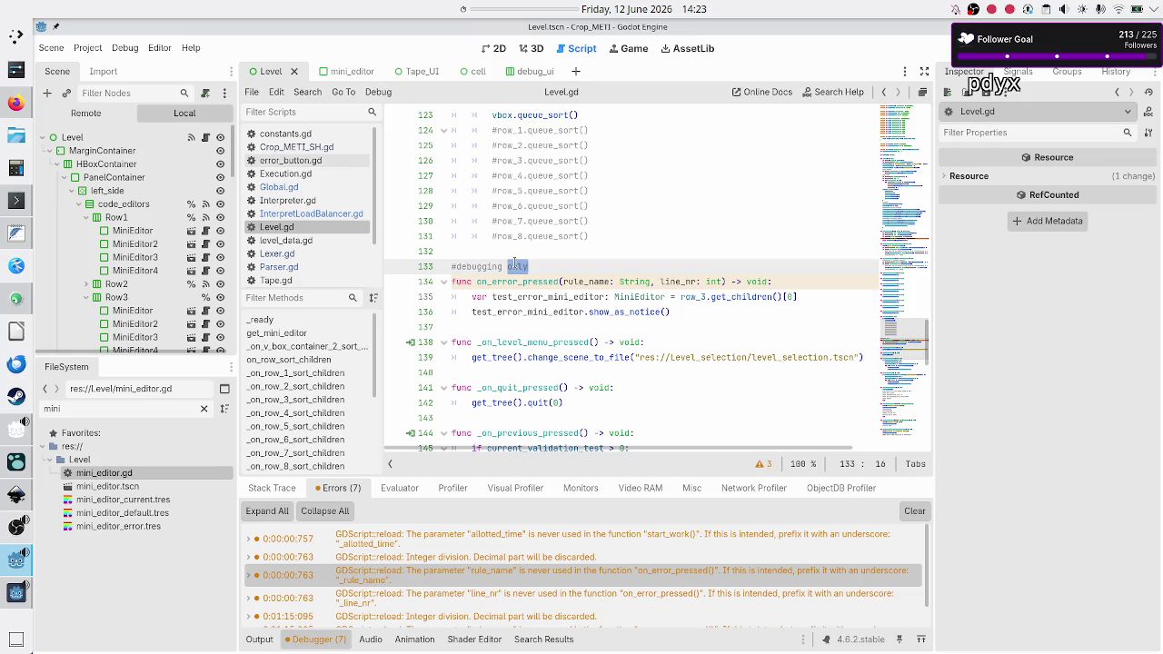
double_click(519, 281)
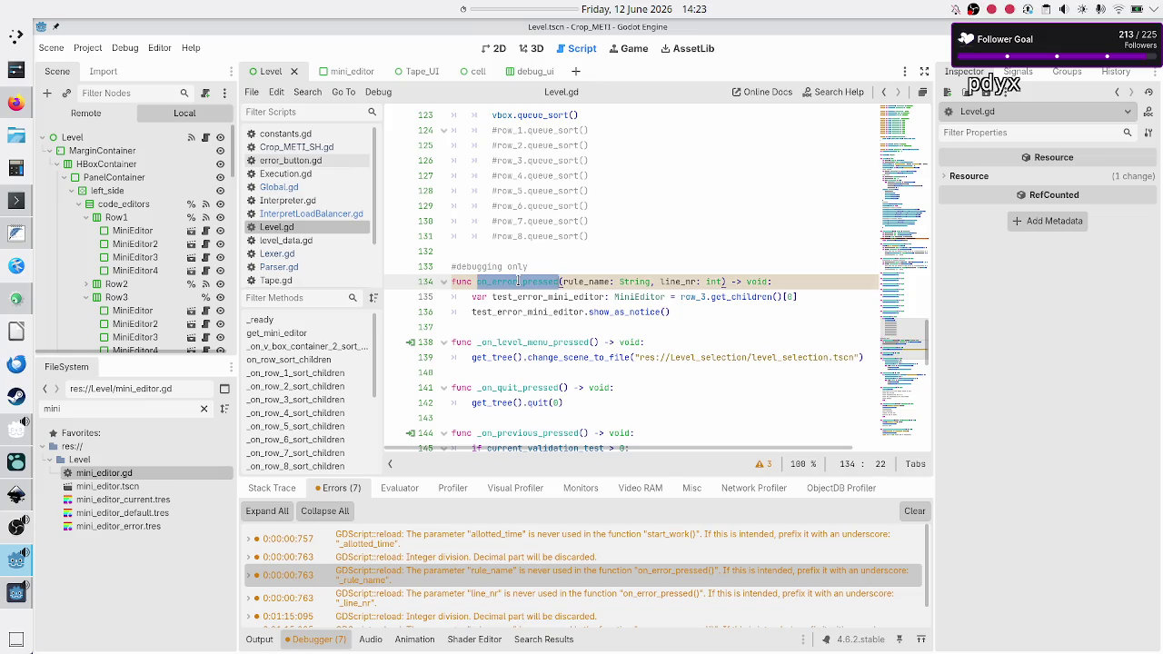
double_click(582, 281)
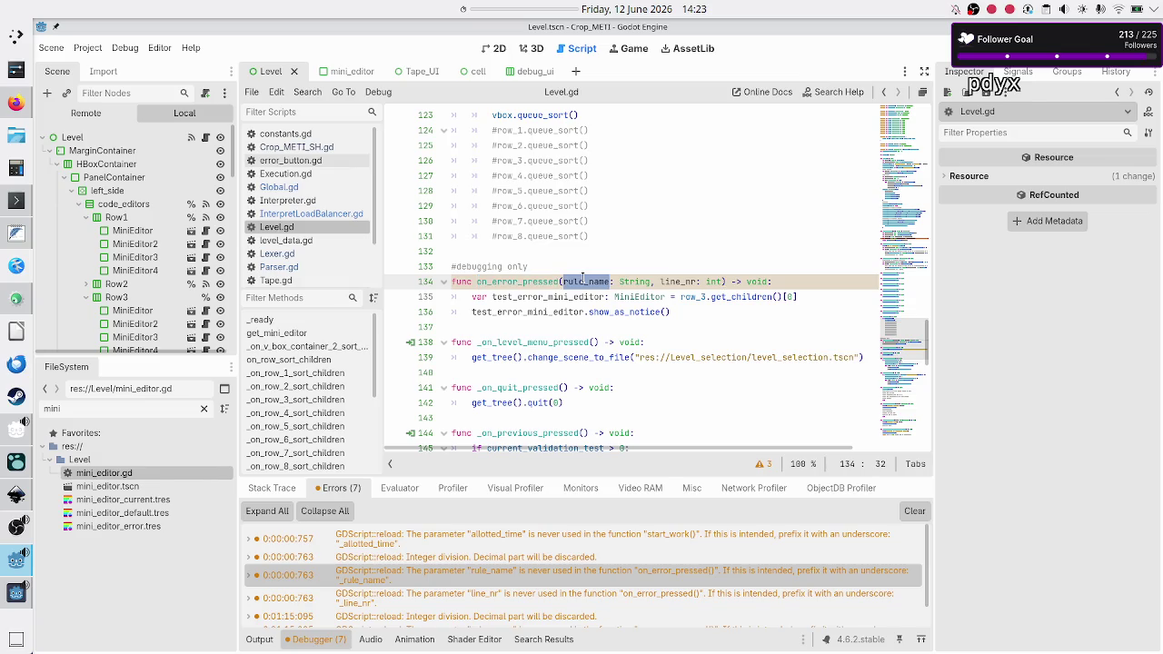
double_click(552, 282)
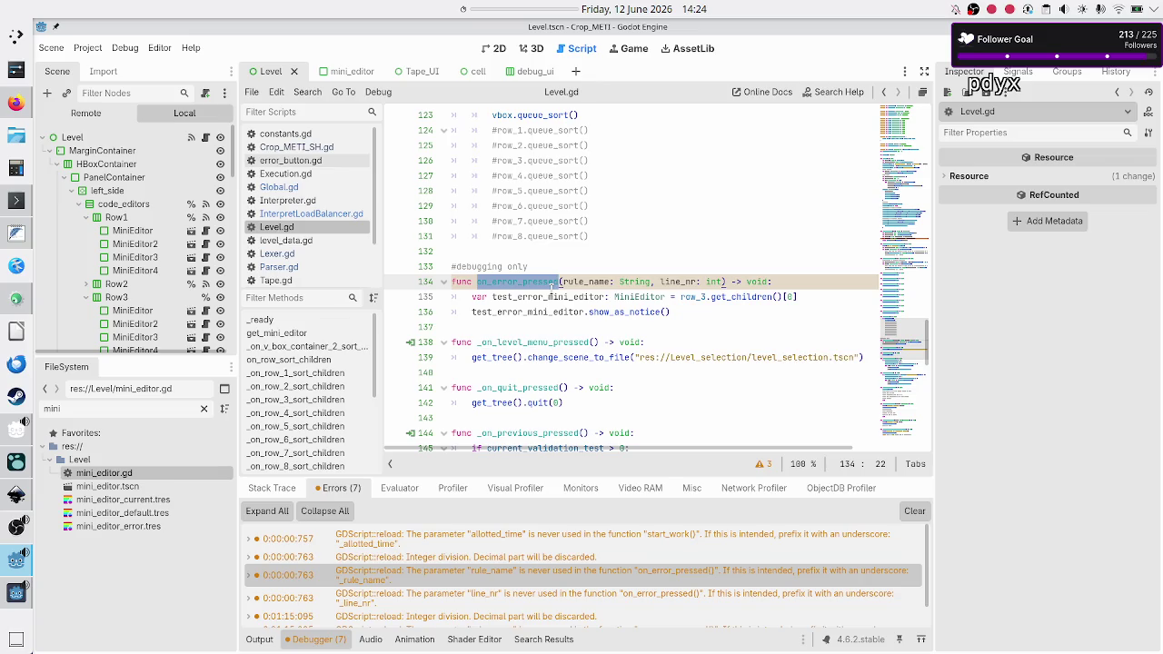
double_click(550, 297)
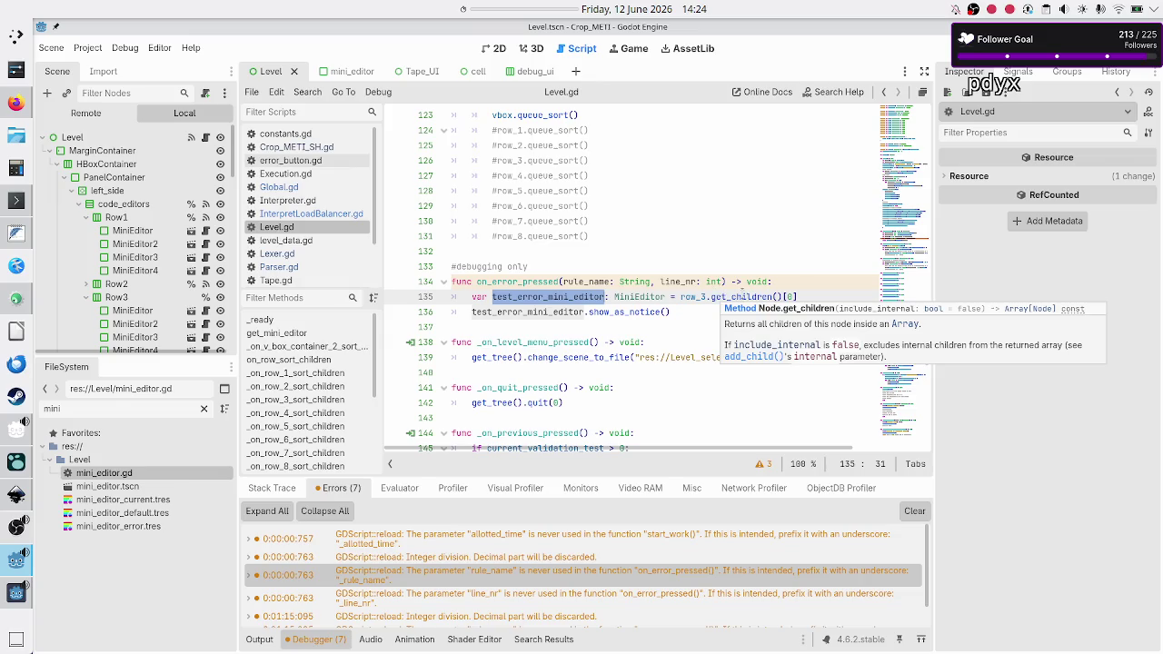
double_click(748, 297)
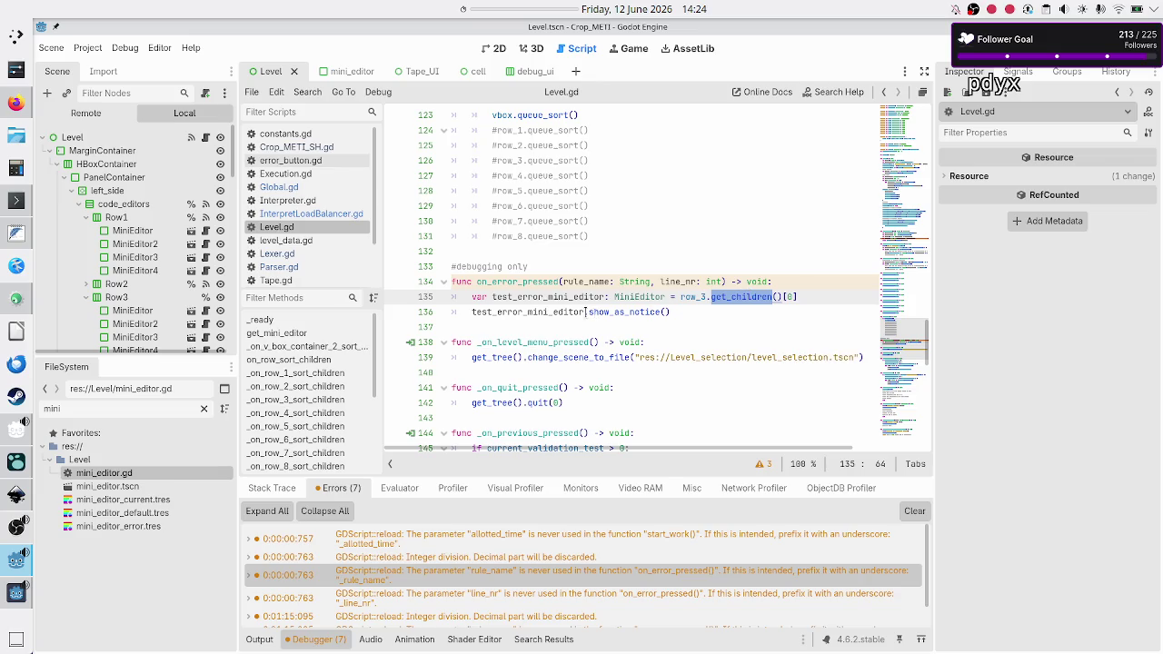
double_click(611, 312)
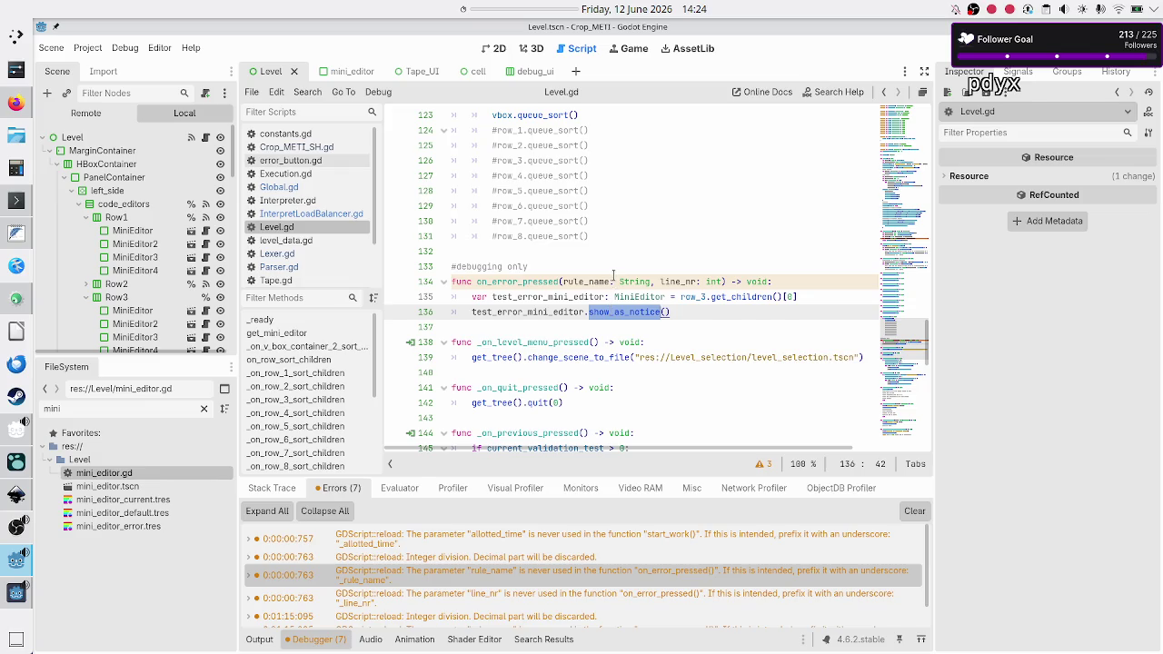
double_click(527, 282)
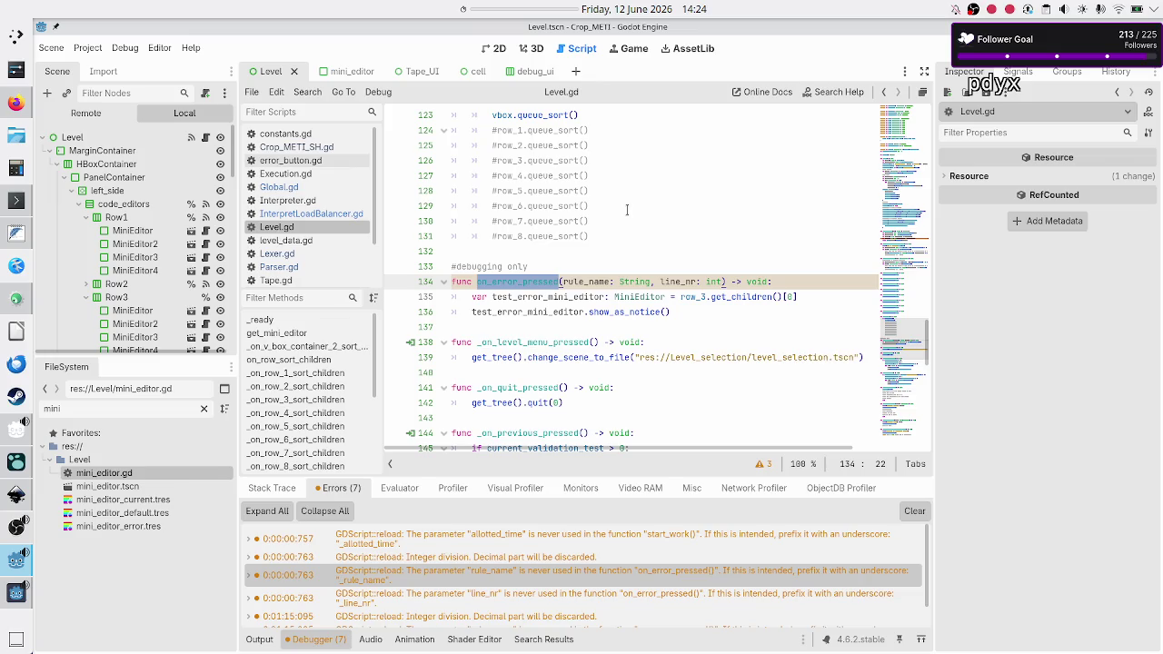
left_click(517, 296)
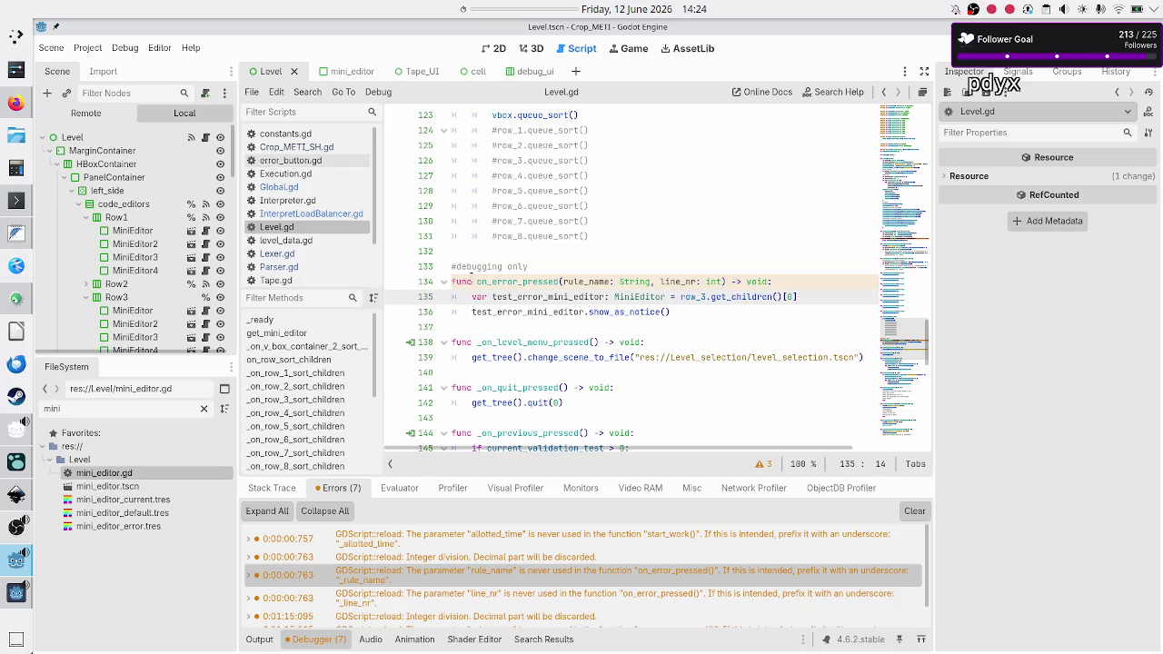
- Select the name on_error_pressed so it can be searched for
double_click(501, 280)
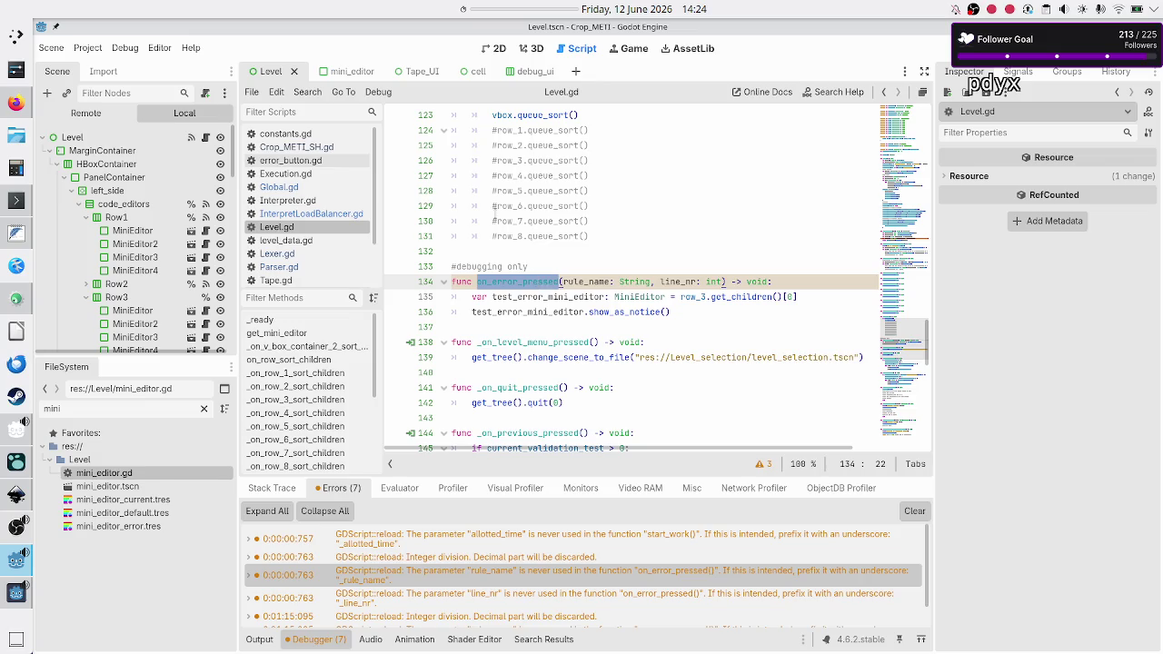
mouse_move(367, 68)
left_click(307, 92)
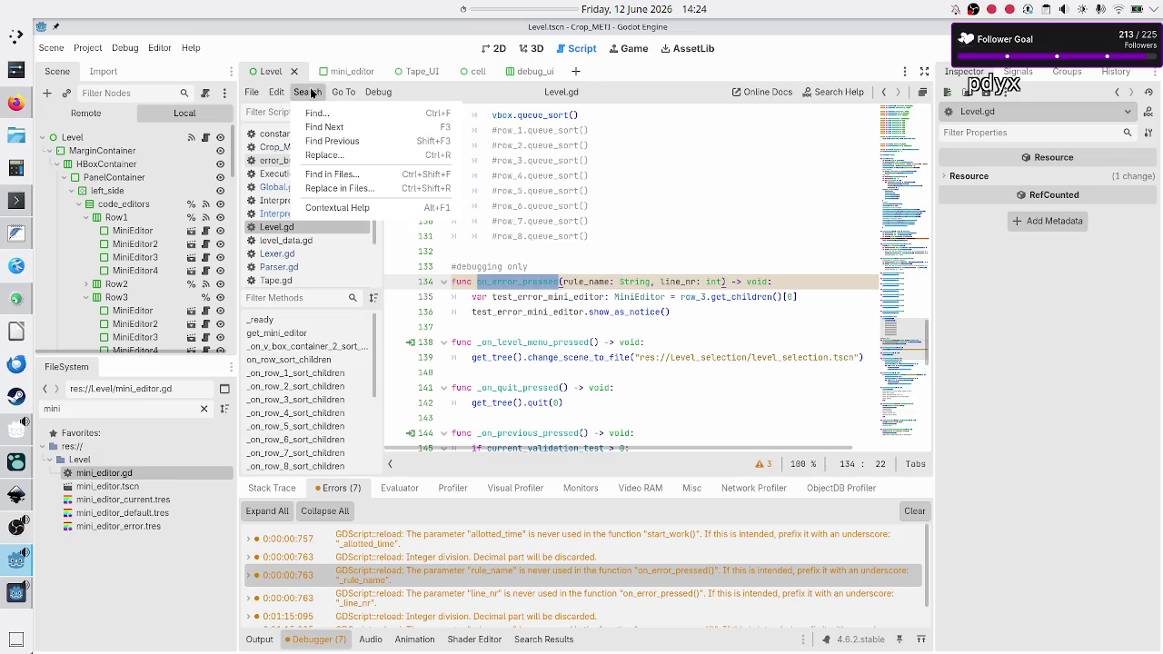
- Find on_error_pressed across the project: 3 matches in error_button.gd and Level.gd
left_click(345, 179)
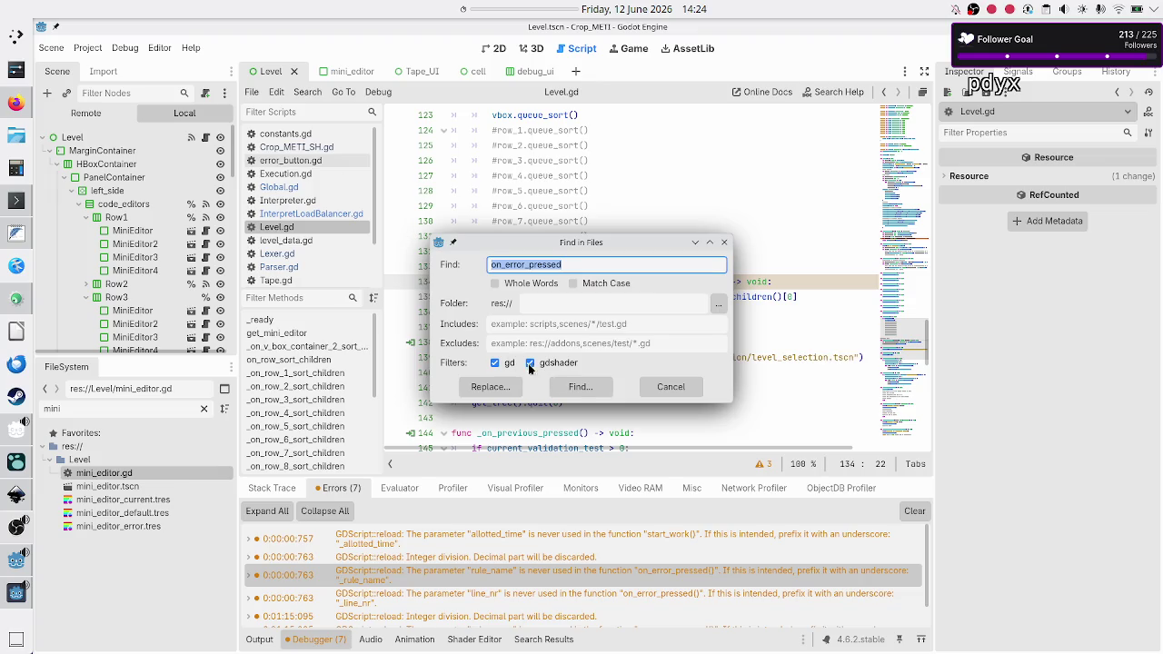
left_click(582, 387)
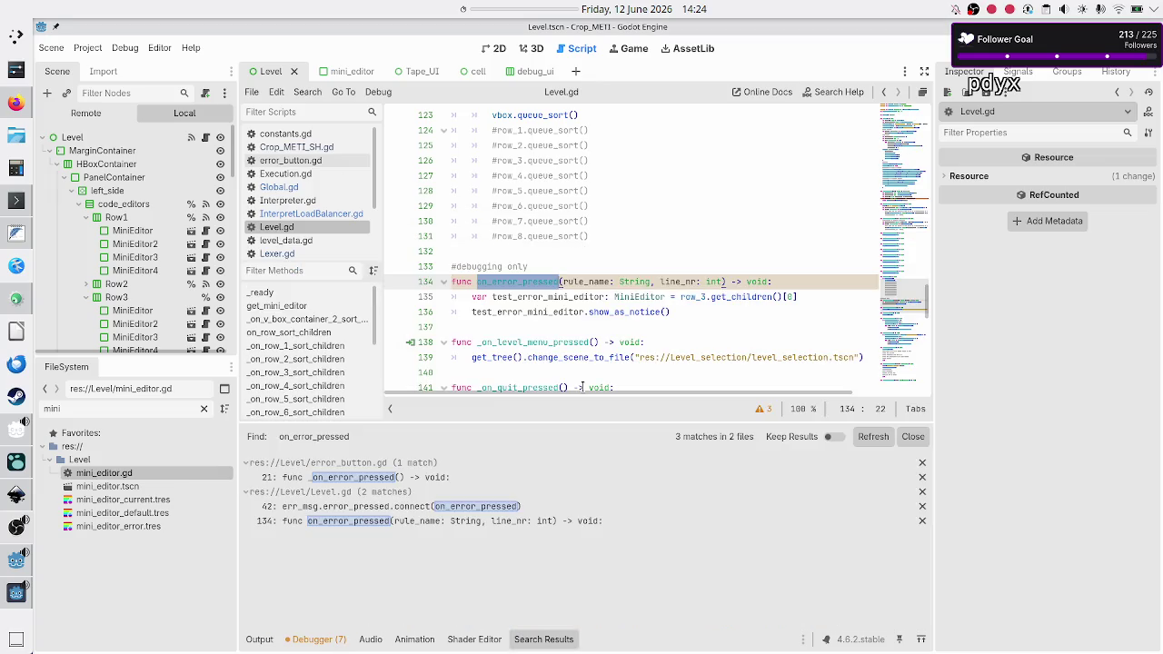
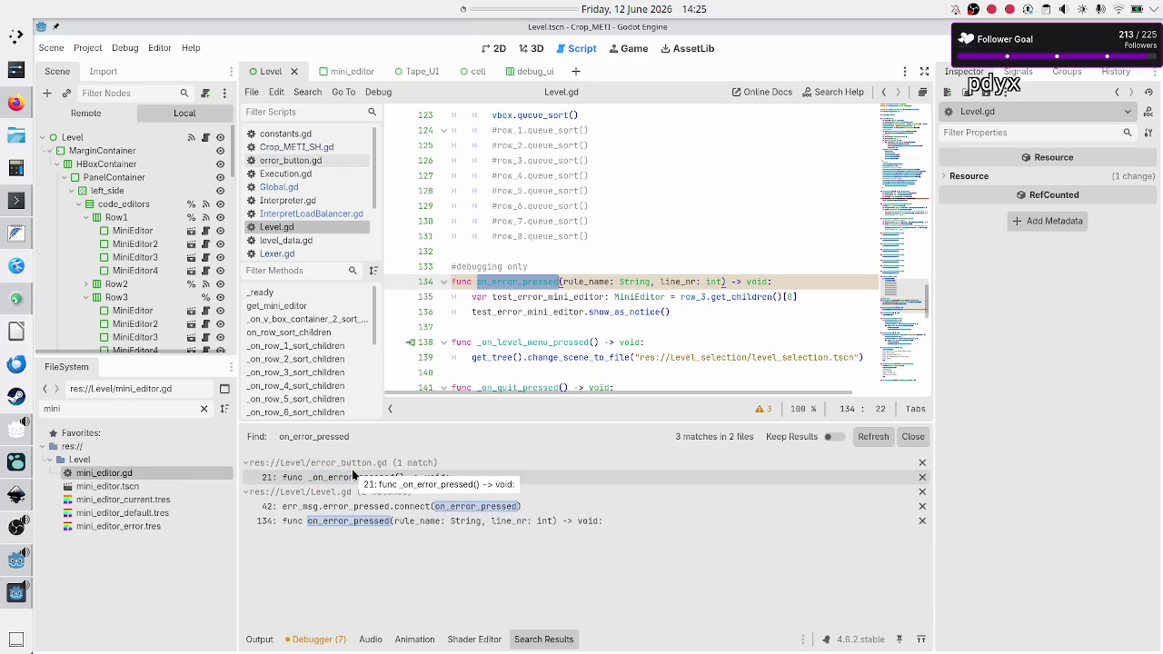
- Open error_button.gd at _on_error_pressed from the line-21 search match and review its emit call
left_click(352, 472)
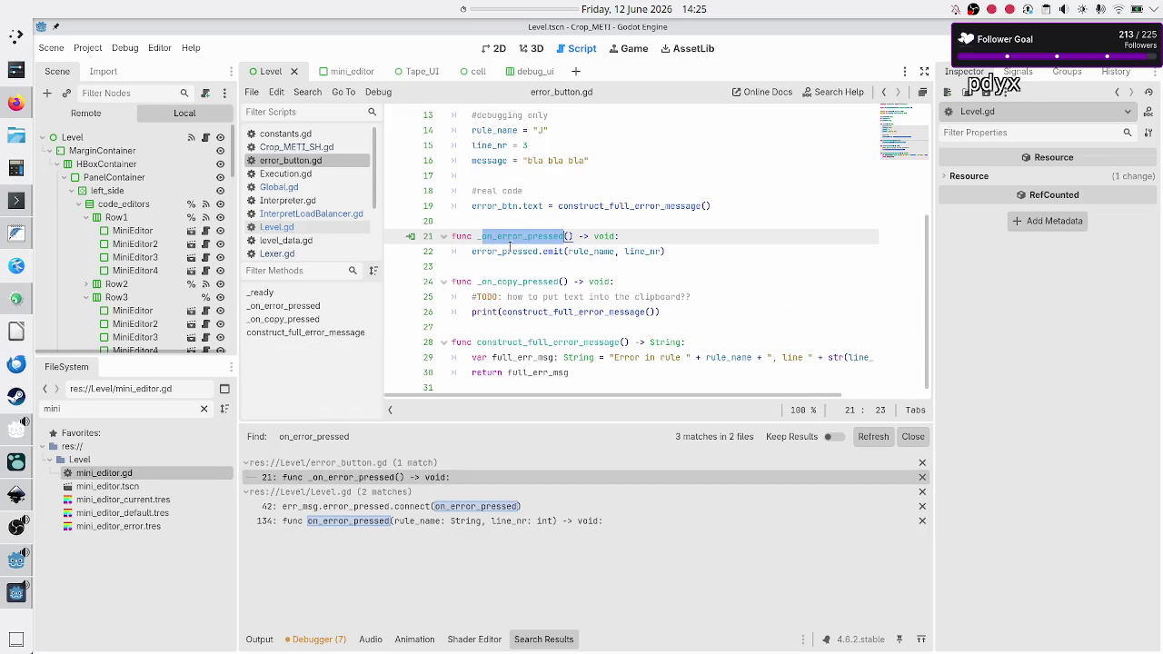
mouse_move(505, 253)
scroll(495, 263, "up", 4)
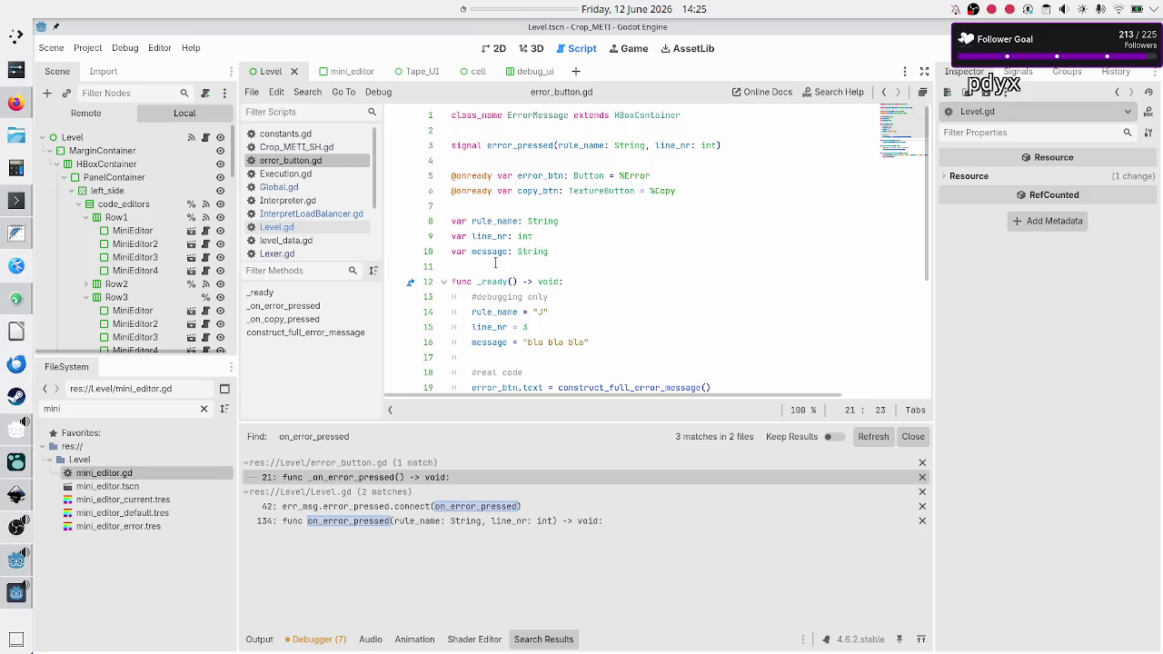
scroll(495, 262, "down", 1)
scroll(495, 262, "up", 1)
mouse_move(707, 145)
mouse_move(613, 145)
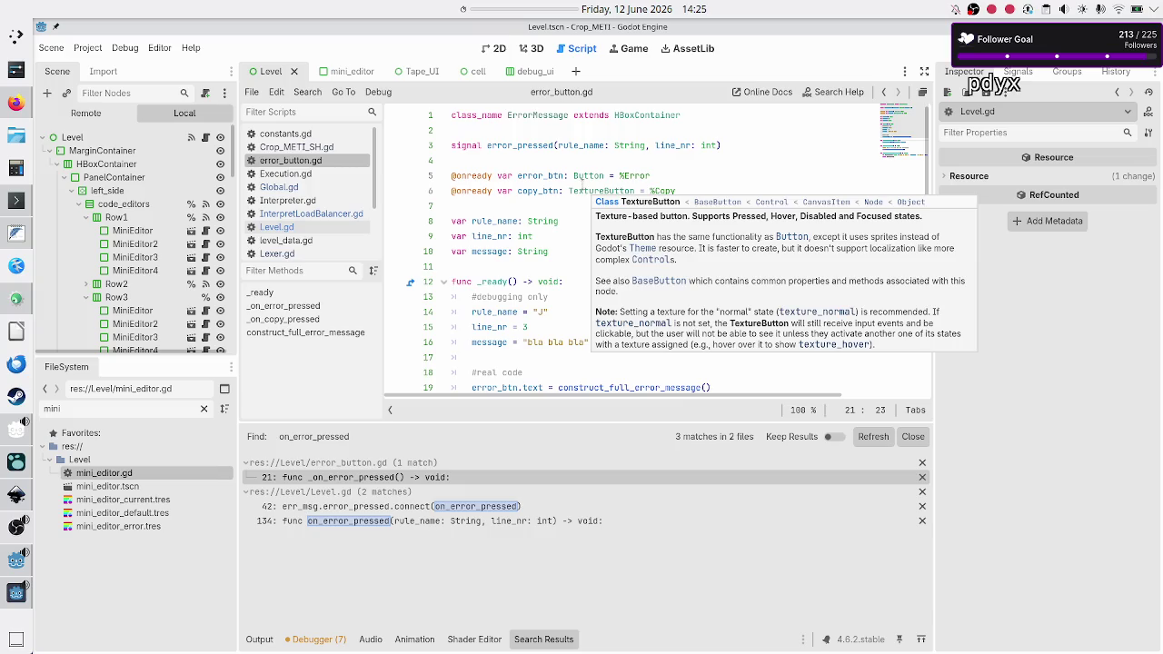
scroll(535, 185, "down", 4)
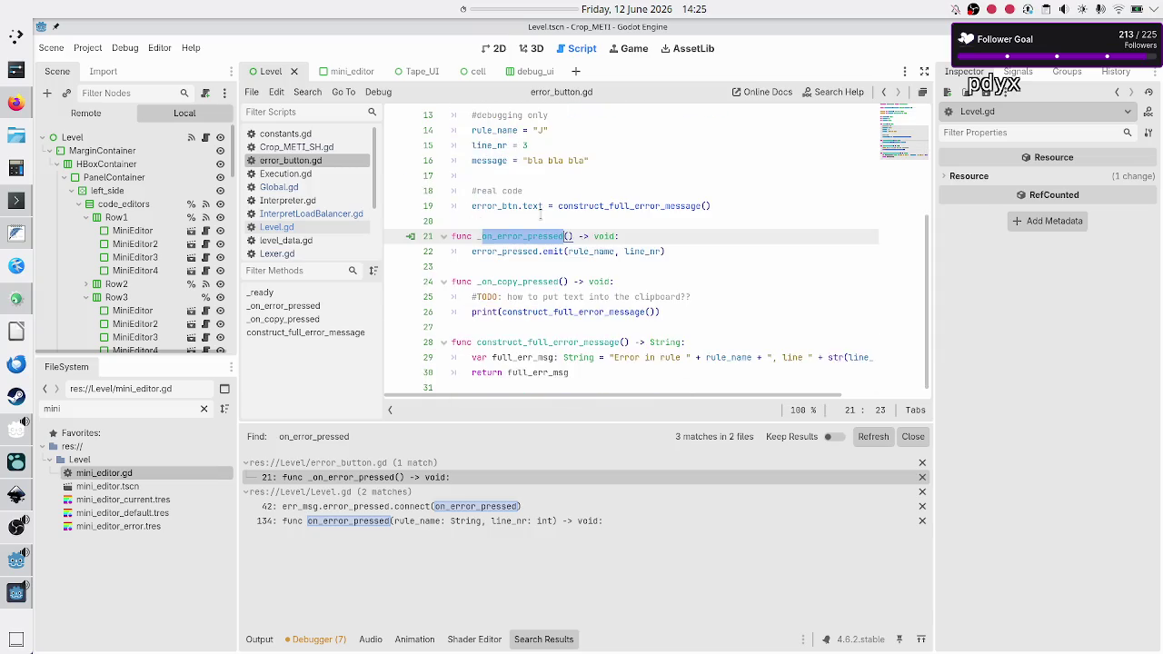
- Append ', message' to the error_pressed.emit call on line 22
left_click(516, 252)
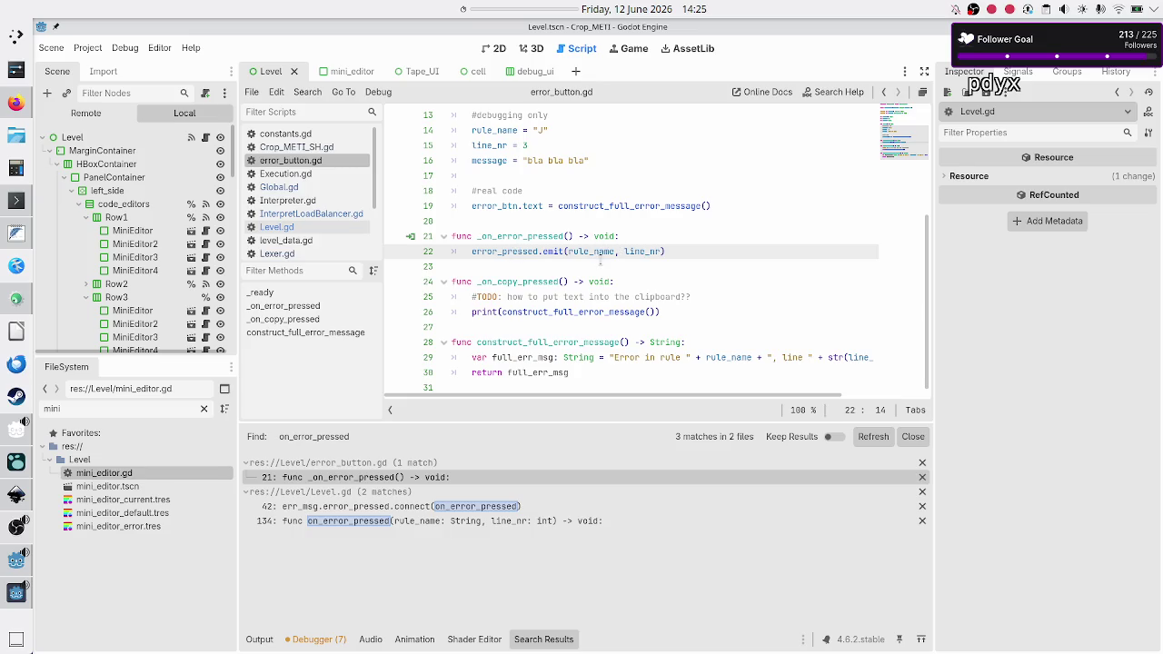
double_click(599, 251)
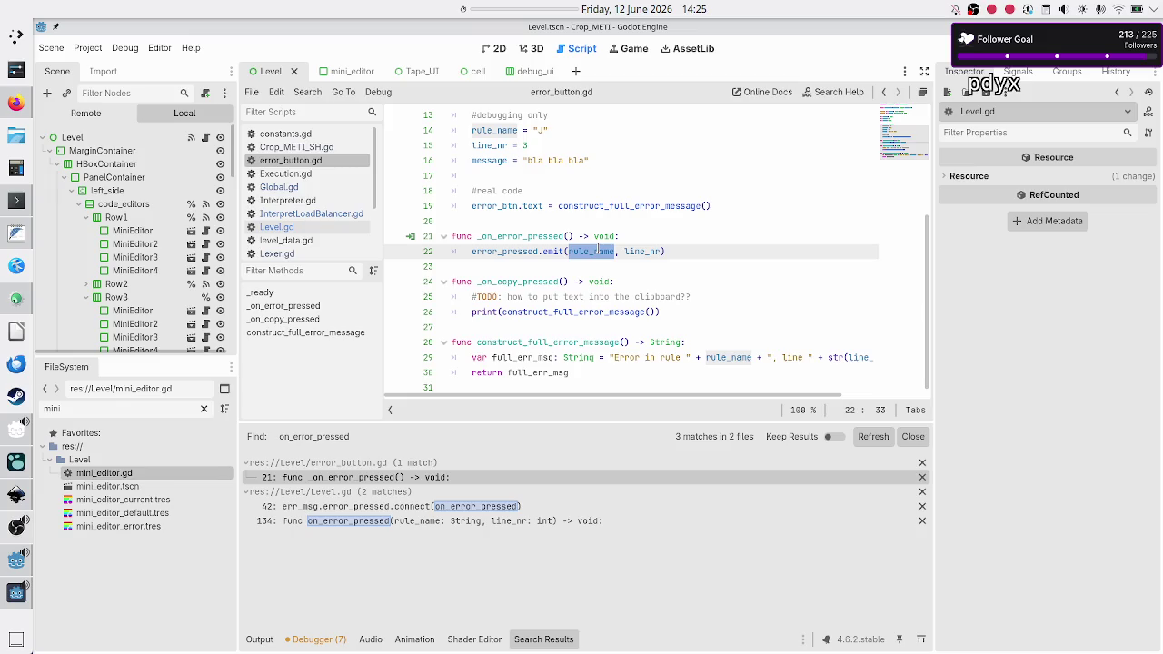
scroll(599, 250, "up", 1)
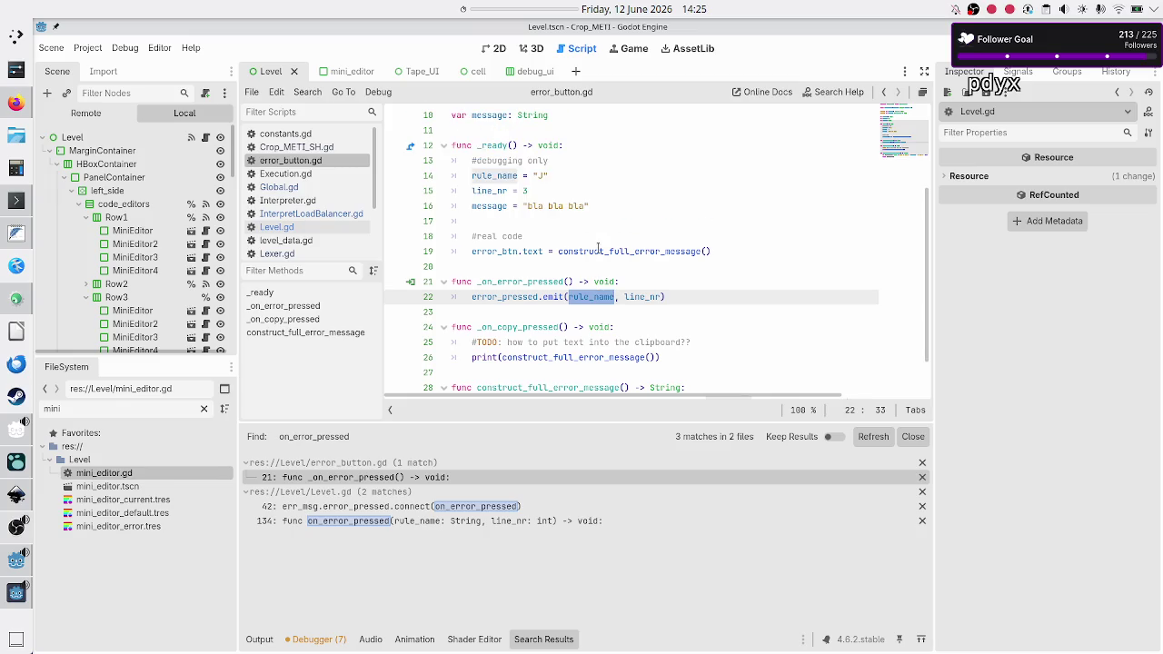
scroll(599, 248, "up", 1)
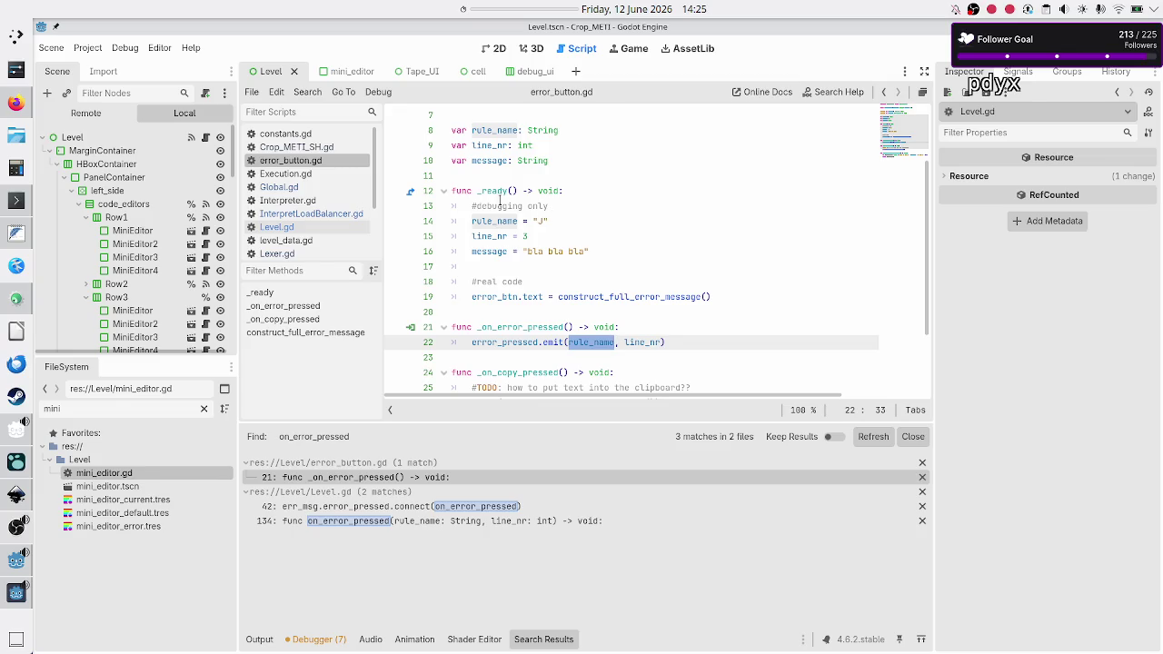
double_click(497, 221)
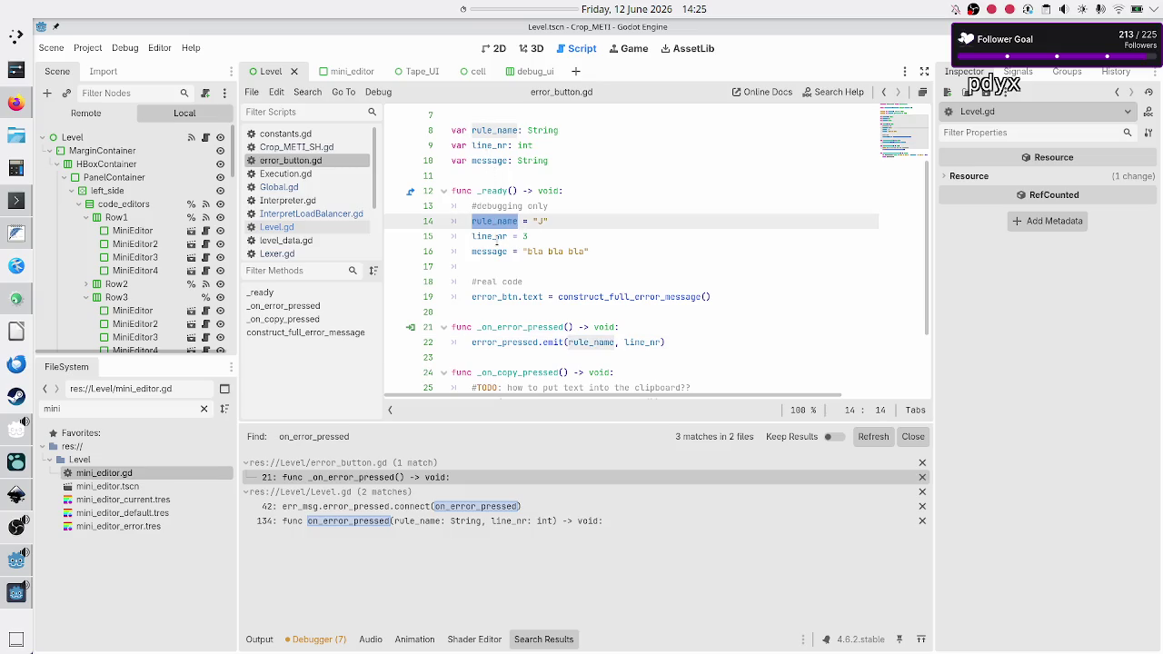
double_click(497, 238)
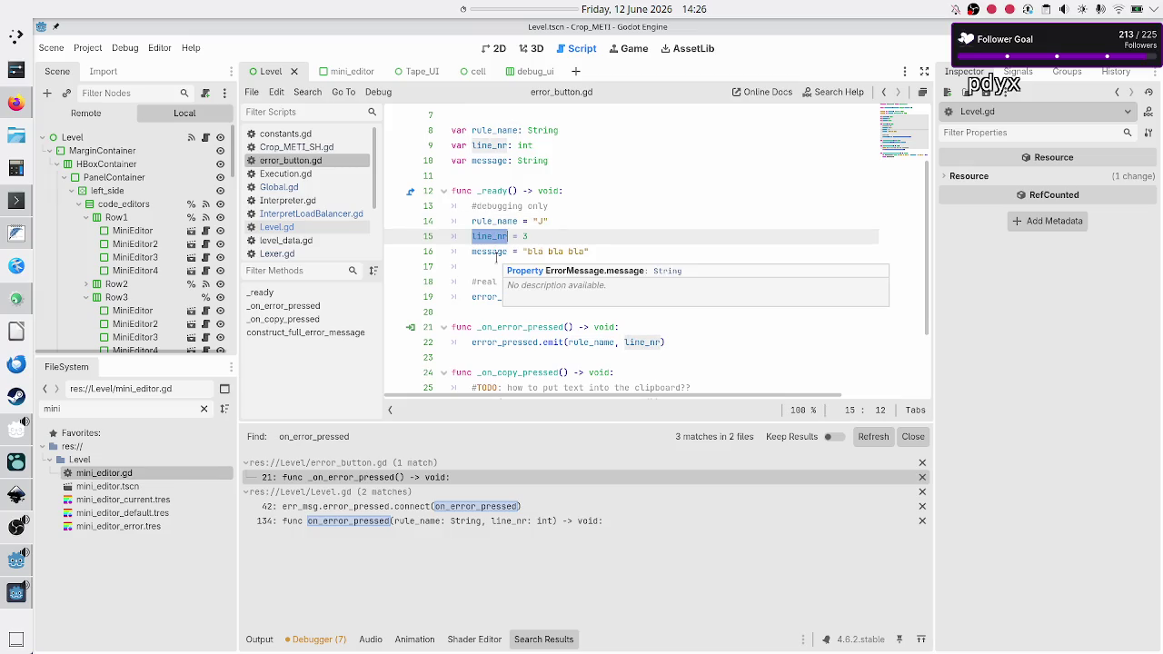
double_click(496, 252)
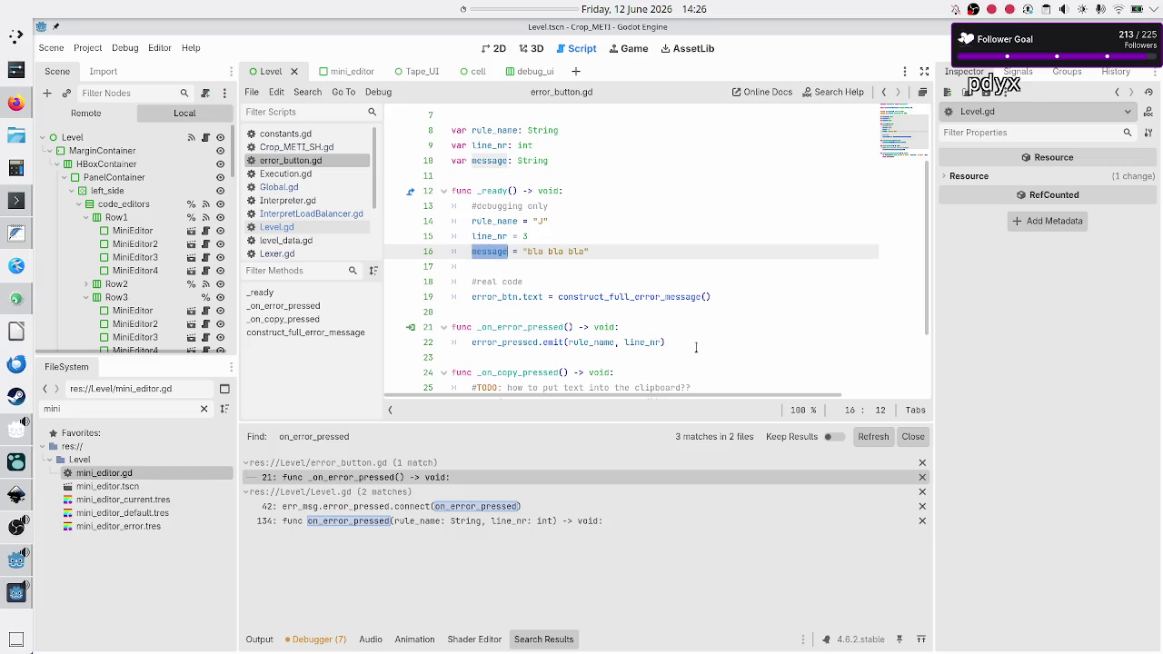
left_click(693, 342)
type(", message")
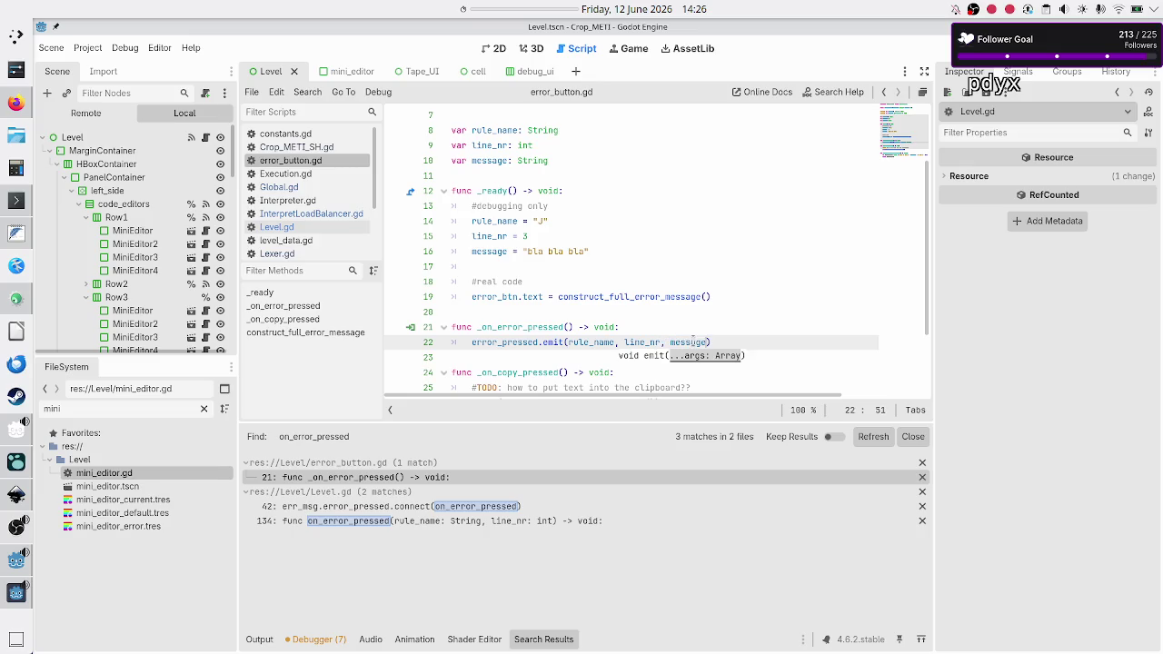
key("Down")
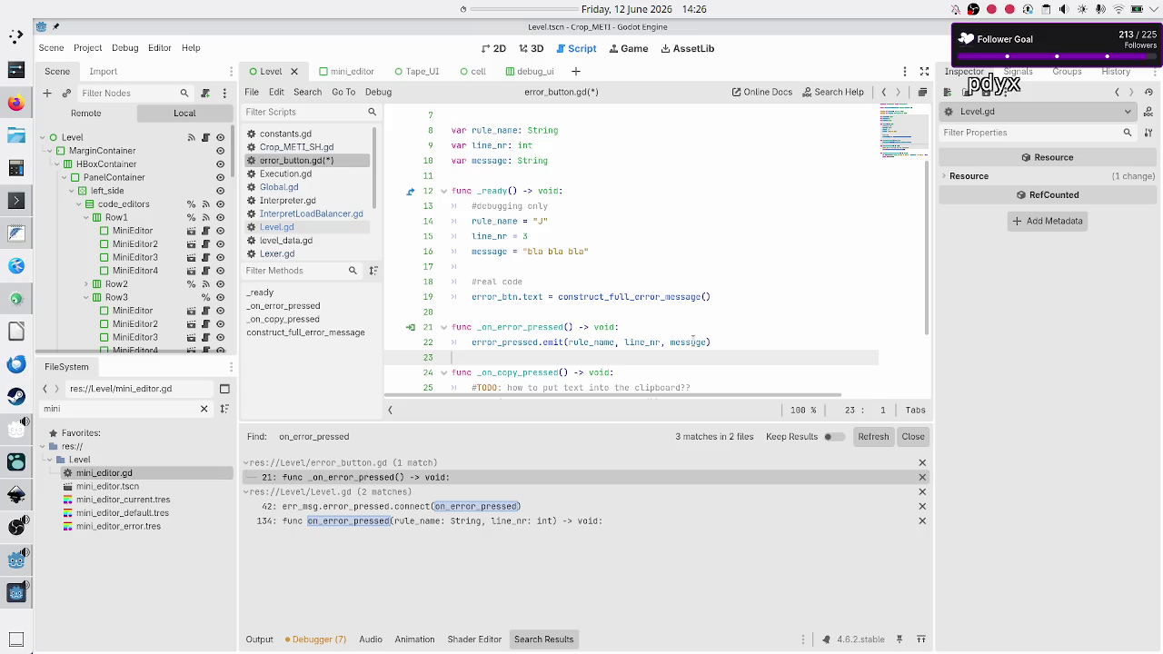
- Add a 'message: String' parameter to the error_pressed signal and save error_button.gd
key("Up")
key("Up")
key("Up")
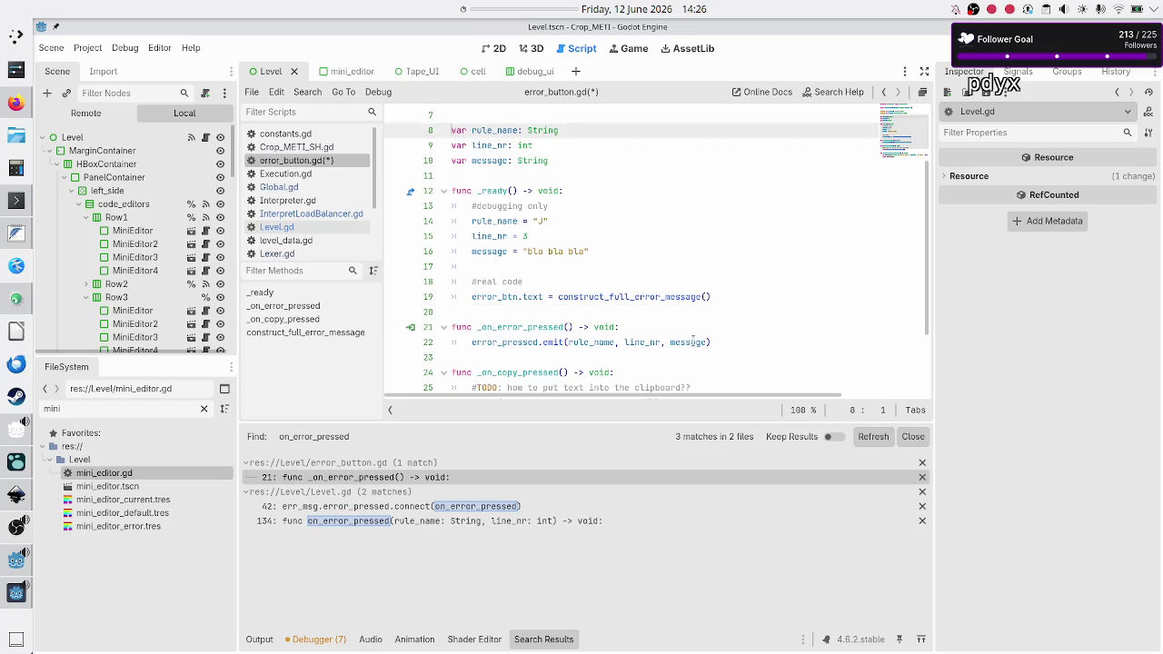
key("Down")
key("Down")
key("End")
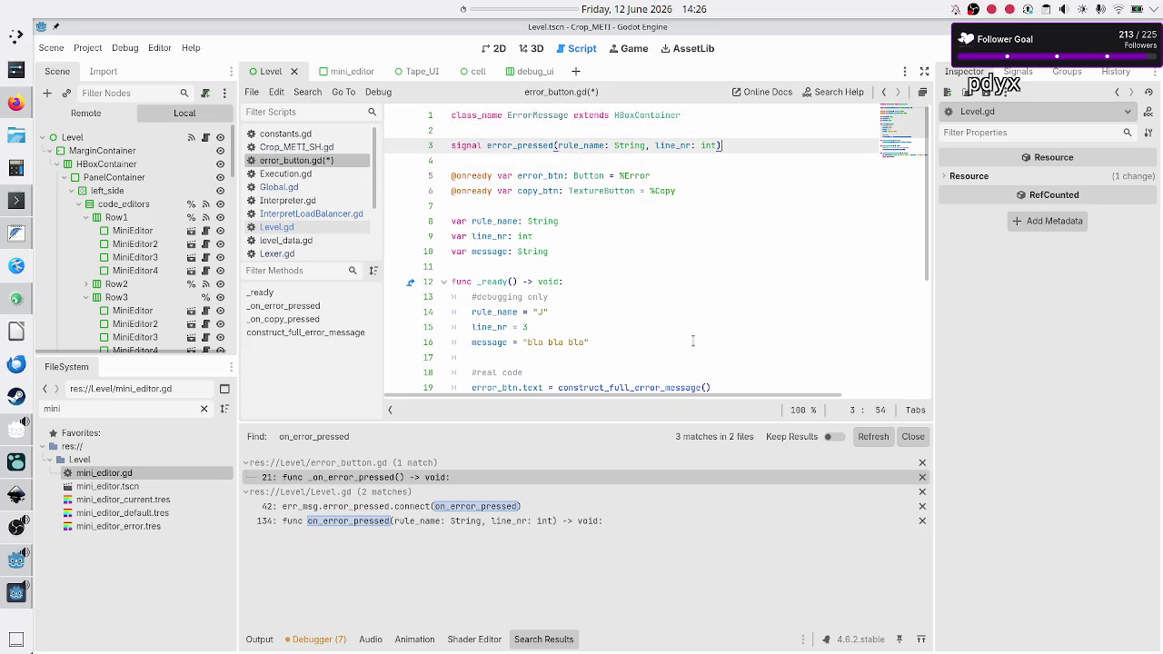
type(", message:")
type(" String")
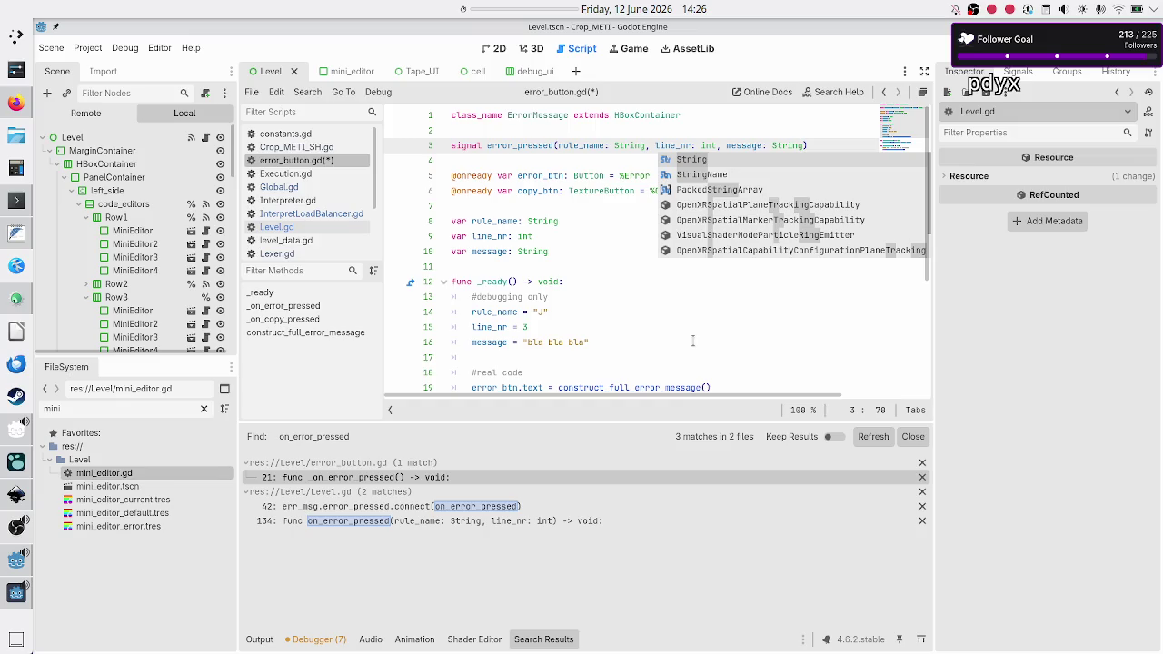
key("Escape")
key("Down")
key("ctrl+s")
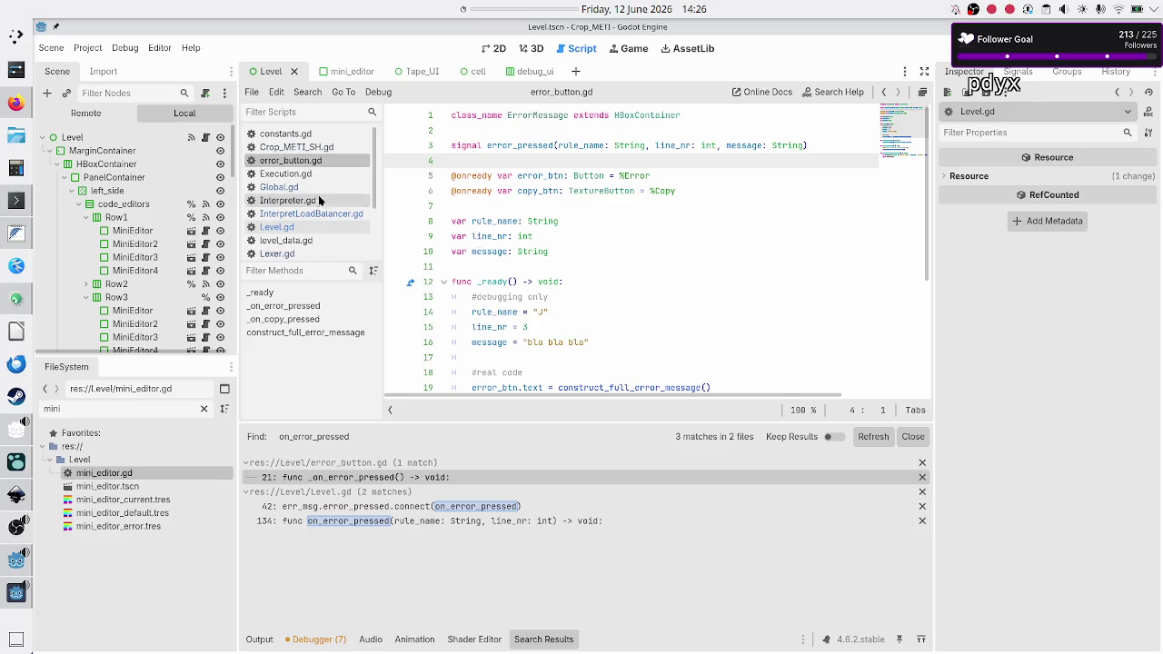
left_click(311, 229)
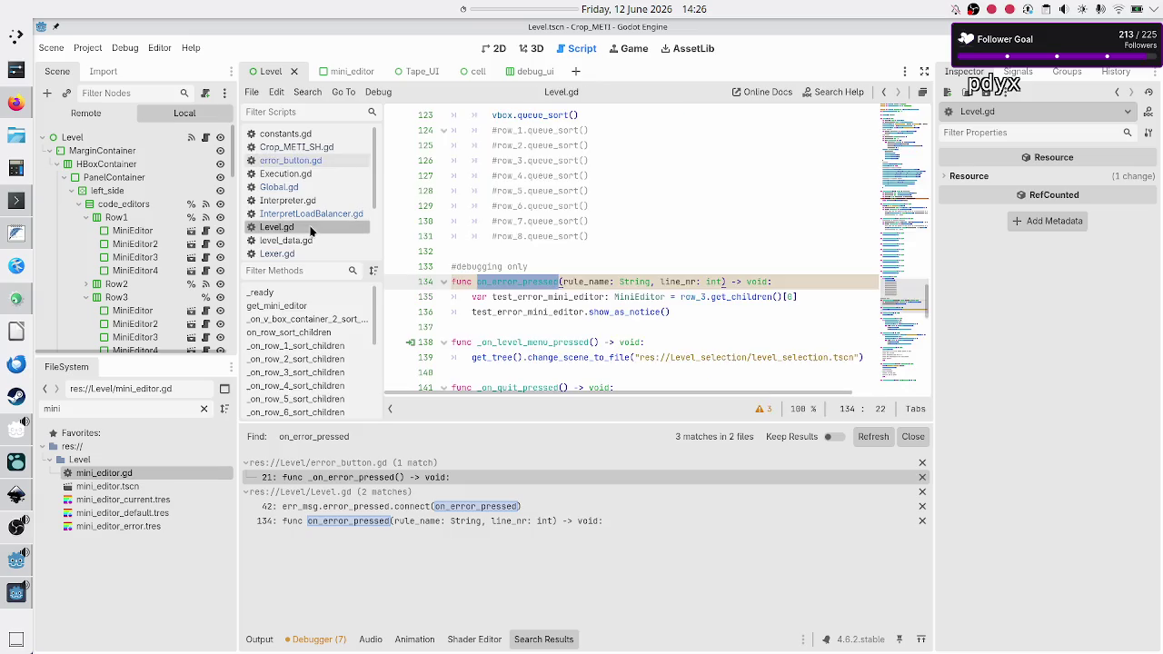
- Add ', message: String' to on_error_pressed's parameters on line 134 of Level.gd
left_click(724, 282)
mouse_move(724, 281)
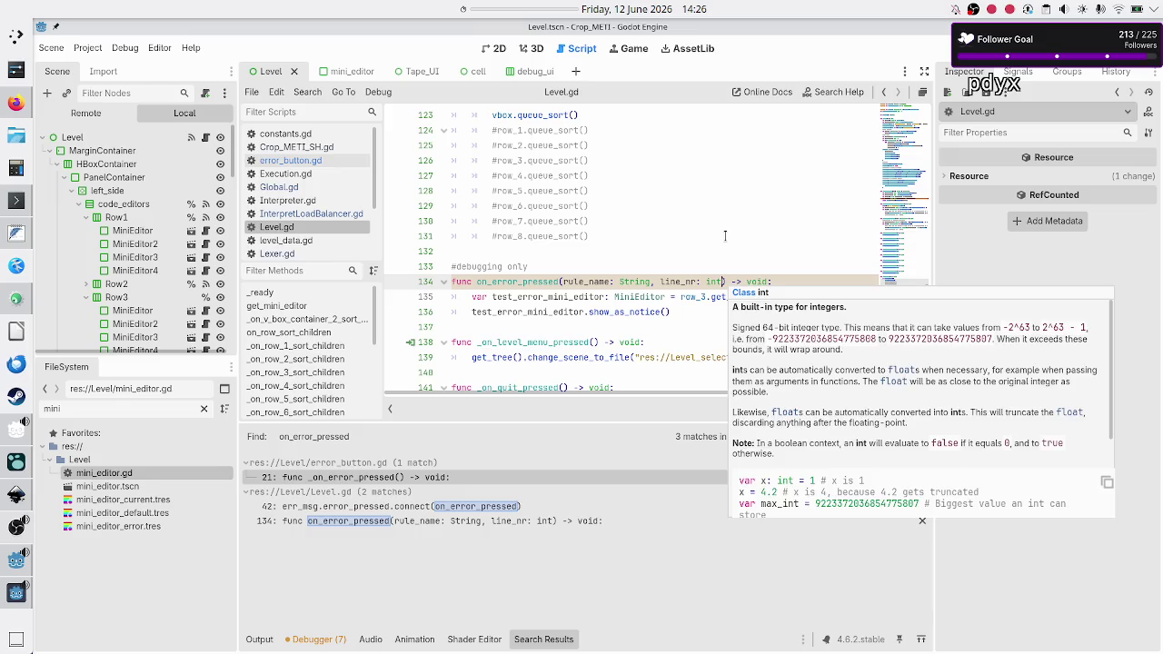
type(", message: String")
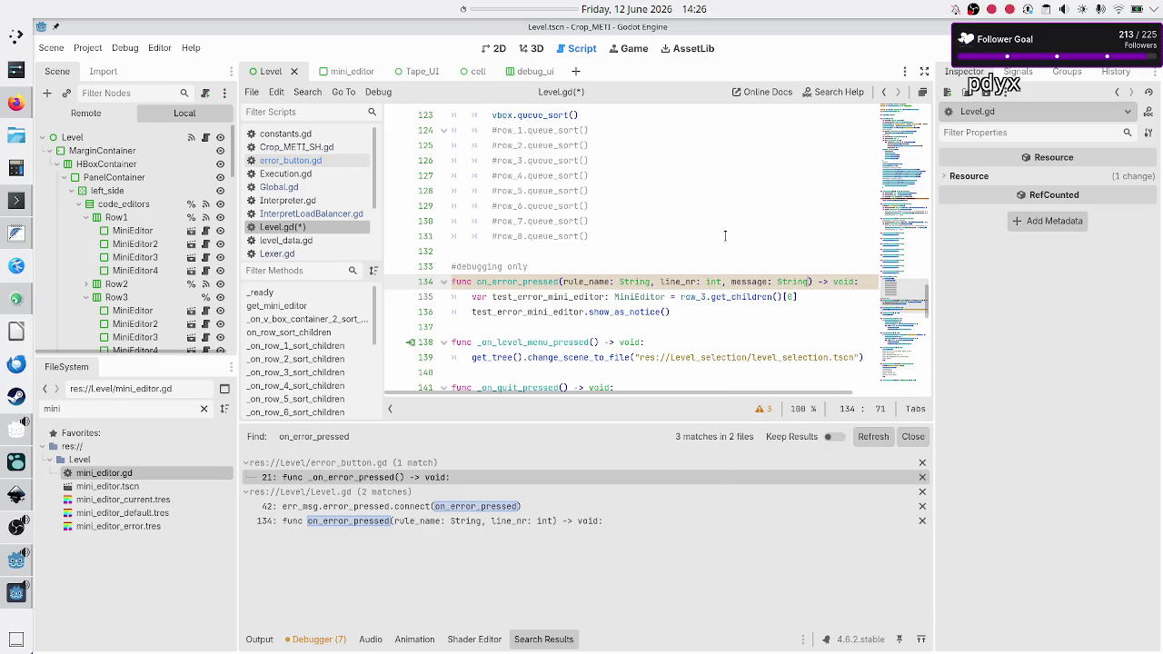
key("Escape")
key("Home")
key("Down")
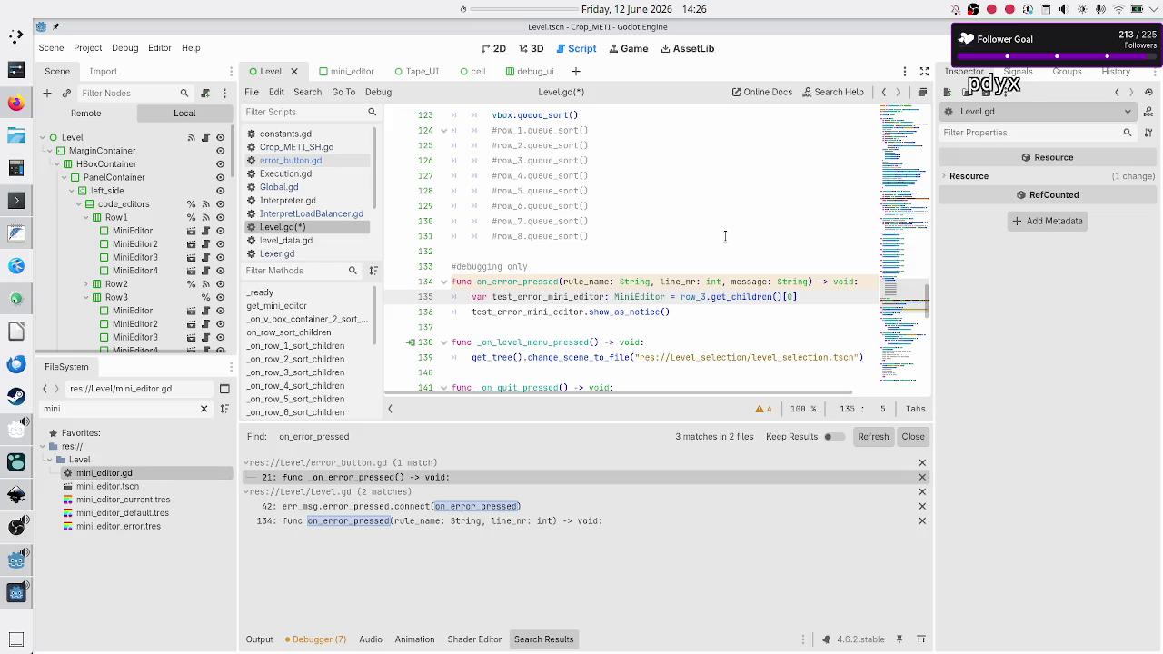
left_click(290, 159)
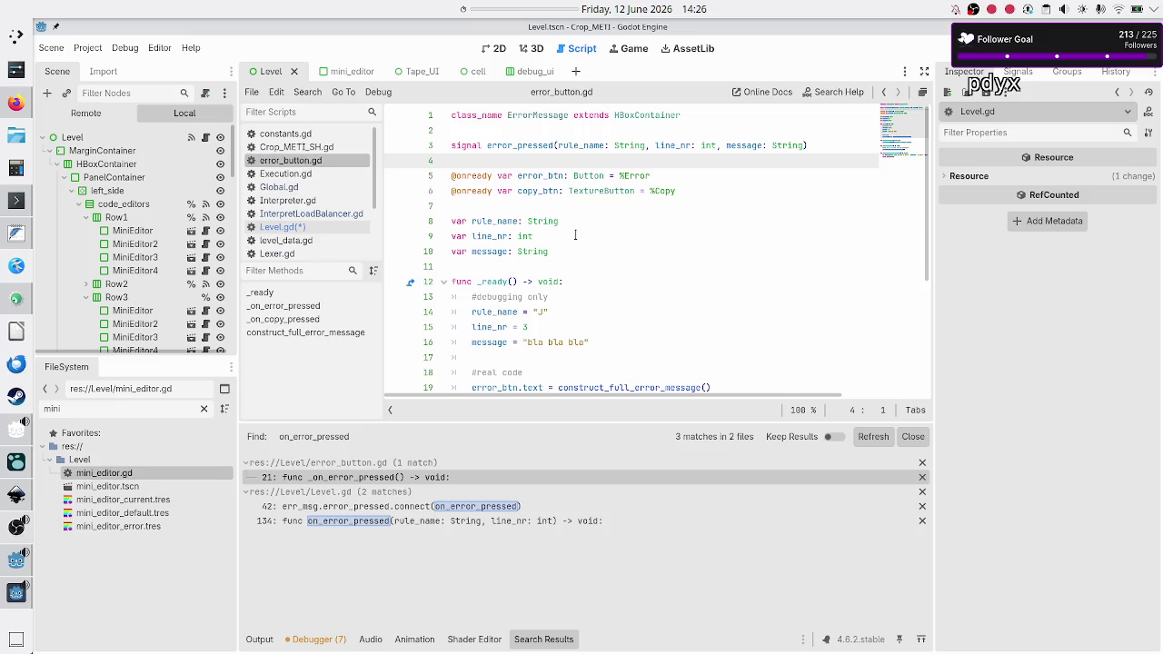
scroll(548, 283, "down", 2)
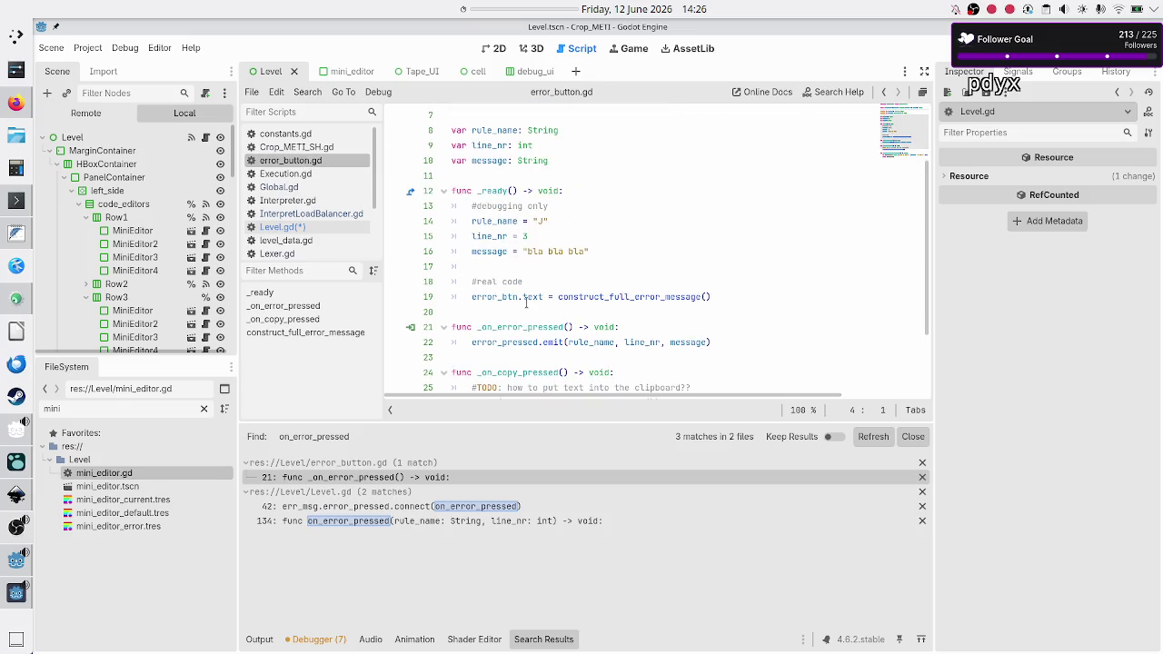
double_click(532, 297)
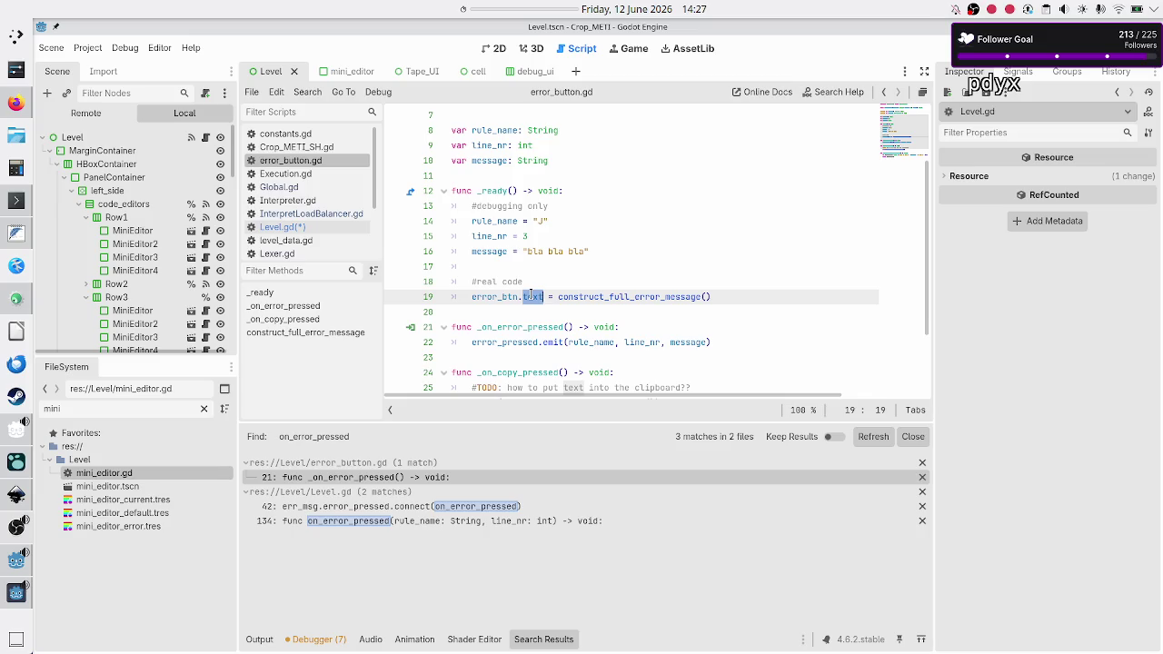
double_click(607, 296)
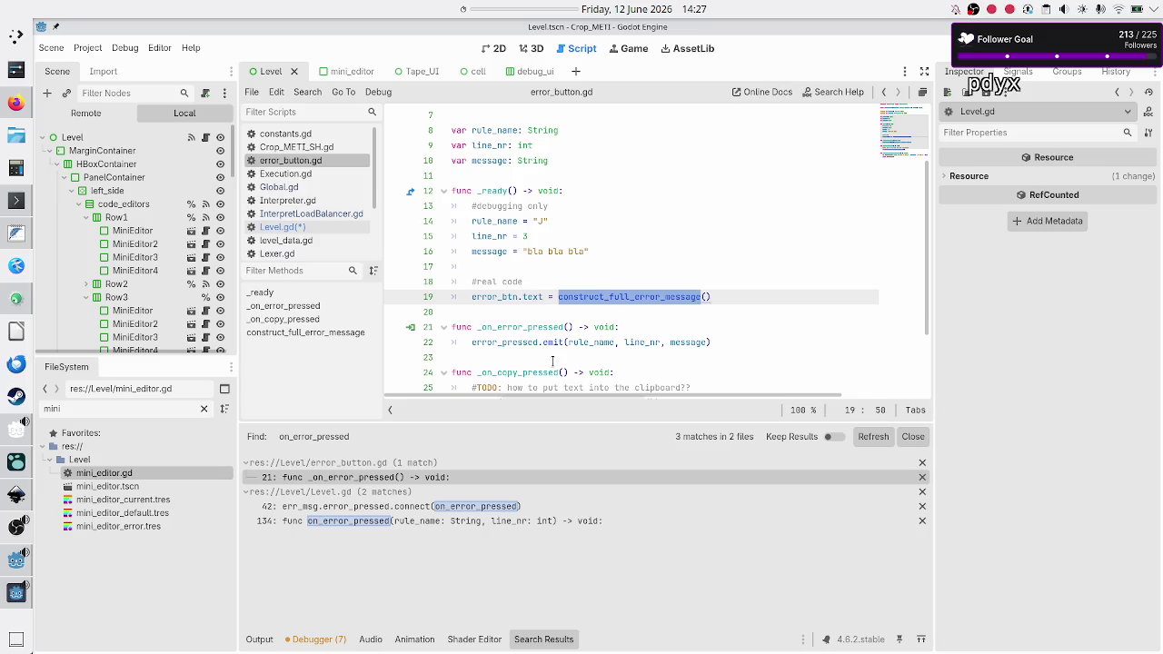
double_click(669, 342)
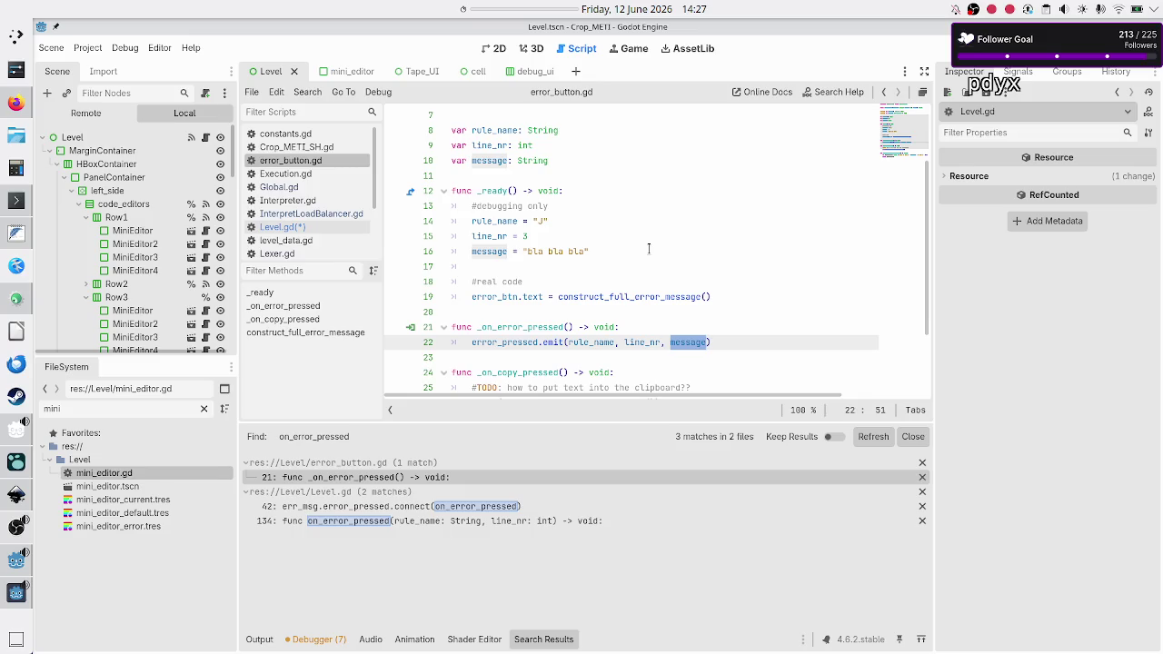
scroll(649, 248, "up", 2)
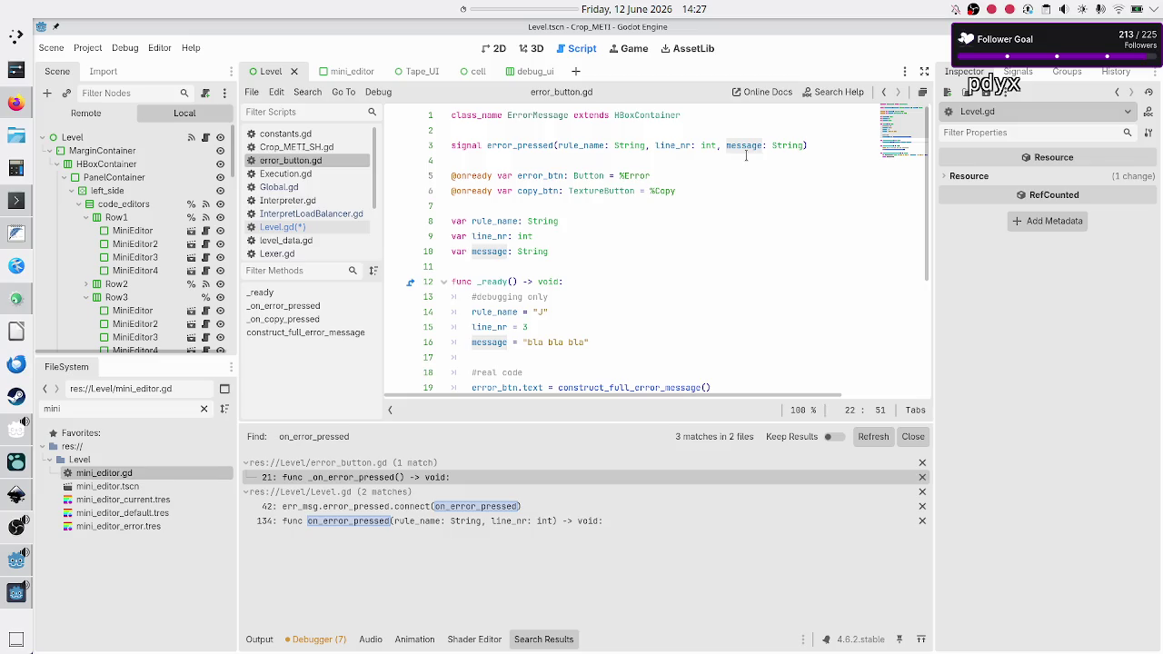
double_click(579, 145)
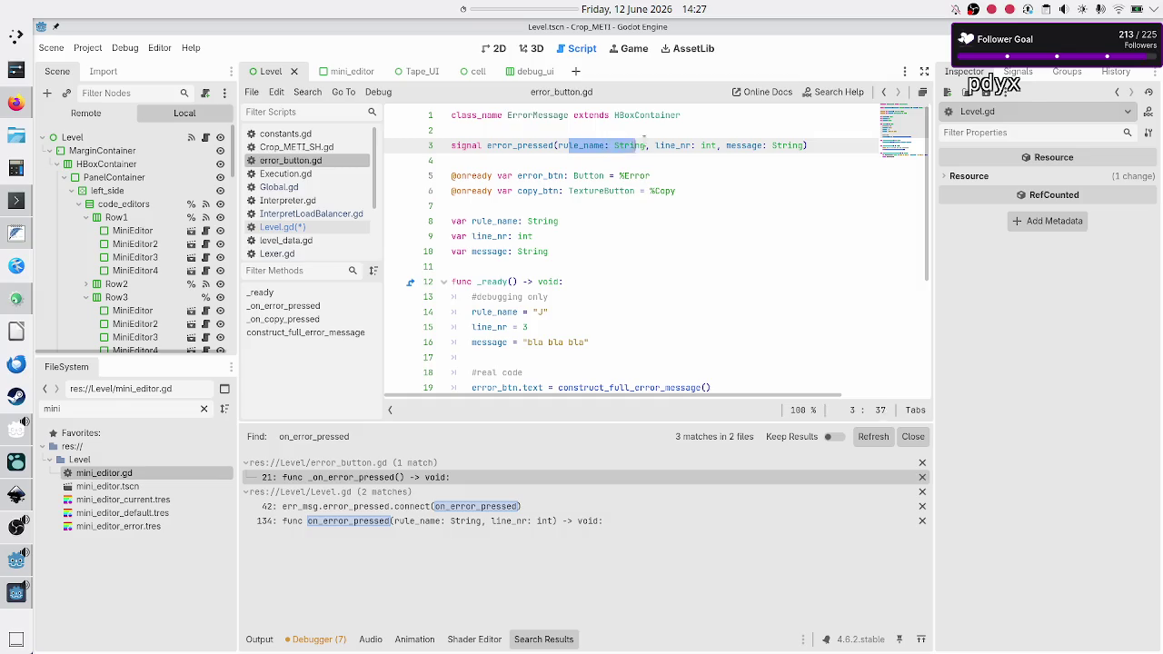
left_click(689, 137, "shift")
left_click(687, 144)
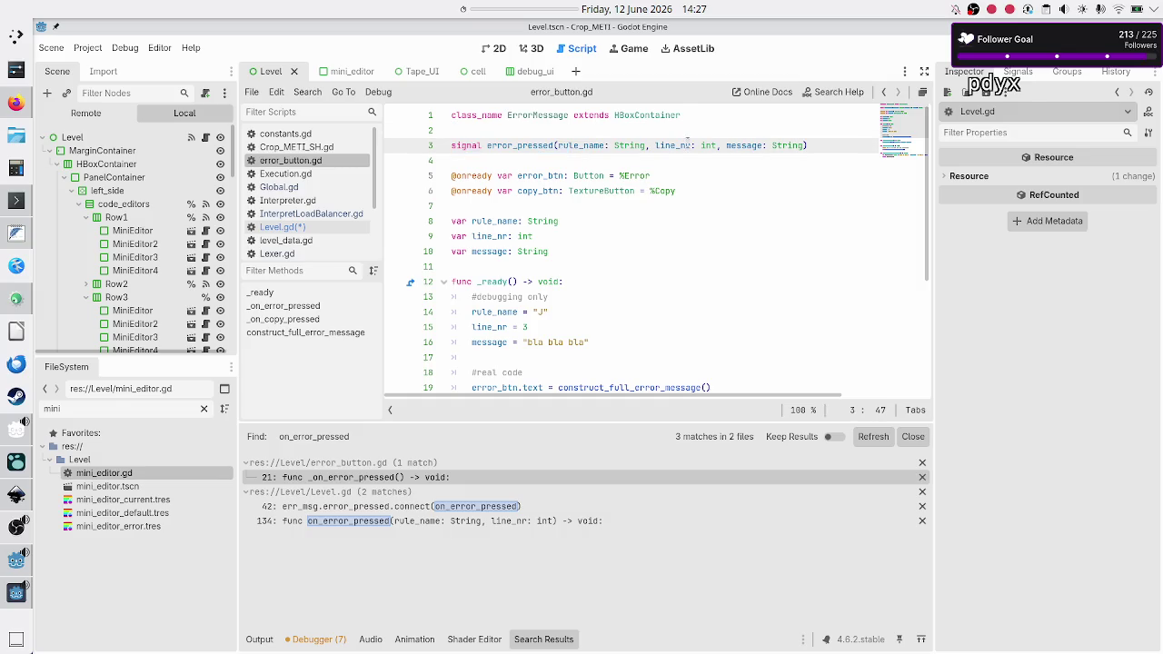
scroll(628, 240, "down", 2)
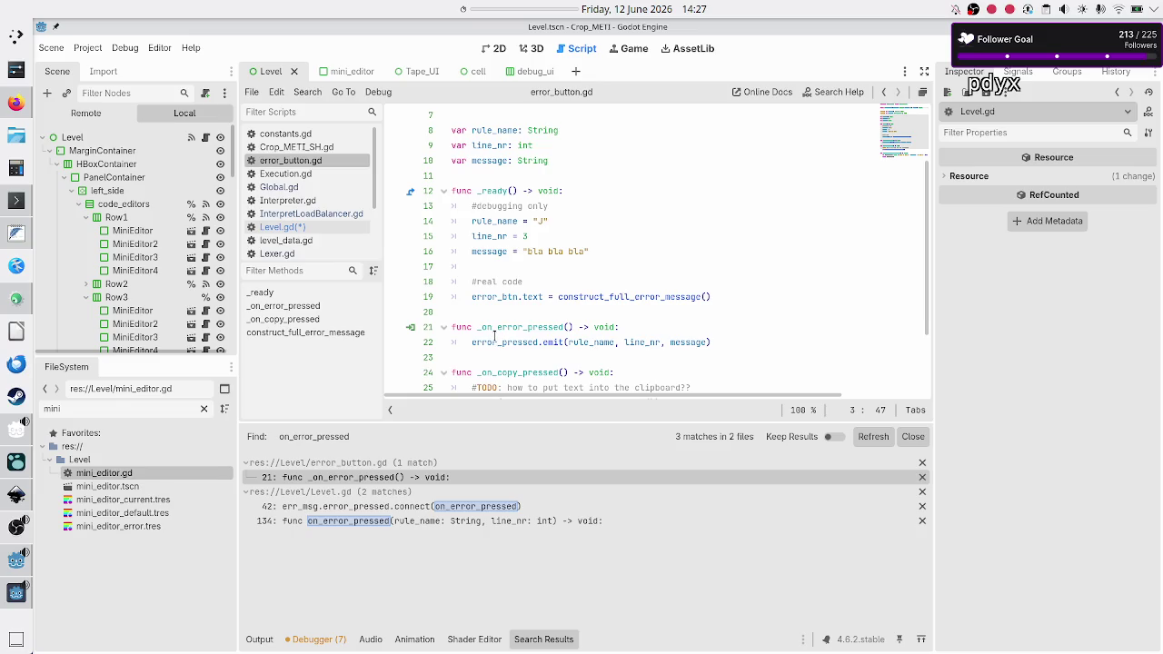
left_click_drag(510, 297, 574, 297)
left_click(574, 297)
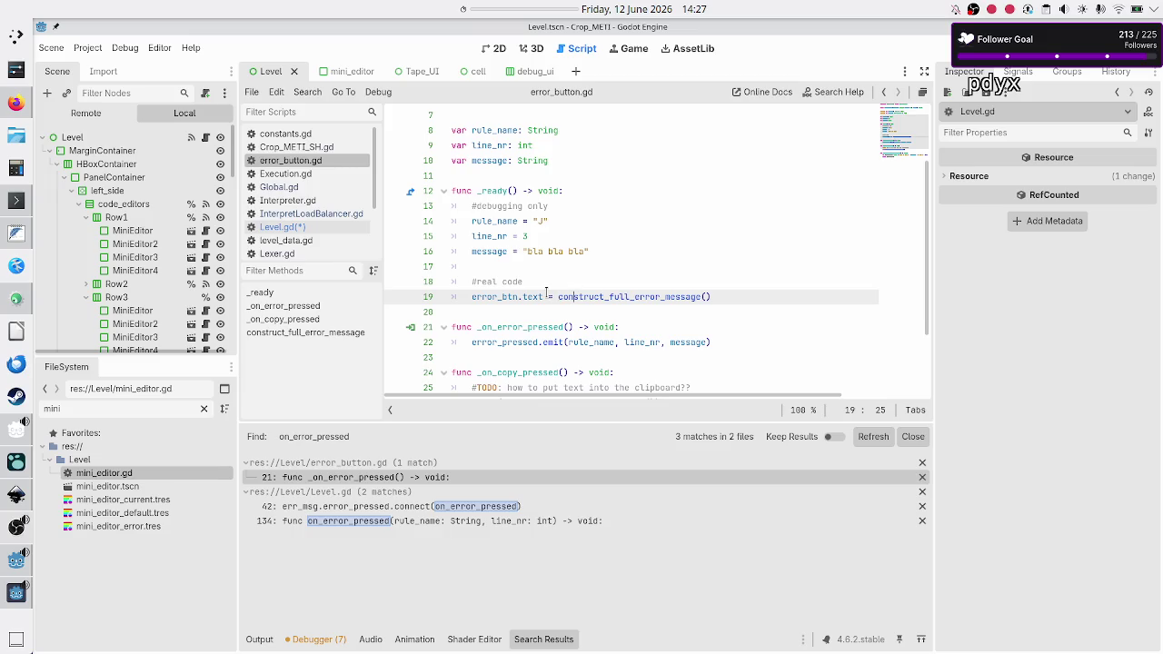
scroll(546, 291, "down", 2)
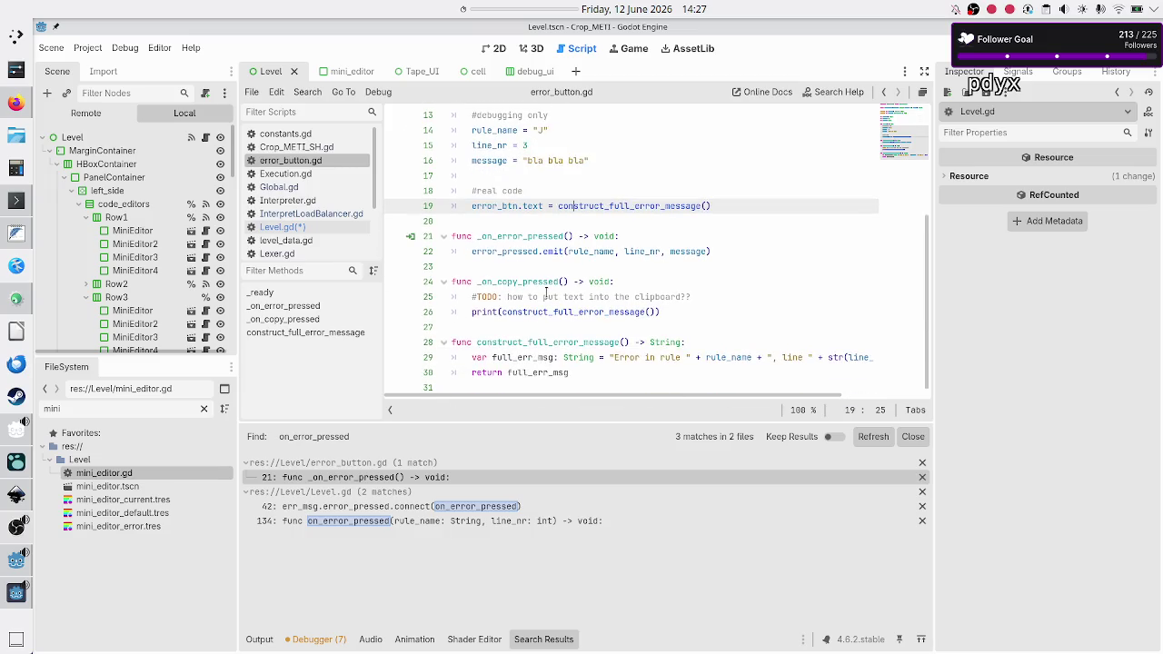
scroll(546, 292, "up", 3)
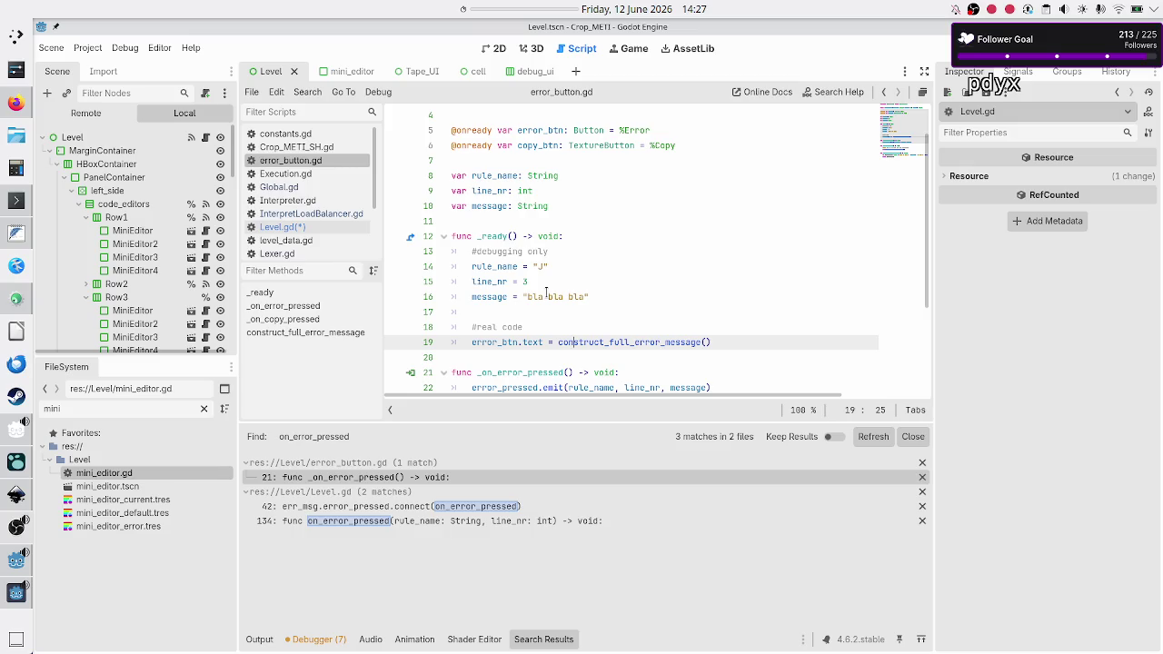
scroll(546, 291, "up", 2)
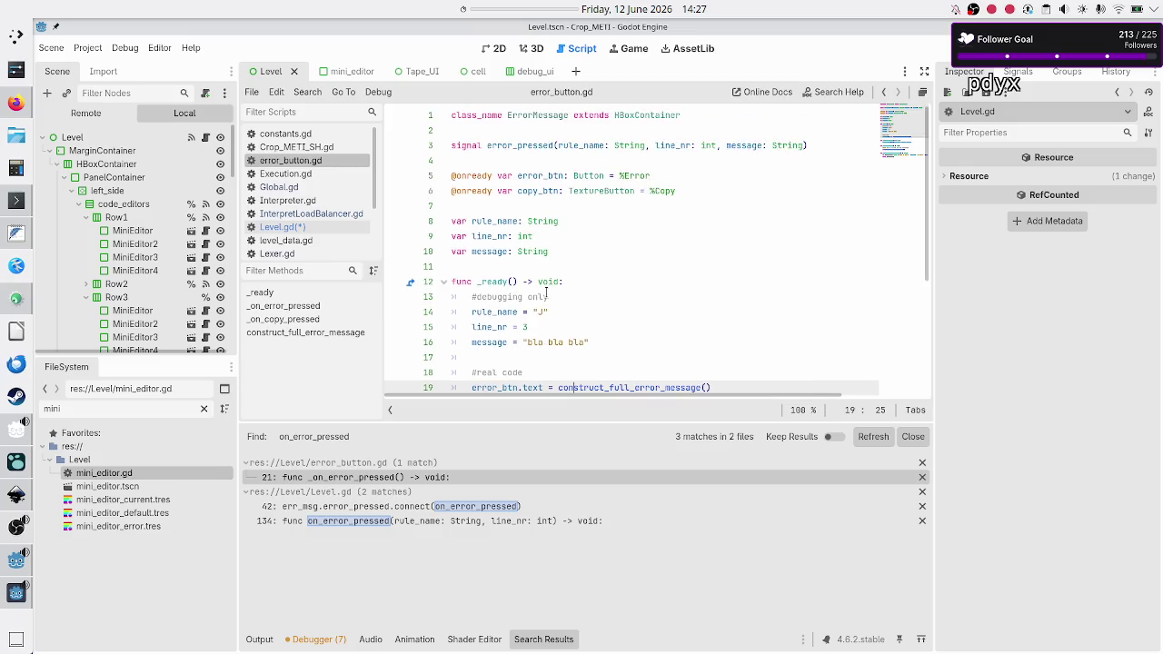
left_click(823, 143)
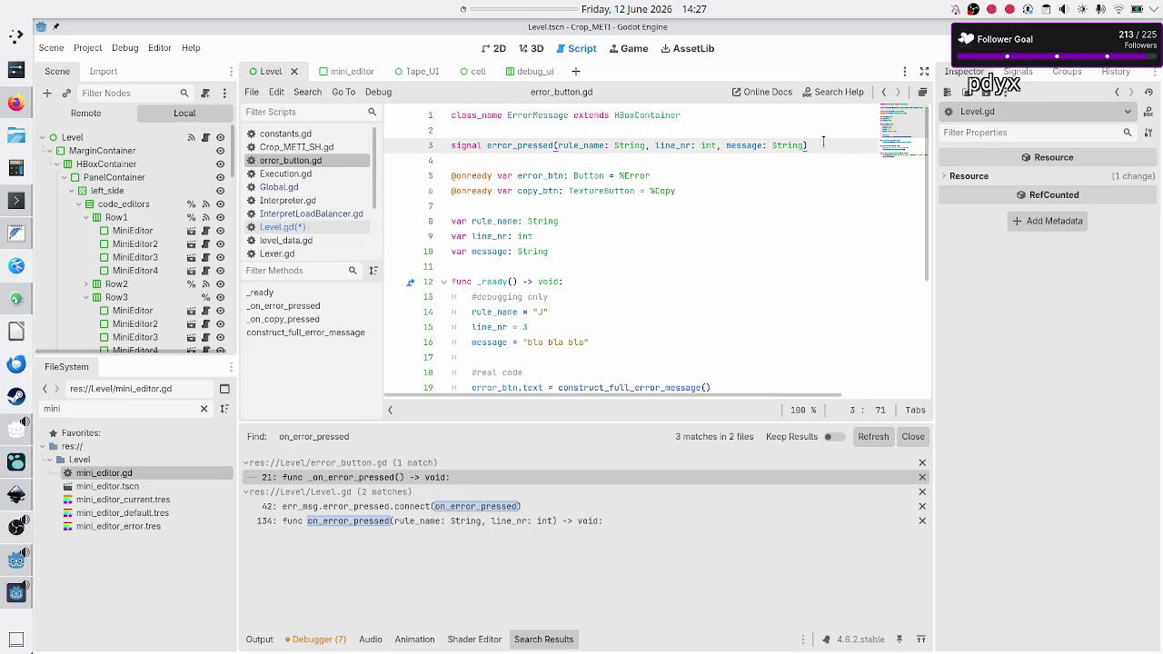
- Remove message from the error_pressed signal and its emit call, then save error_button.gd
key("BackSpace")
key("BackSpace")
key("BackSpace")
key("BackSpace")
key("BackSpace")
key("Down")
key("Down")
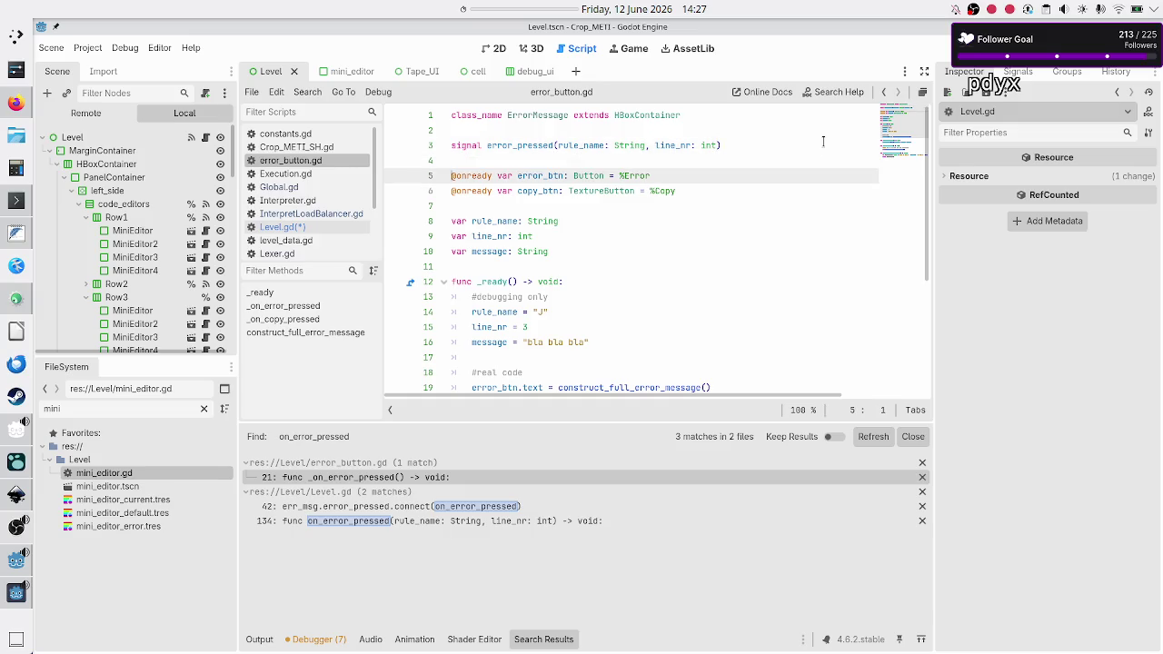
key("Down")
key("Down")
key("Down")
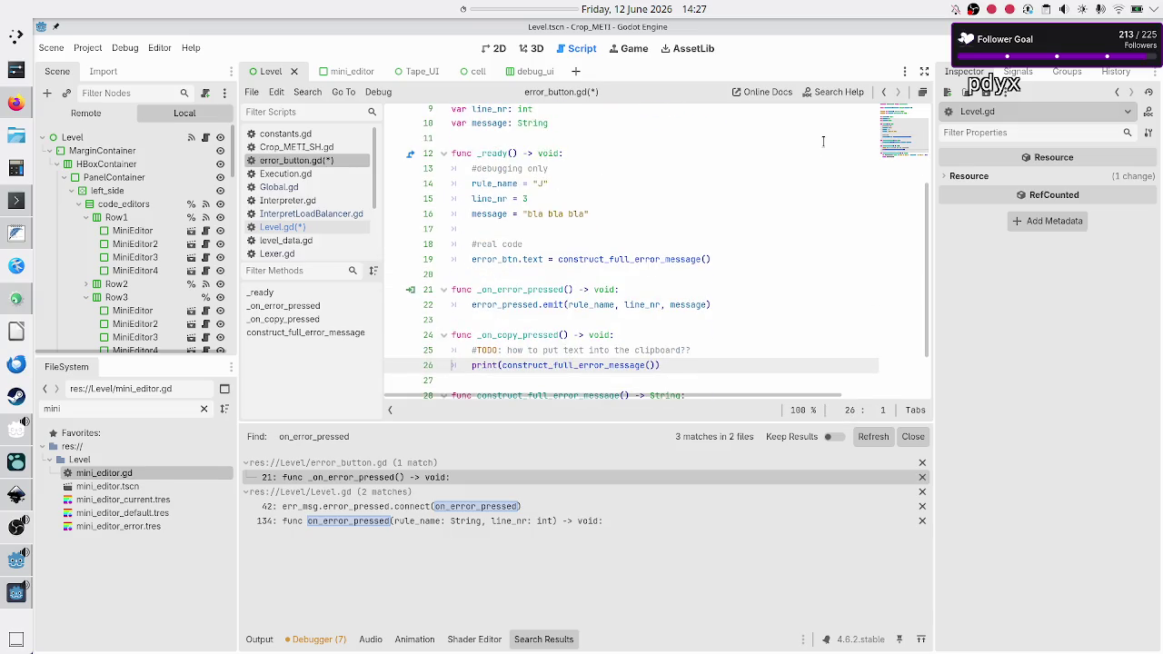
key("Up")
key("Up")
key("End")
key("Left")
key("BackSpace")
key("BackSpace")
key("BackSpace")
key("BackSpace")
key("ctrl+s")
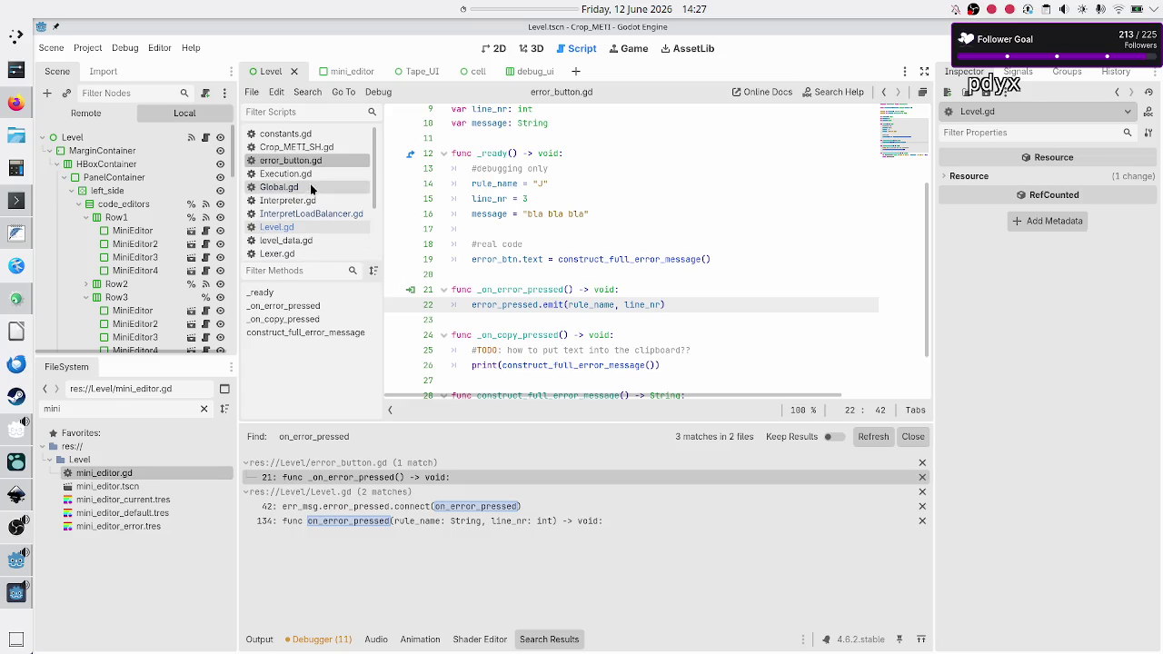
- Delete ', message: String' from on_error_pressed in Level.gd and save the script
left_click(310, 187)
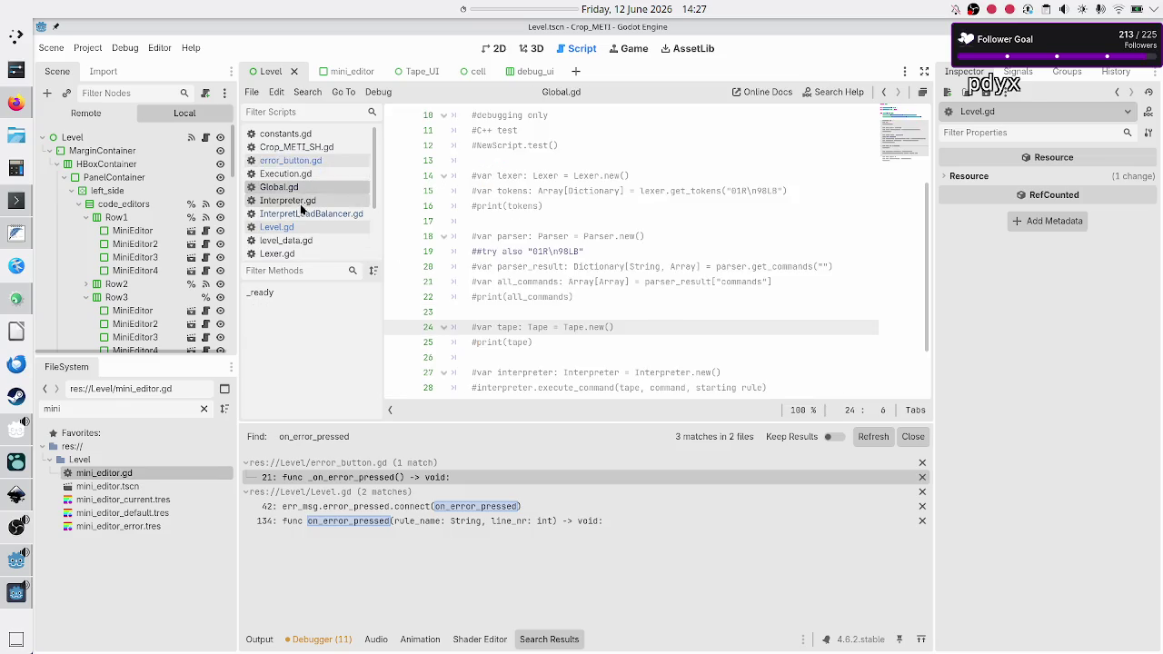
left_click(303, 226)
left_click(810, 282)
key("BackSpace")
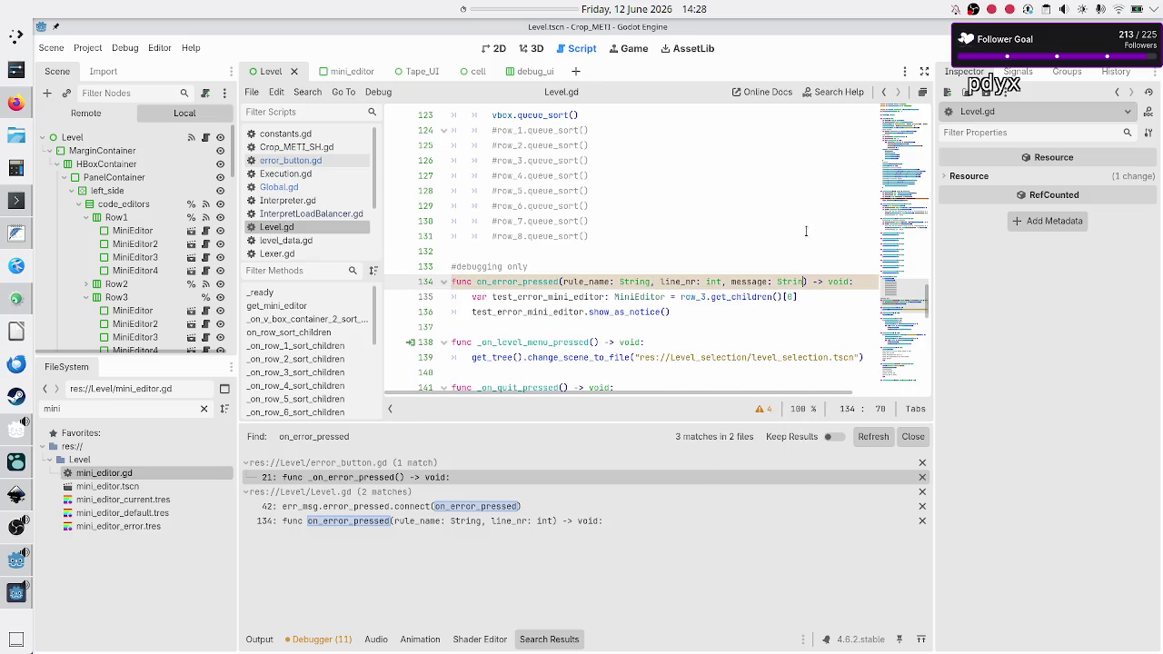
key("BackSpace")
key("BackSpace")
key("BackSpace")
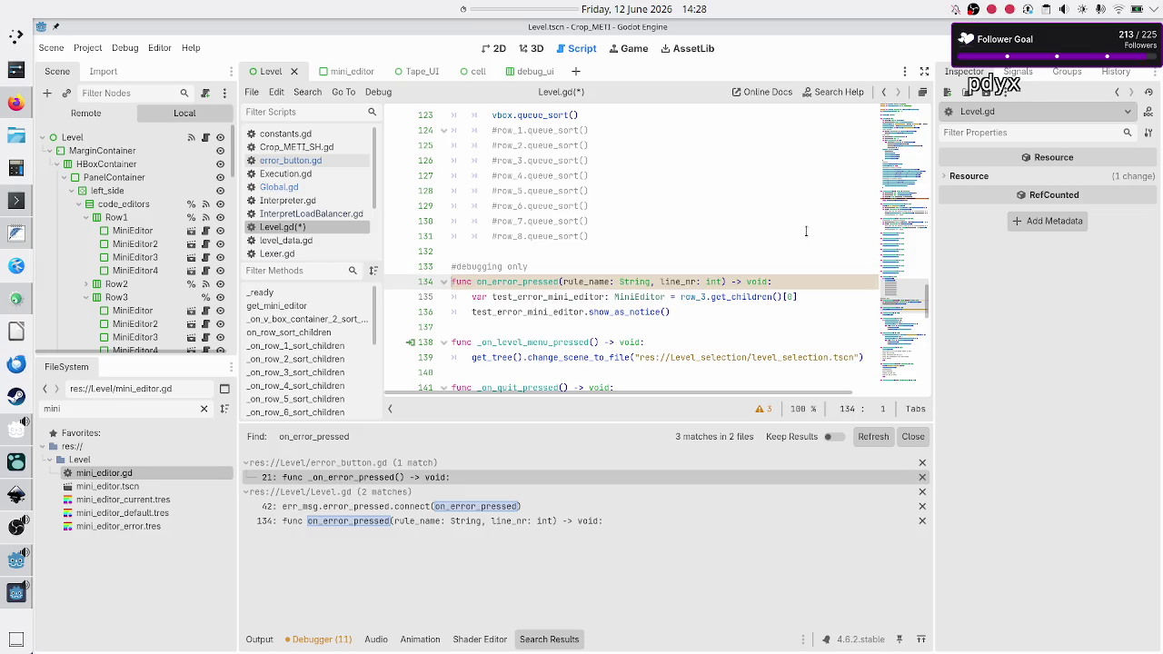
key("End")
key("Right")
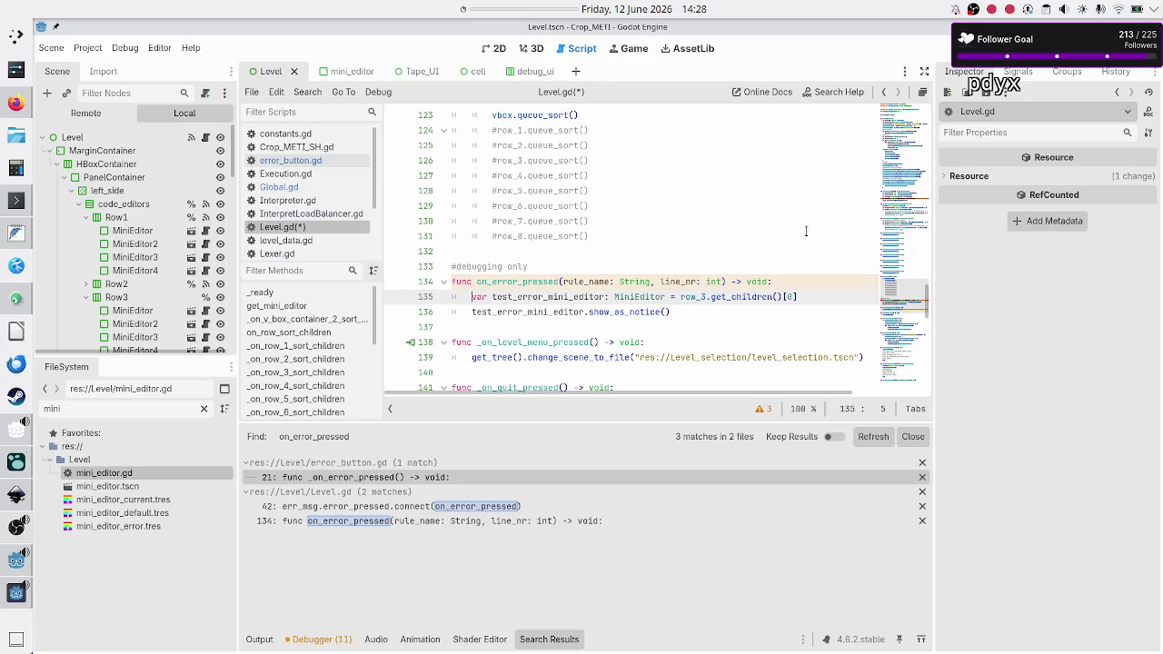
key("shift+End")
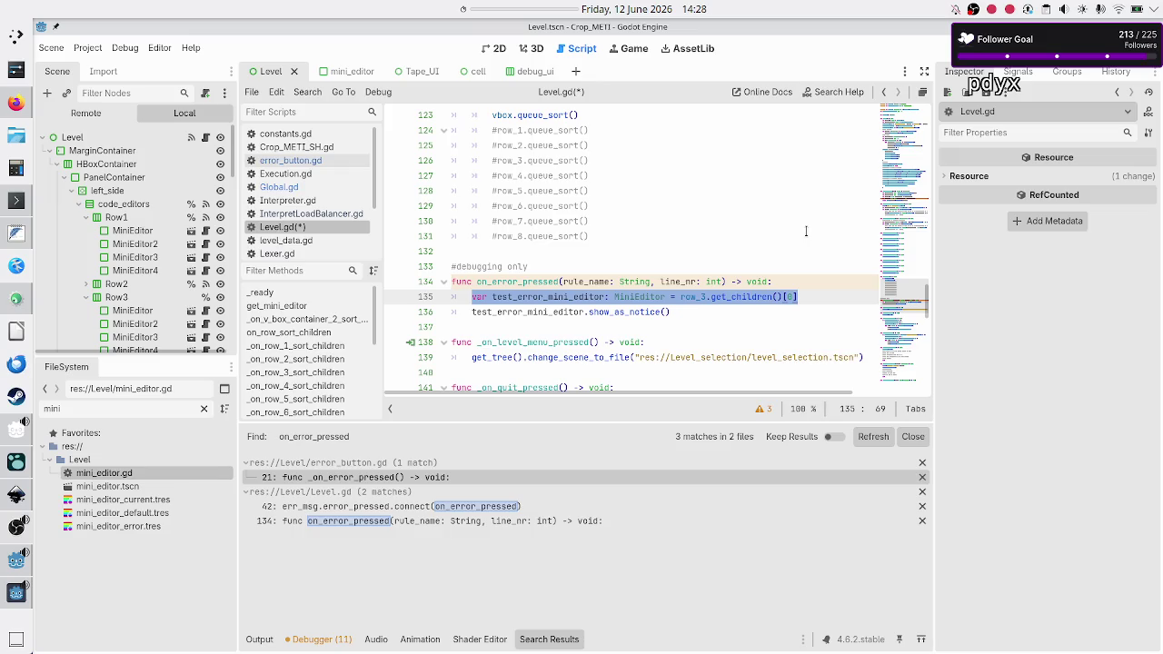
key("End")
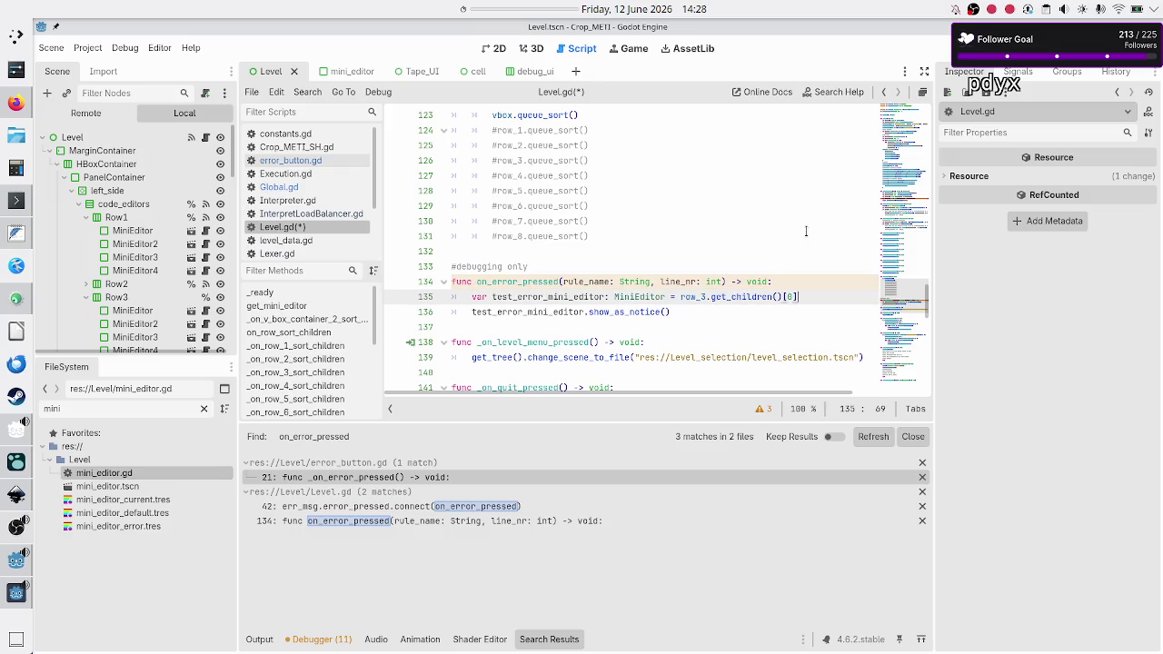
double_click(595, 282)
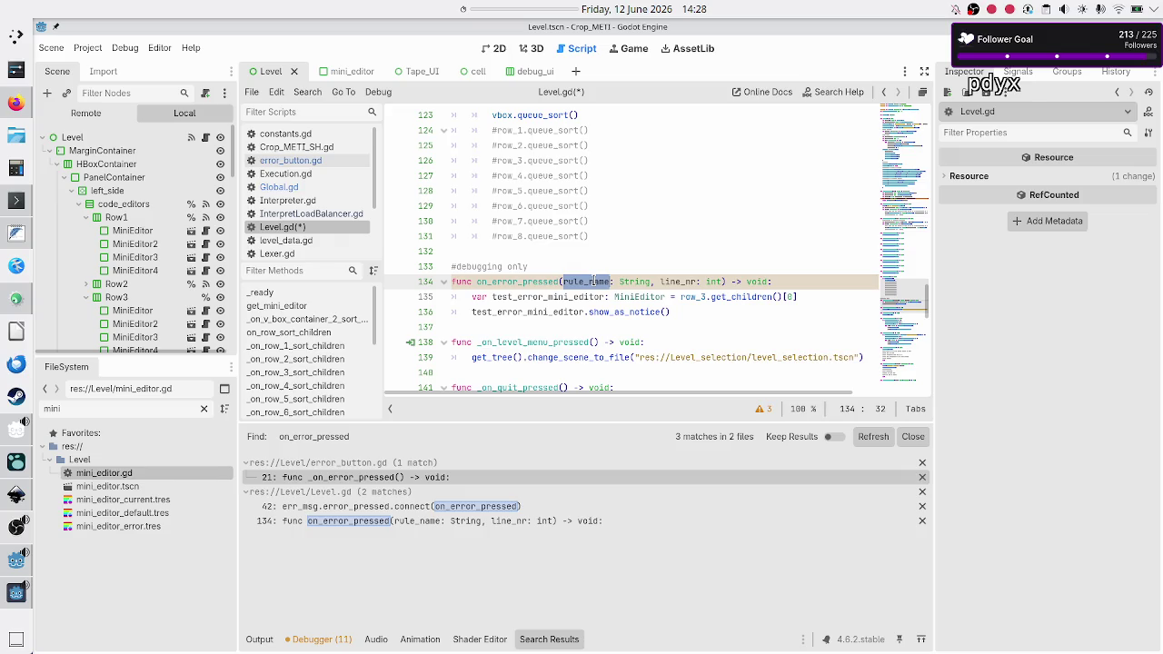
key("ctrl+s")
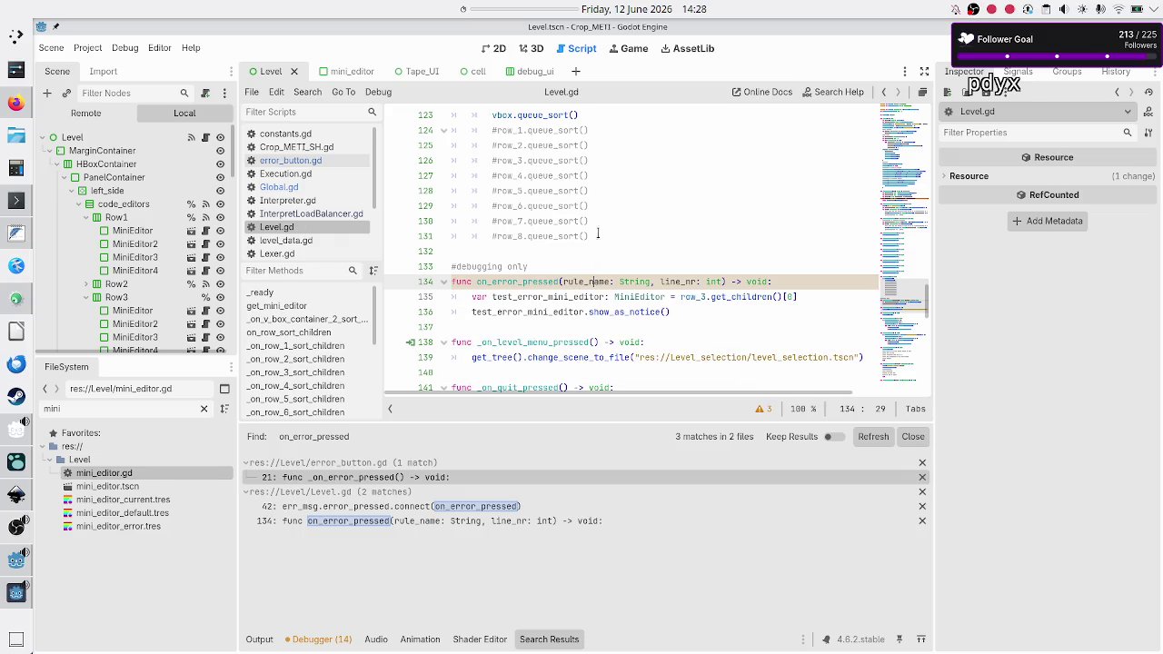
scroll(598, 225, "up", 4)
scroll(599, 222, "up", 20)
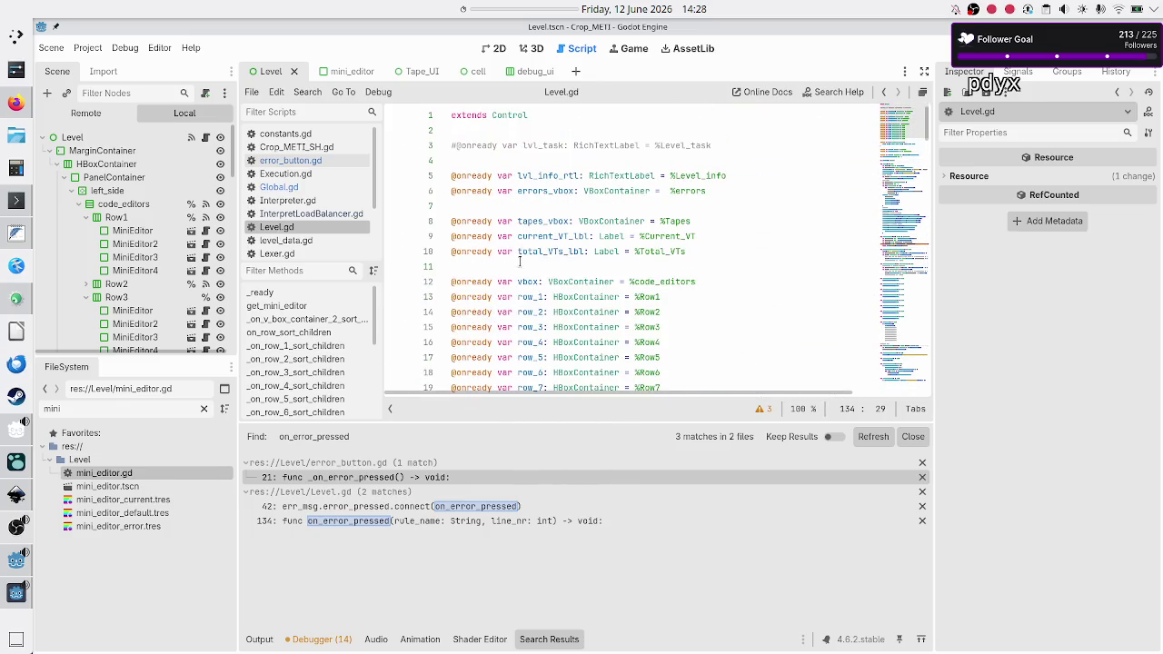
scroll(524, 265, "down", 3)
scroll(543, 282, "up", 3)
scroll(543, 282, "down", 1)
scroll(542, 282, "up", 1)
scroll(540, 281, "down", 2)
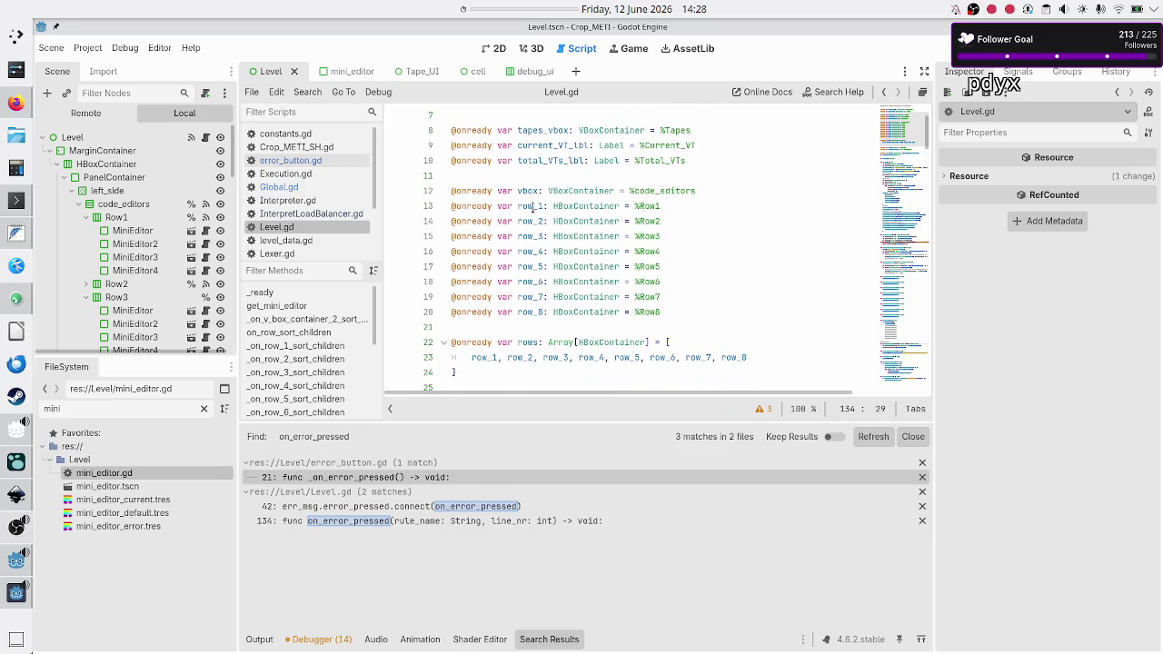
double_click(530, 207)
scroll(530, 281, "down", 3)
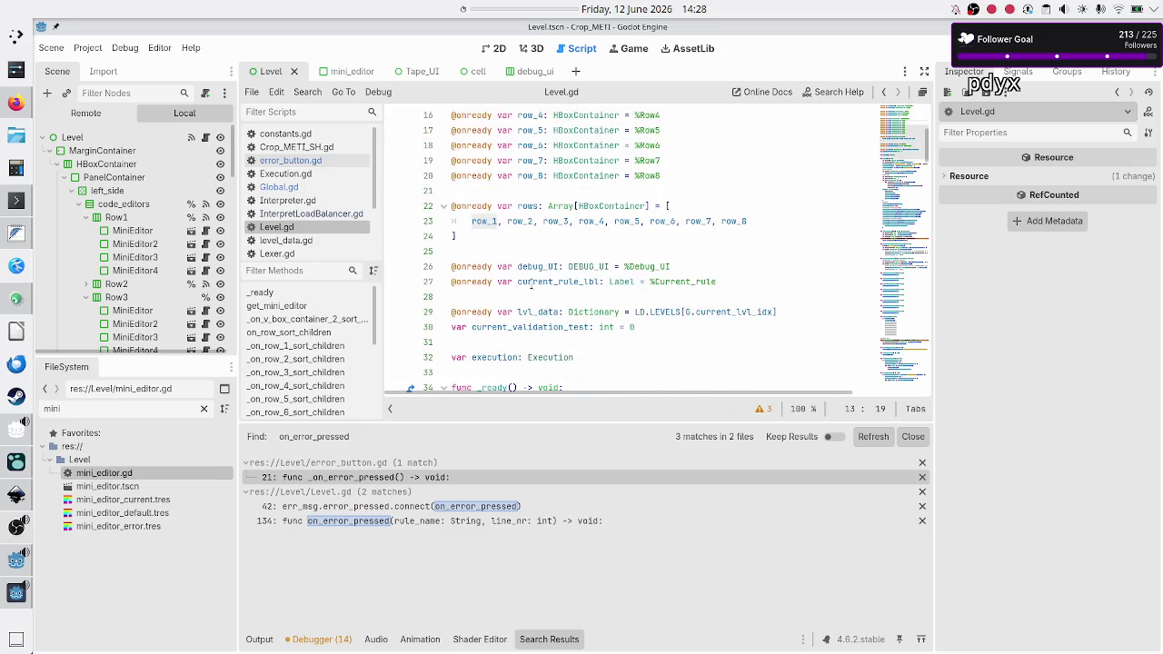
left_click(530, 220)
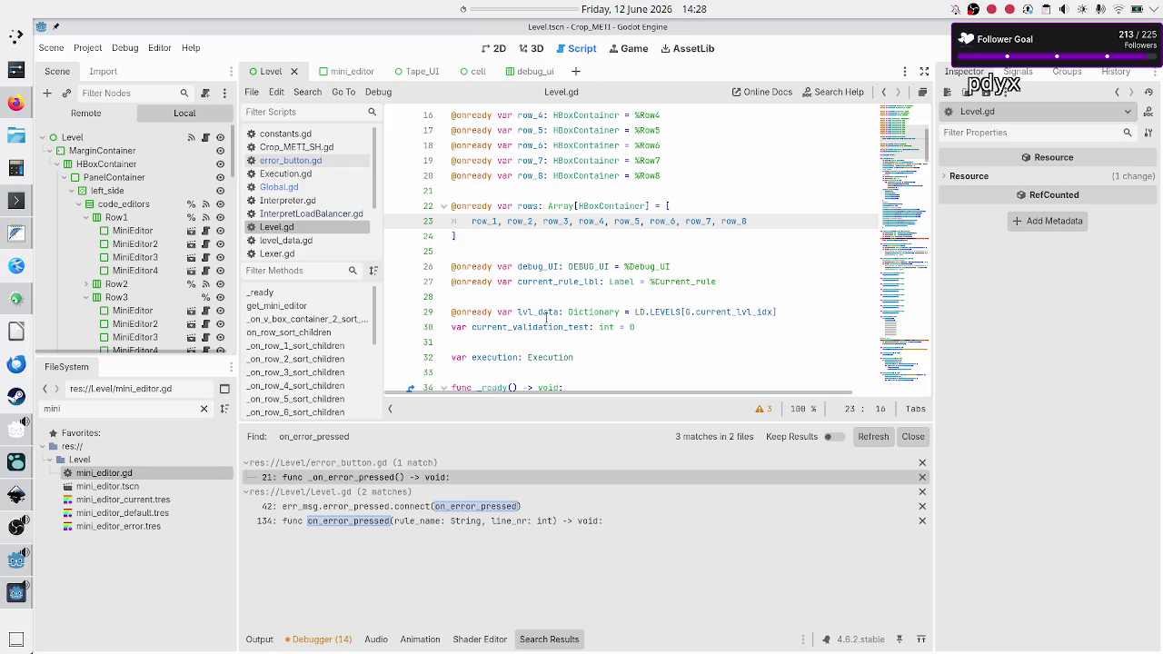
scroll(527, 353, "down", 4)
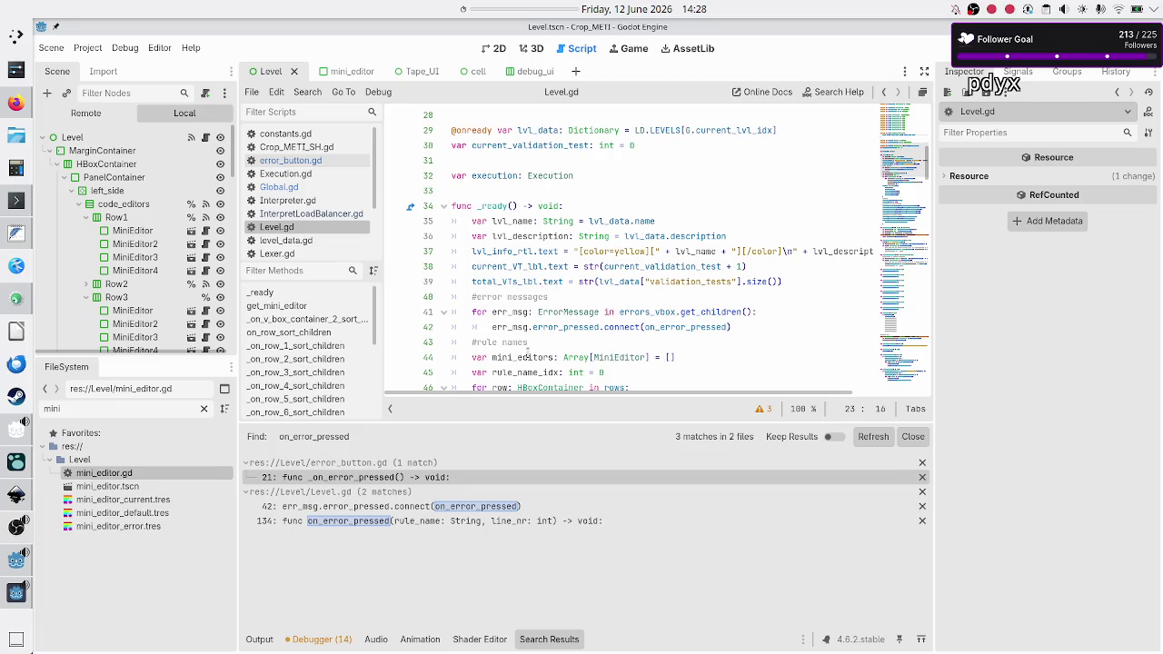
scroll(528, 352, "up", 1)
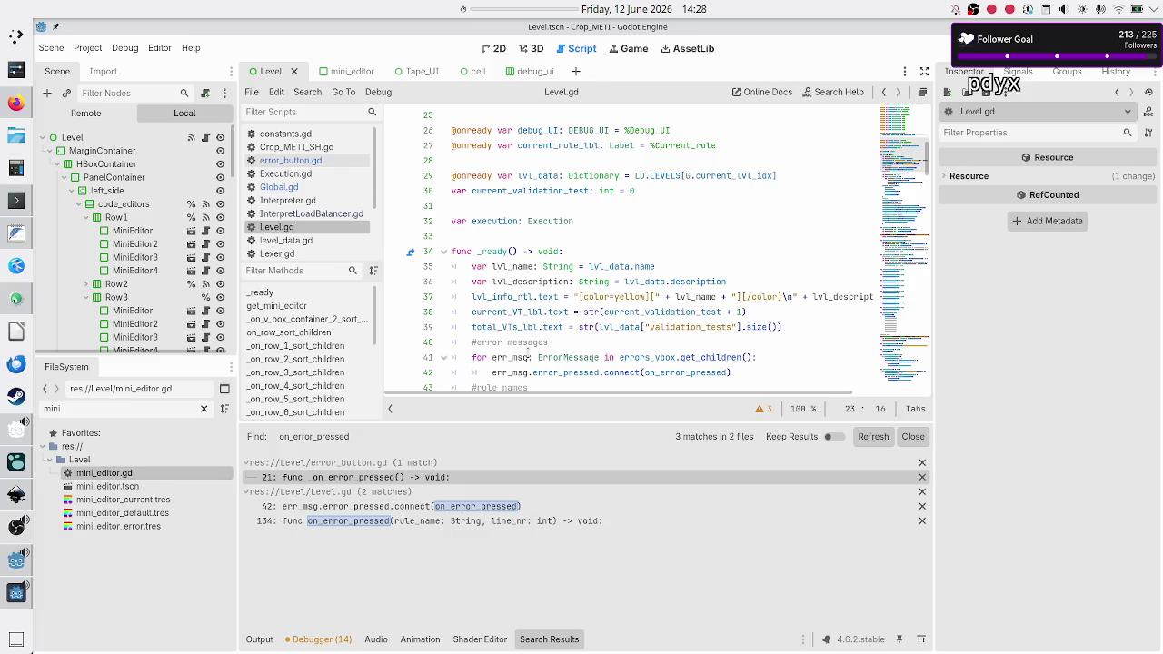
- Open Execution.gd and inspect get_code_per_rule_to_validate, highlighting raw_code_per_rule, get_rule and mini_editor
left_click(292, 177)
scroll(539, 241, "up", 20)
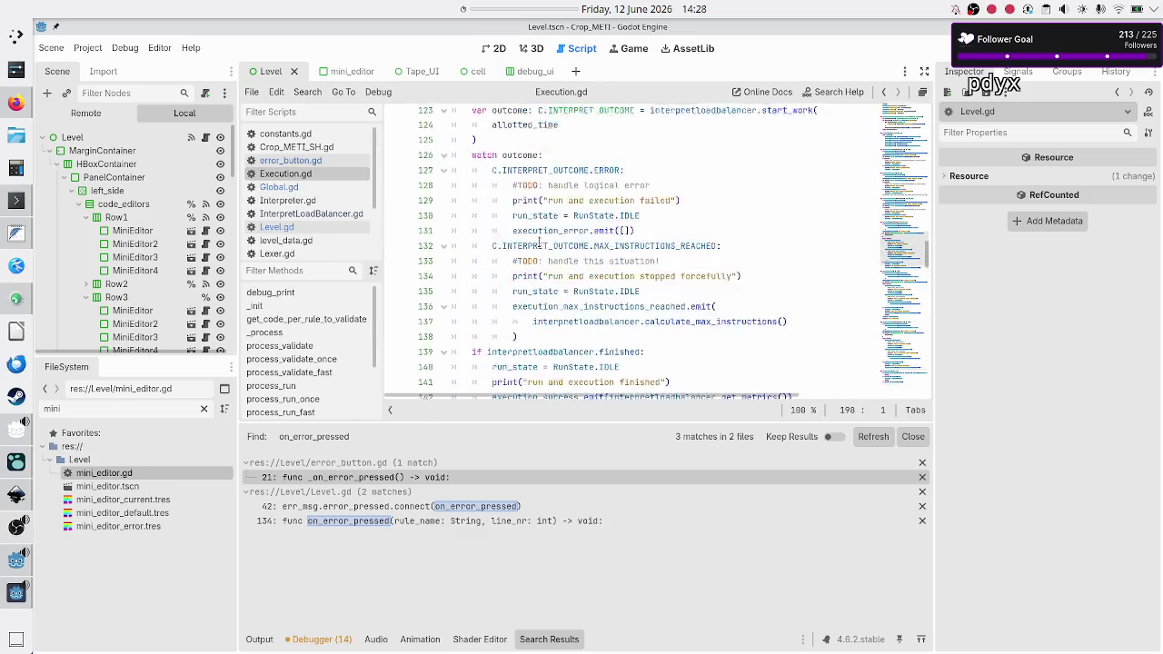
scroll(539, 240, "up", 20)
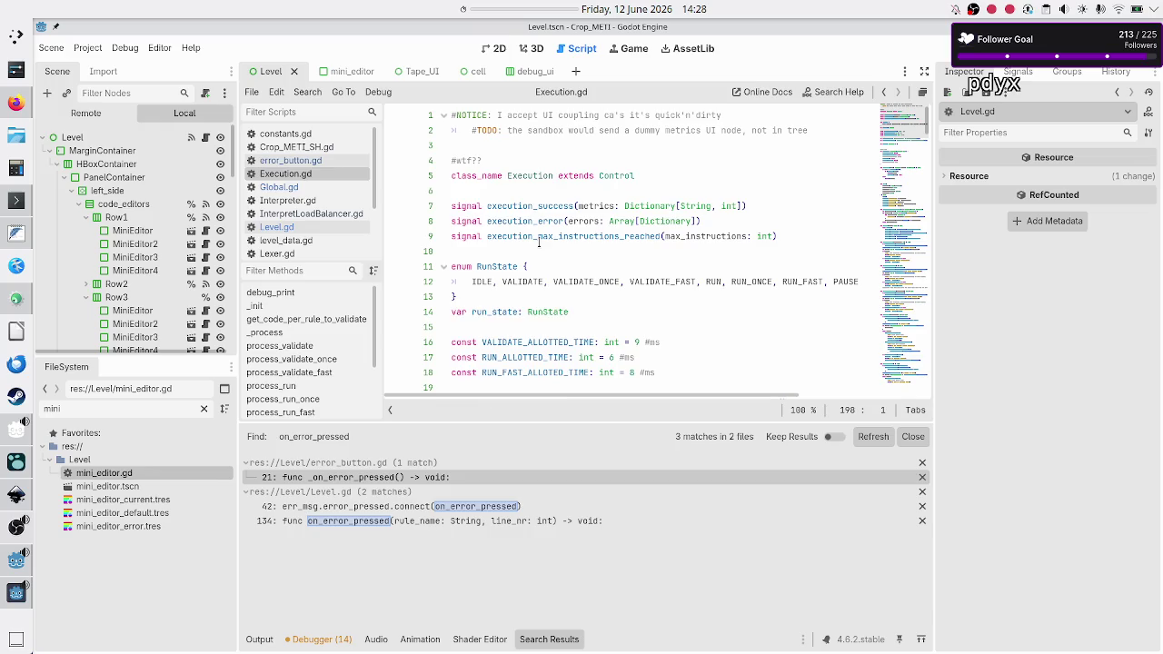
scroll(539, 240, "down", 8)
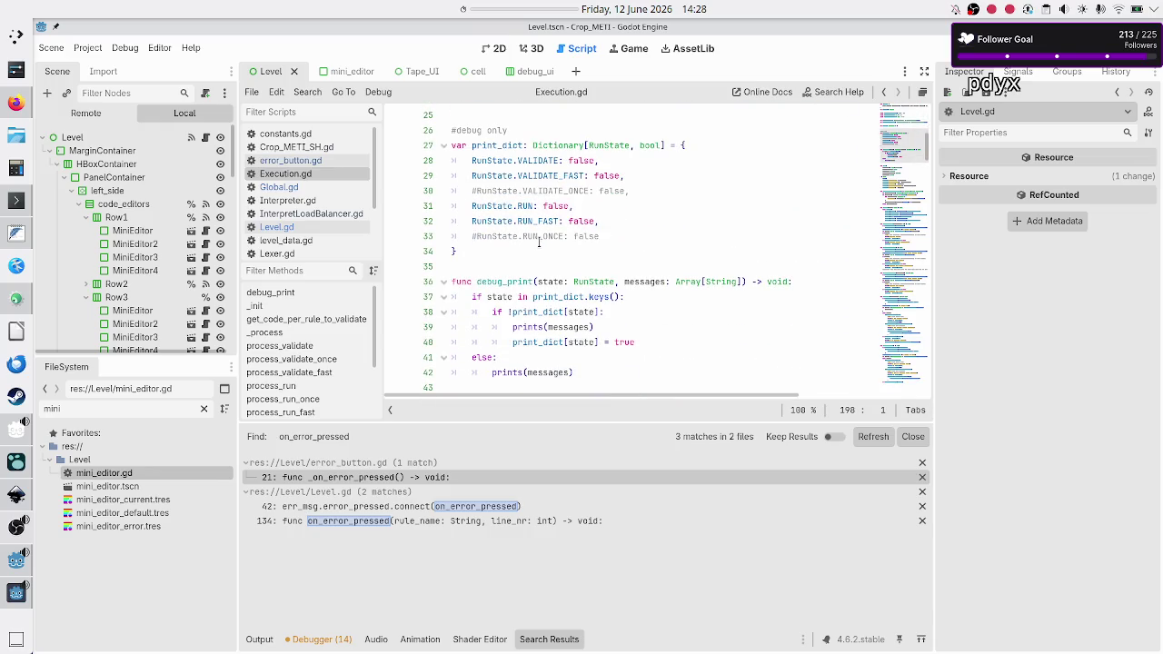
scroll(539, 241, "down", 4)
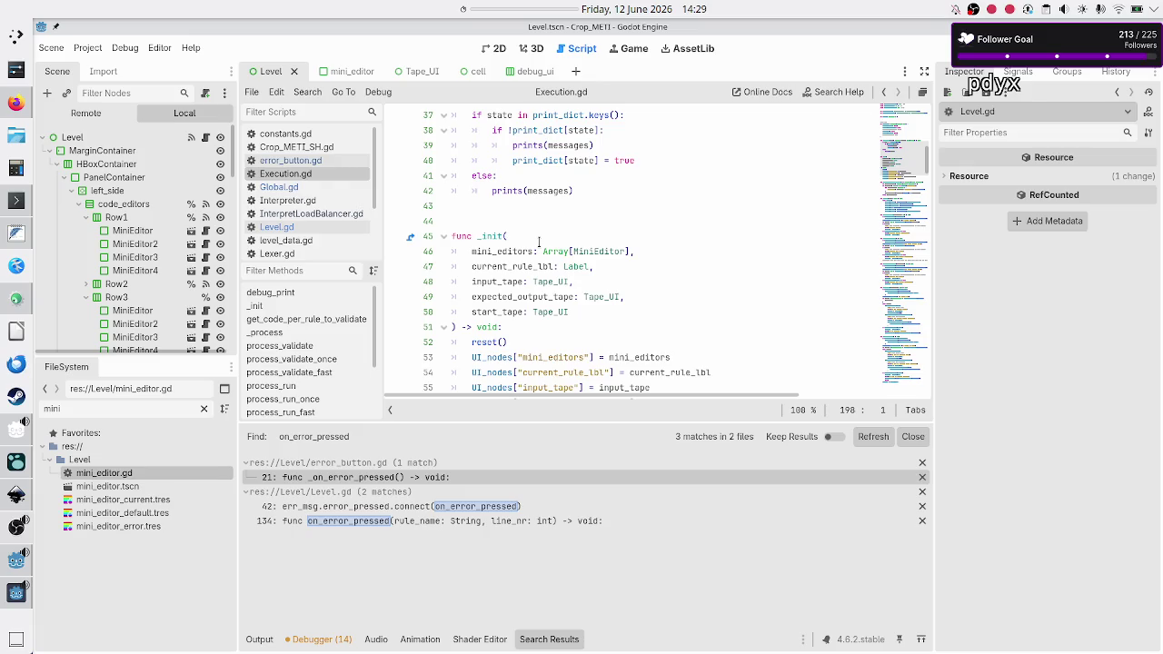
scroll(539, 241, "up", 11)
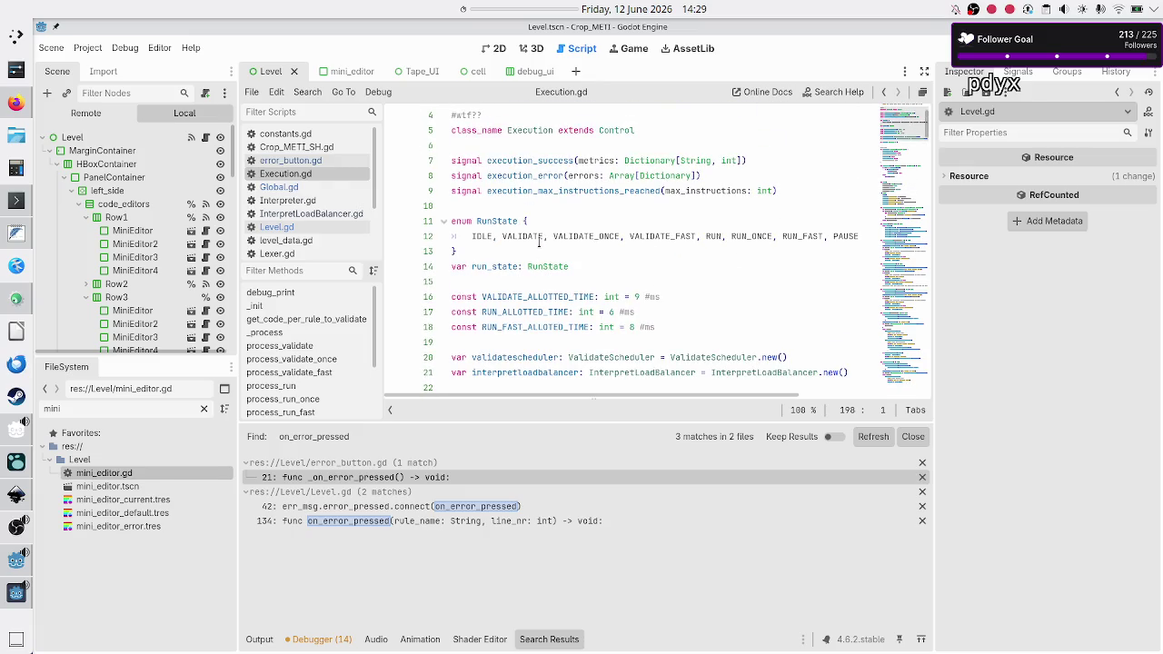
scroll(539, 241, "down", 18)
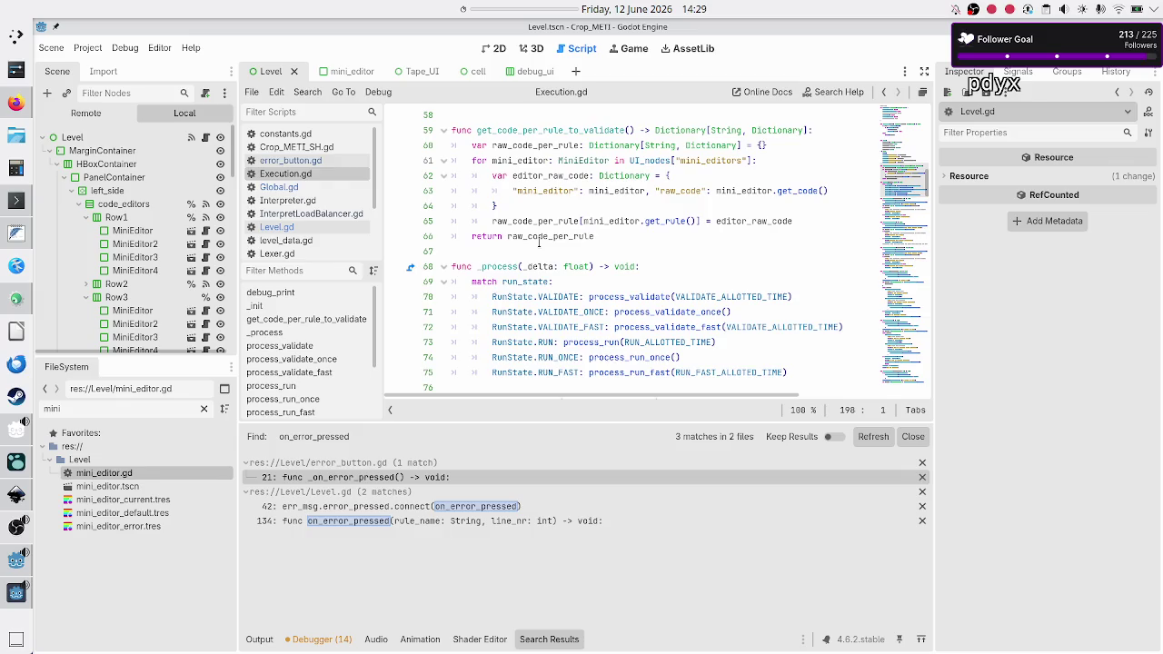
double_click(563, 145)
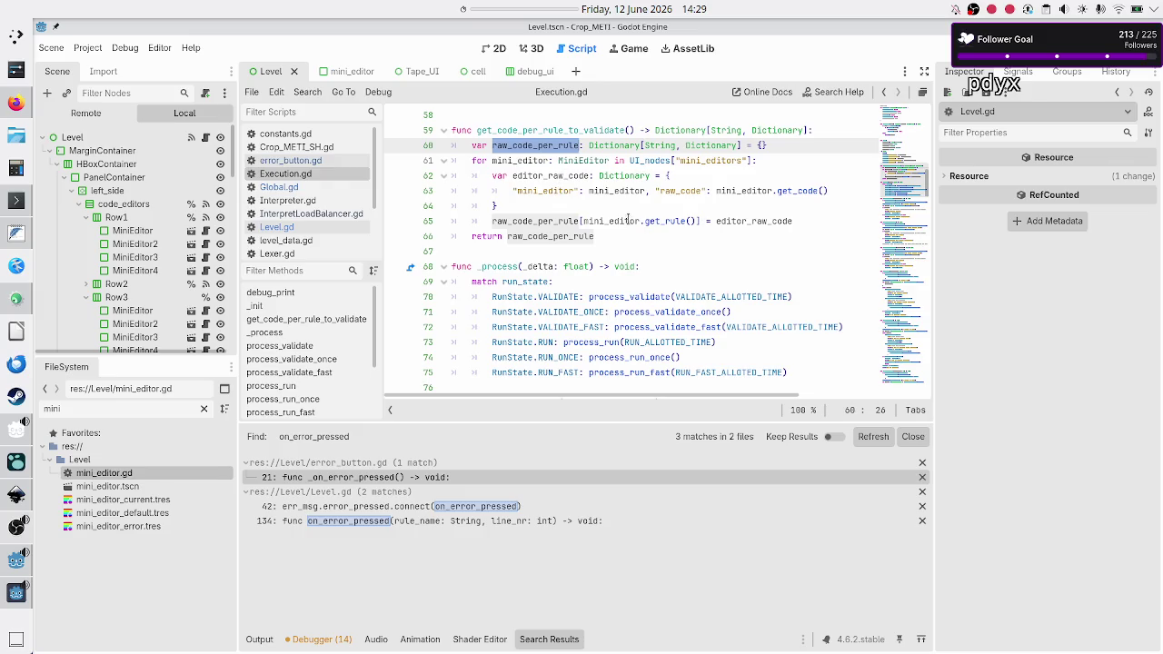
double_click(665, 221)
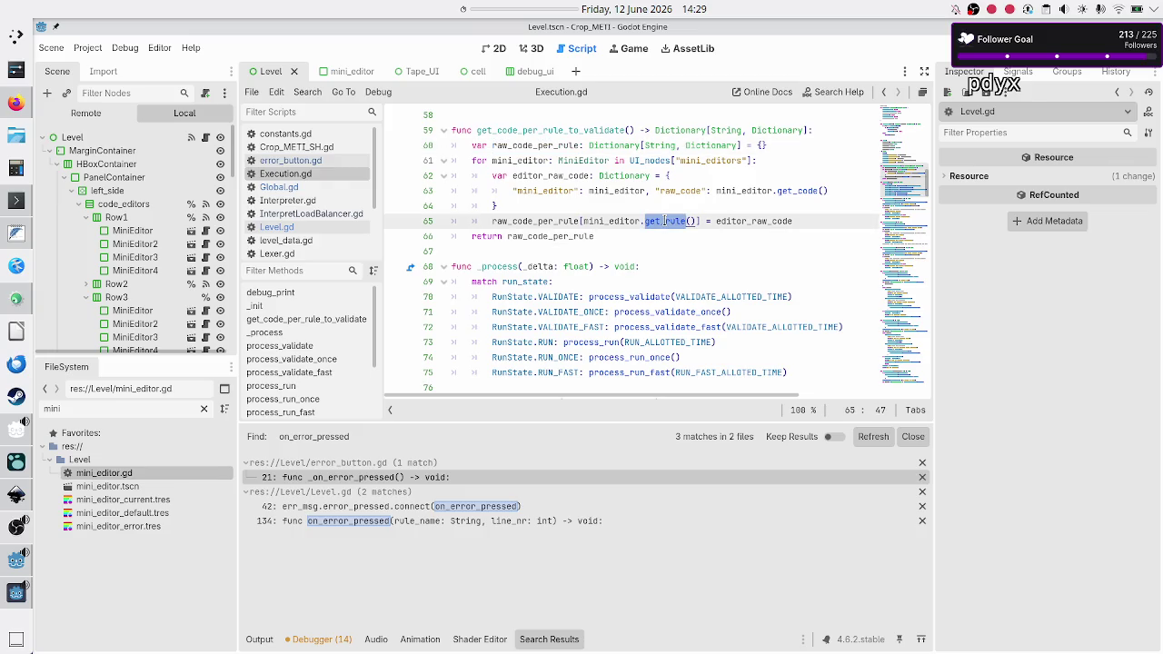
double_click(613, 191)
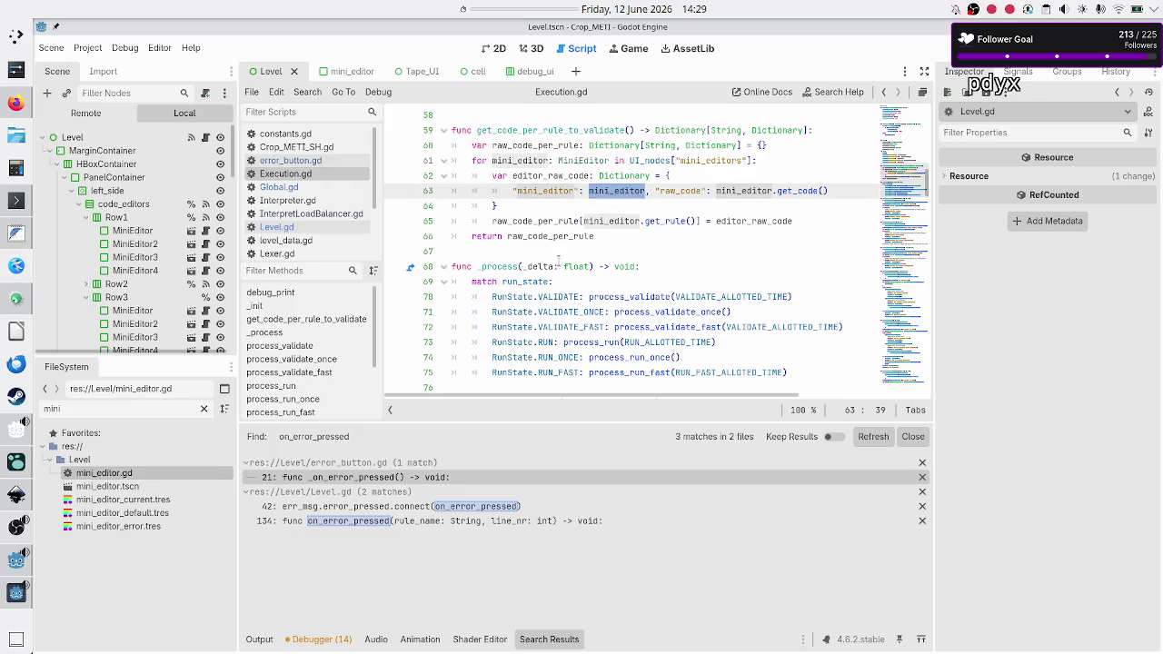
scroll(560, 258, "down", 4)
scroll(558, 260, "down", 4)
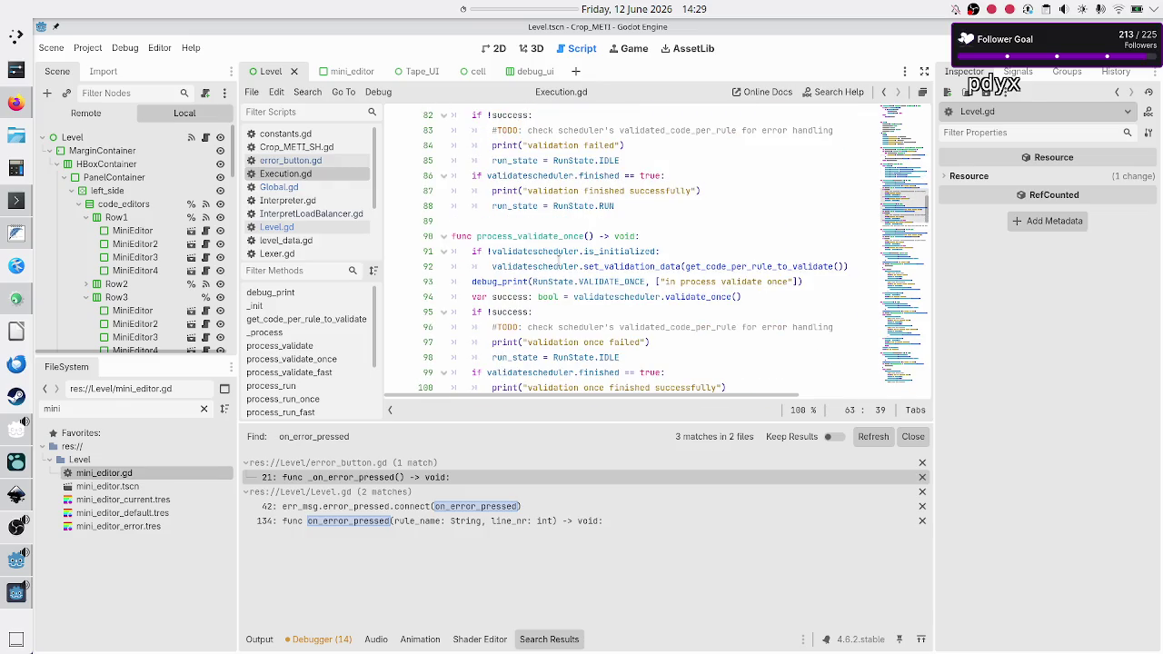
scroll(557, 262, "up", 13)
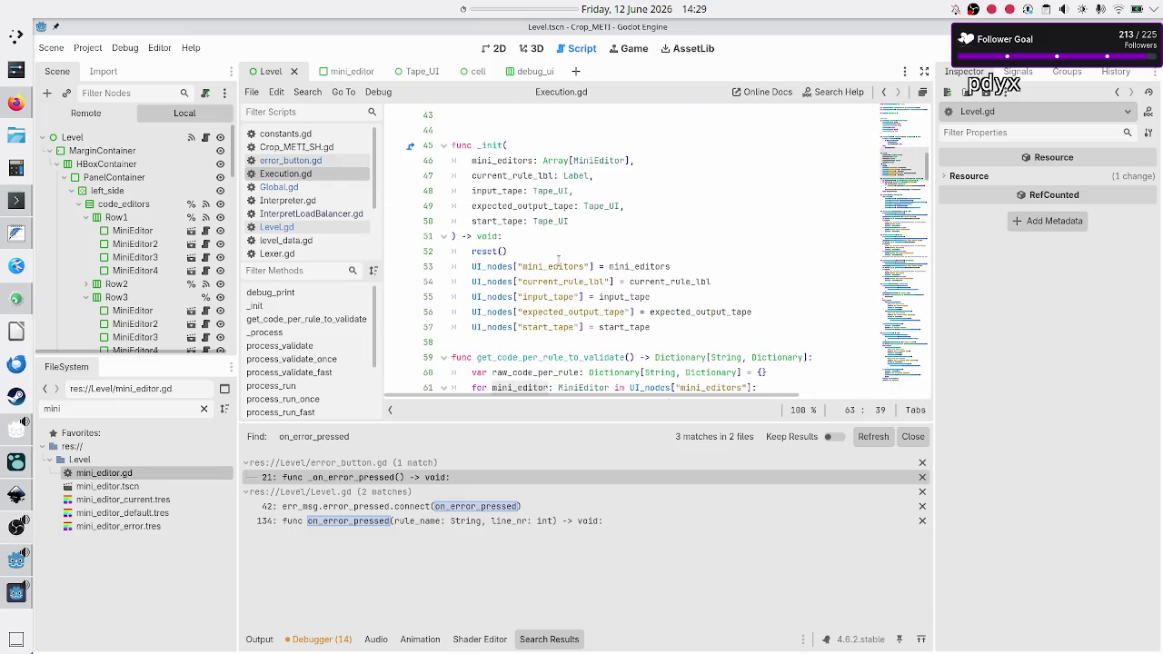
scroll(559, 260, "up", 1)
scroll(558, 260, "up", 1)
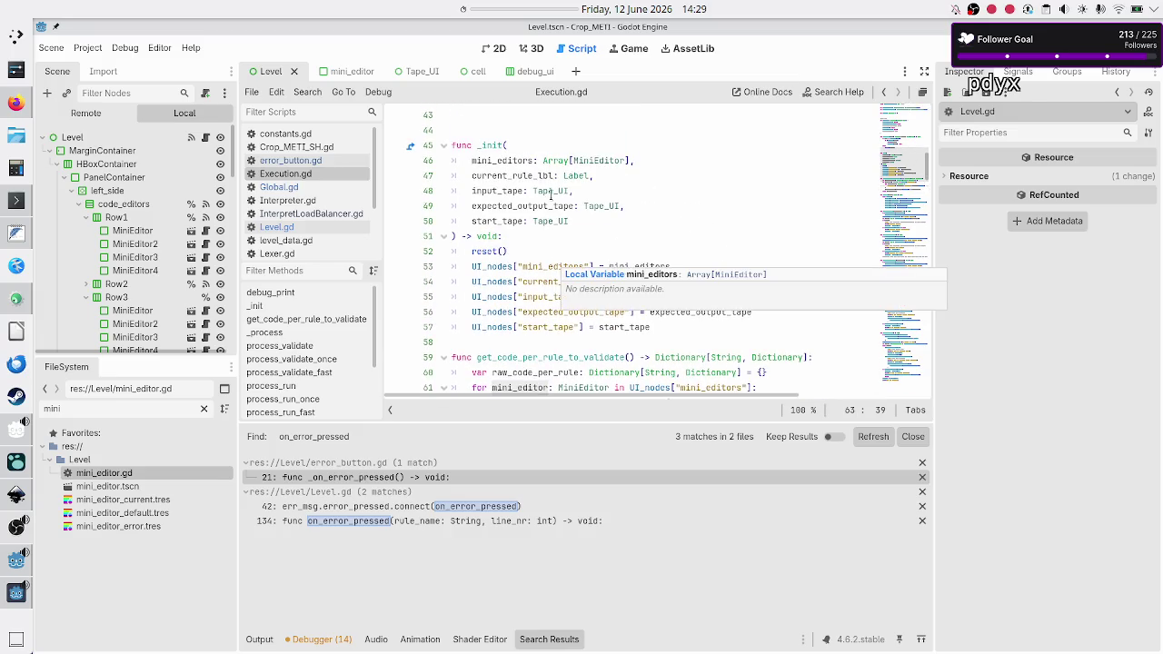
double_click(514, 160)
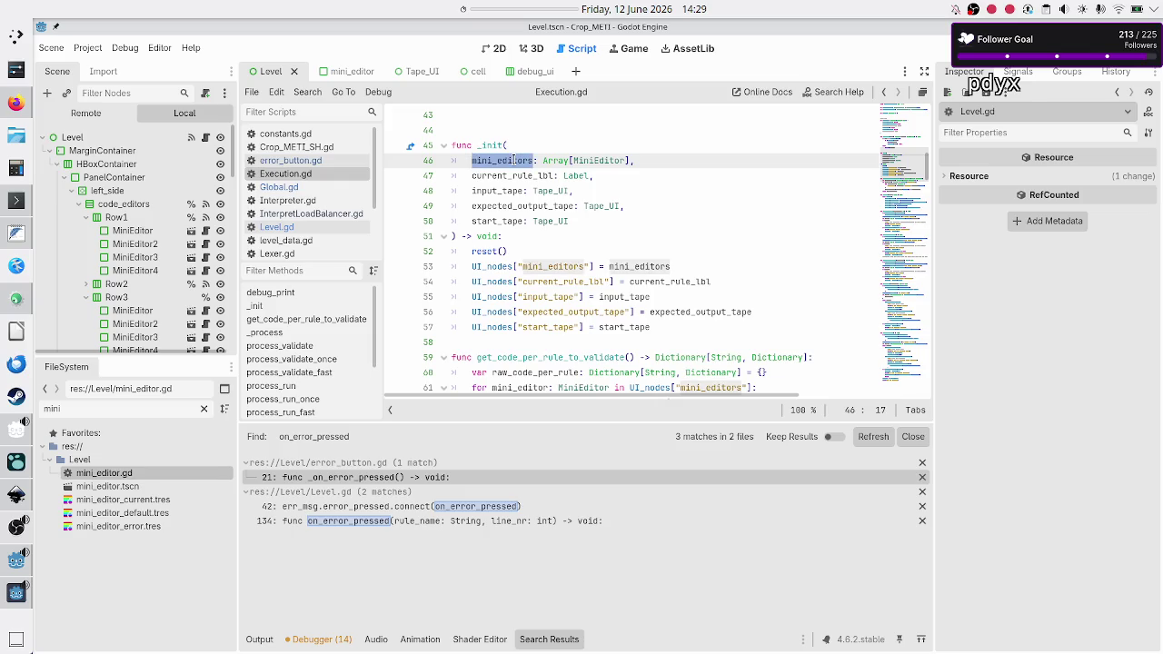
double_click(531, 175)
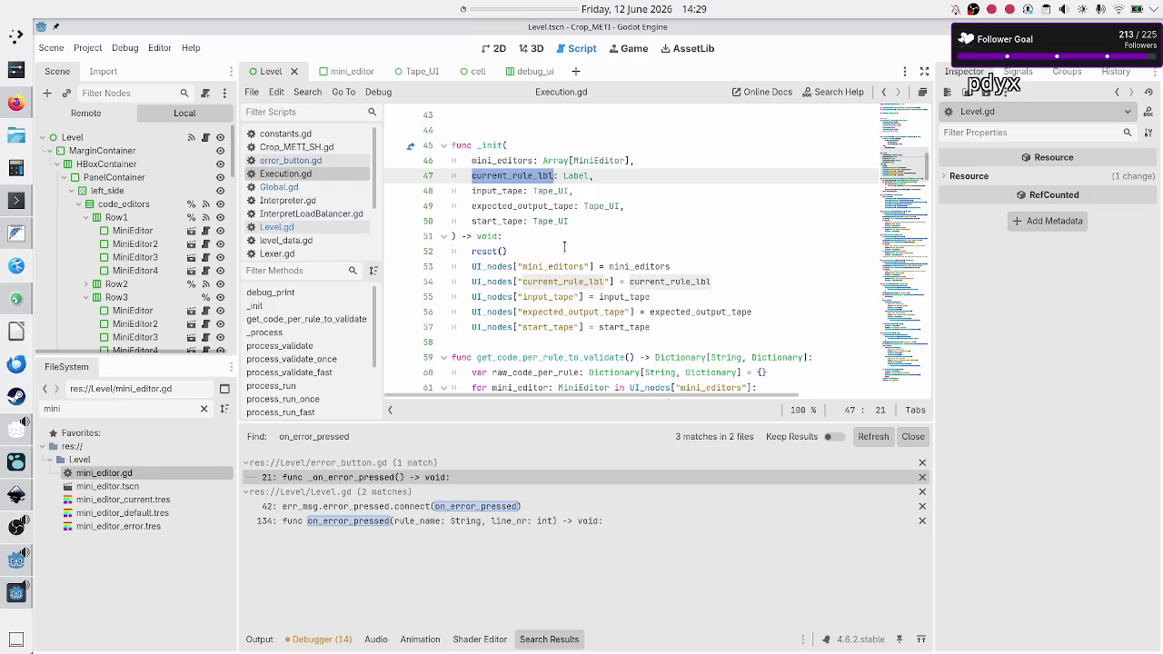
scroll(563, 251, "down", 1)
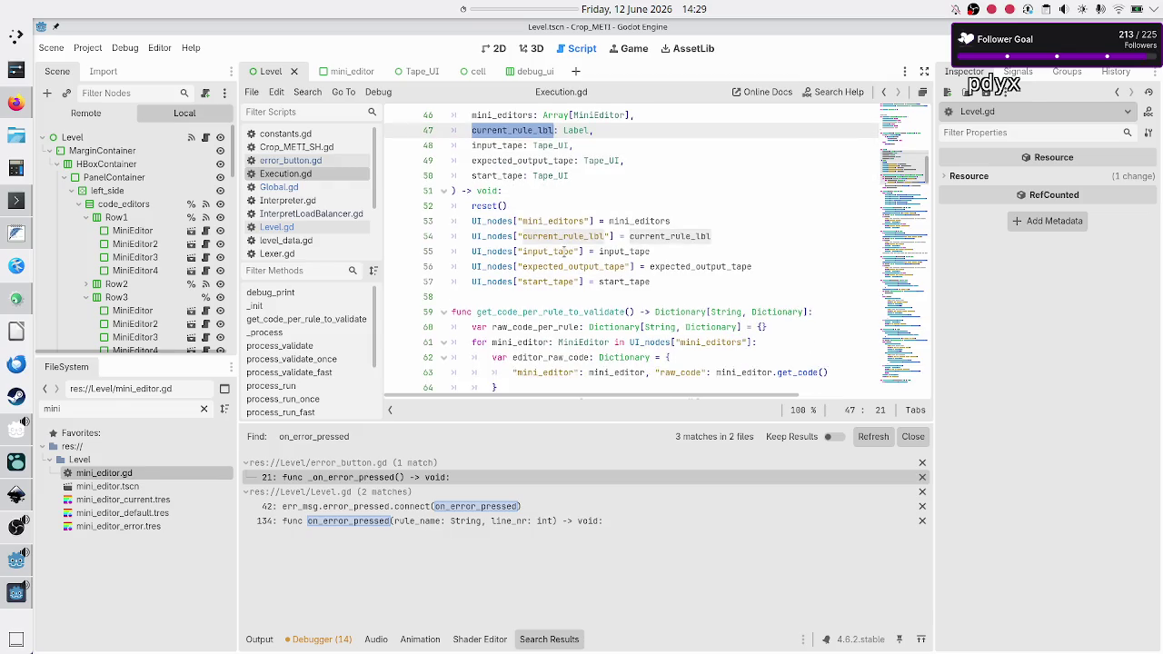
double_click(519, 342)
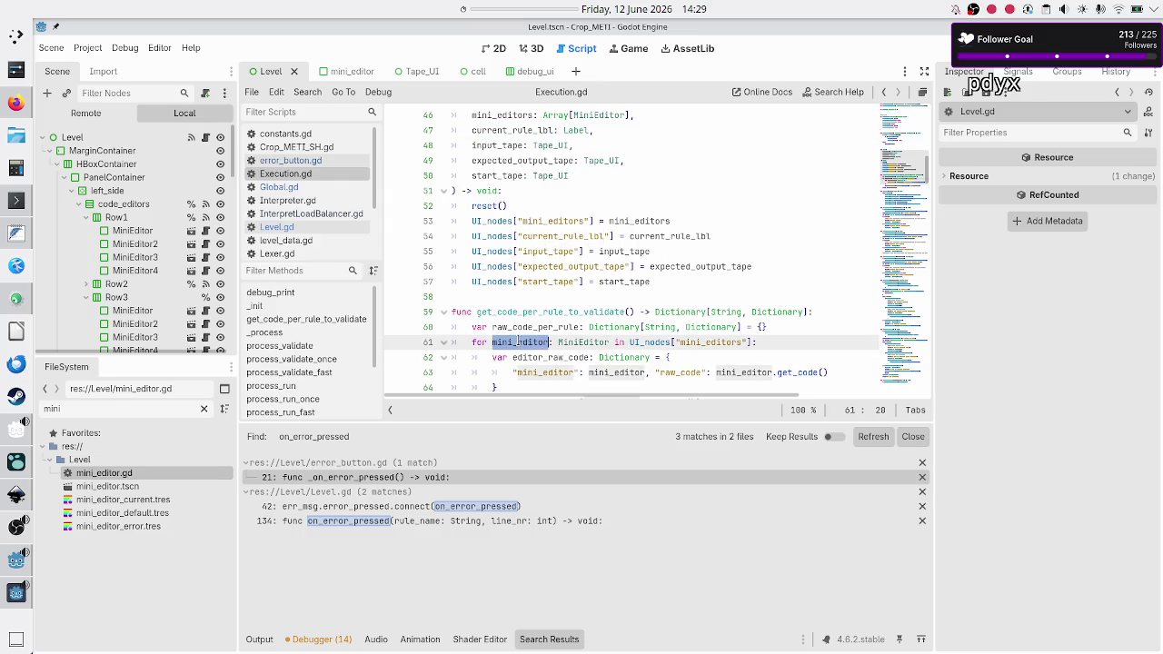
double_click(659, 342)
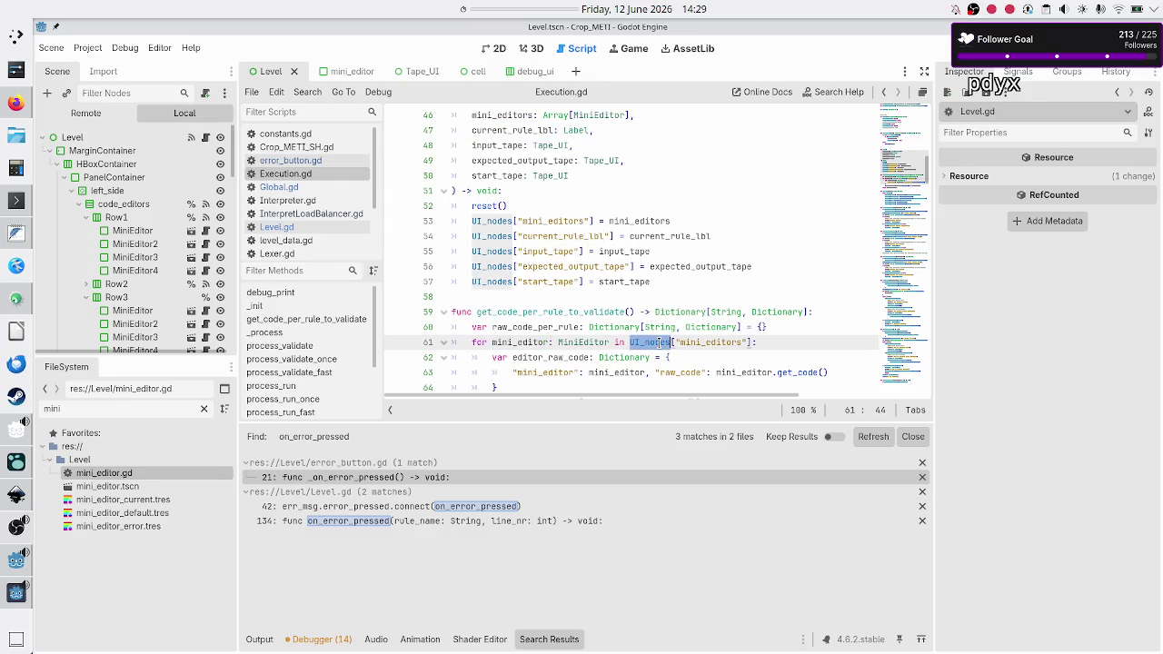
scroll(567, 382, "down", 3)
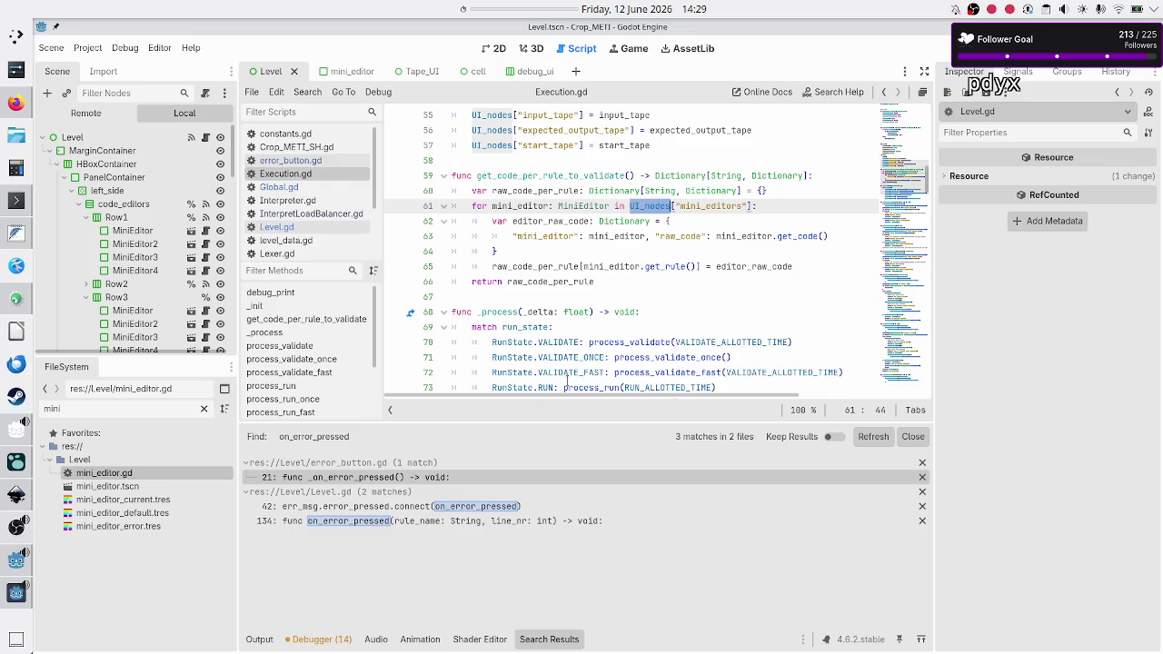
double_click(667, 266)
left_click(548, 236)
double_click(548, 236)
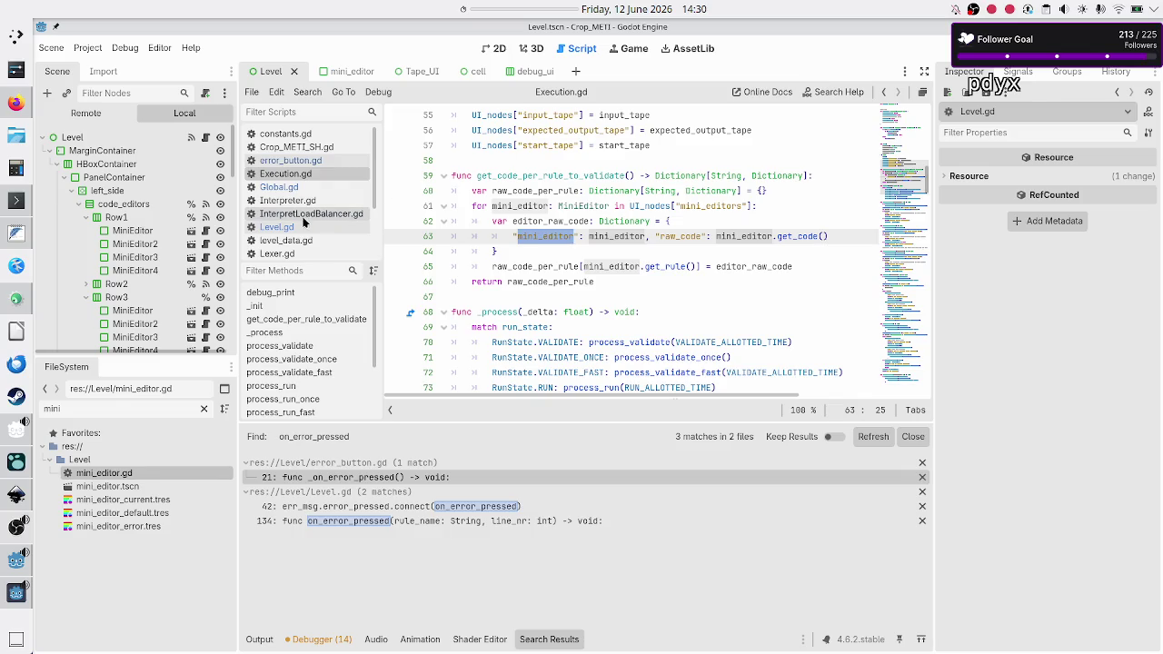
left_click(551, 236)
scroll(553, 207, "up", 3)
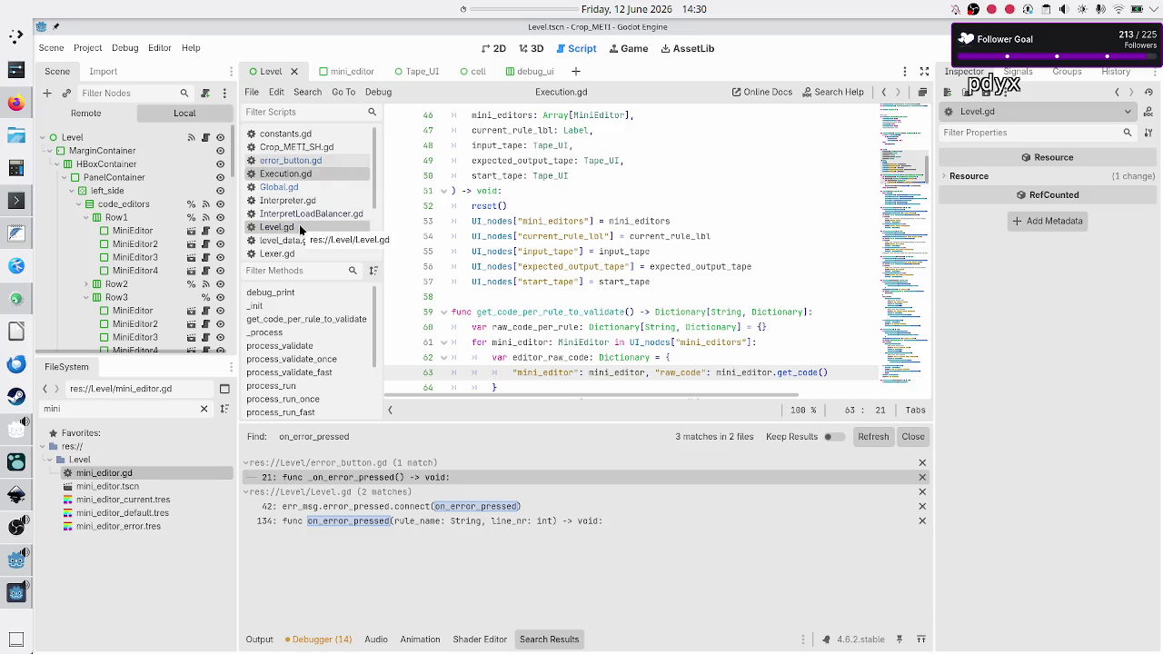
double_click(573, 339)
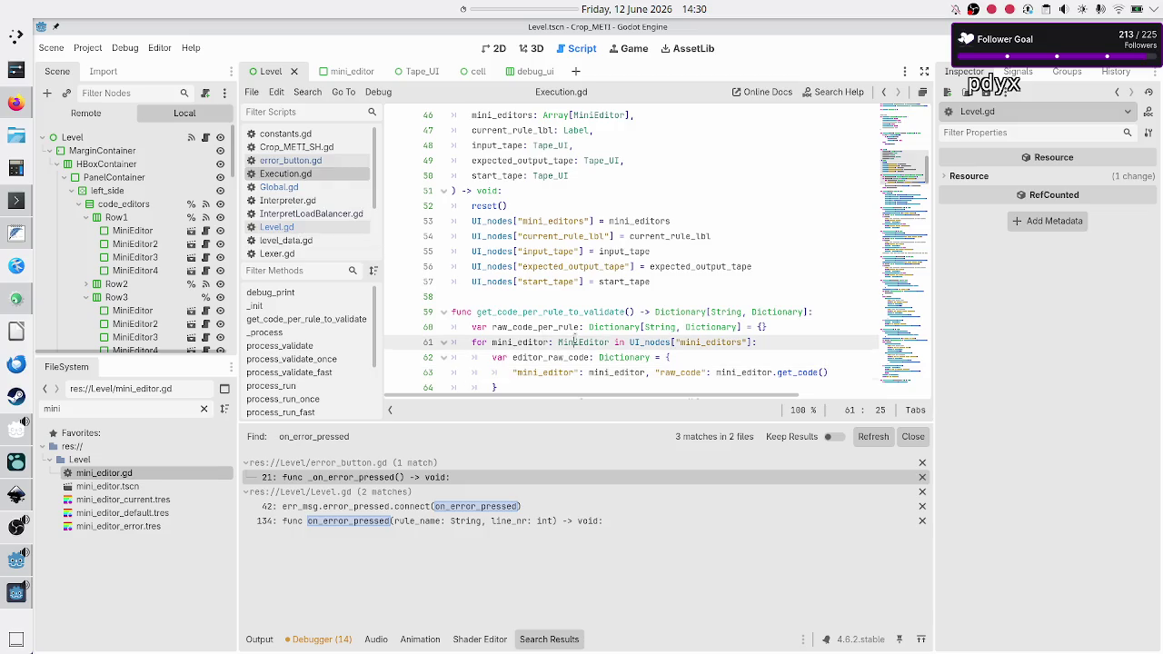
left_click_drag(472, 341, 582, 342)
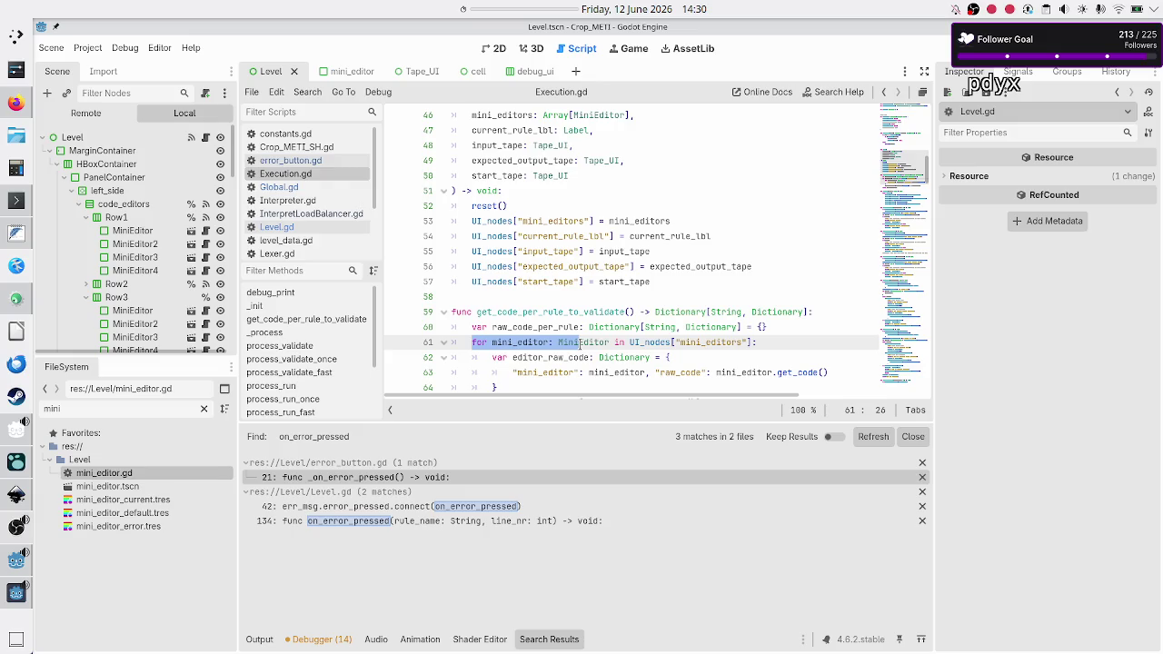
left_click(596, 341)
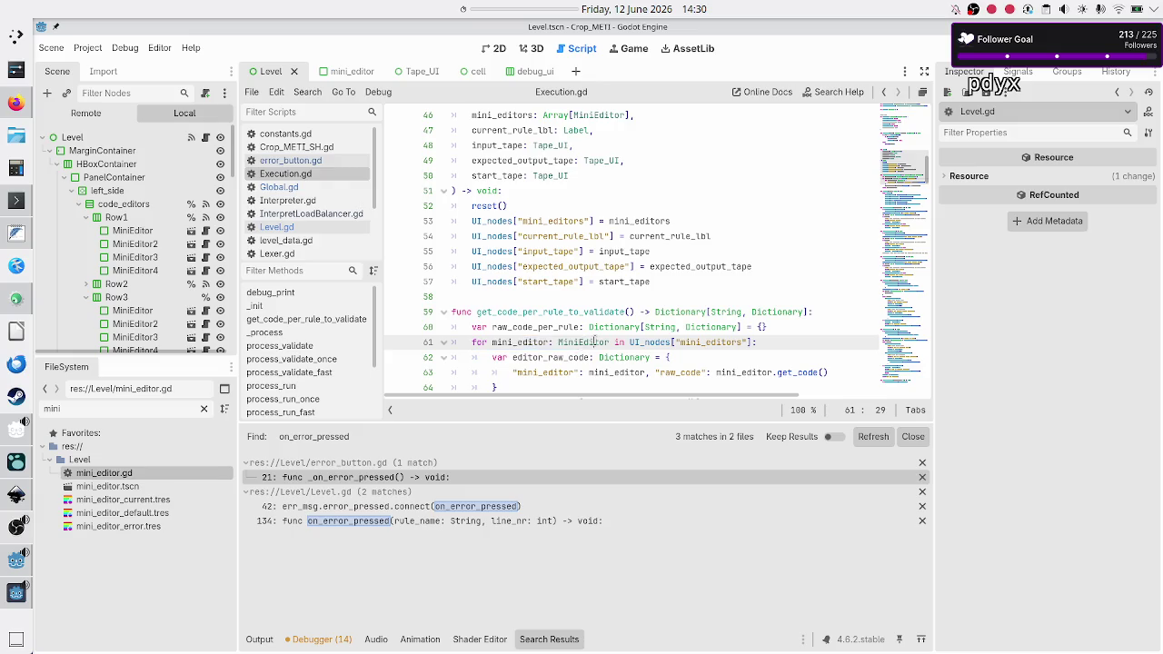
double_click(589, 342)
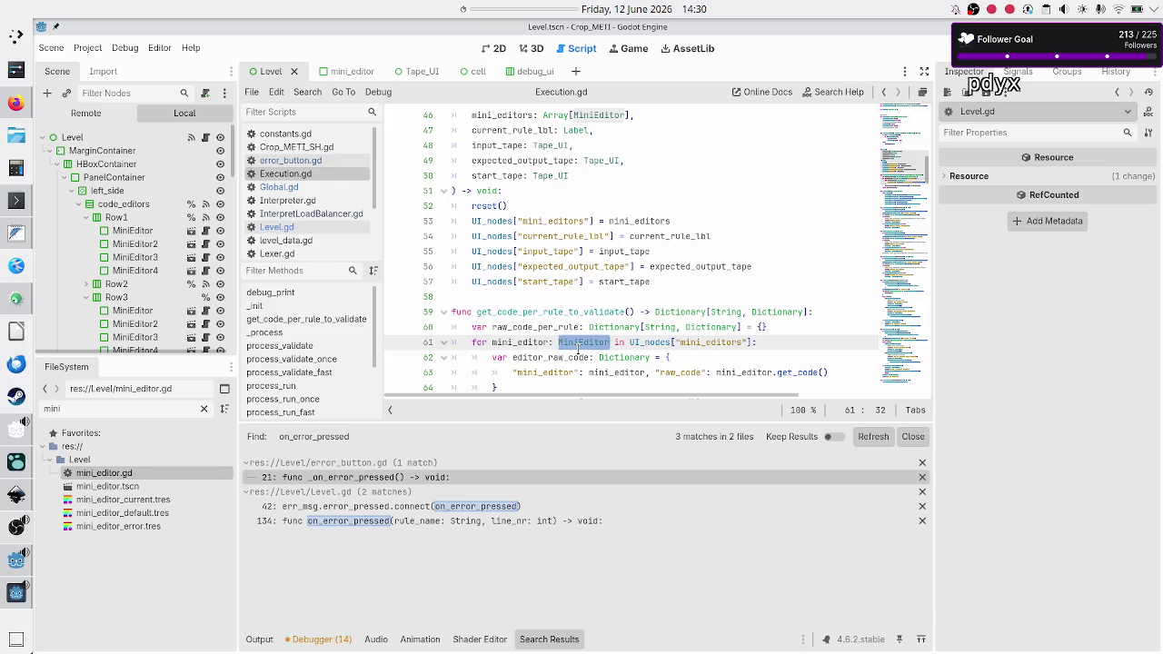
scroll(578, 348, "up", 1)
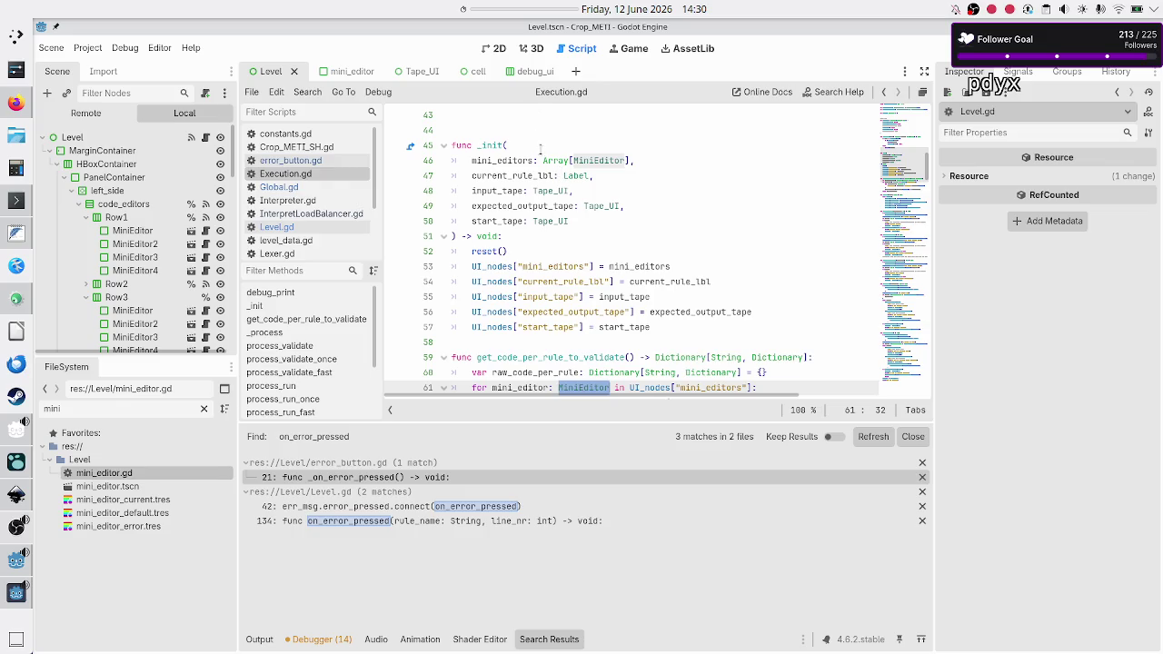
double_click(509, 161)
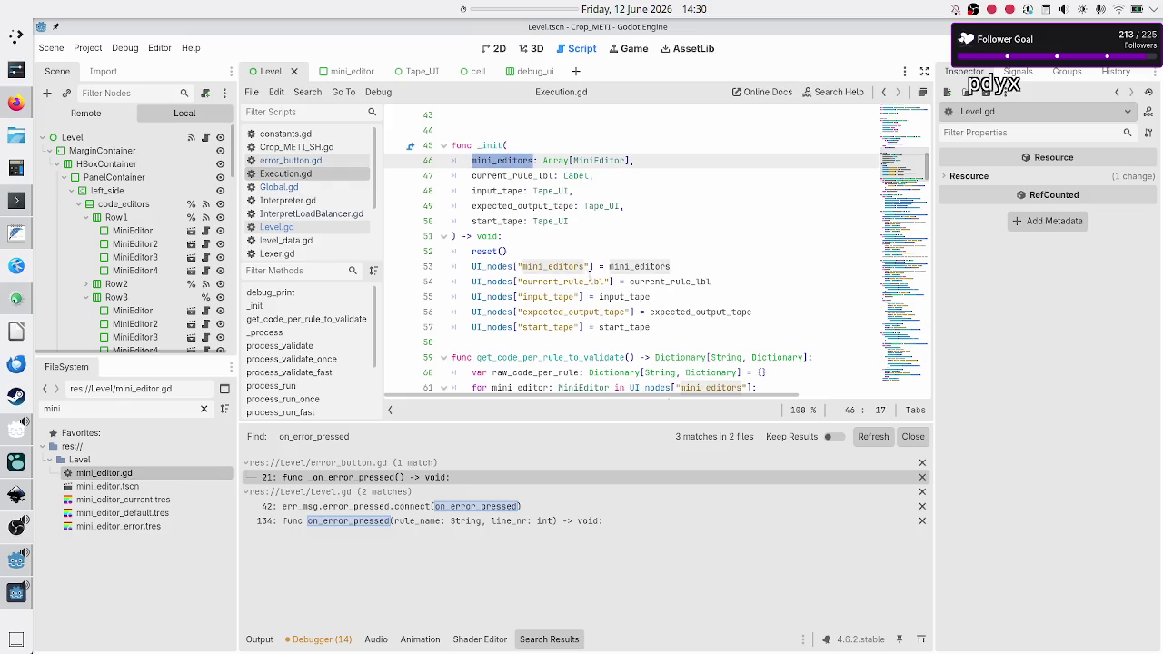
scroll(586, 337, "down", 1)
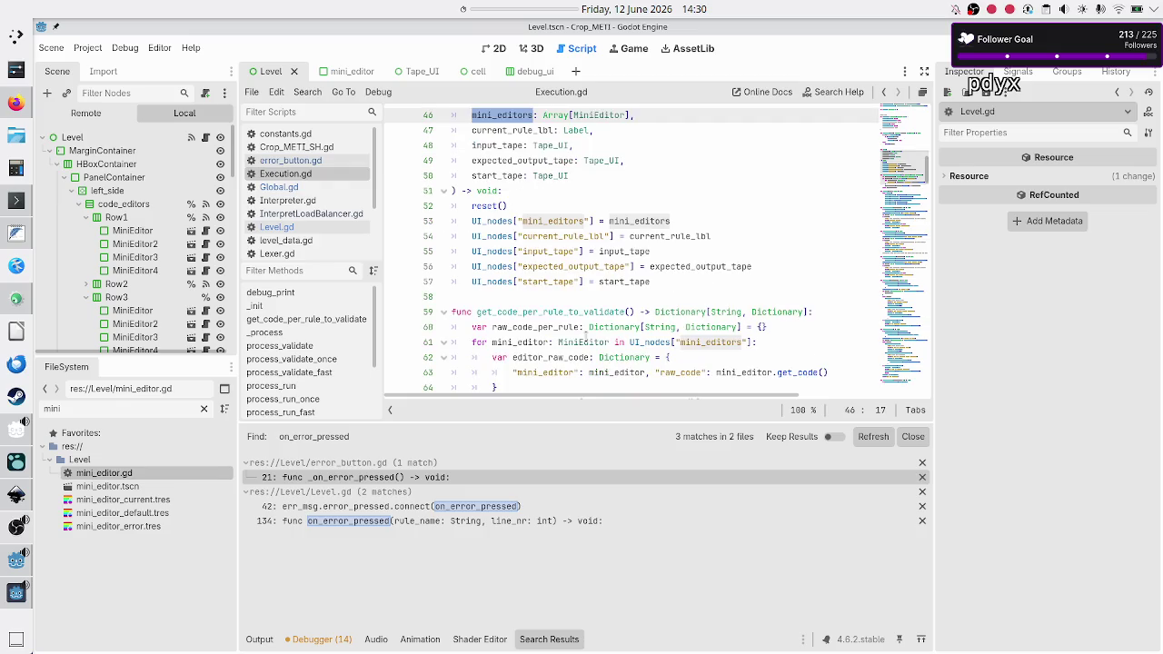
scroll(586, 337, "down", 2)
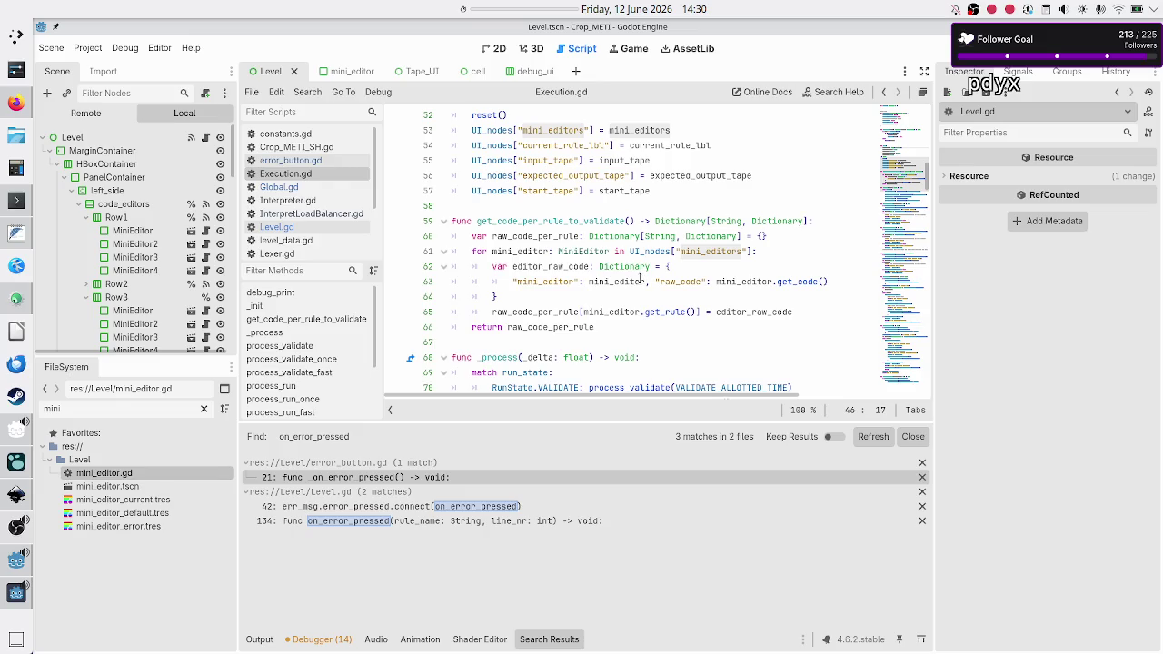
mouse_move(640, 280)
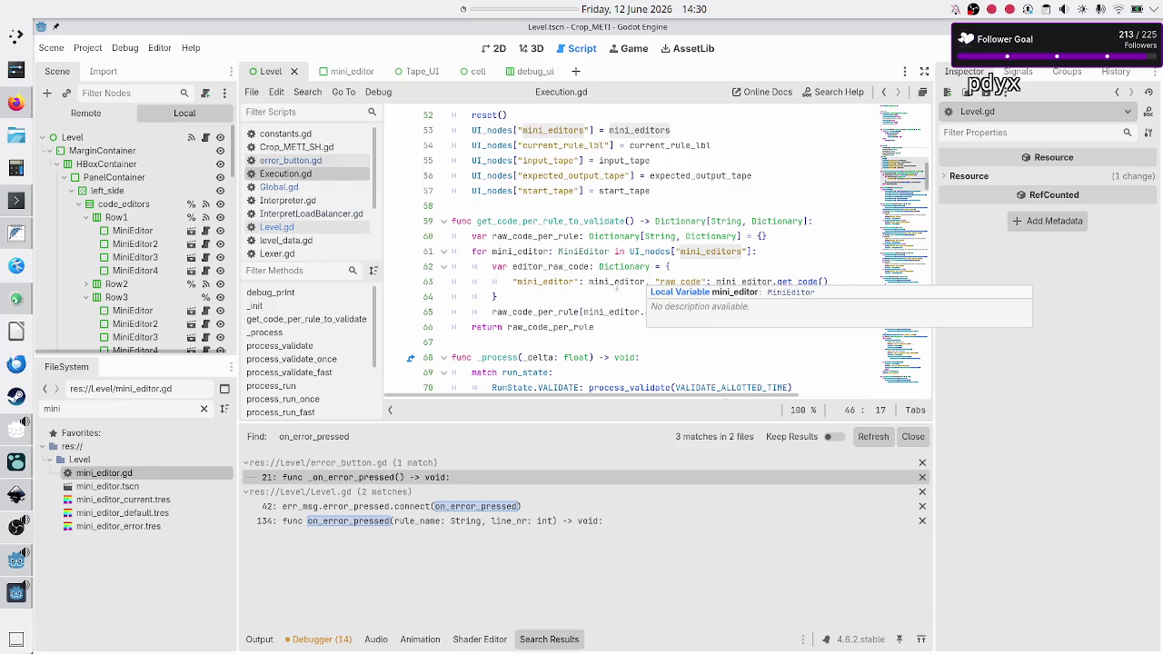
double_click(625, 310)
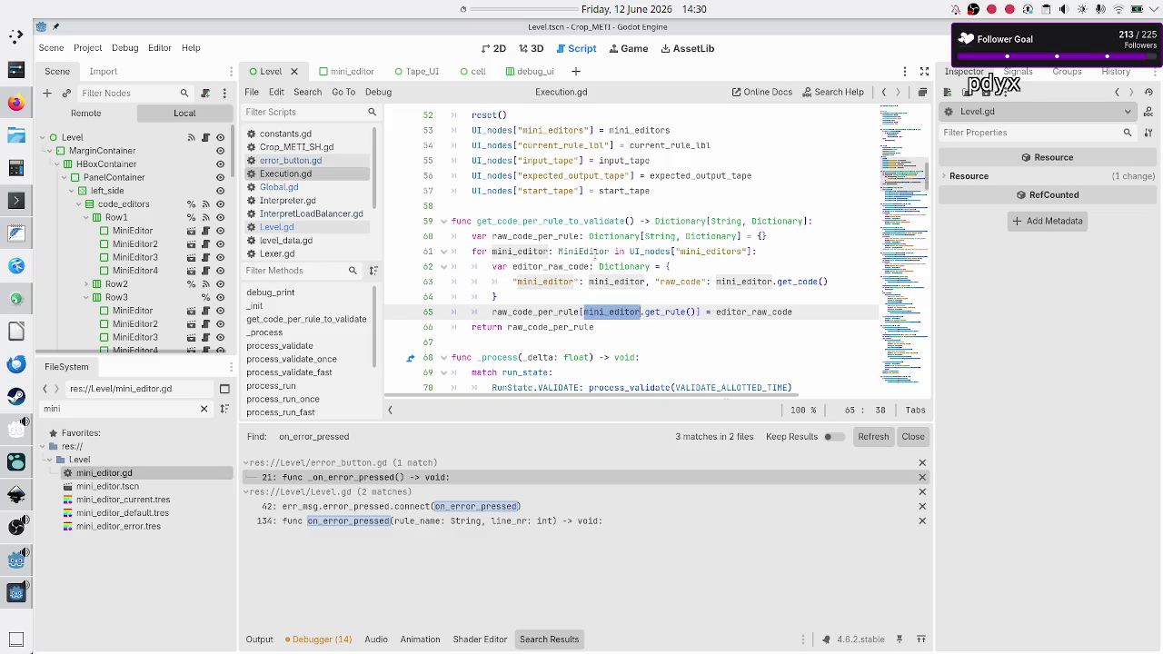
scroll(595, 253, "up", 2)
scroll(595, 253, "up", 1)
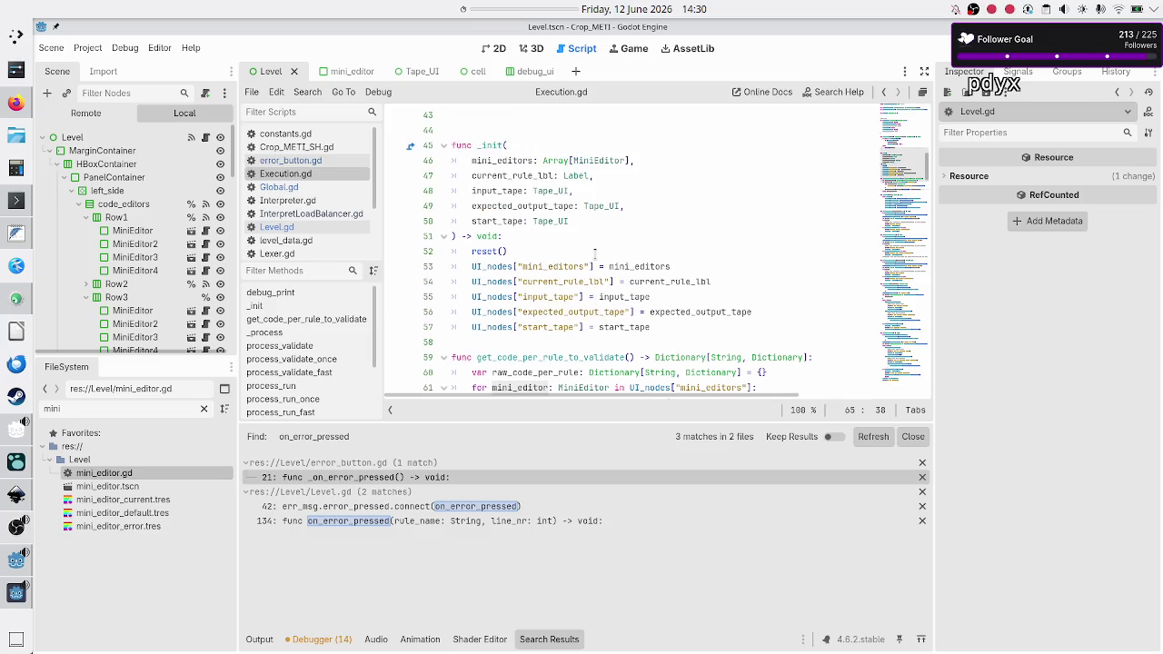
left_click(300, 227)
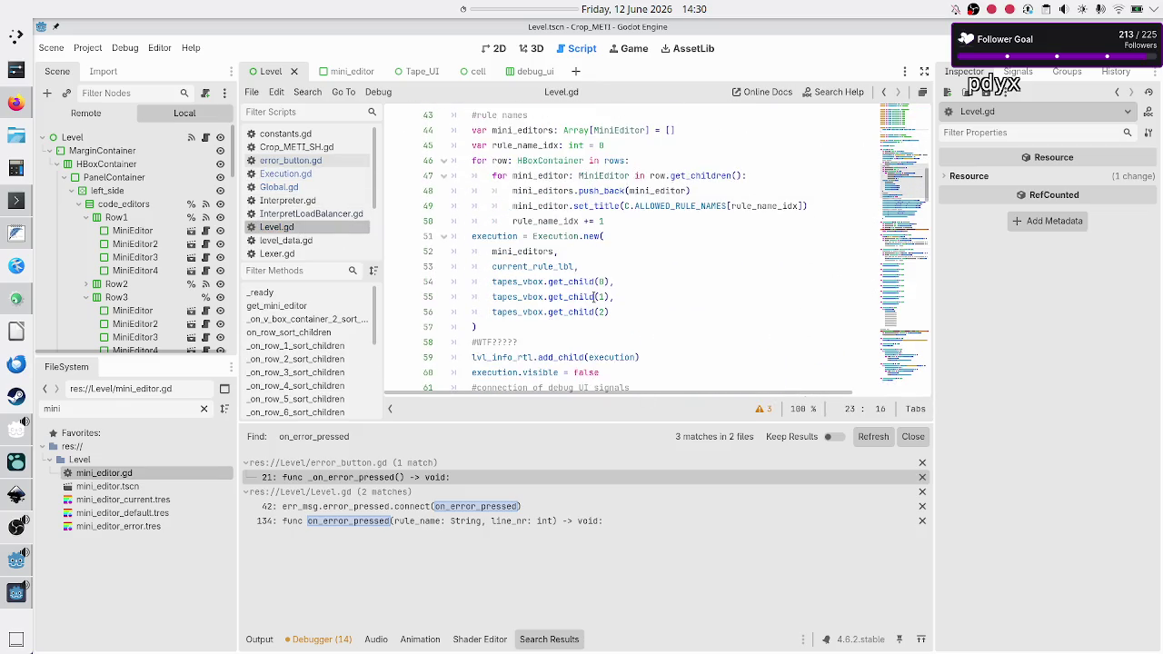
scroll(596, 297, "up", 1)
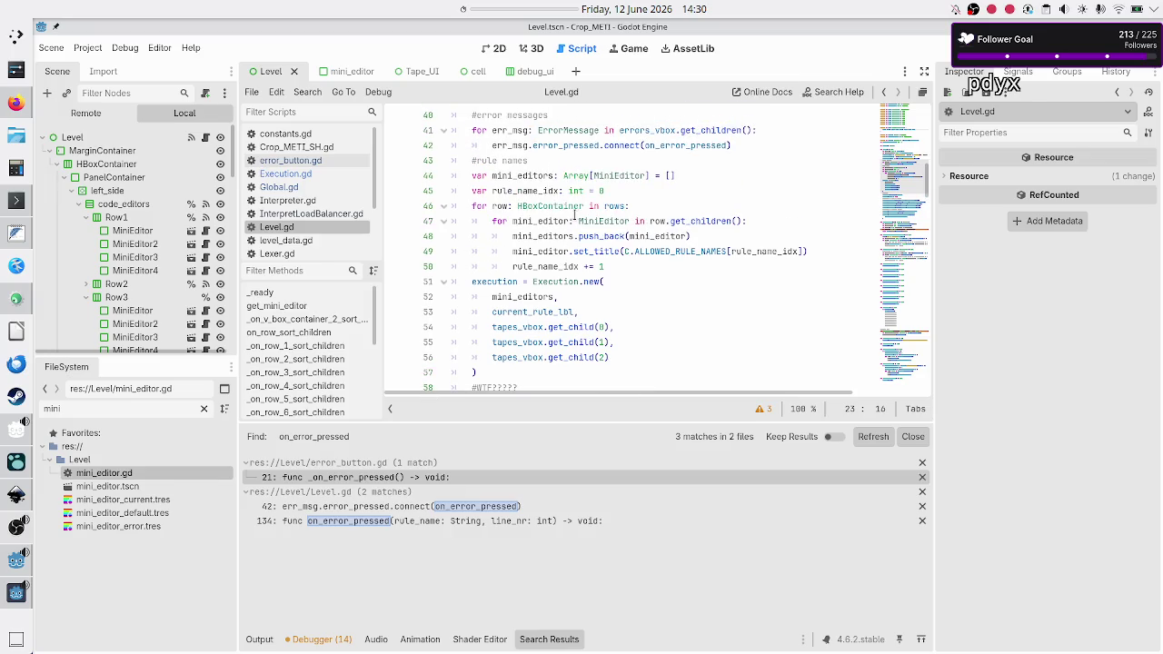
left_click_drag(473, 207, 589, 221)
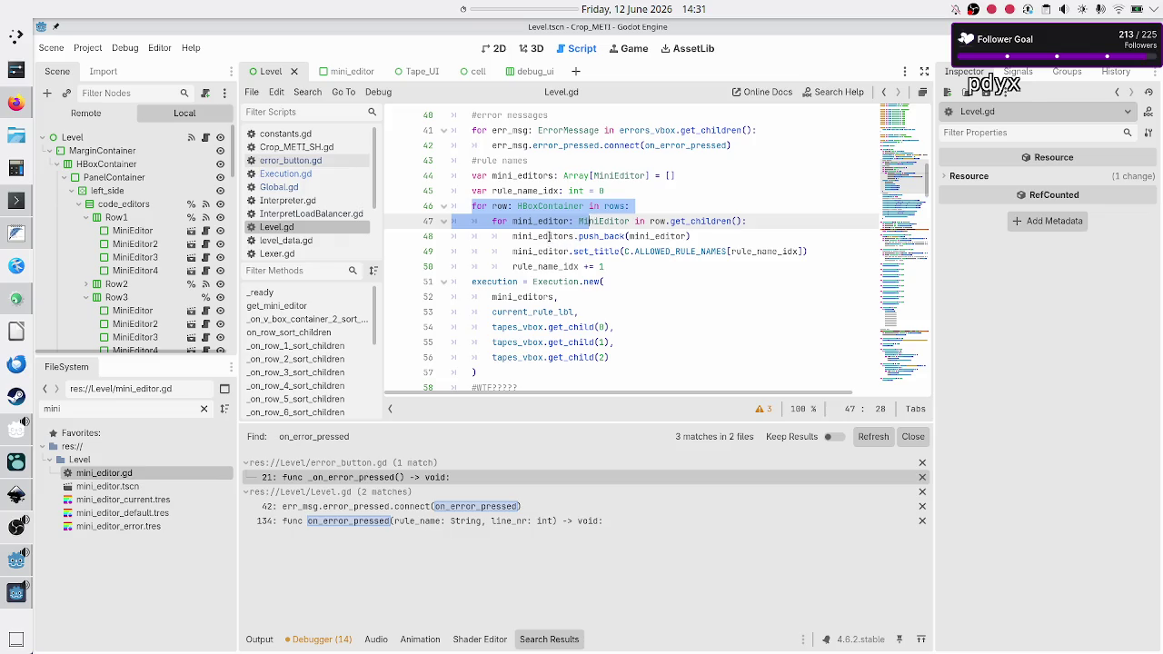
double_click(549, 236)
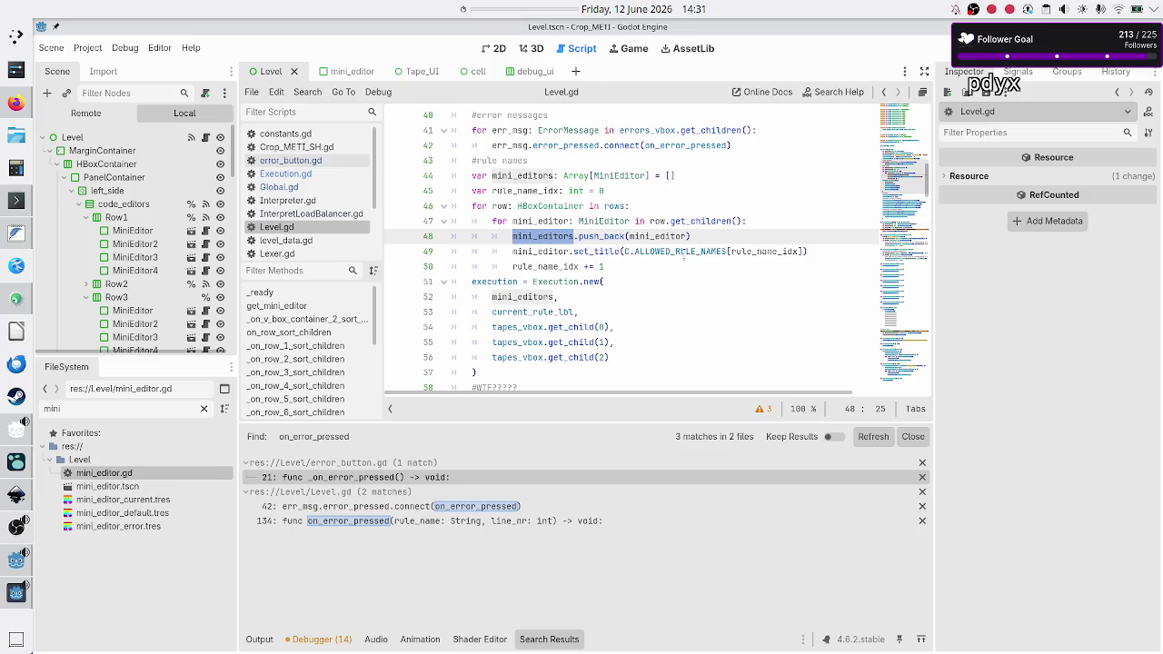
double_click(596, 252)
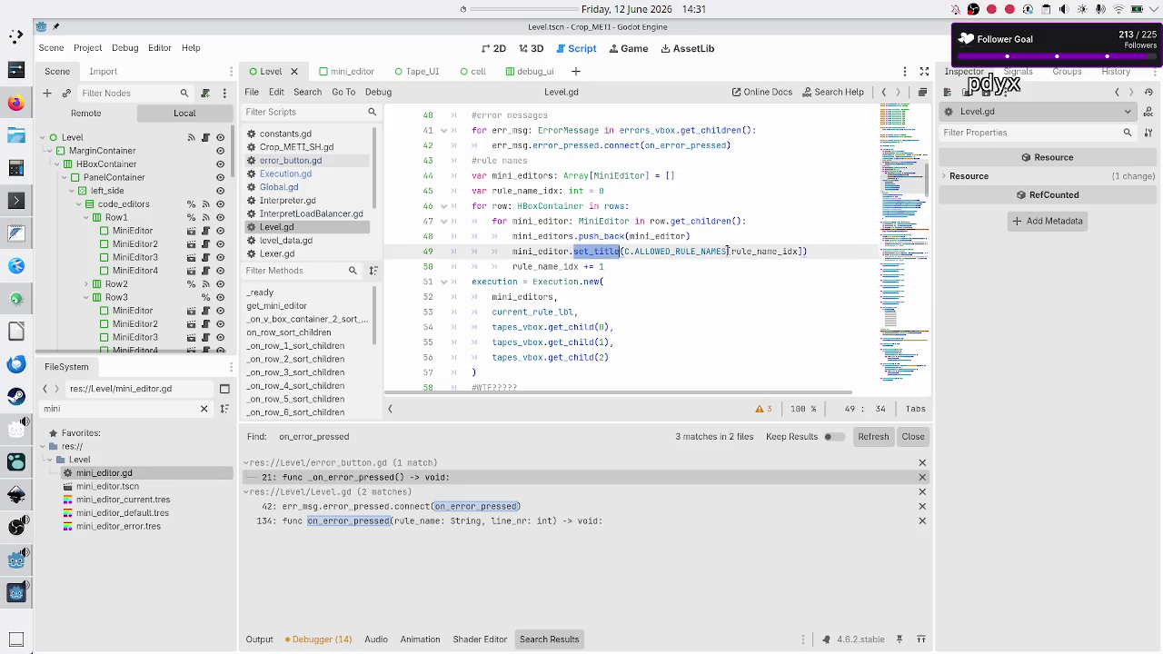
double_click(770, 251)
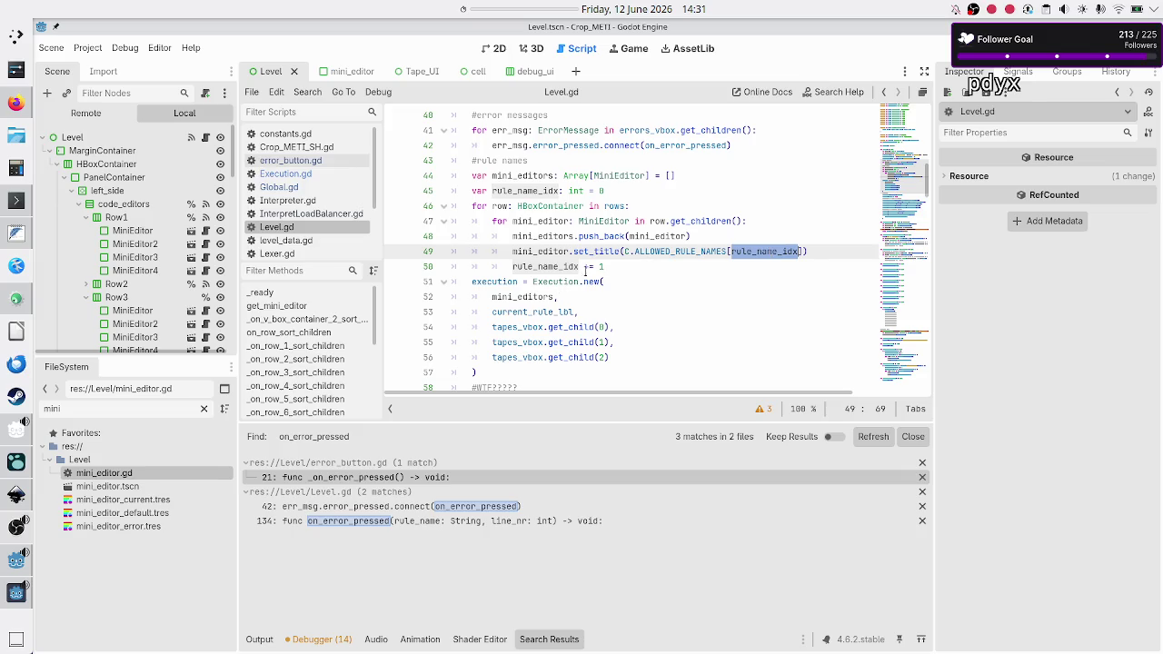
left_click(532, 297)
double_click(532, 298)
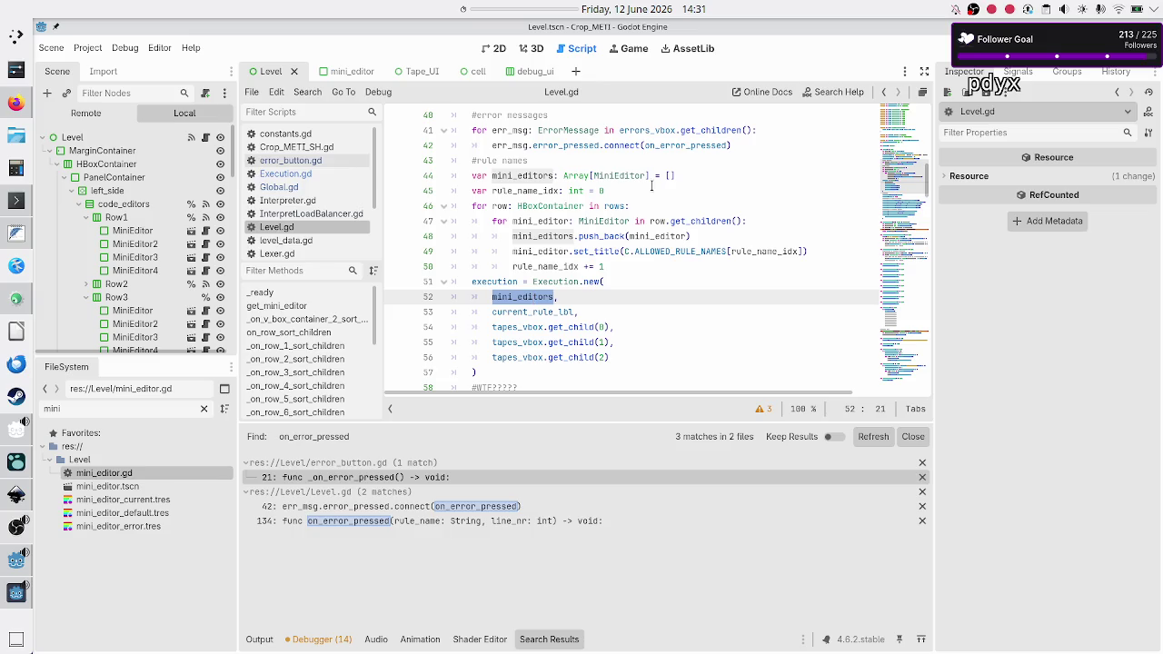
left_click(688, 173)
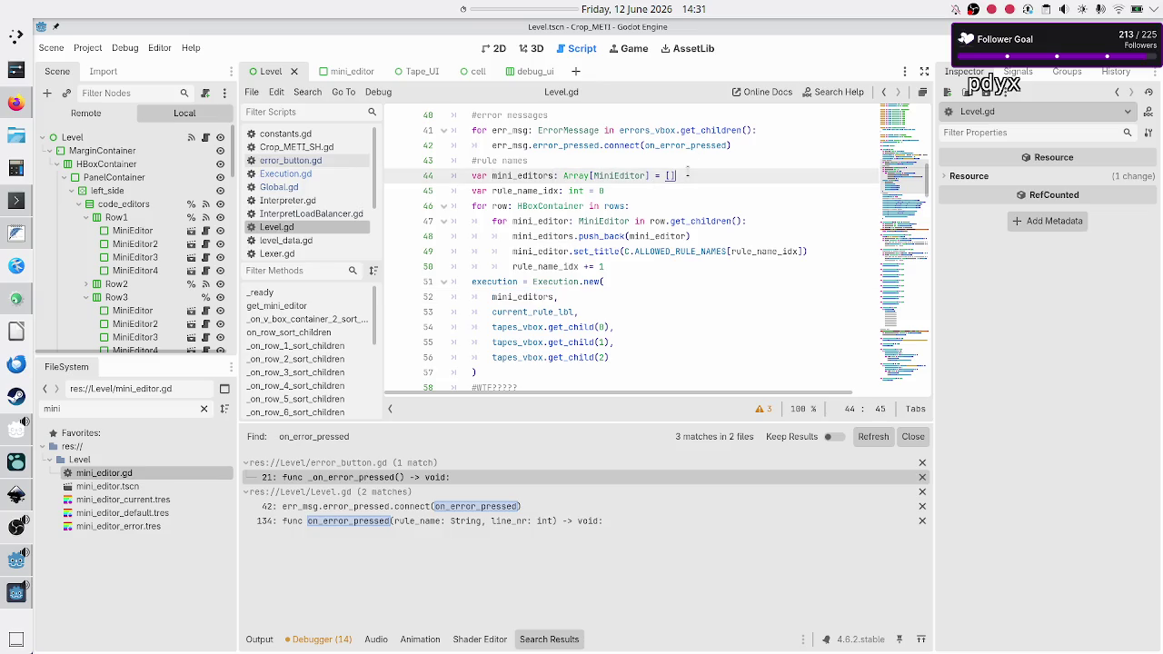
scroll(688, 172, "up", 3)
scroll(688, 171, "down", 1)
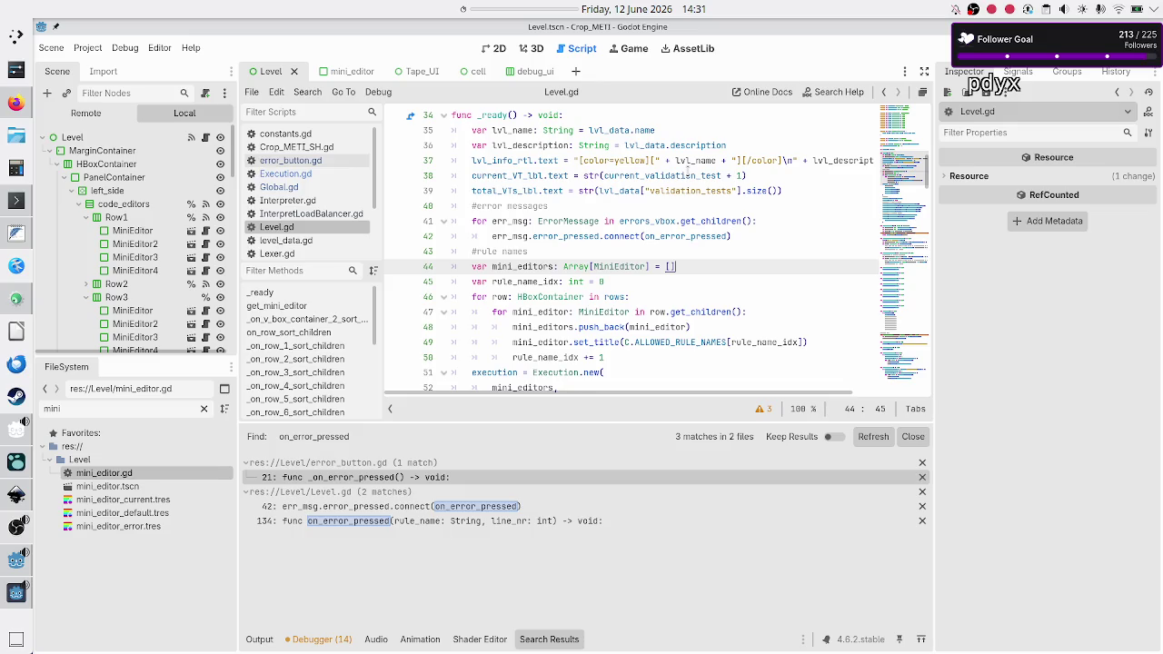
key("Home")
key("shift+End")
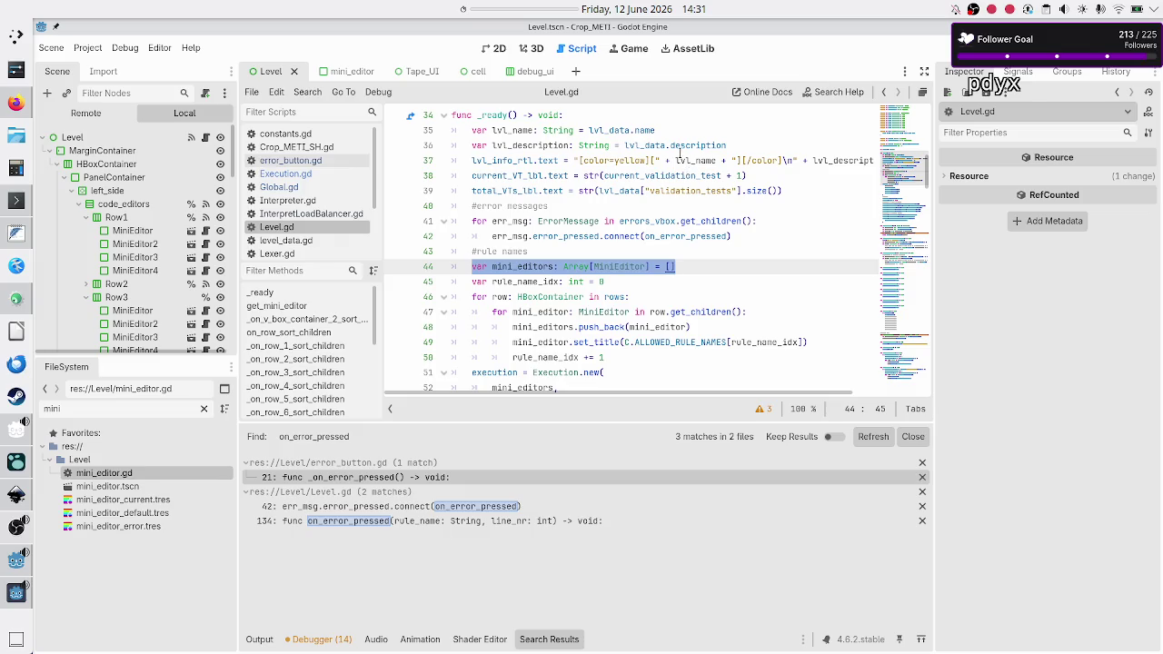
scroll(681, 159, "up", 2)
scroll(680, 152, "up", 1)
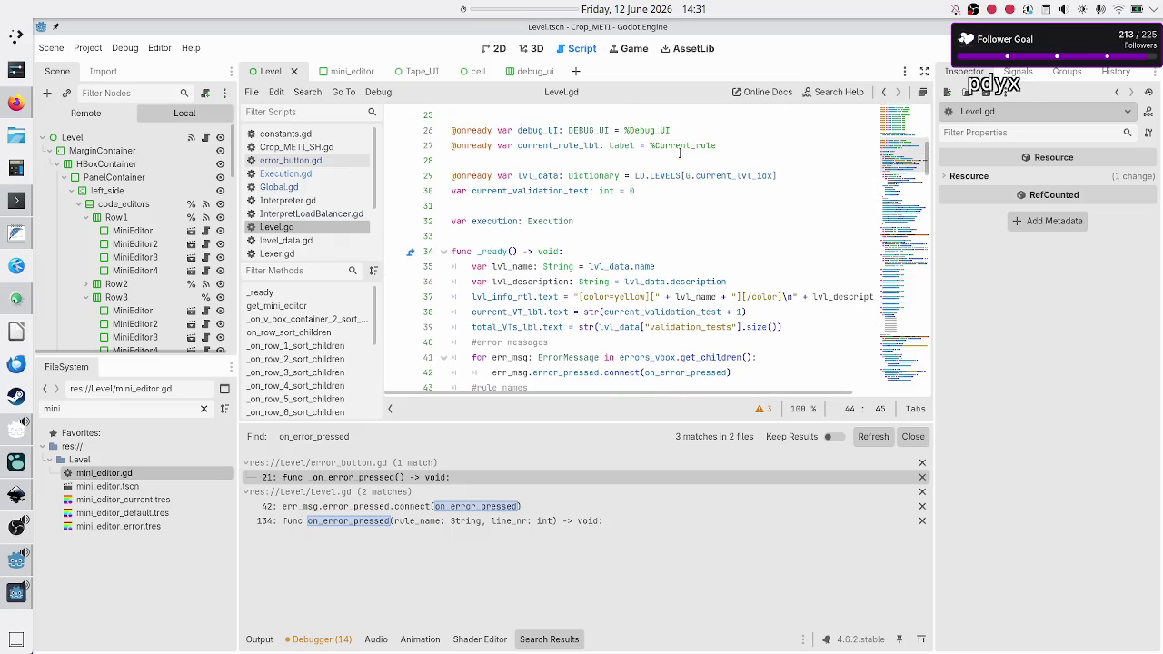
scroll(680, 152, "up", 2)
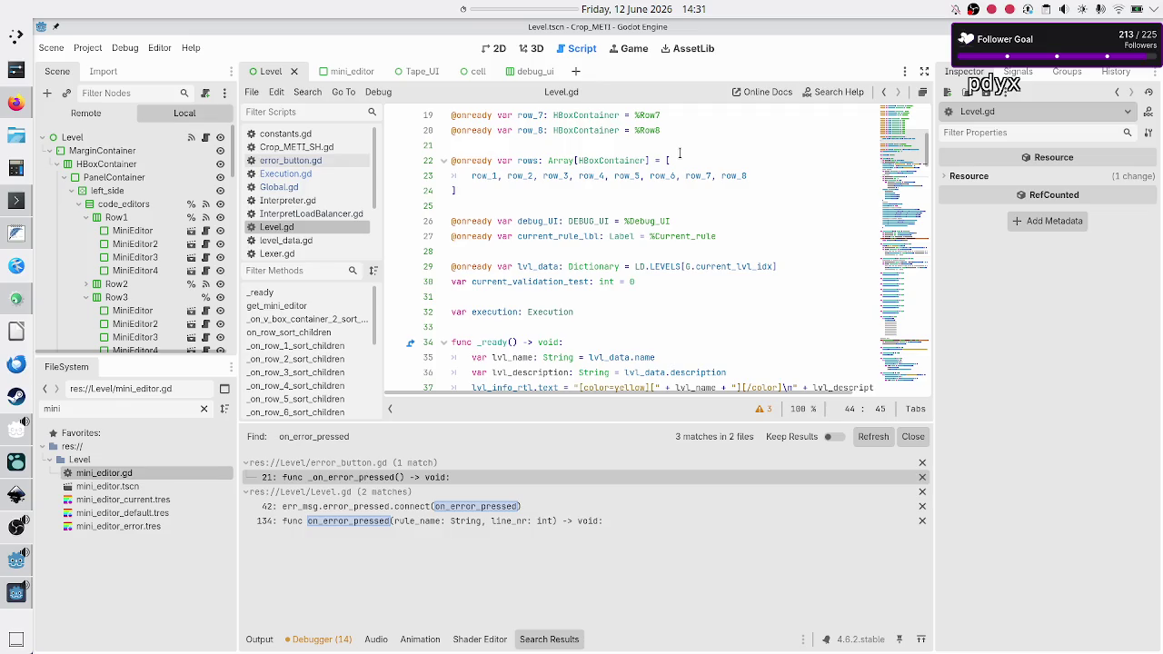
scroll(679, 152, "down", 6)
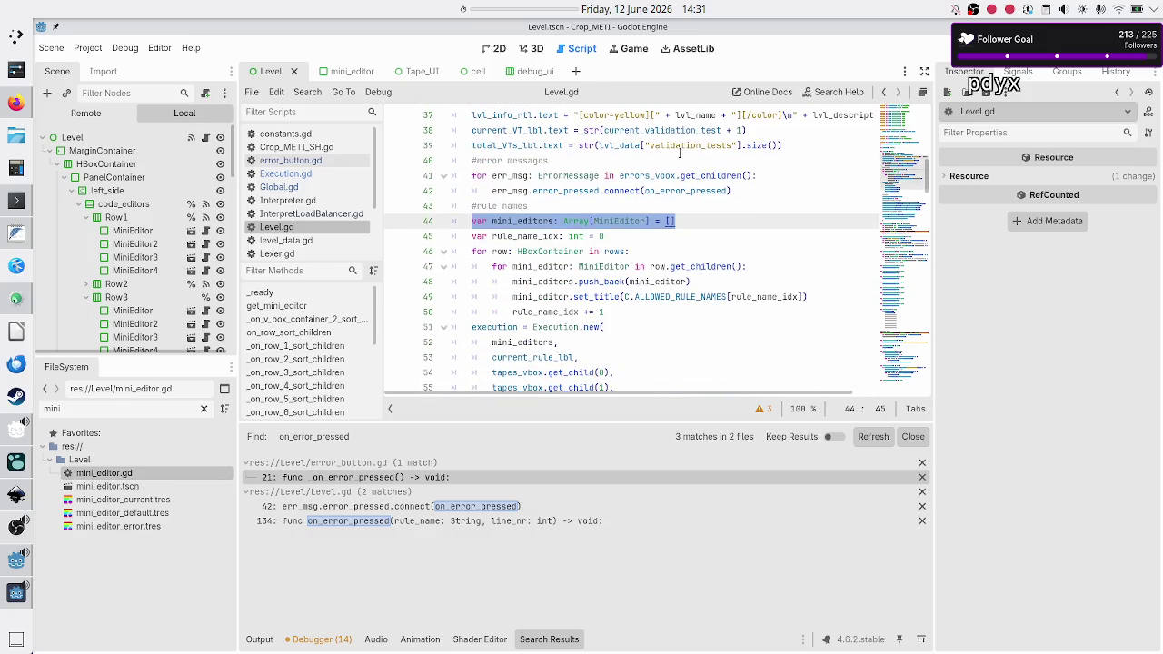
scroll(680, 153, "up", 2)
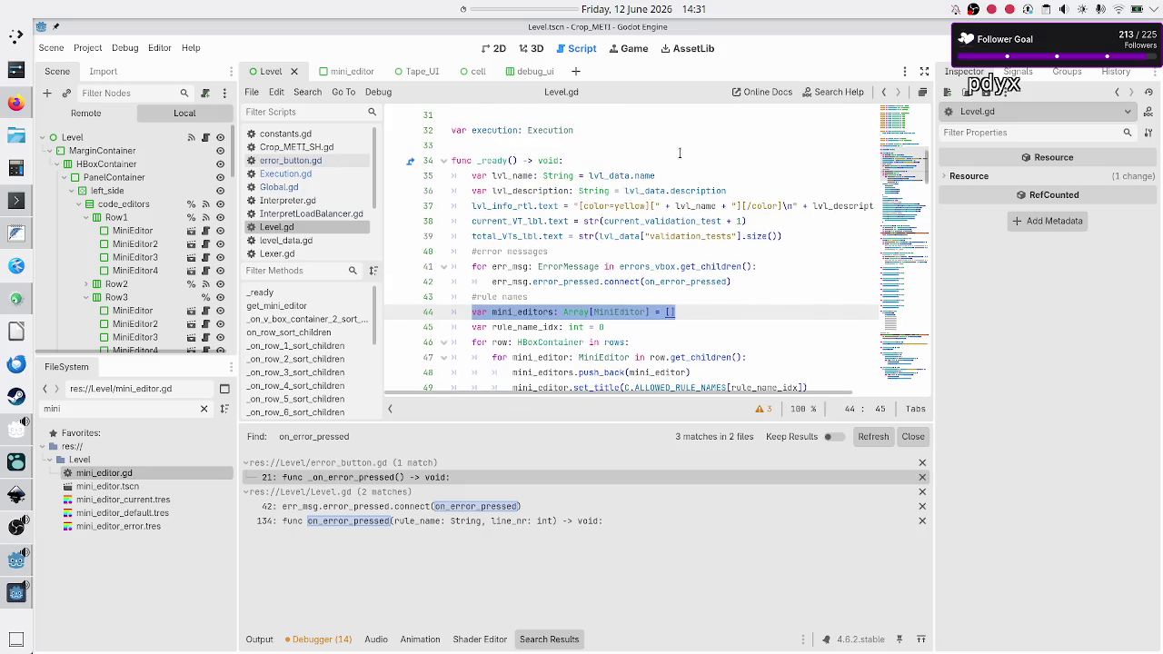
key("Right")
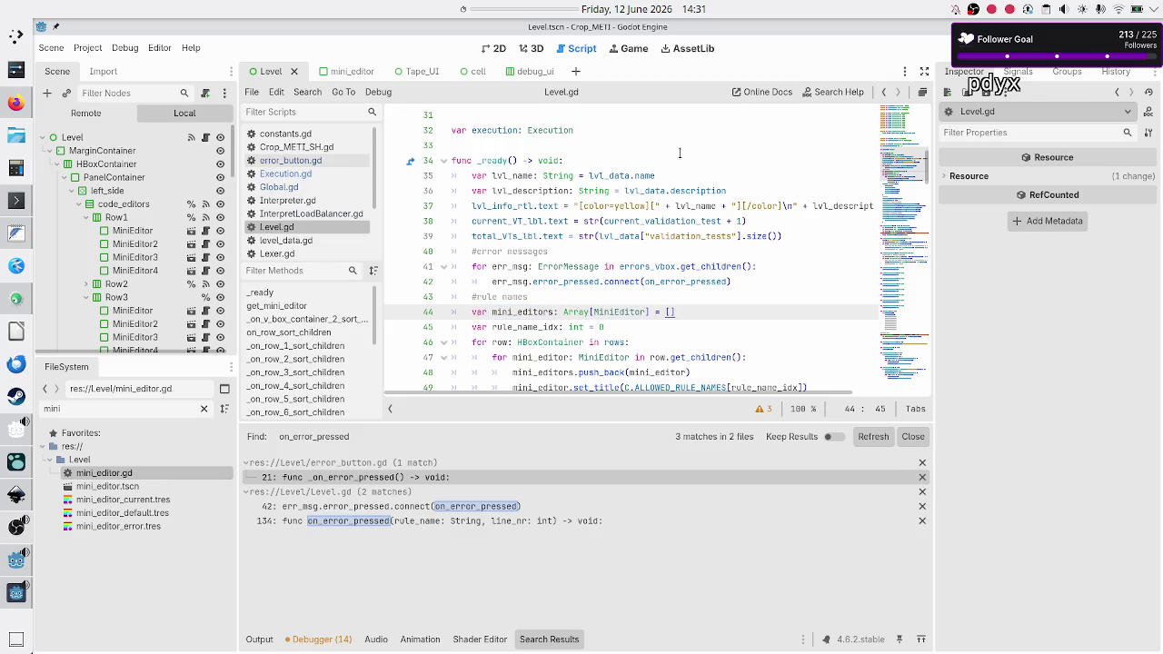
key("Home")
key("shift+End")
key("ctrl+c")
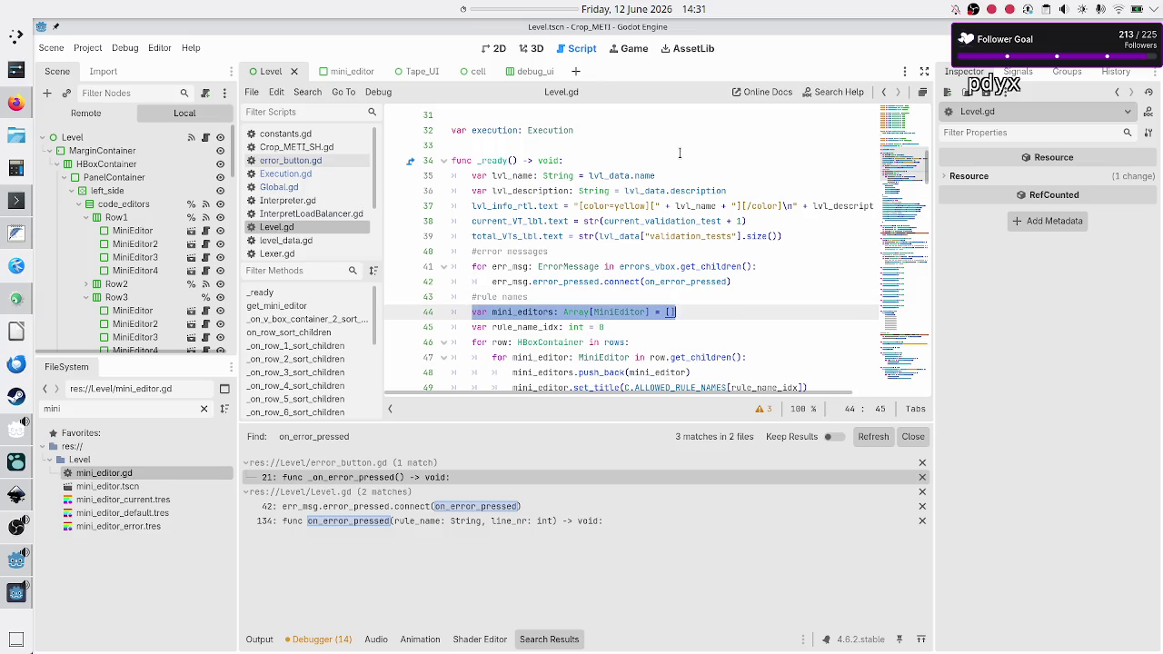
key("Up")
key("Up")
key("Up")
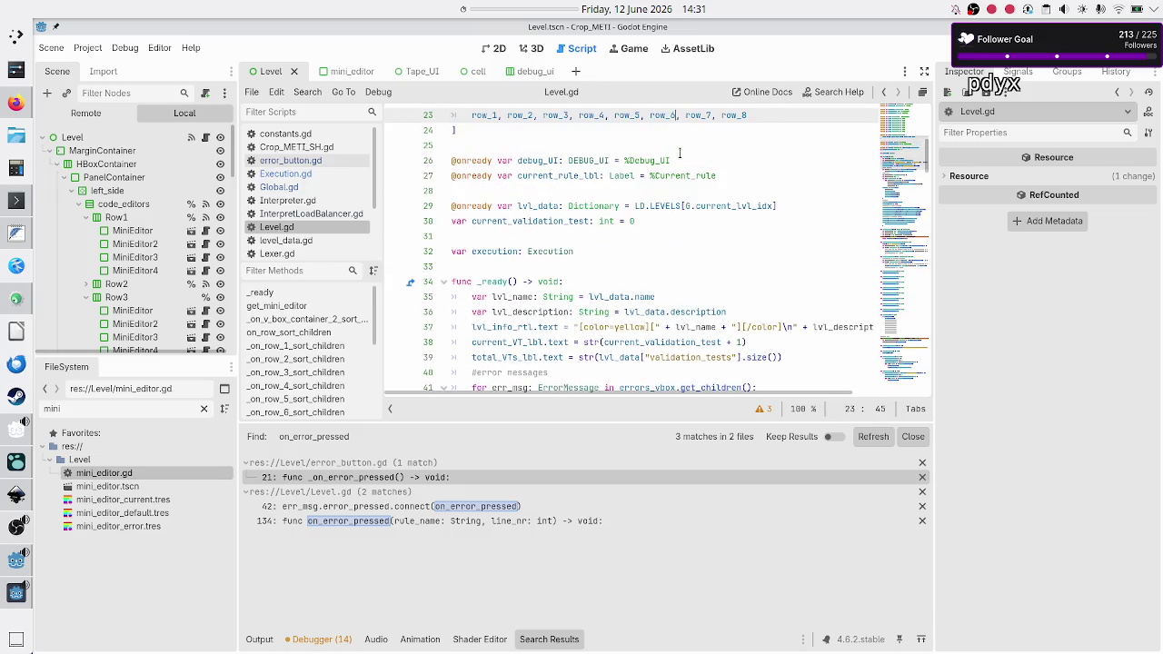
key("Up")
key("Up")
key("Up")
key("End")
key("Up")
key("Up")
key("Up")
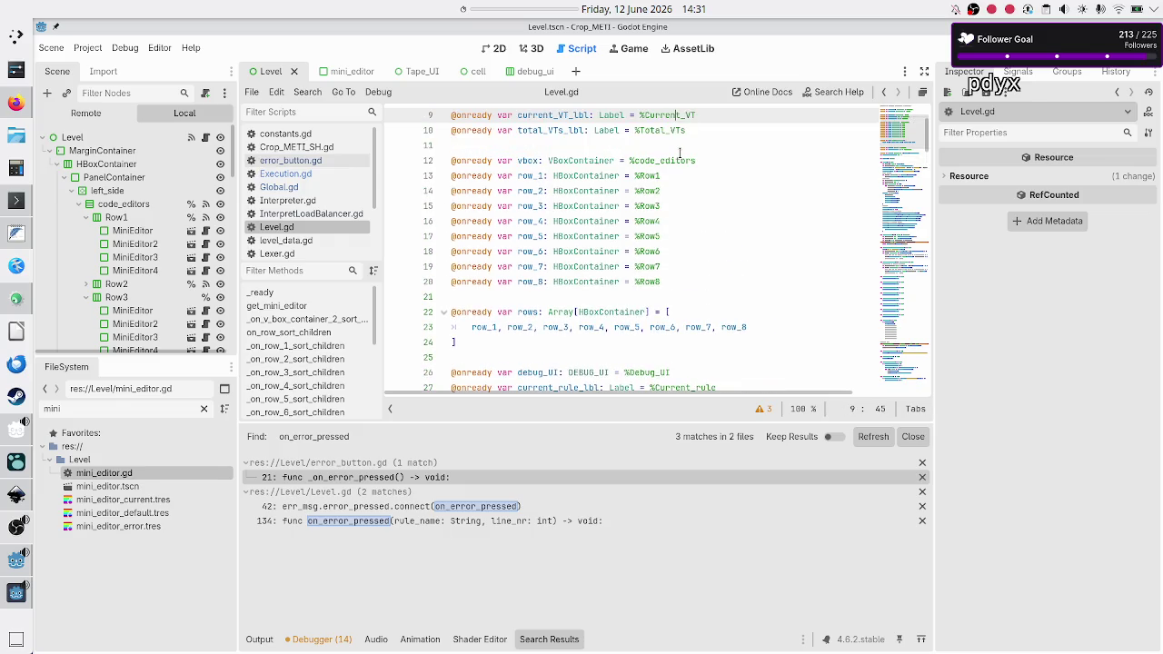
key("Down")
key("Down")
key("Down")
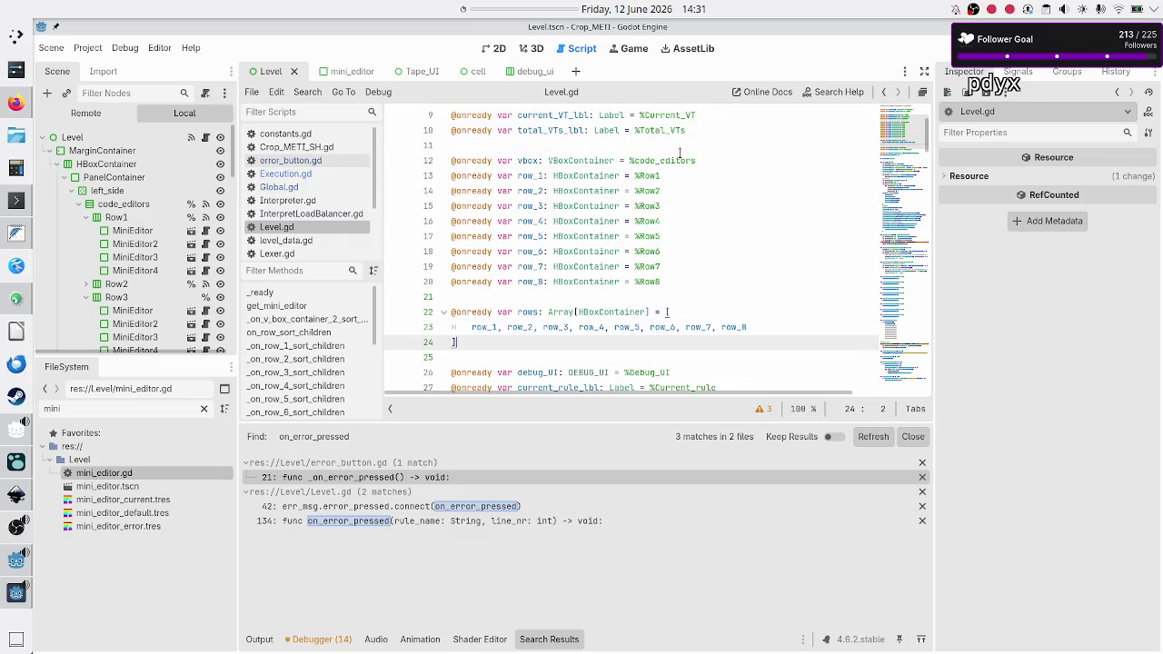
- Declare mini_editors as a member Array[MiniEditor] and make _ready just assign mini_editors = []
key("Return")
key("ctrl+v")
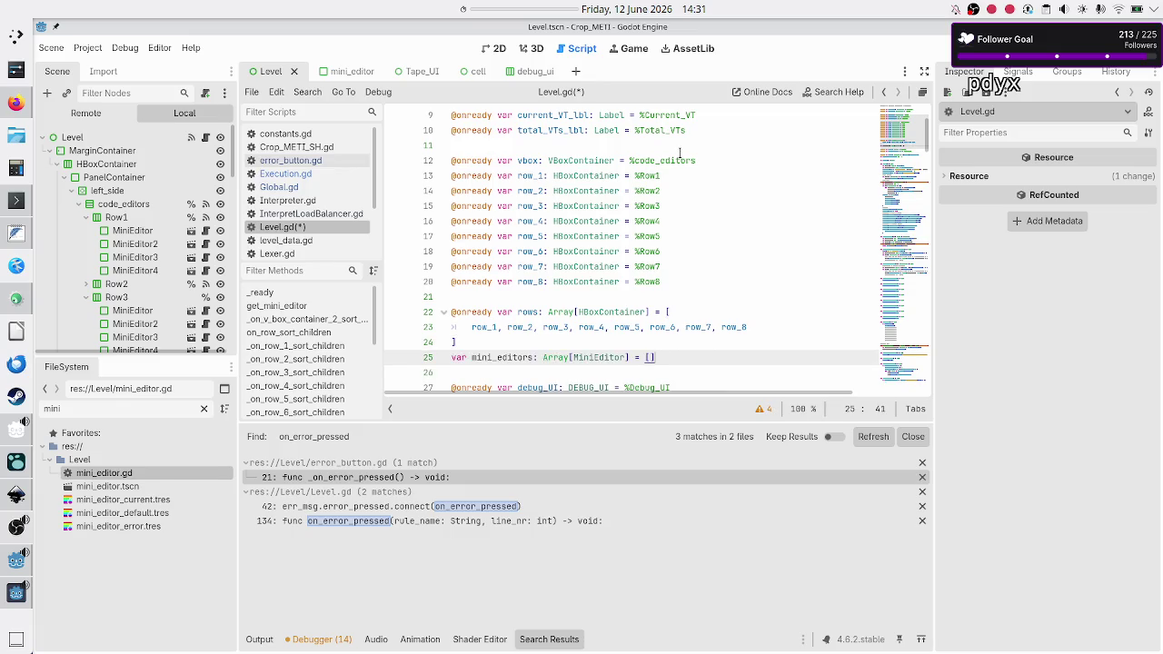
key("BackSpace")
key("BackSpace")
key("BackSpace")
key("Down")
key("Down")
key("Down")
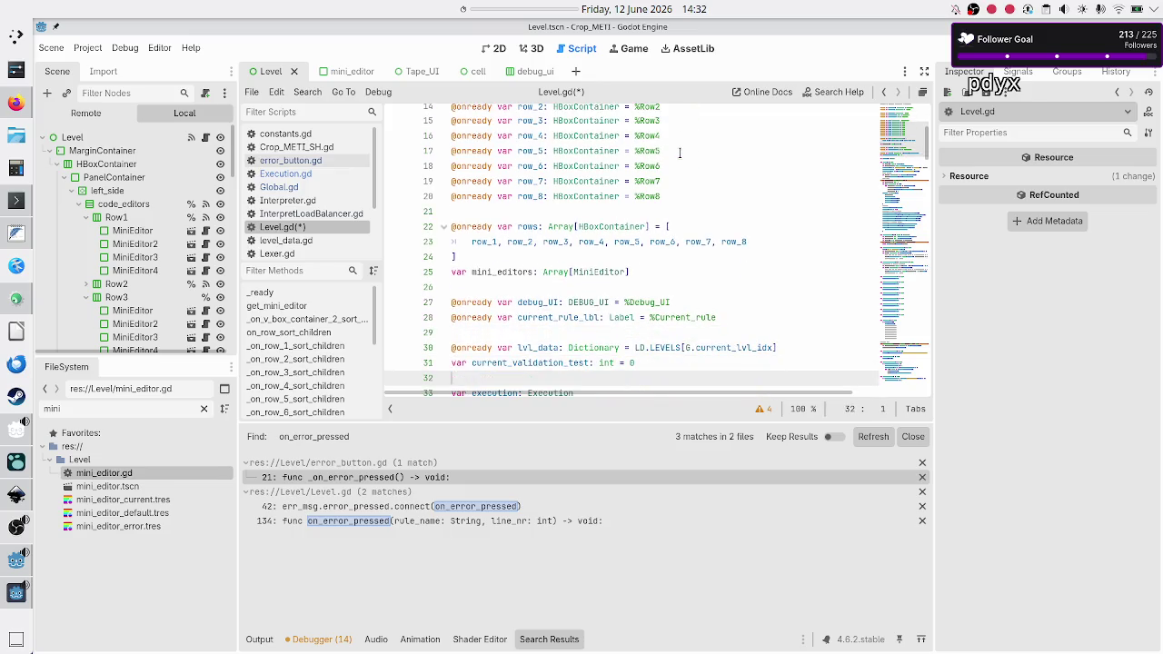
key("Down")
key("Down")
key("Down")
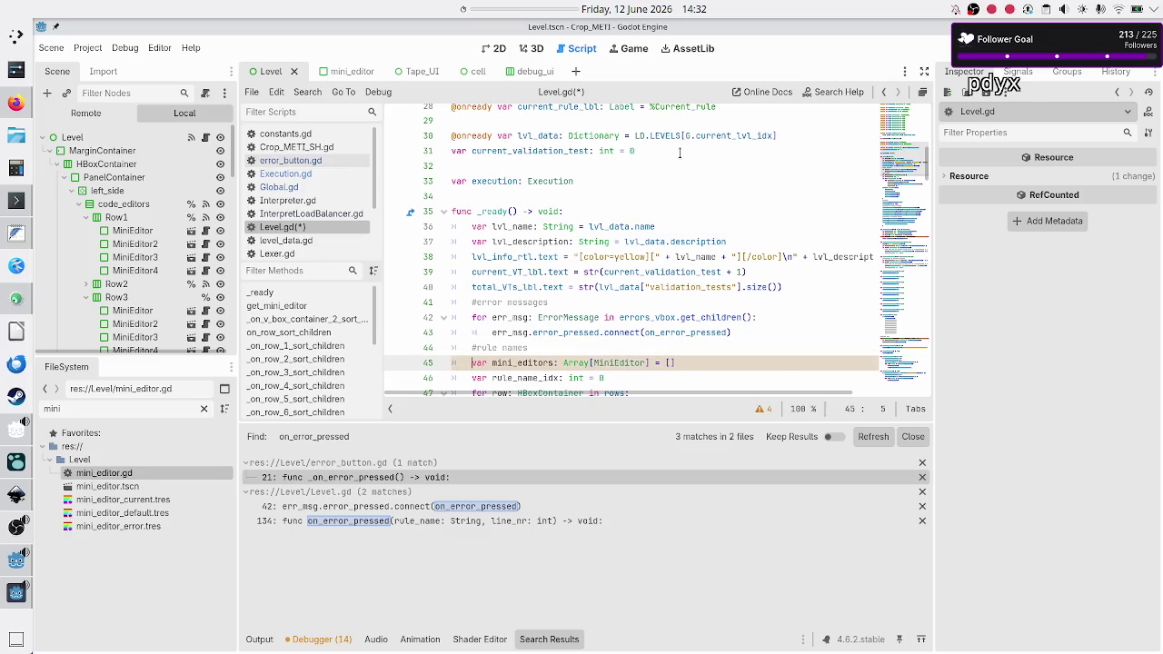
key("End")
key("Left")
key("Left")
key("Left")
key("BackSpace")
key("BackSpace")
key("BackSpace")
key("Left")
key("Left")
key("Left")
key("BackSpace")
key("BackSpace")
key("BackSpace")
key("Down")
key("Down")
key("Down")
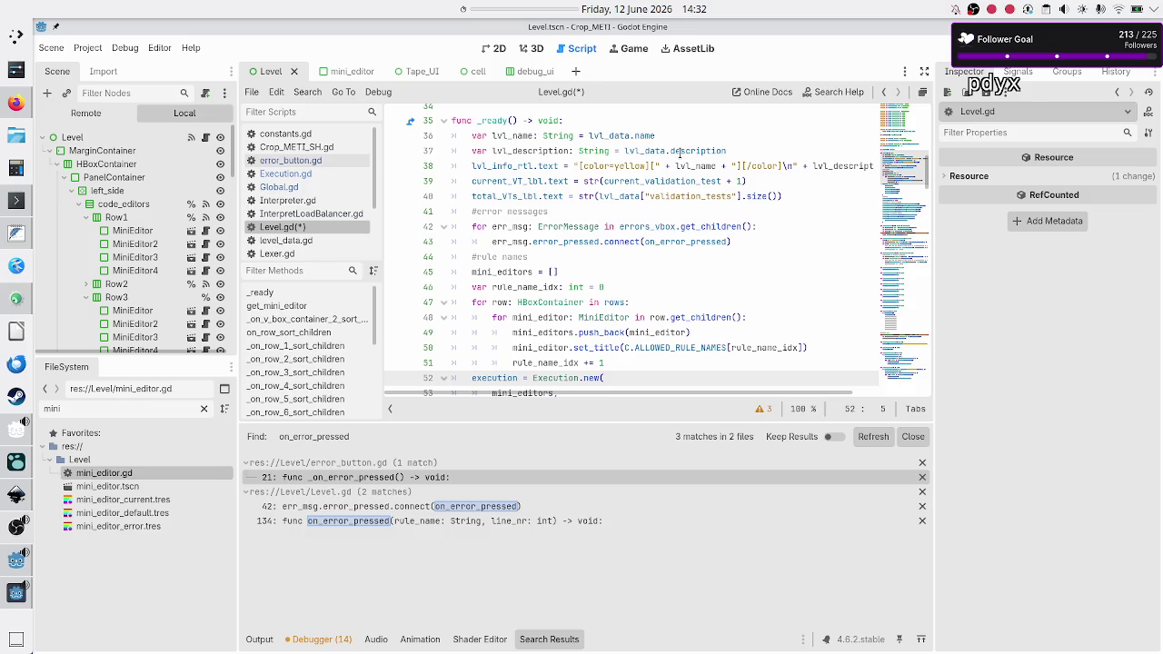
- Run the game with F5 to test the change
key("Up")
key("Up")
key("Up")
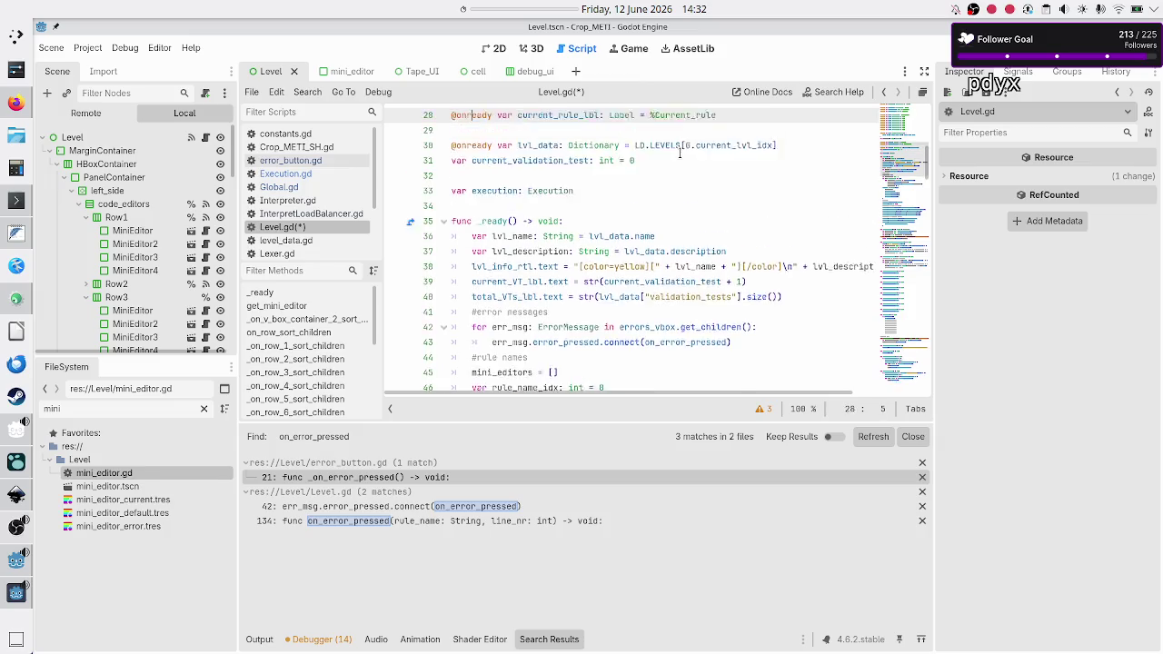
key("Down")
key("Down")
key("Down")
key("Down")
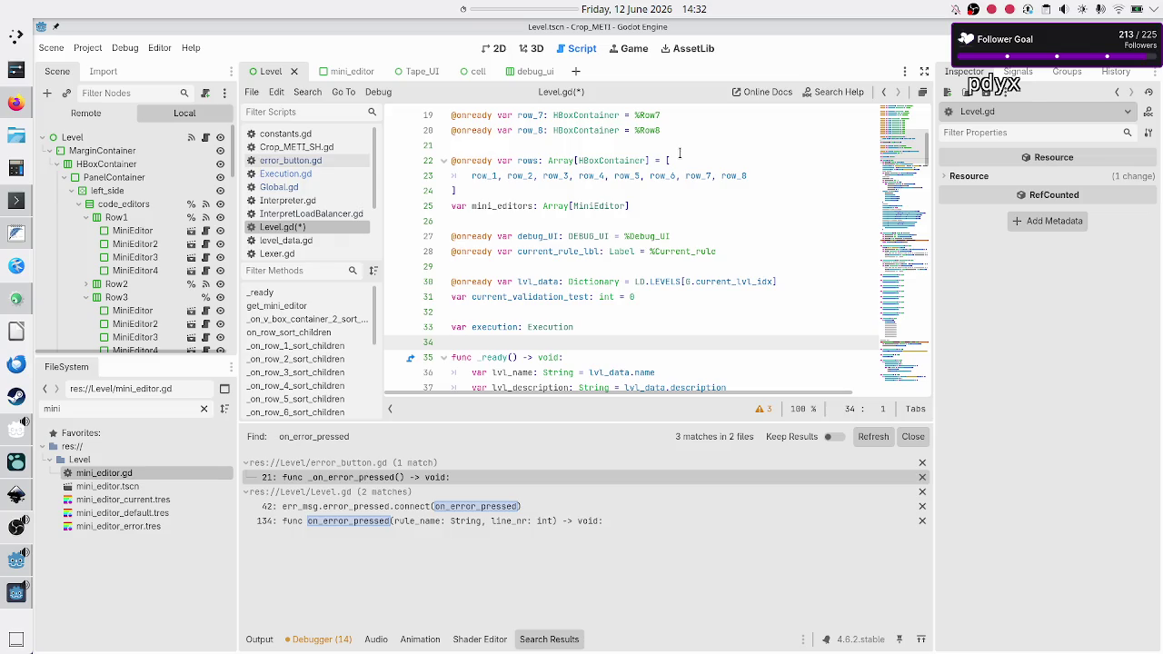
key("F5")
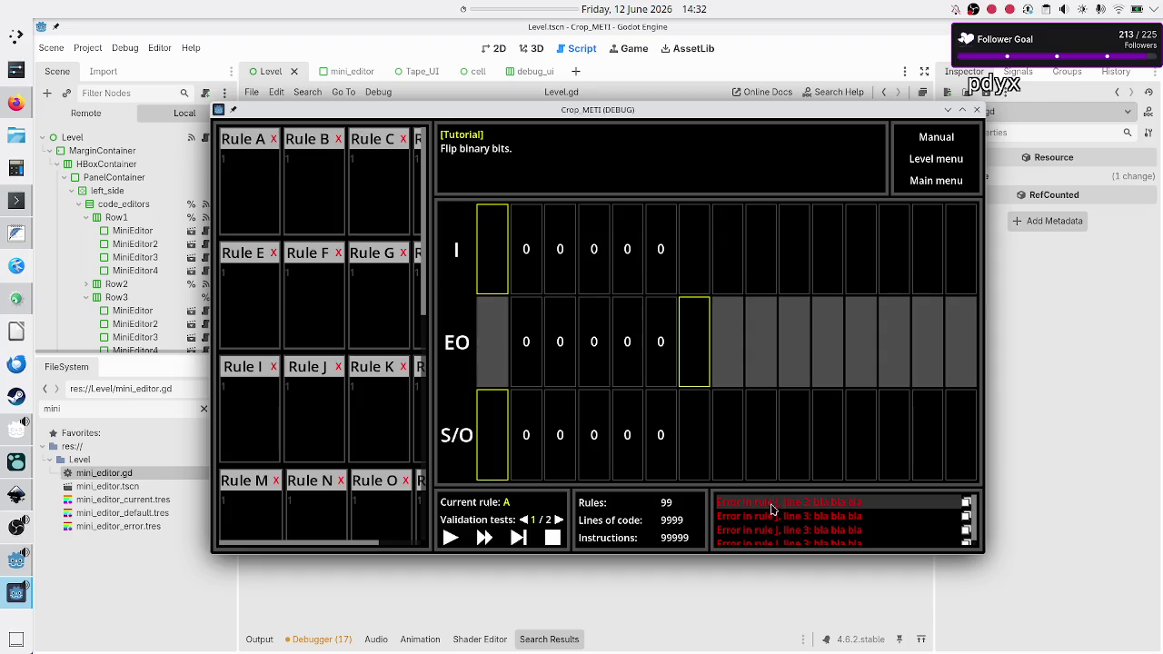
- Focus Rule J's editor from its error message in the game, then stop it with F8
left_click(327, 403)
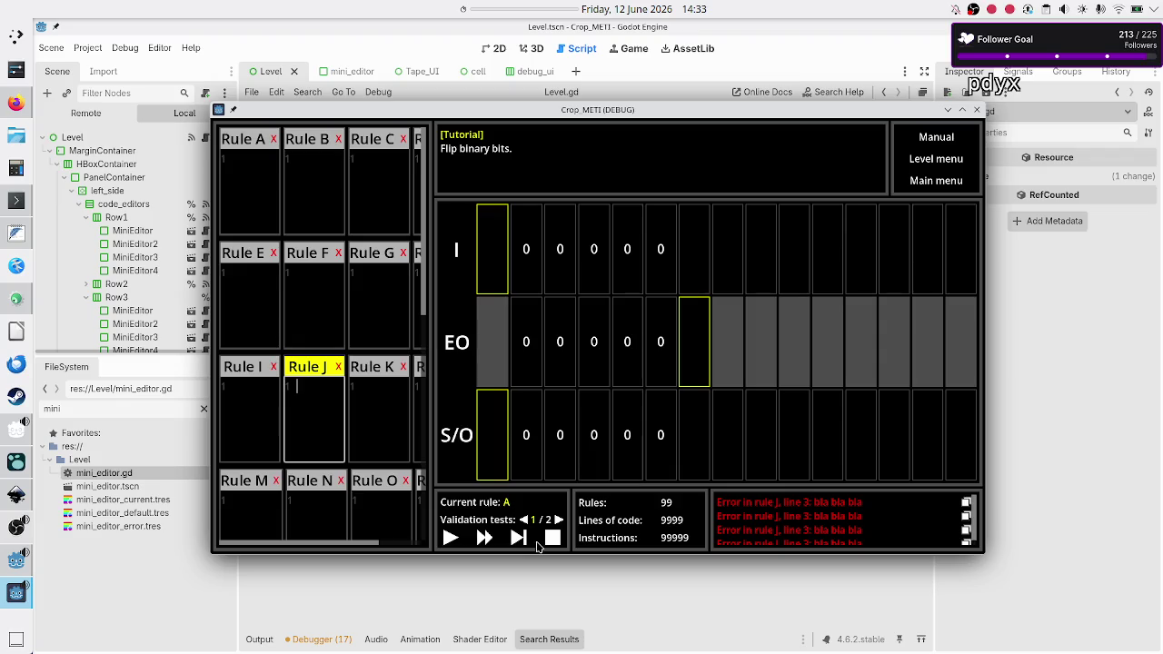
key("F8")
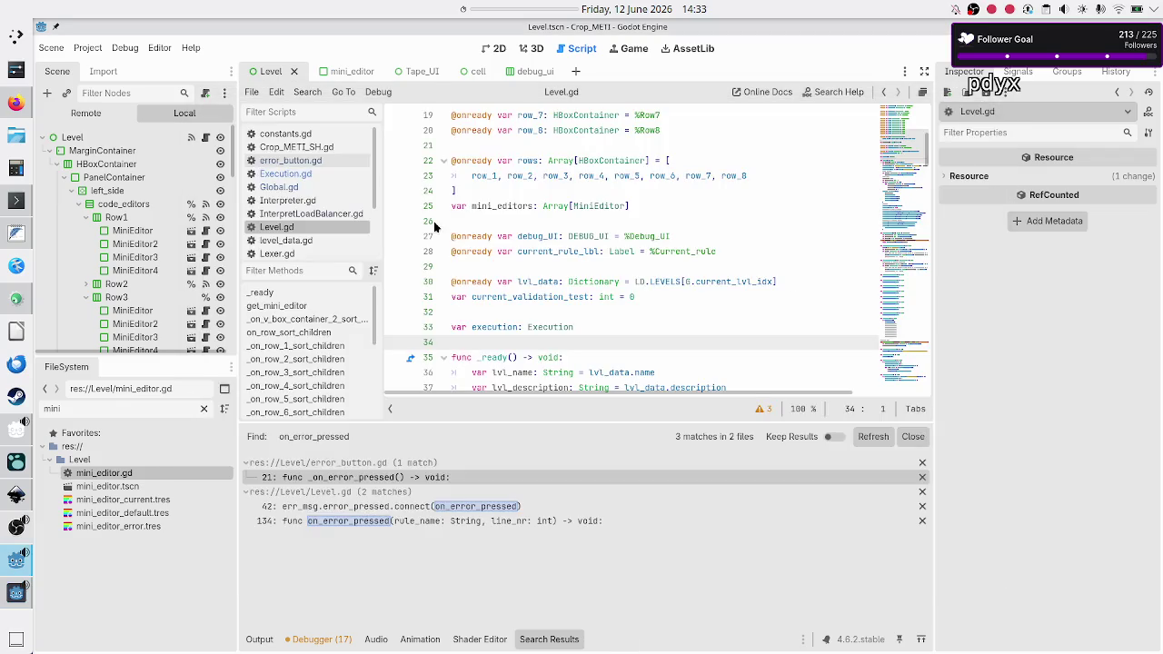
- Inspect get_rule and editor_raw_code on line 65 of Execution.gd
left_click(285, 174)
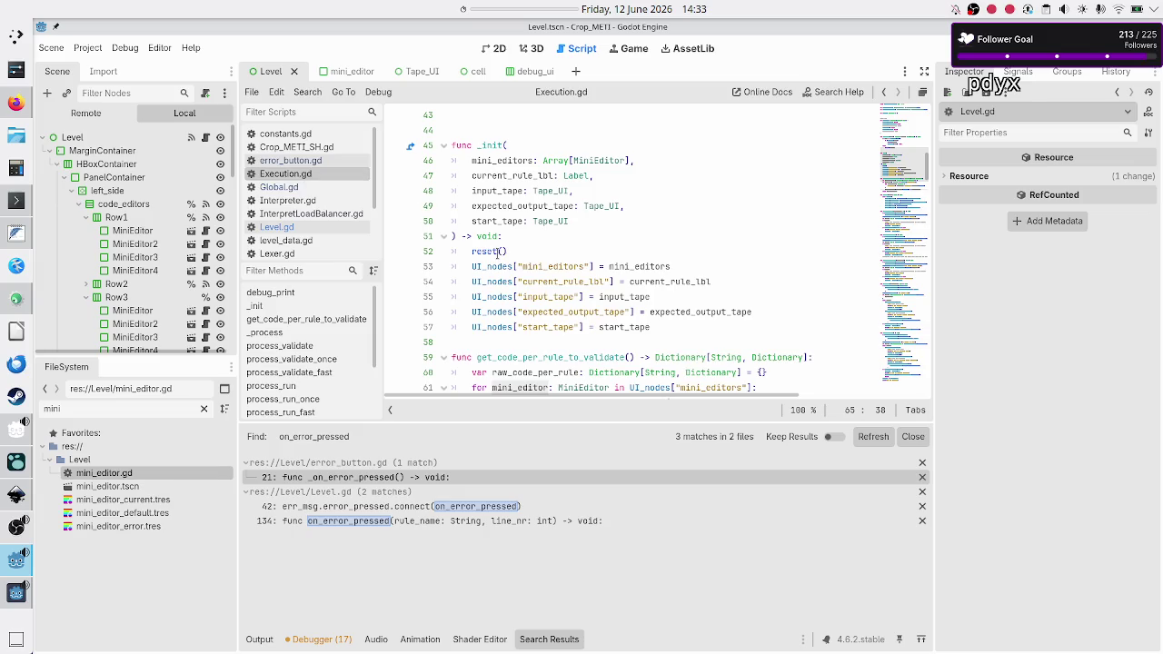
scroll(512, 281, "down", 4)
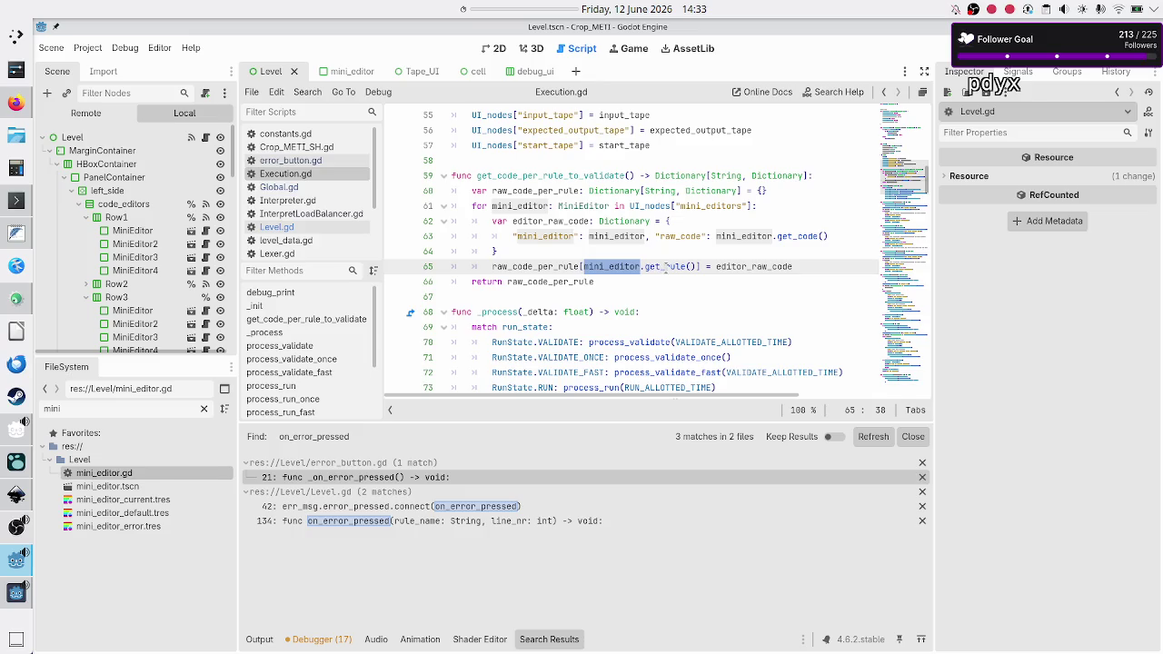
double_click(666, 266)
double_click(759, 266)
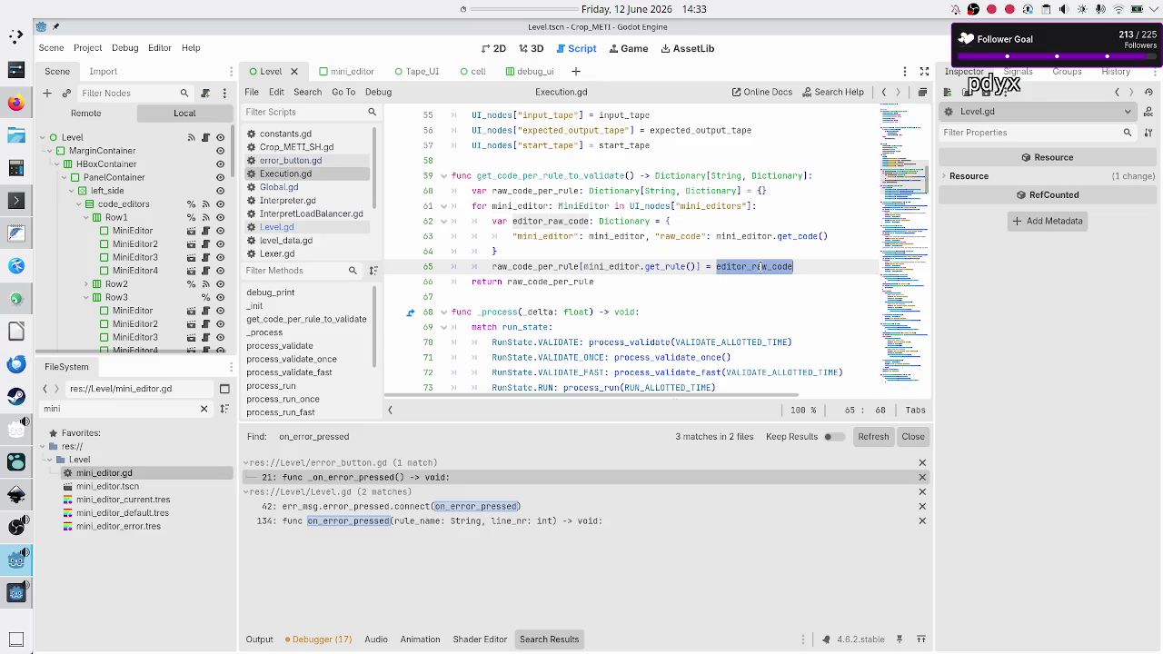
left_click(607, 237)
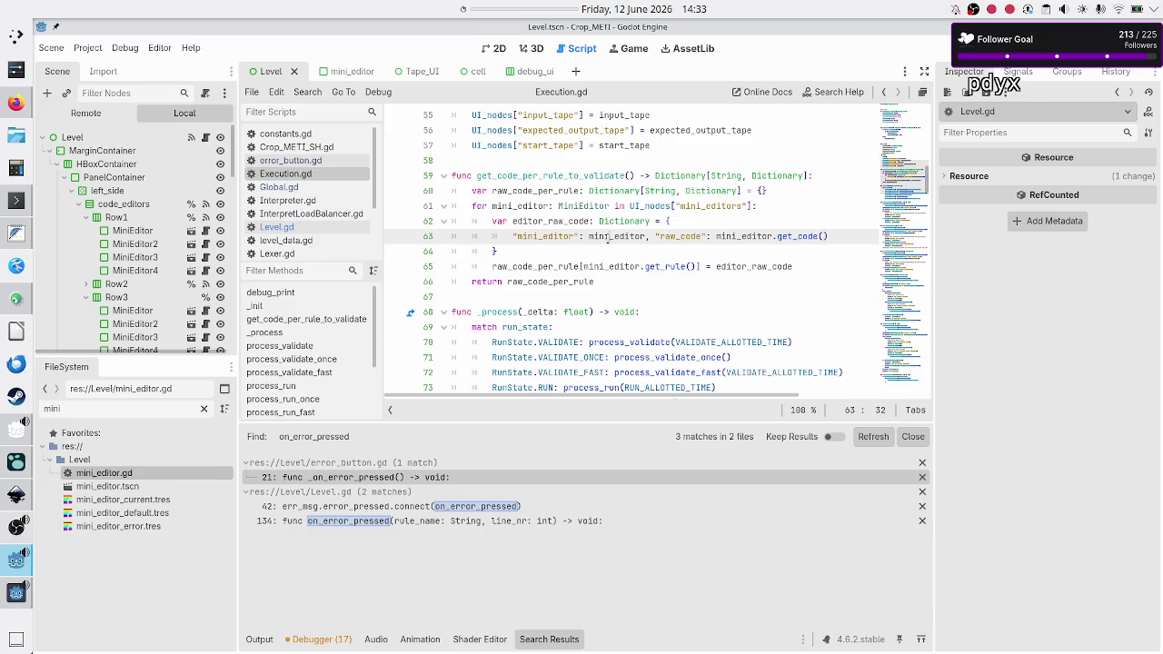
- Check the row loop on line 48 of Level.gd
left_click(321, 226)
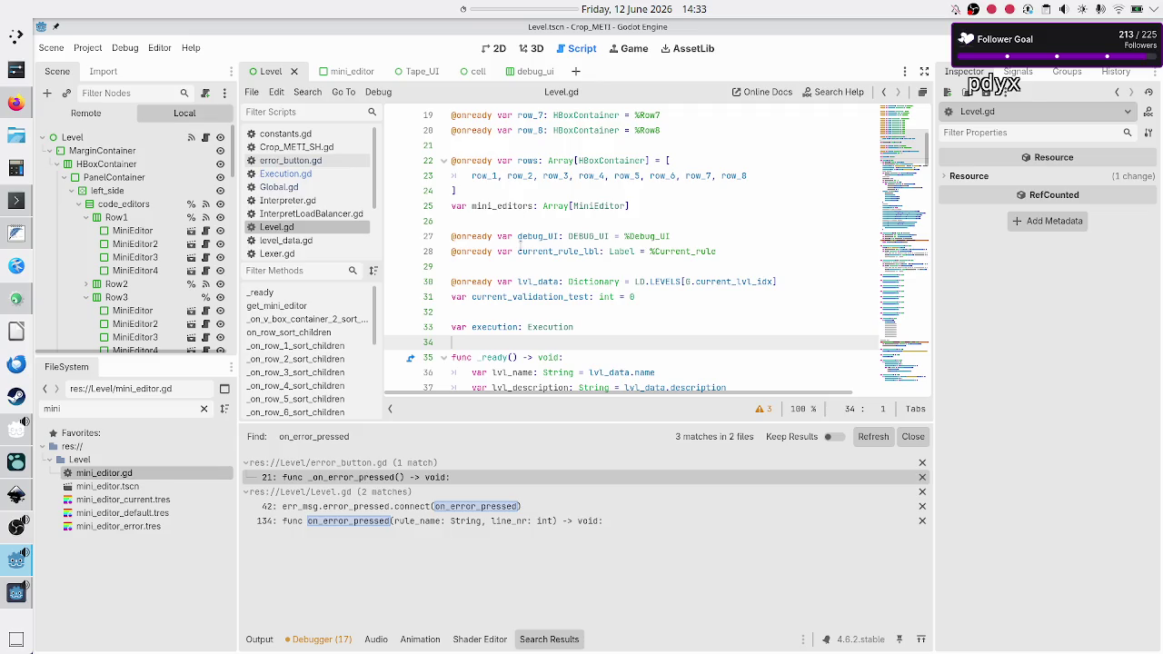
scroll(520, 244, "down", 5)
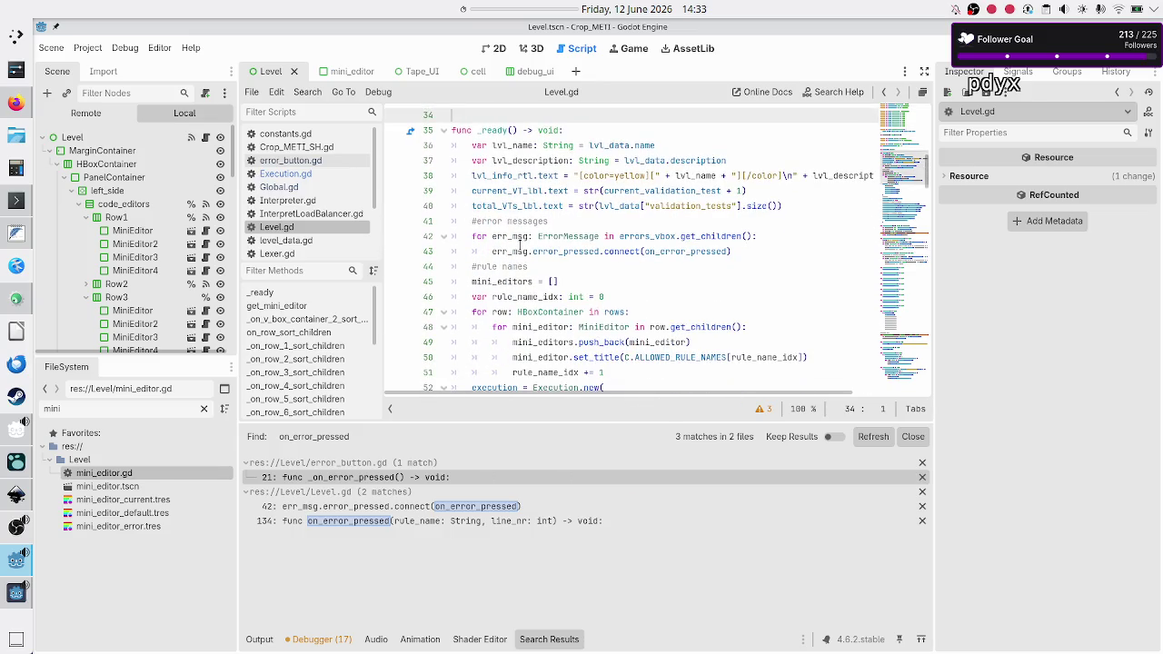
scroll(520, 243, "down", 1)
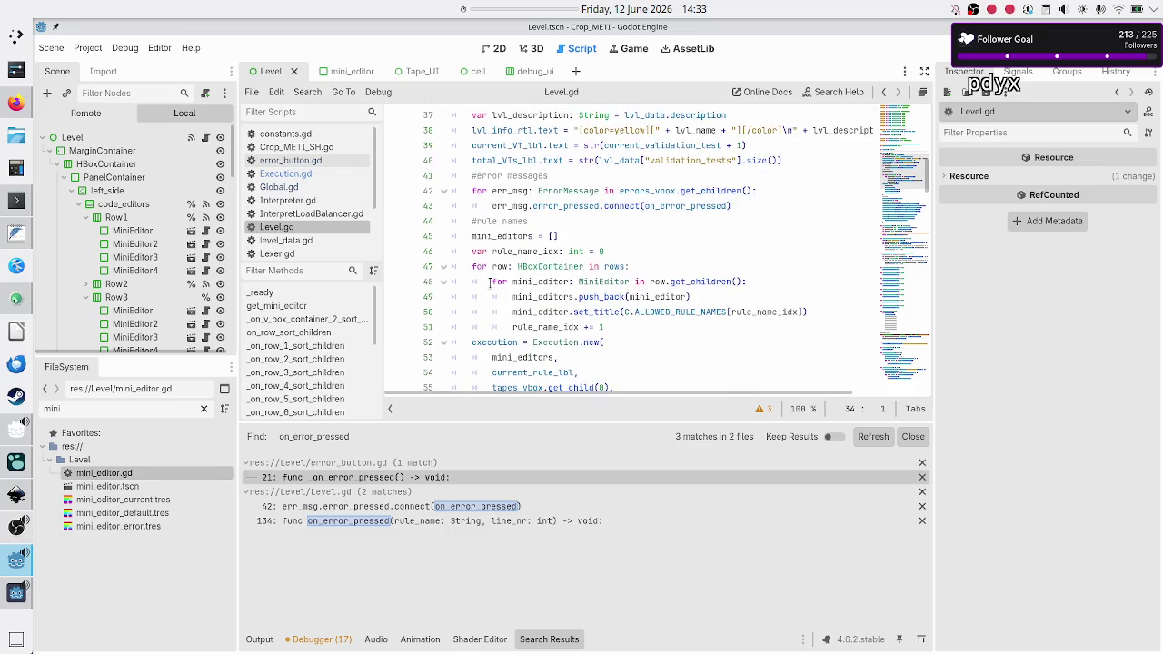
left_click(491, 281)
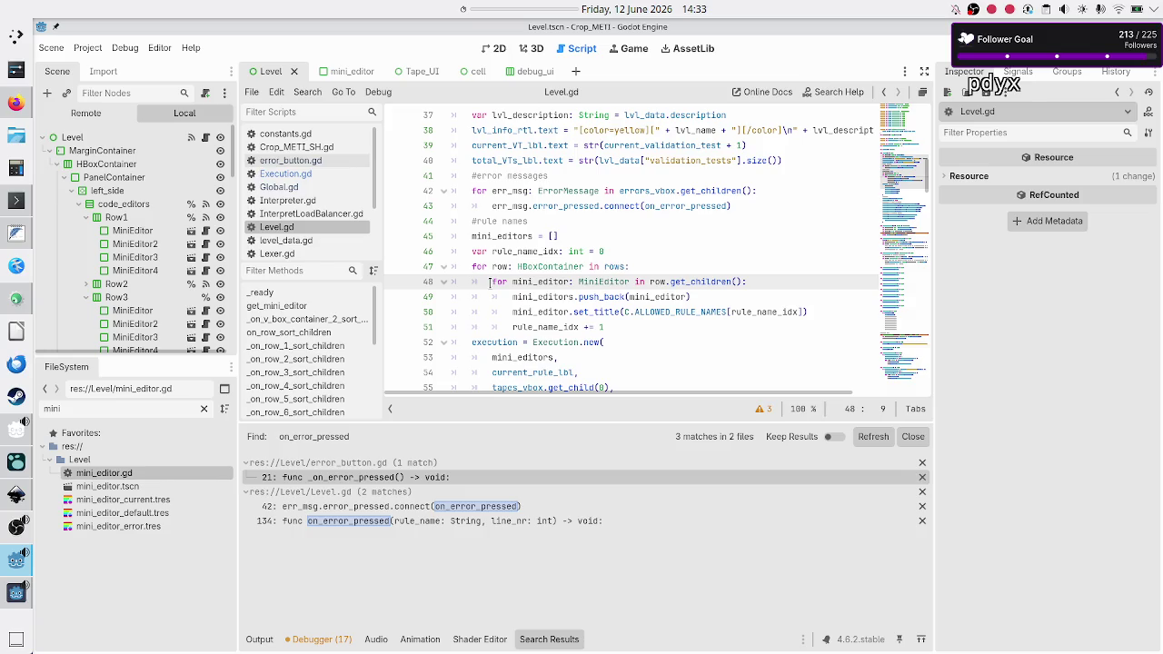
- Select the mini editor loop header on line 61 of Execution.gd
left_click(286, 174)
left_click(472, 205)
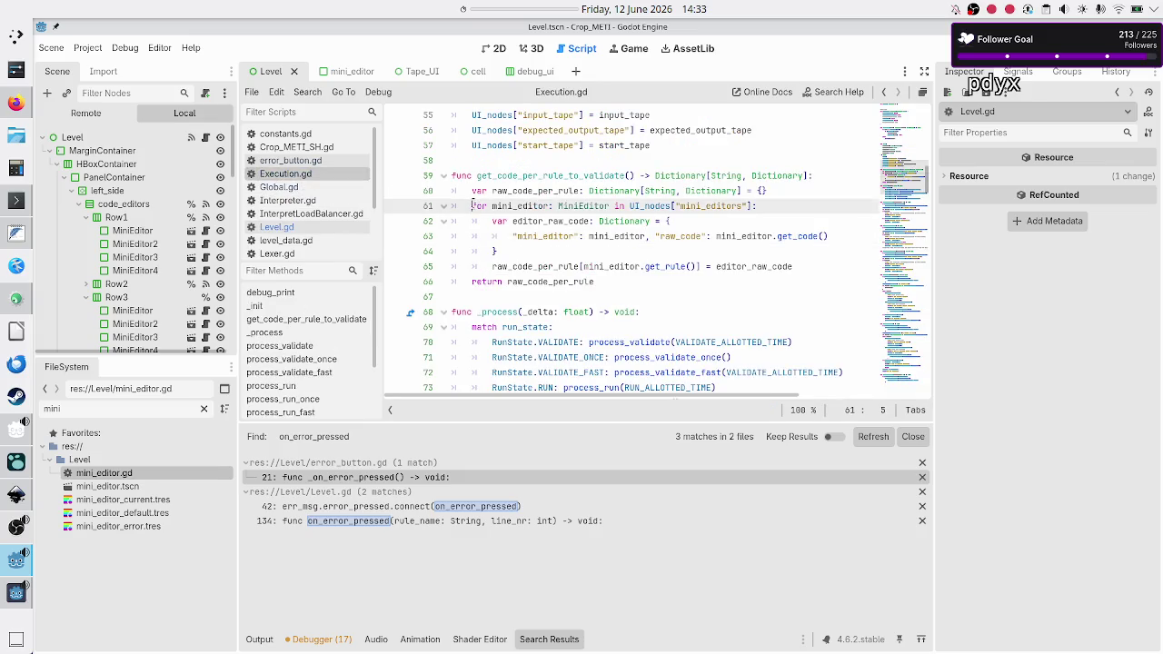
key("shift+Down")
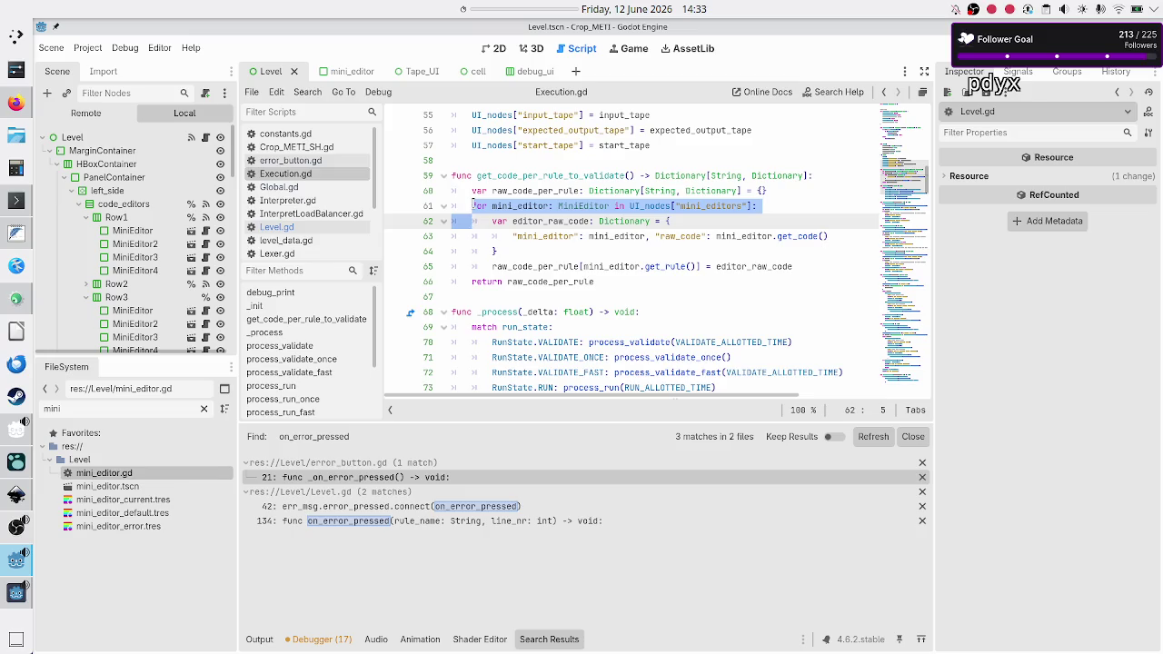
key("shift+Left")
- Comment out the two old body lines of on_error_pressed in Level.gd with Ctrl+K
left_click(280, 227)
scroll(554, 251, "up", 10)
scroll(555, 251, "down", 6)
scroll(555, 251, "up", 1)
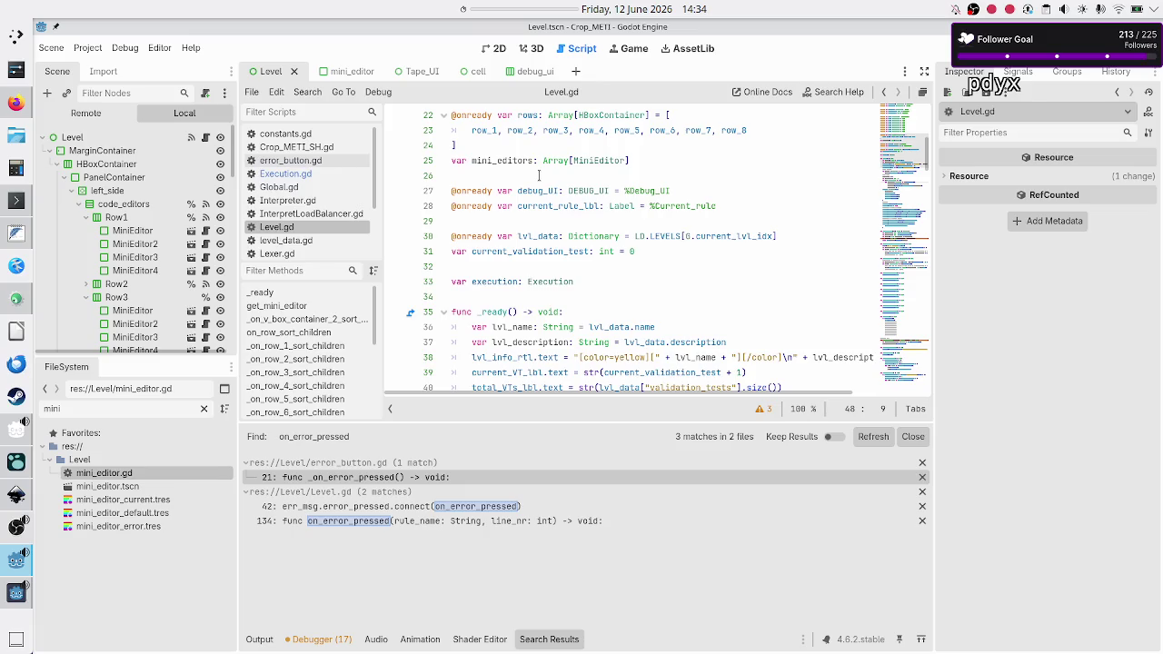
scroll(538, 175, "down", 20)
scroll(535, 183, "down", 10)
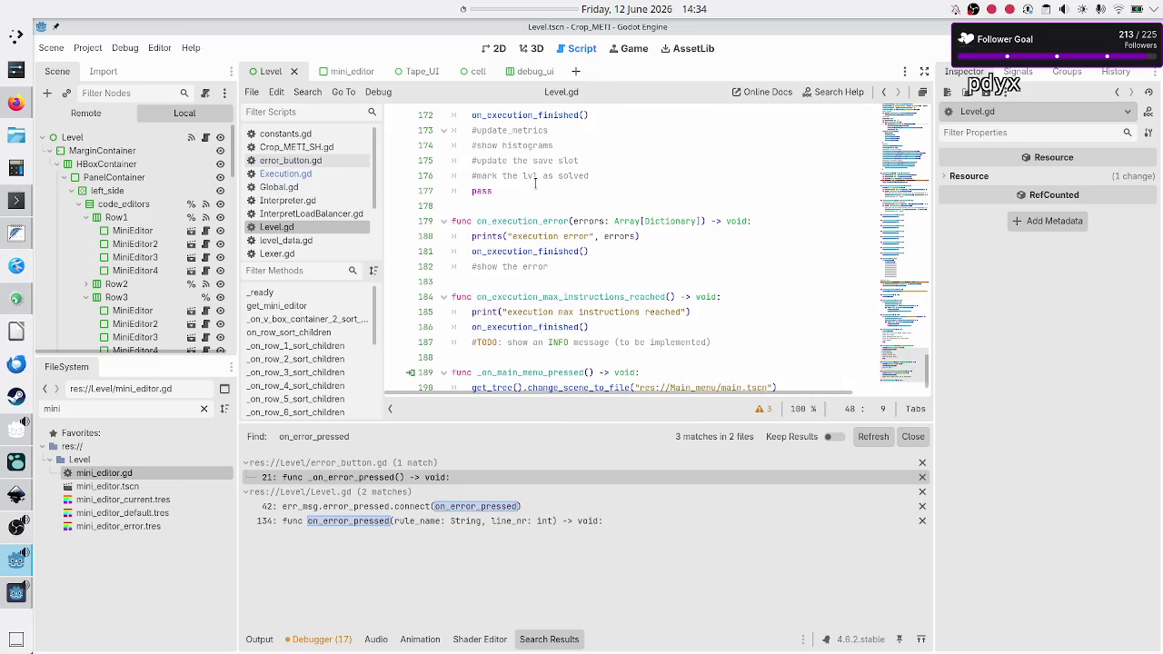
scroll(535, 183, "down", 2)
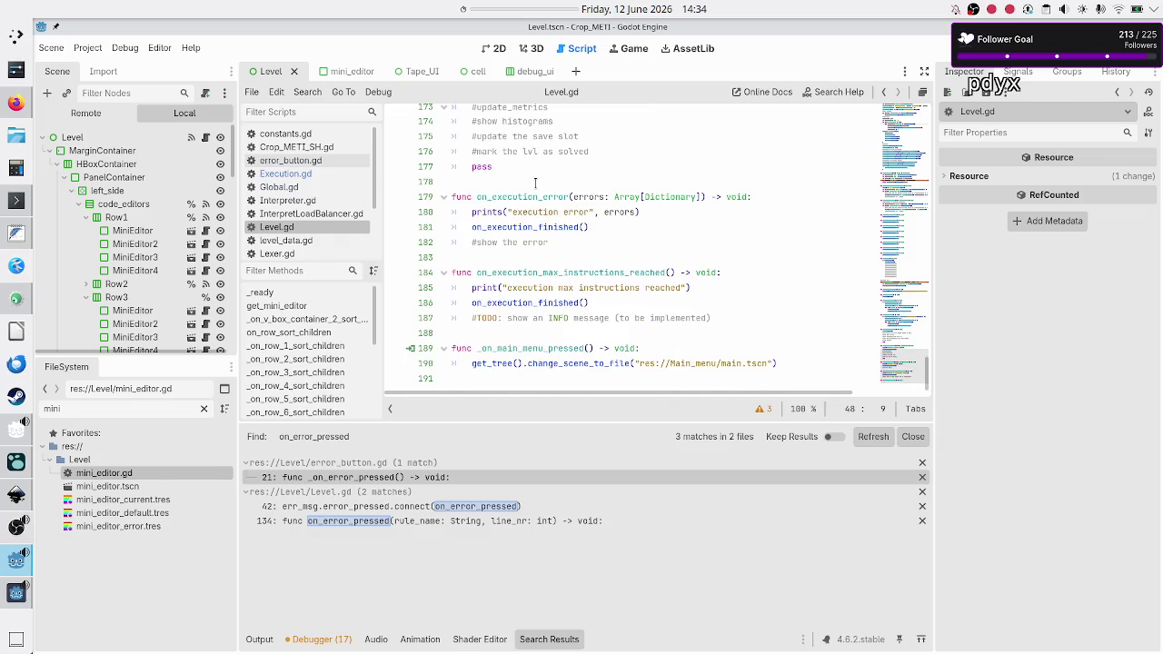
scroll(535, 183, "up", 10)
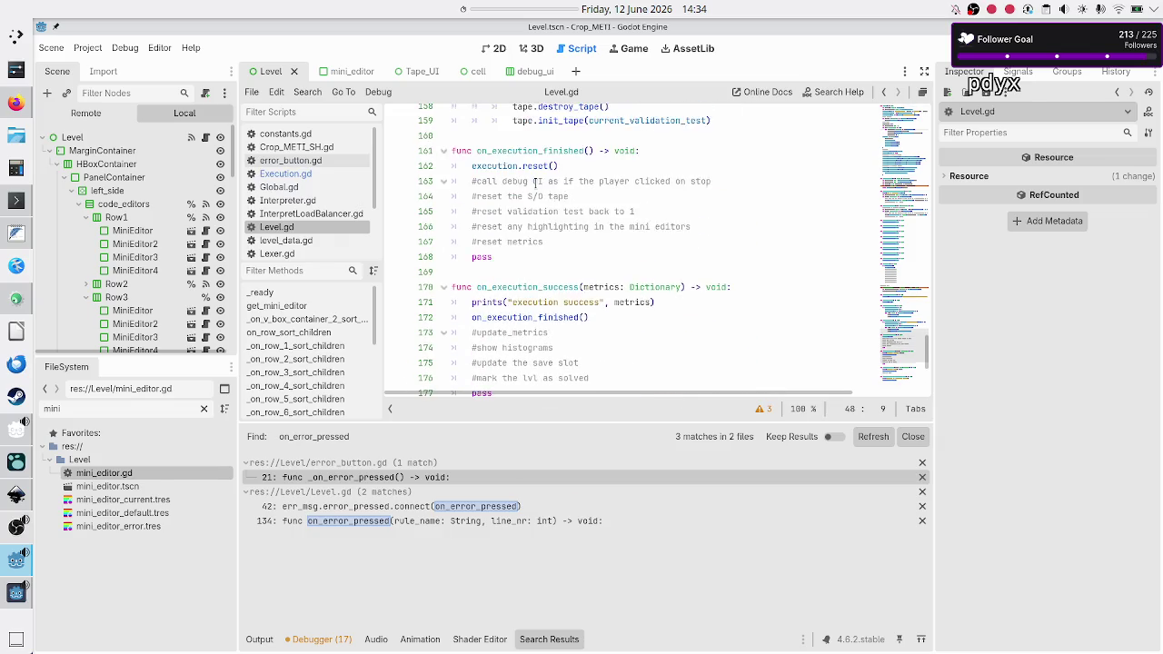
scroll(535, 183, "up", 6)
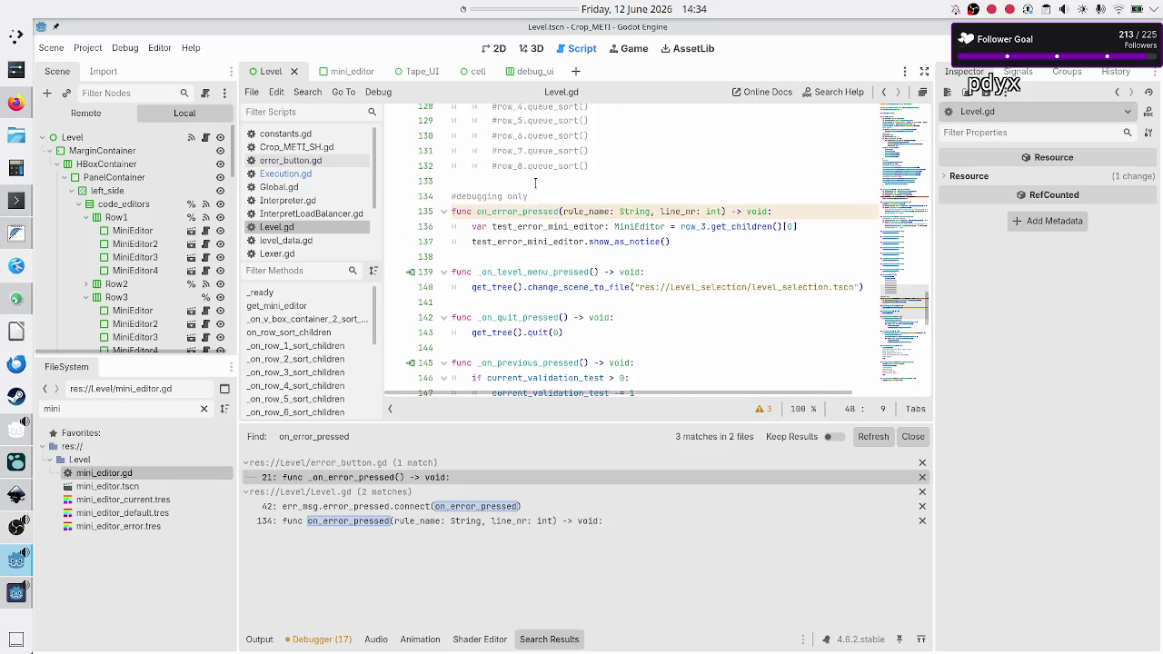
left_click(797, 259)
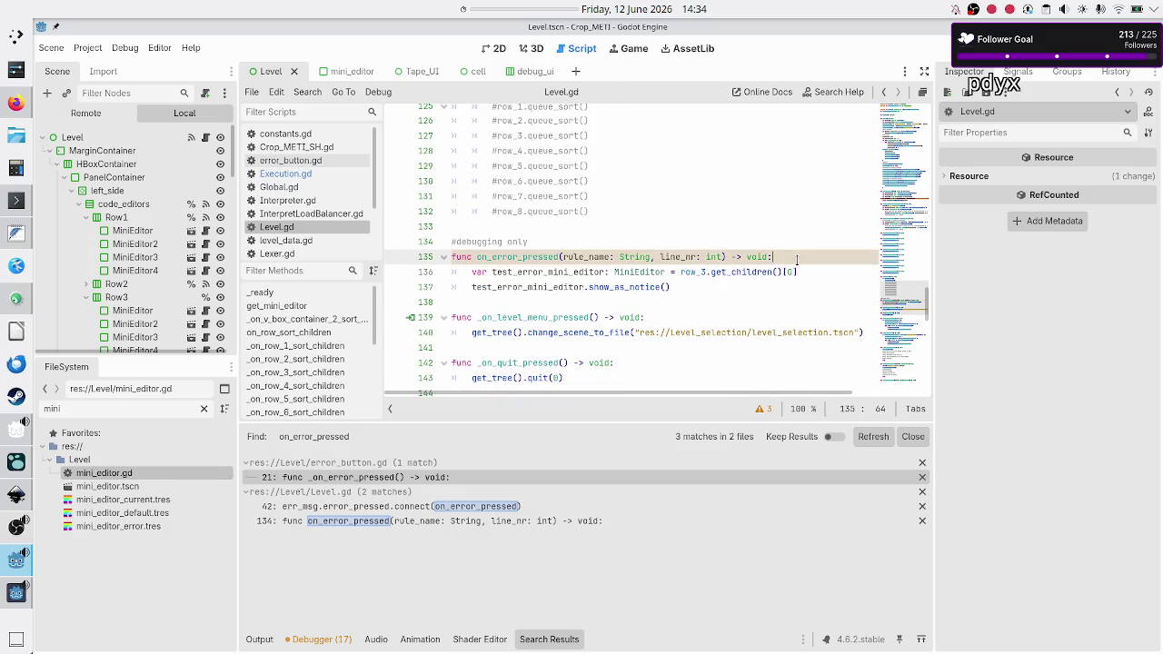
key("Down")
key("Home")
key("shift+Down")
key("ctrl+k")
- Add a 'for mini_editor: MiniEditor in mini_editors:' loop below the commented body
key("Down")
key("Up")
key("End")
key("Return")
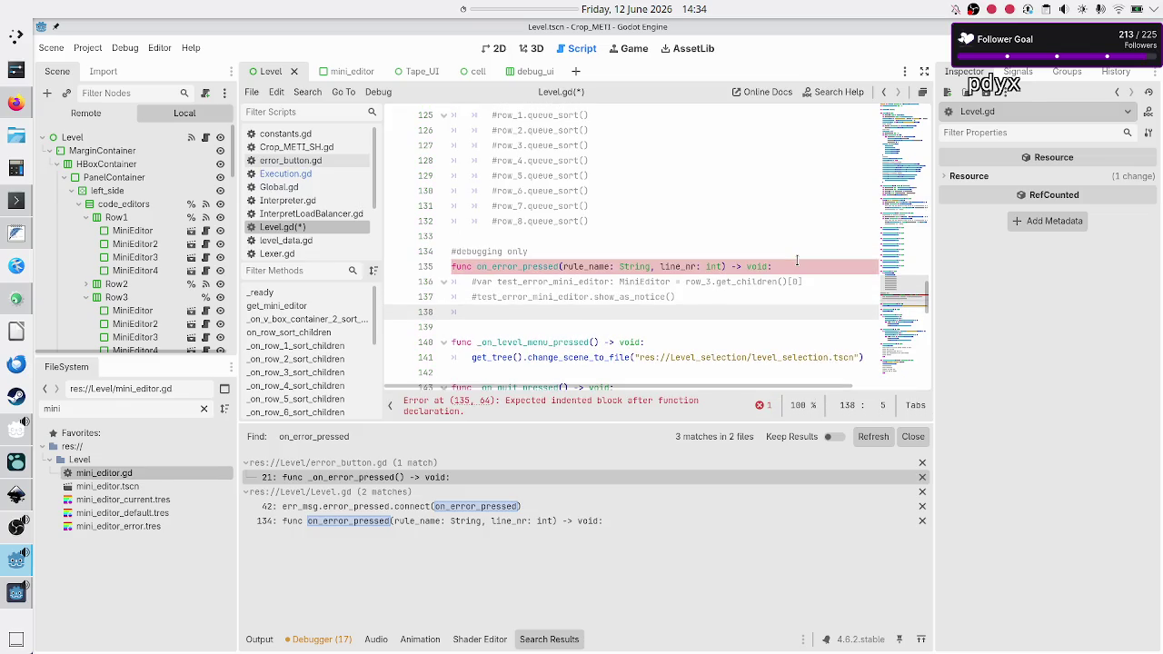
type("for ")
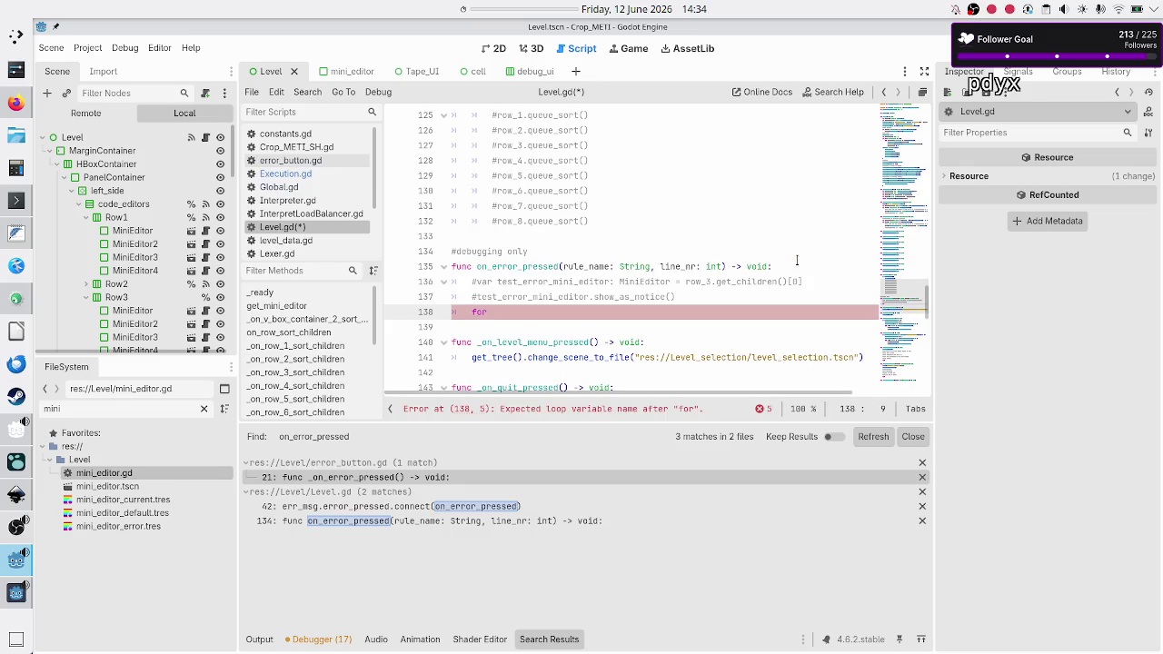
type("mini_editor")
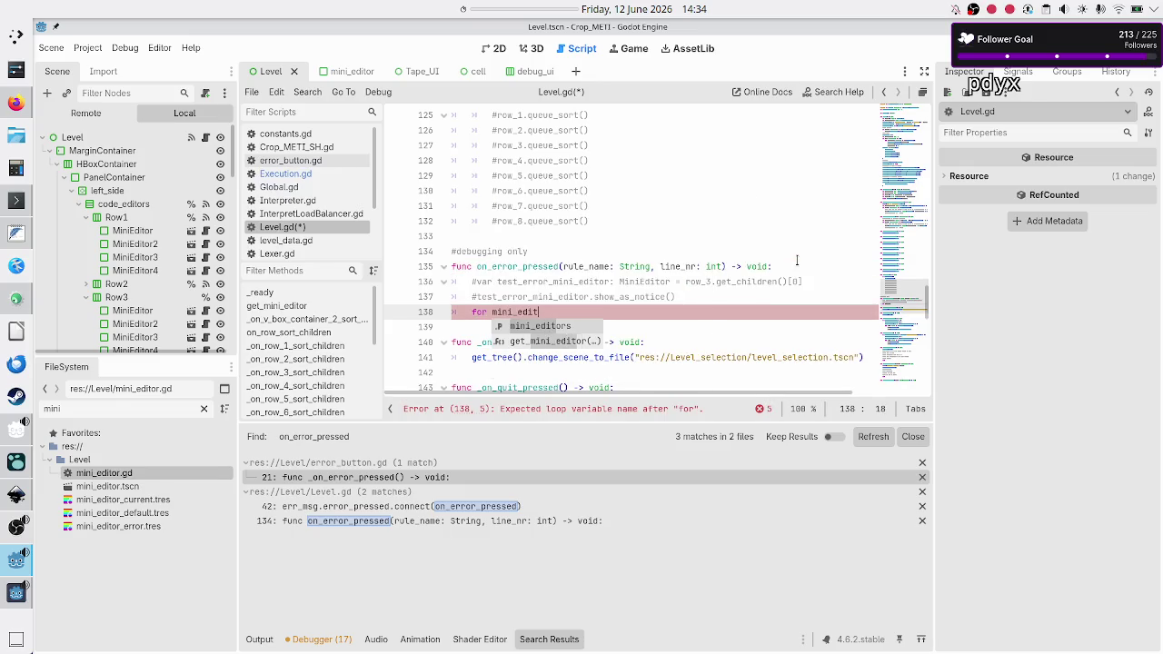
key("BackSpace")
type(": Mini")
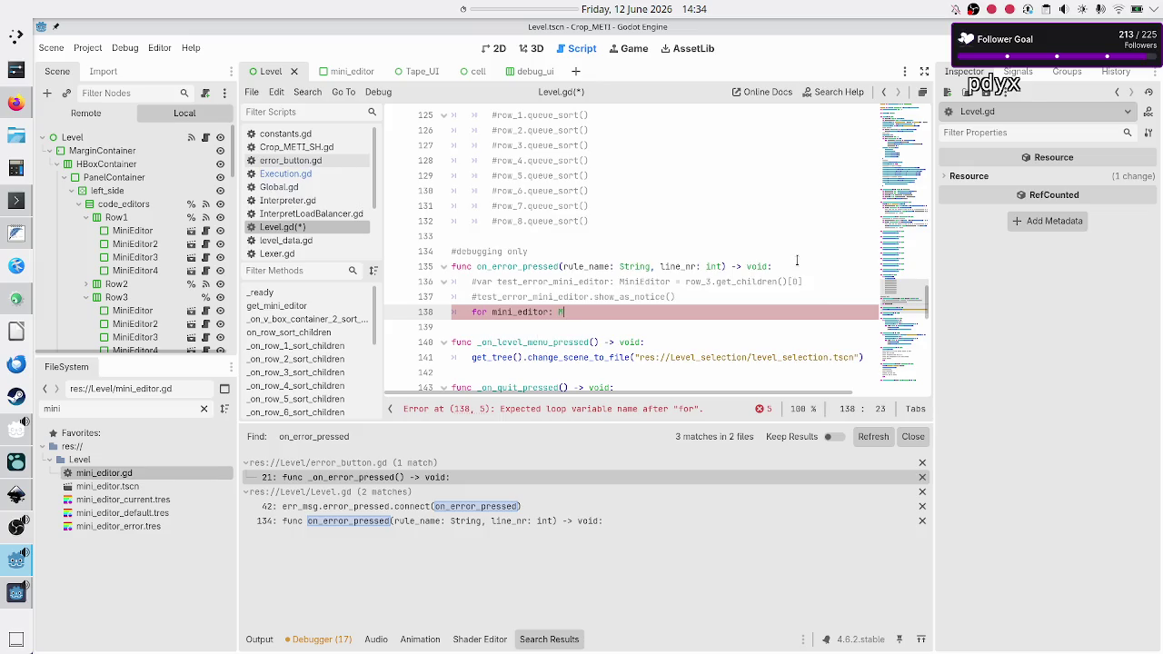
key("Return")
type("in ")
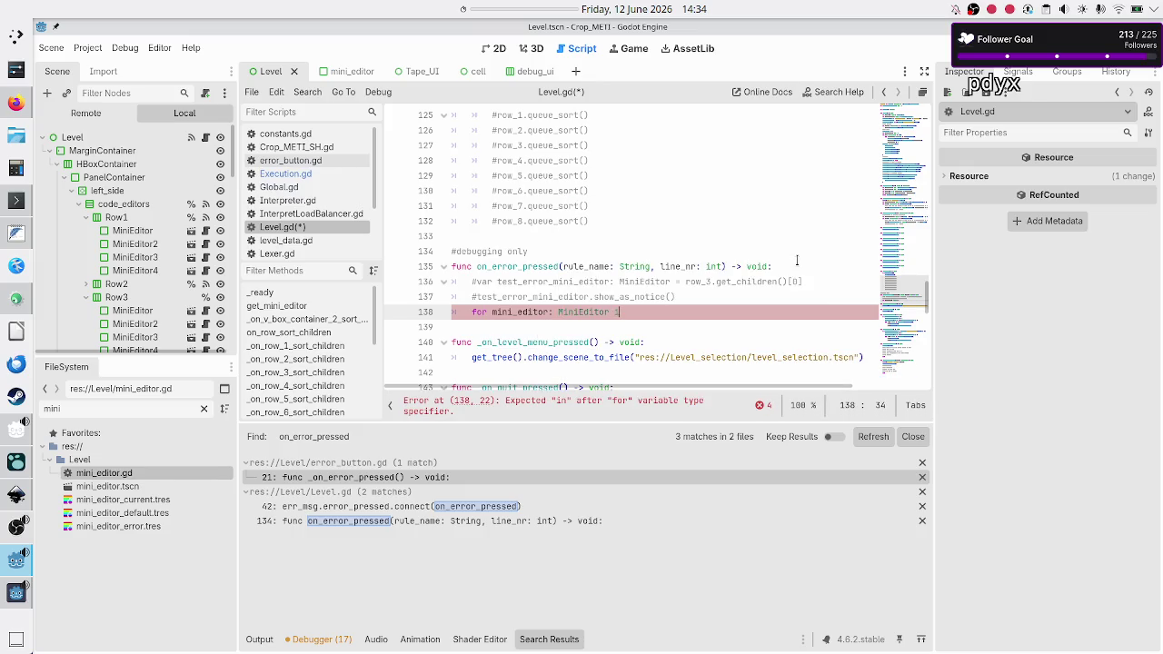
type("mini")
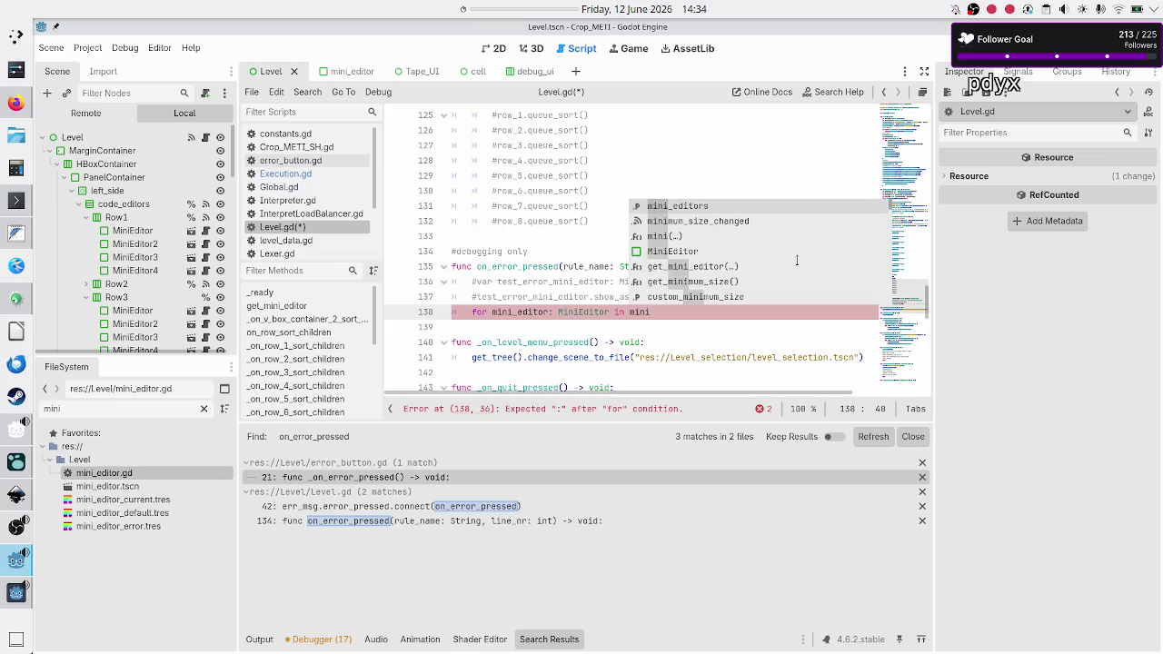
key("Return")
key("Return")
- Inside the loop, begin 'if mini_editor.get_rule() == rule_name'
type("if ")
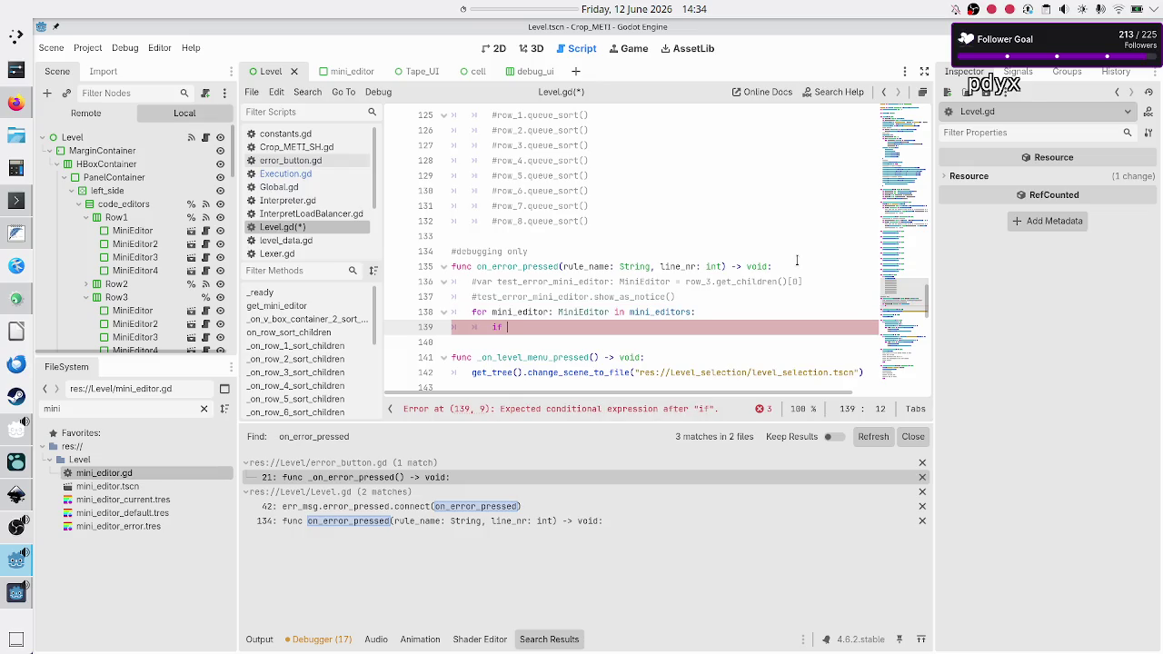
type("mini_")
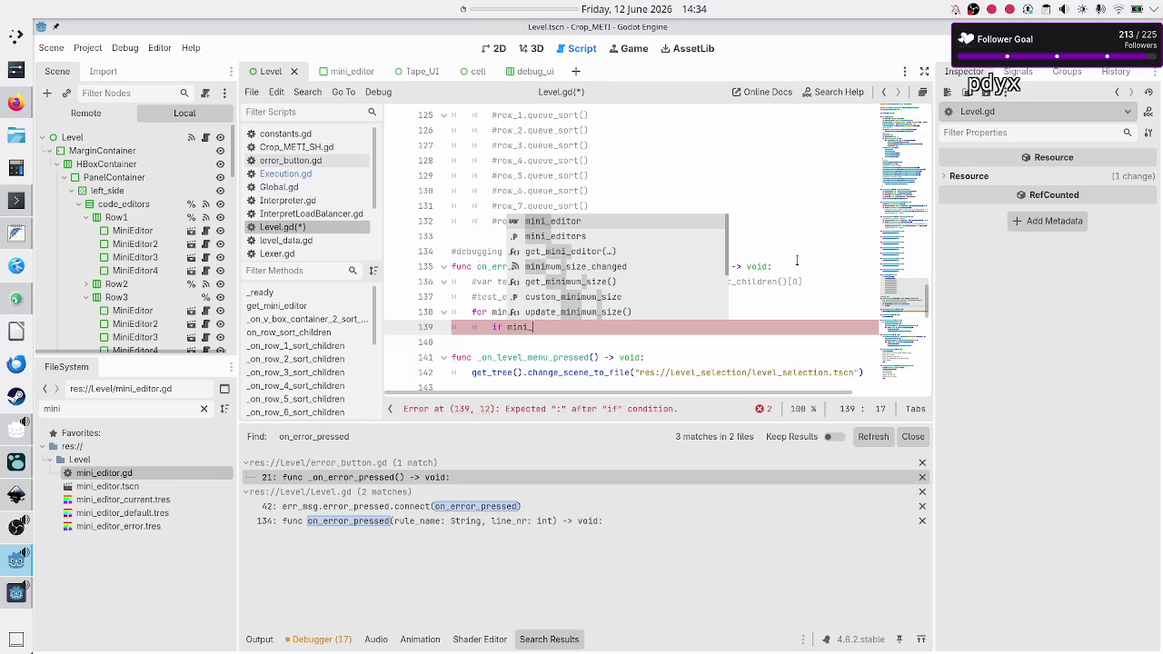
key("Return")
type(".get_")
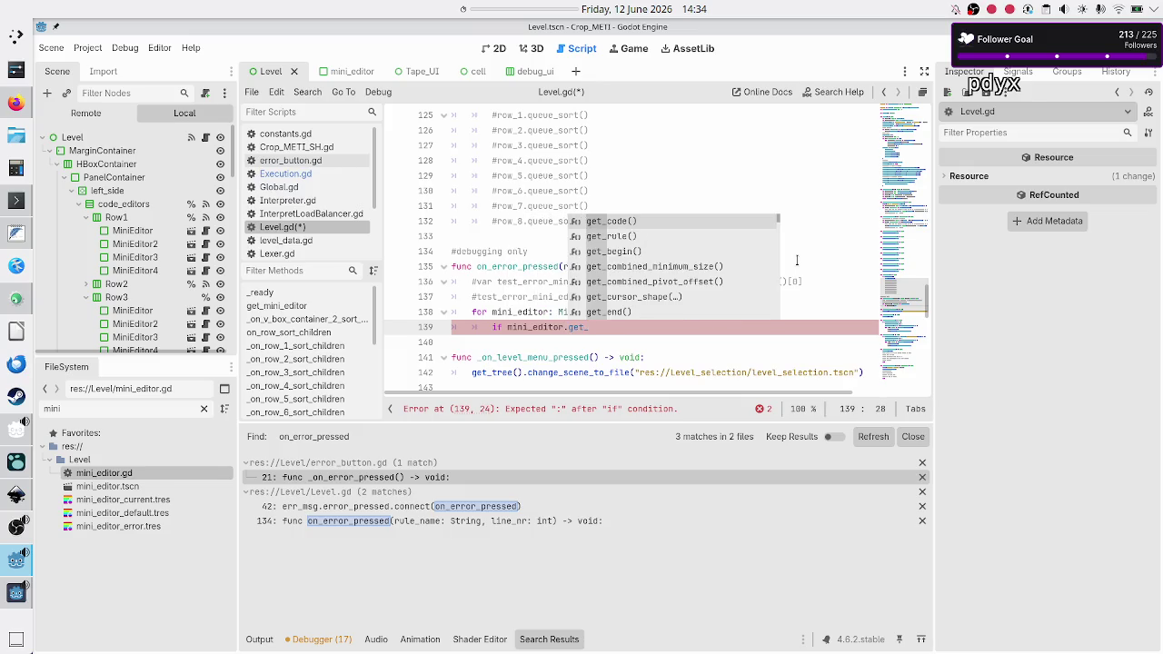
key("Down")
key("Return")
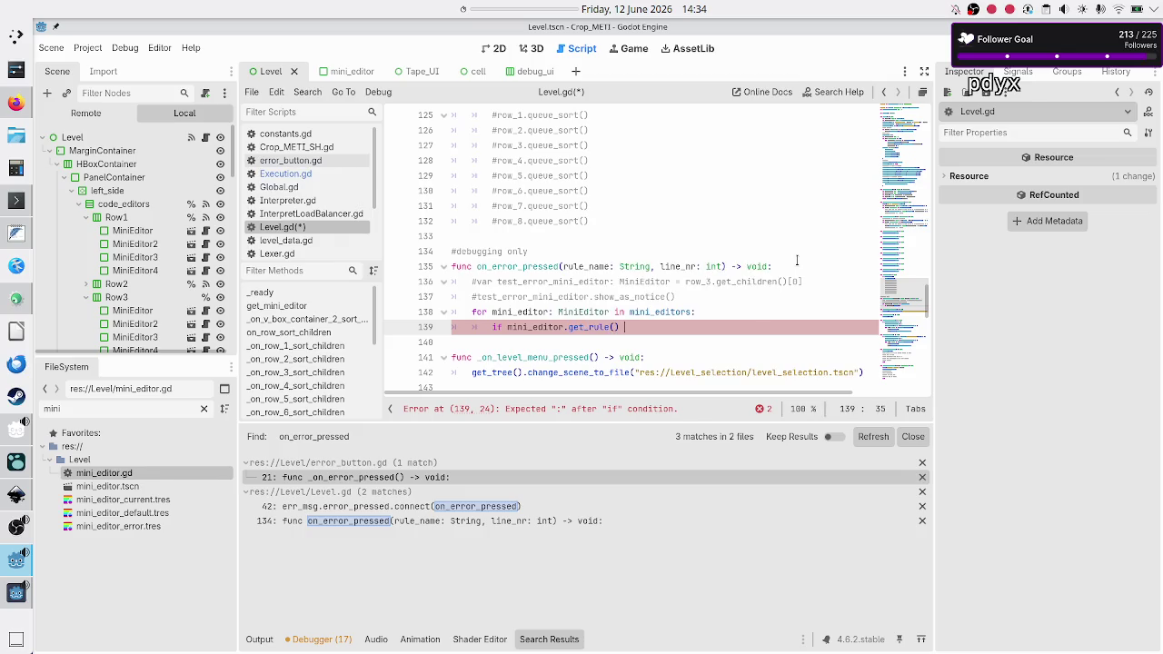
type("== rule_n")
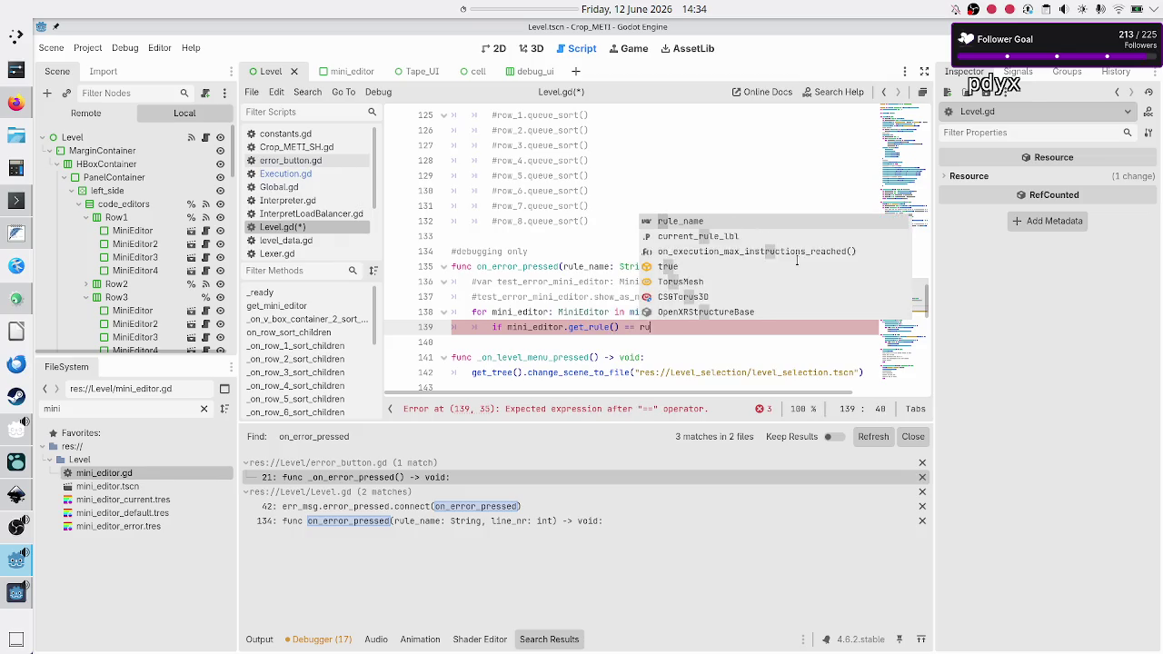
key("Return")
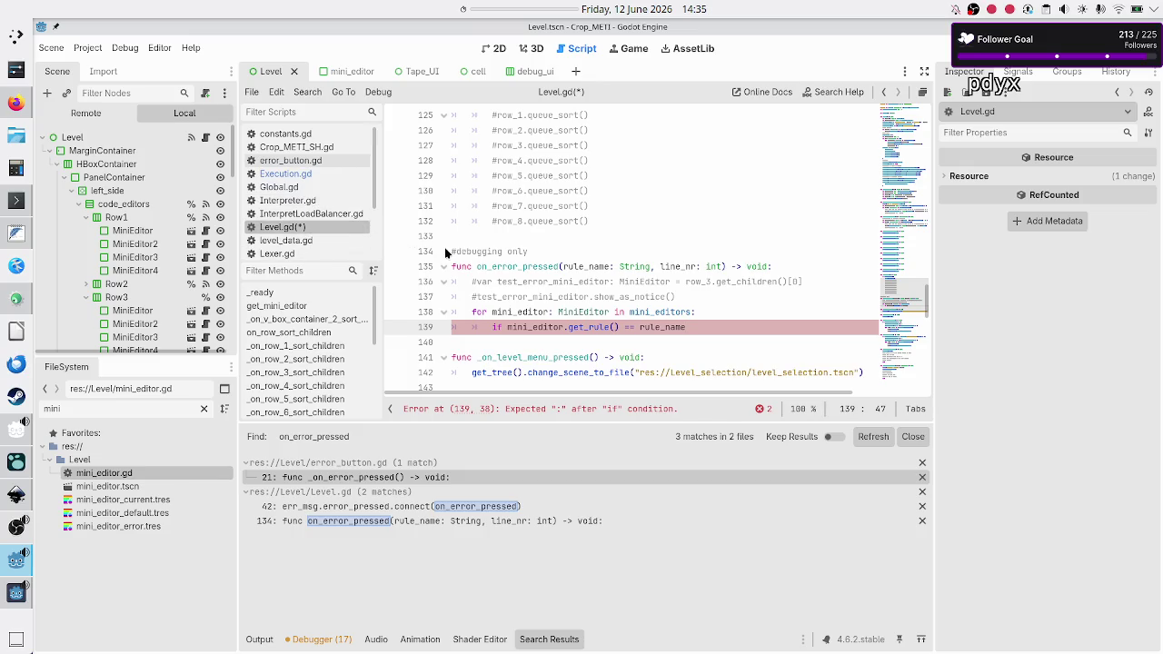
scroll(596, 286, "up", 10)
scroll(596, 286, "up", 5)
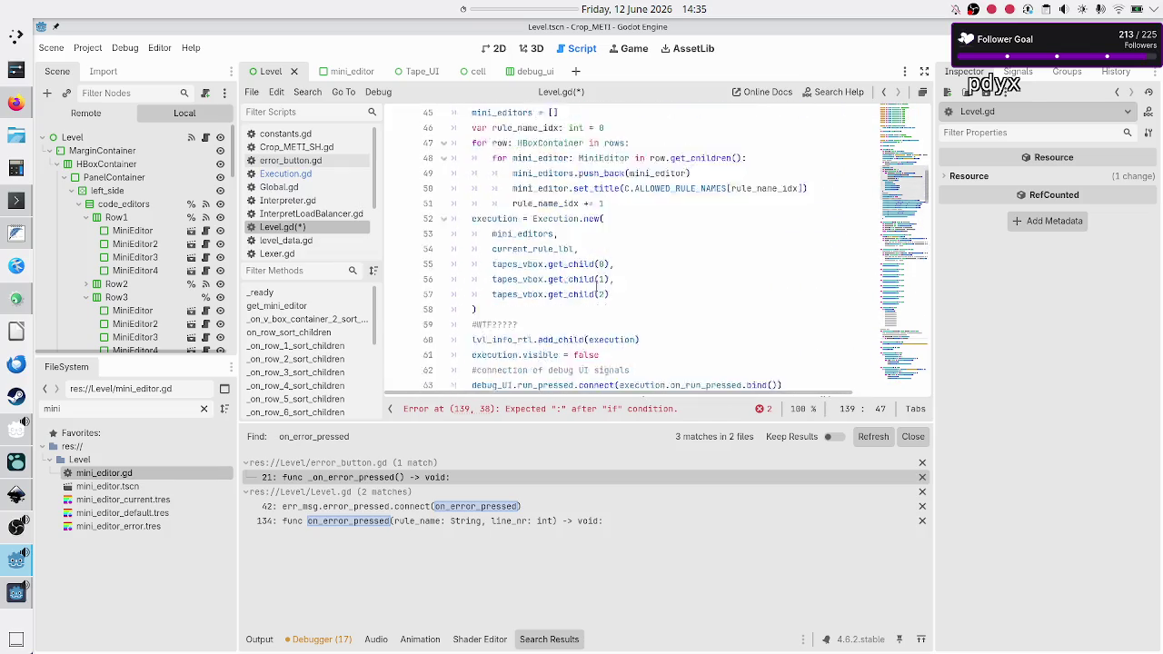
- Look through the Execution.gd, Interpreter.gd and InterpretLoadBalancer.gd scripts in turn
left_click(313, 171)
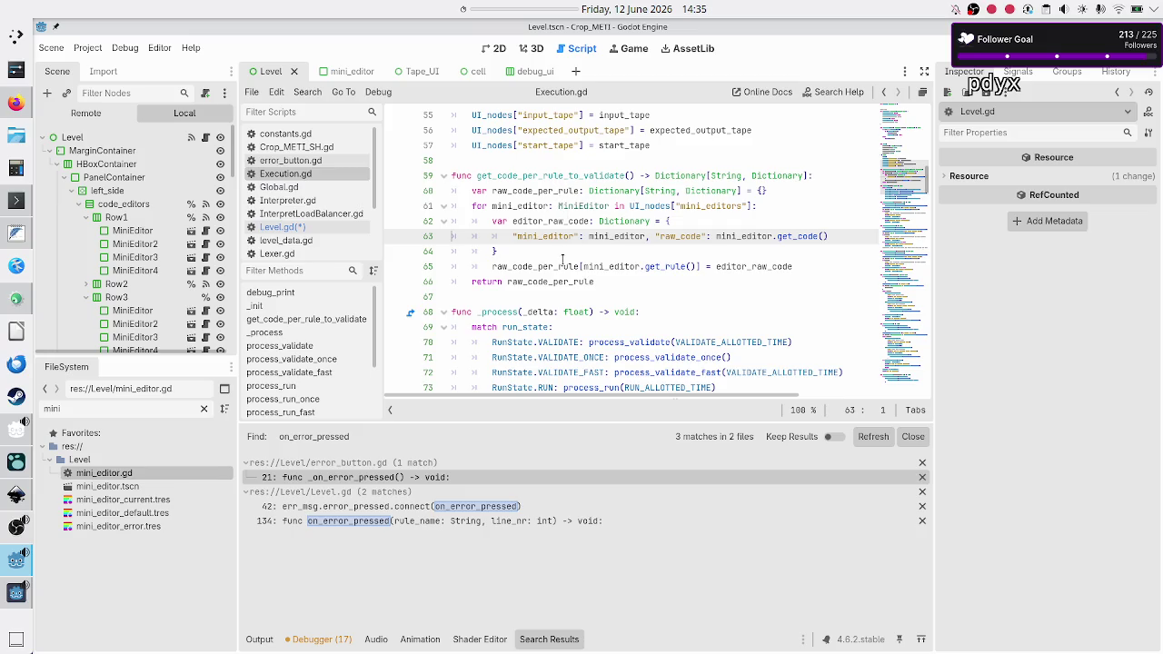
left_click(287, 200)
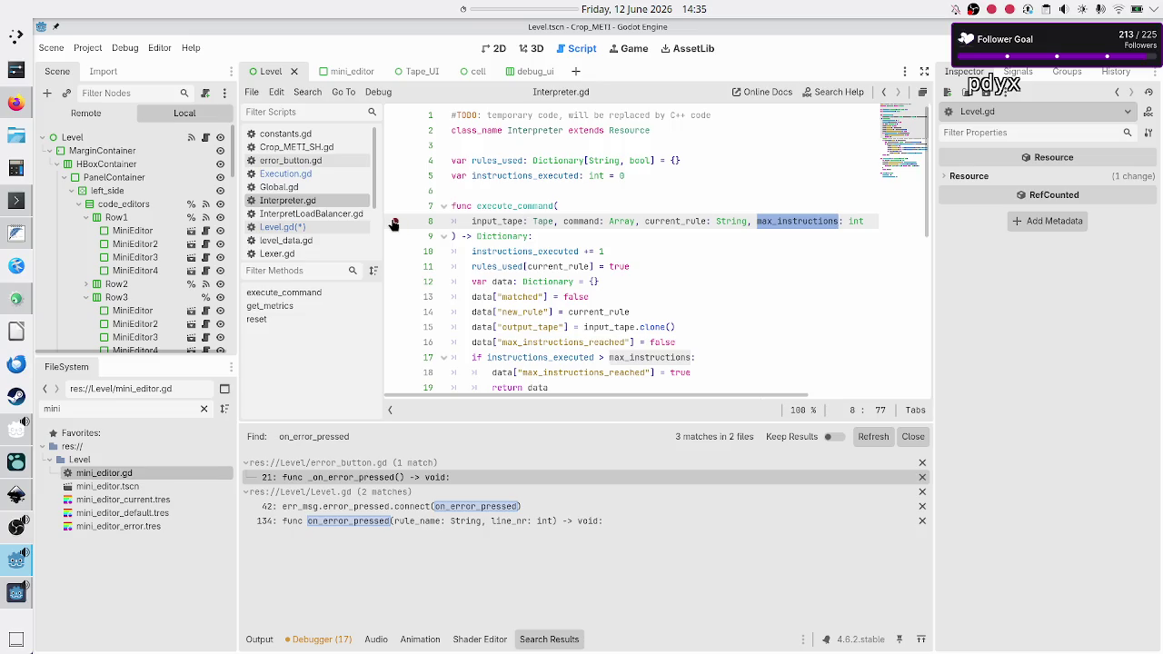
left_click(313, 215)
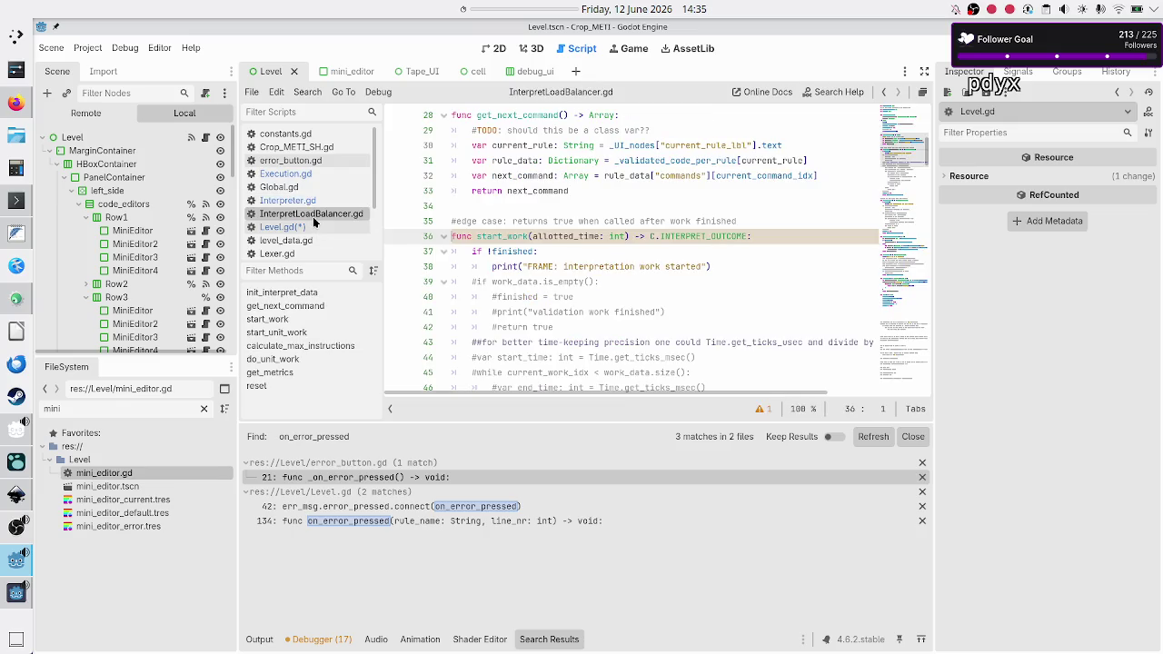
scroll(574, 244, "up", 5)
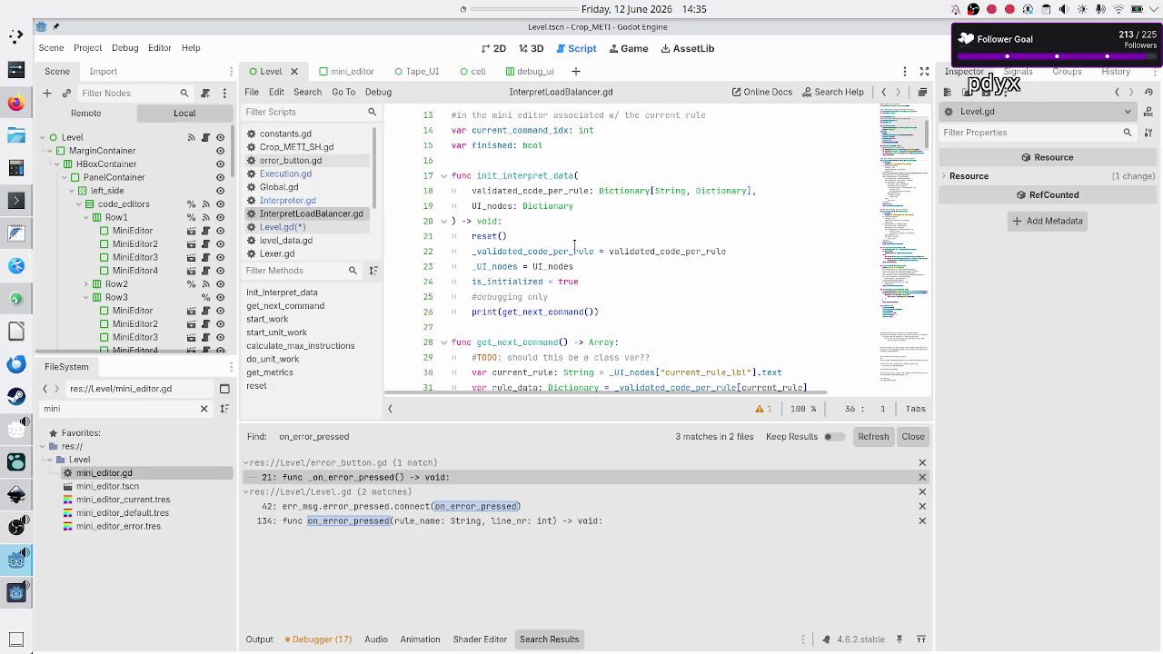
- Jump back to ValidateScheduler.gd and scroll through its code
key("alt+Left")
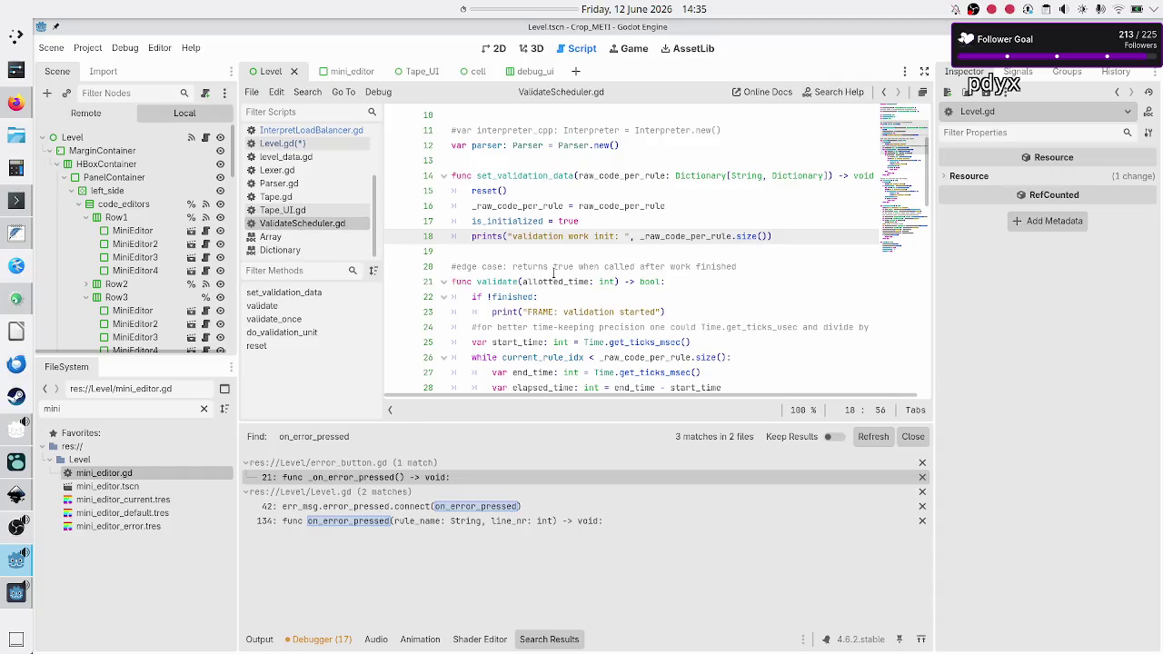
scroll(552, 273, "up", 2)
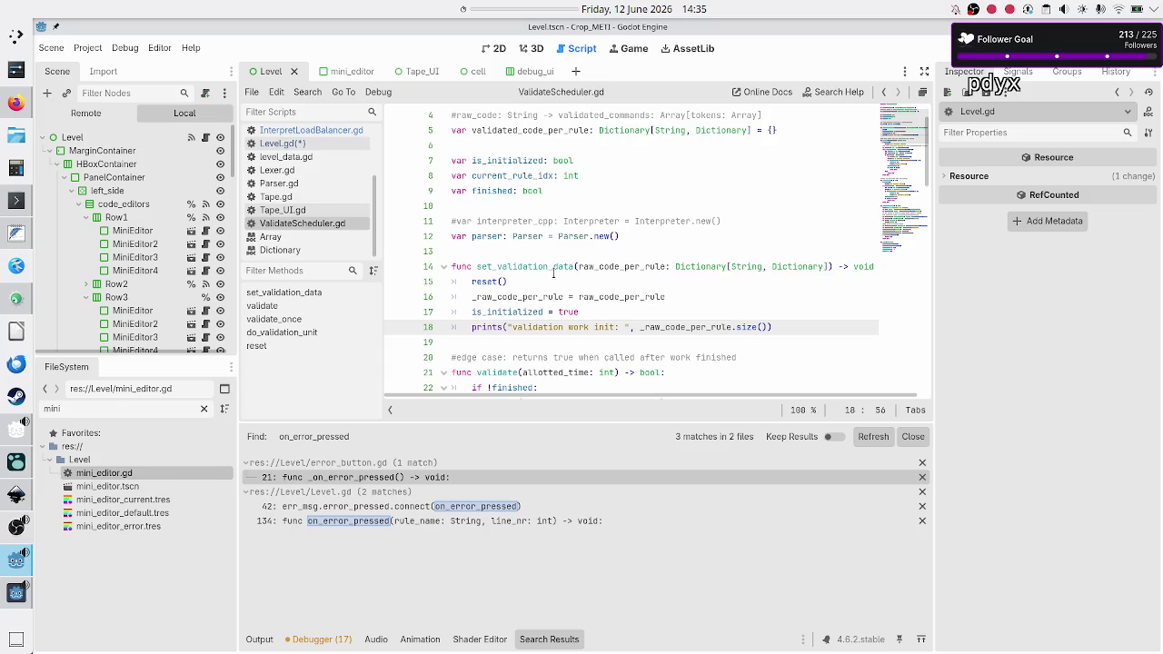
scroll(553, 273, "down", 14)
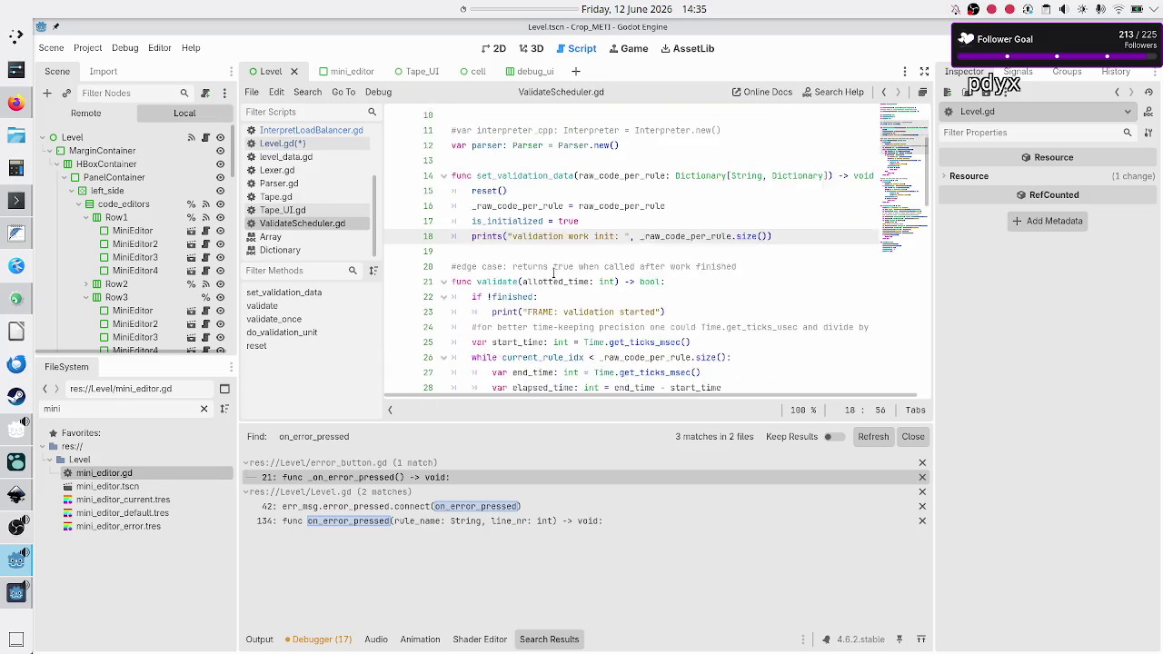
scroll(553, 272, "down", 6)
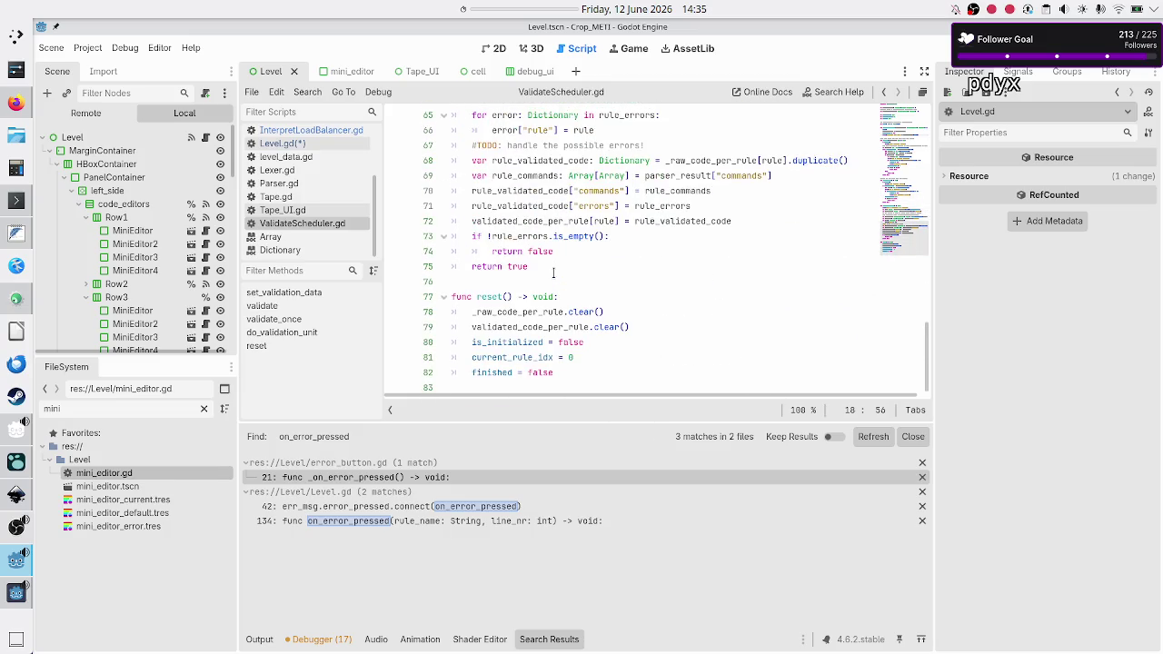
scroll(553, 273, "up", 3)
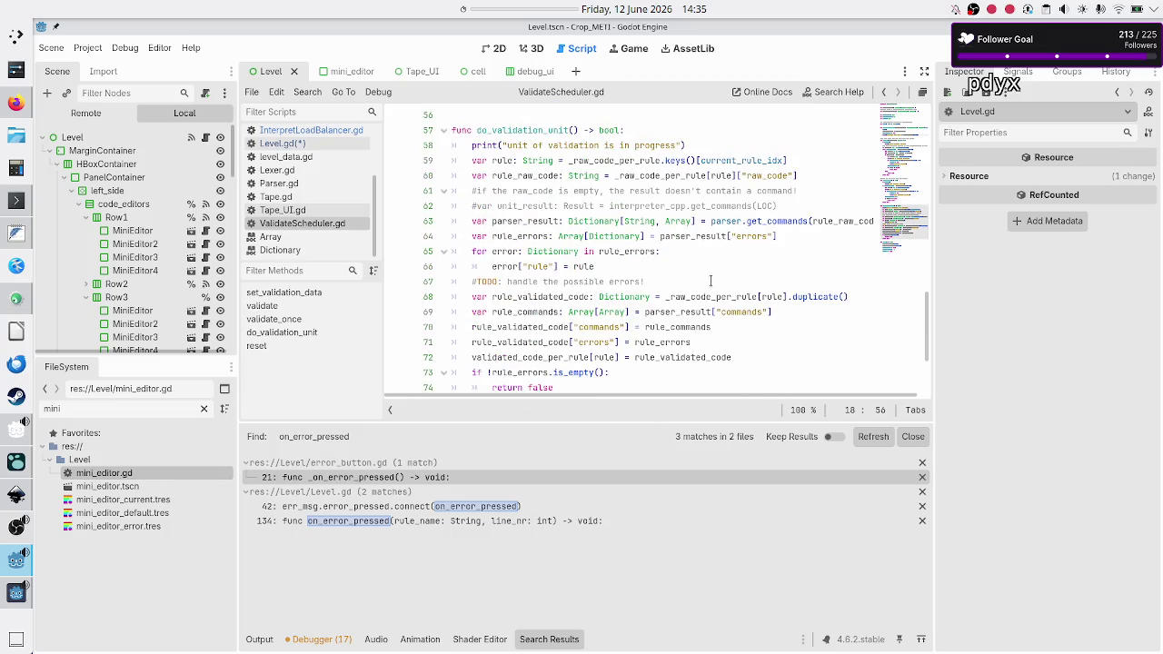
scroll(778, 234, "right", 1)
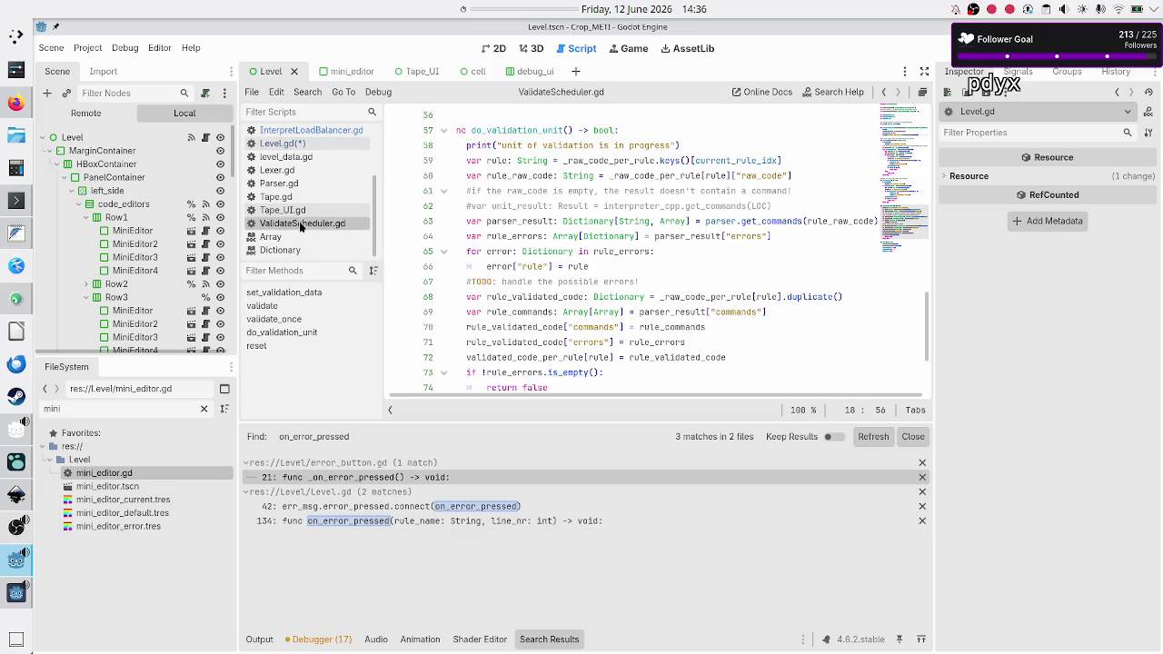
- Check Parser.gd, then highlight parser_result and rule on line 66 of ValidateScheduler.gd before returning to Level.gd
left_click(291, 184)
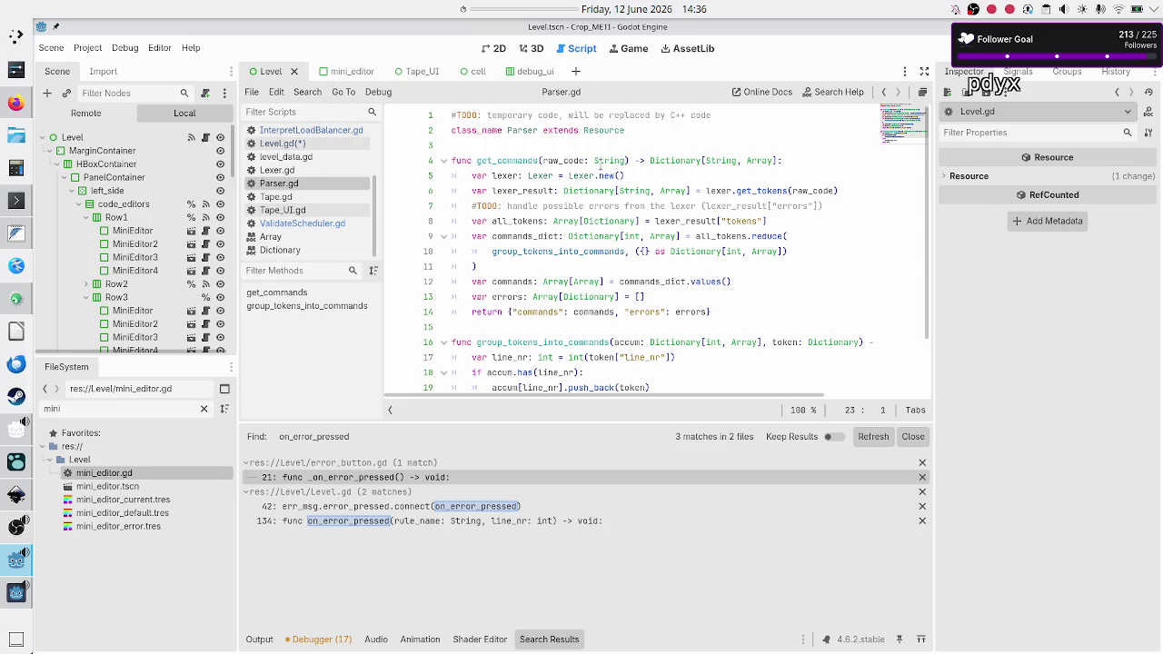
mouse_move(600, 166)
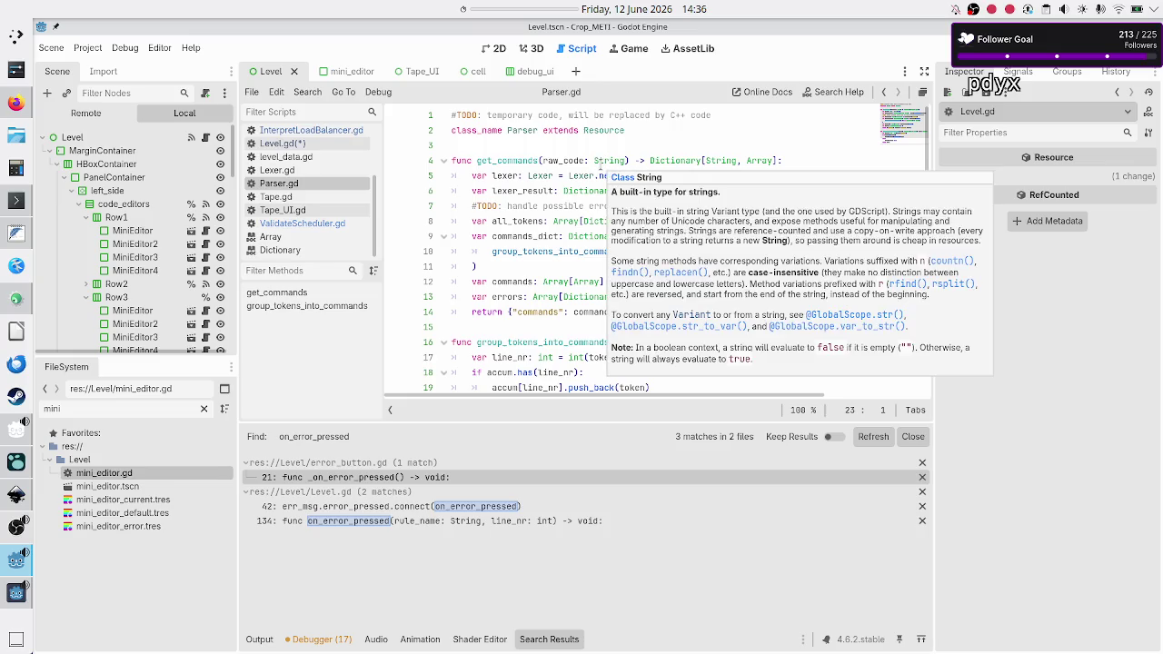
left_click(296, 223)
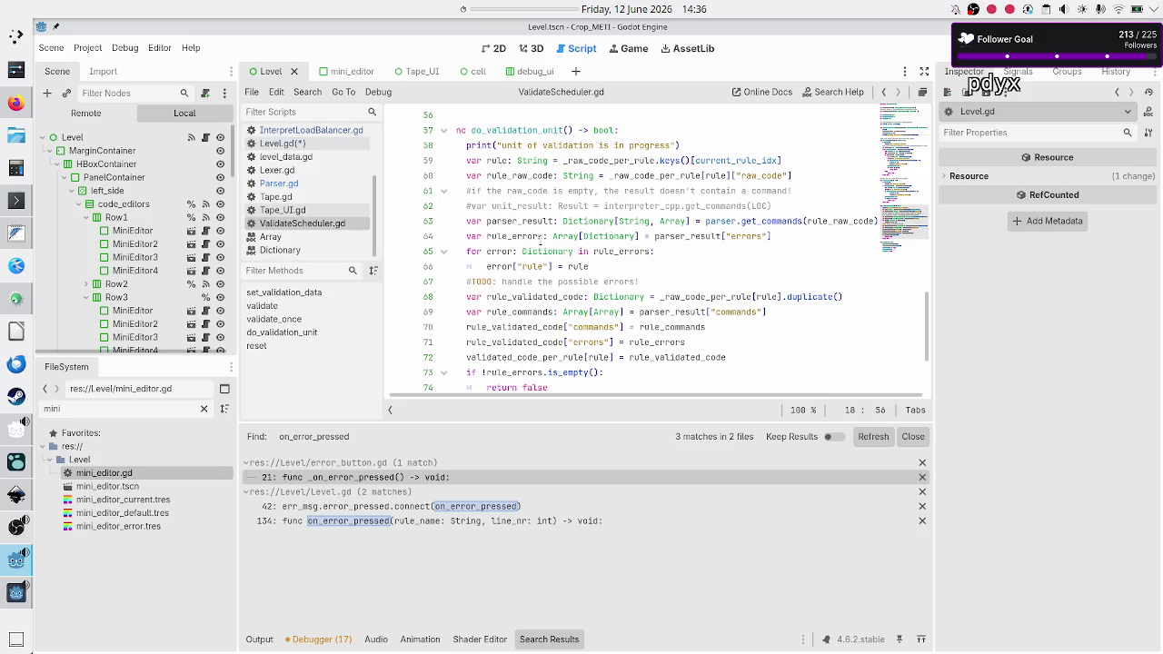
double_click(534, 221)
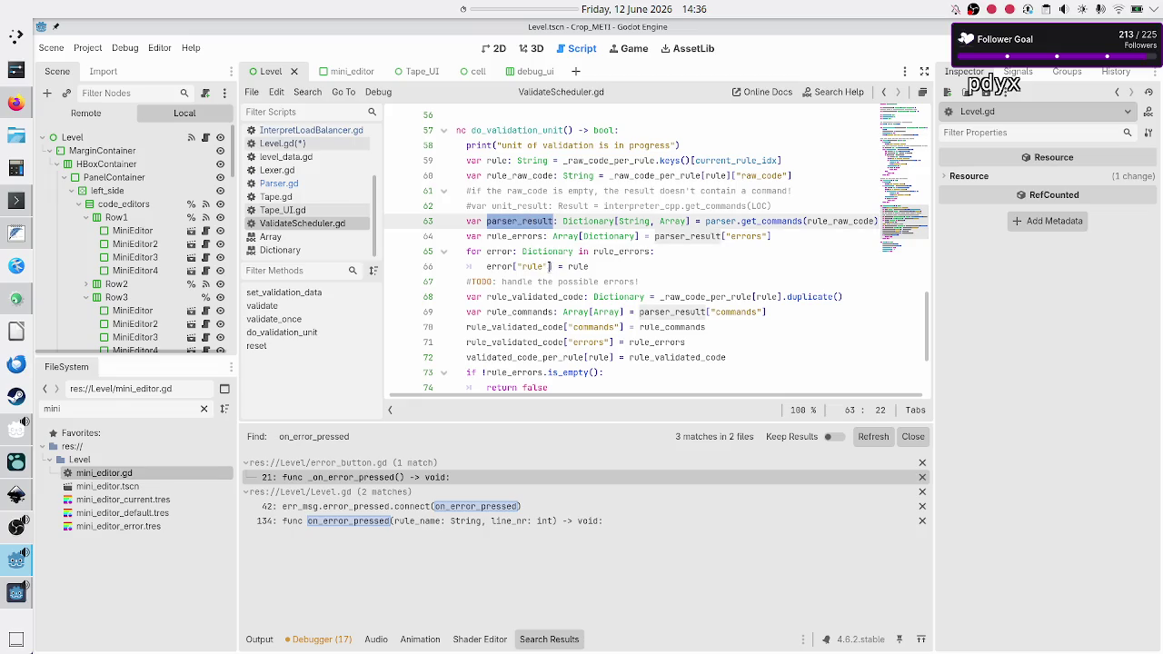
double_click(579, 267)
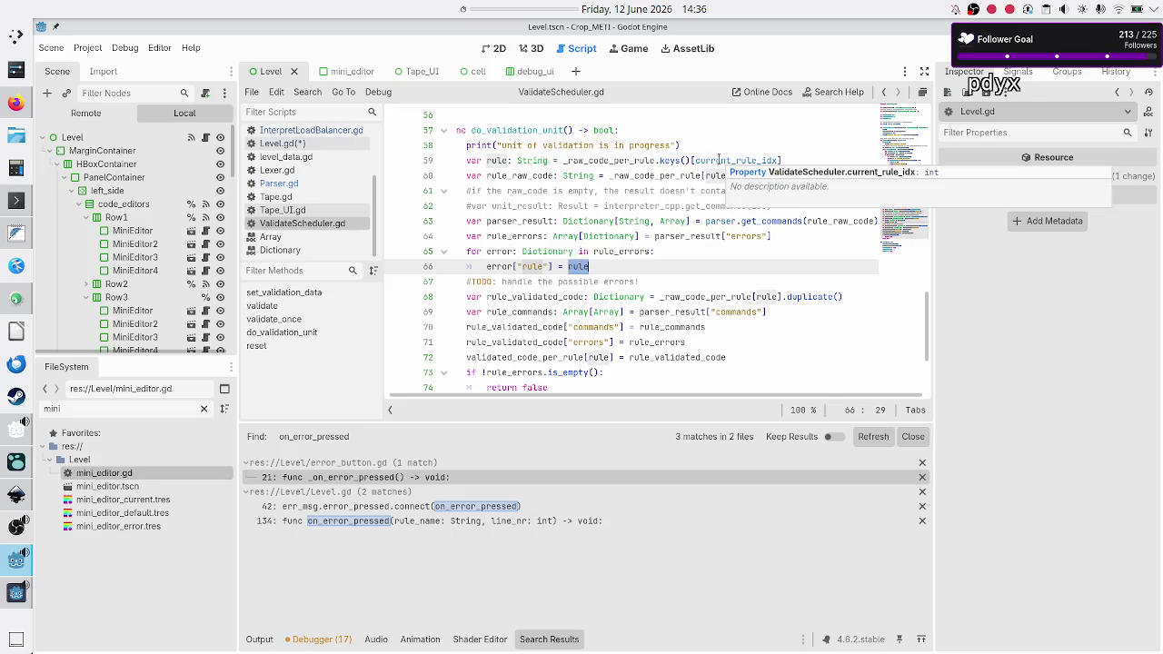
left_click(311, 145)
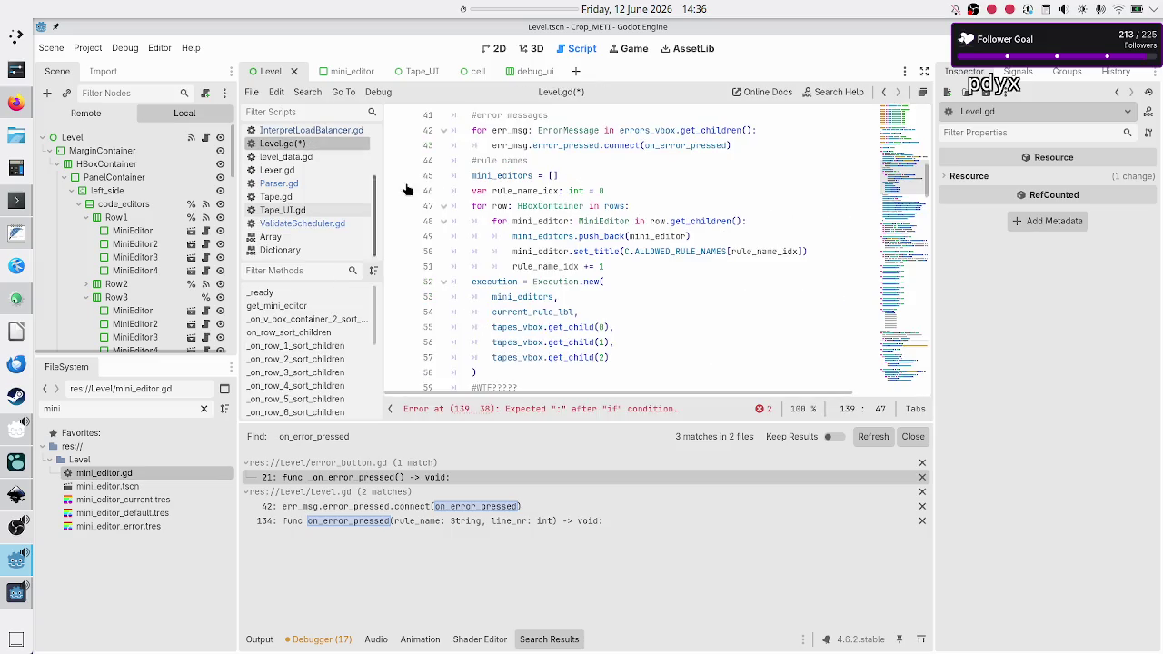
- Run a project-wide Find in Files search for rule_name
left_click(308, 93)
left_click(337, 174)
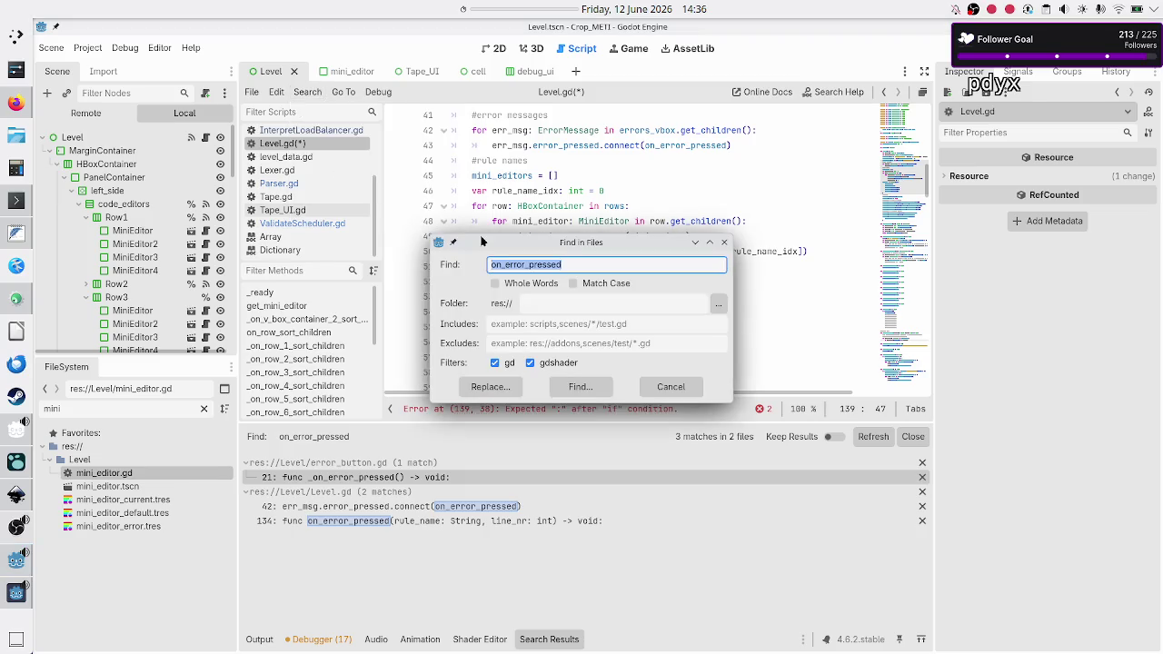
type("rule")
type("_name")
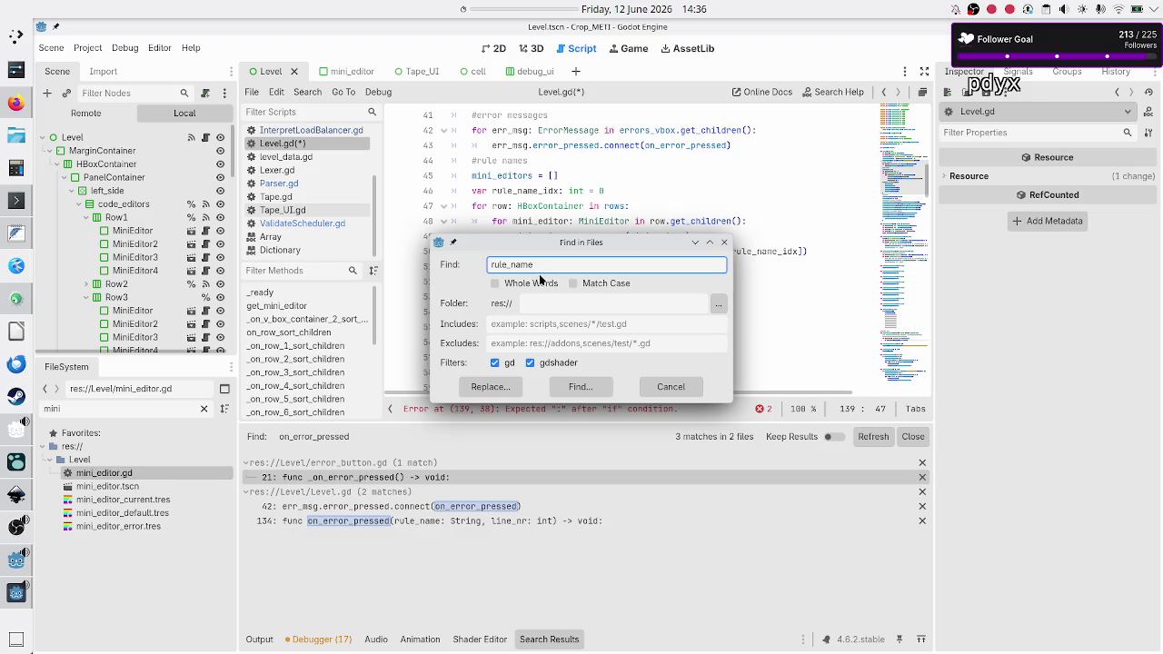
left_click(565, 384)
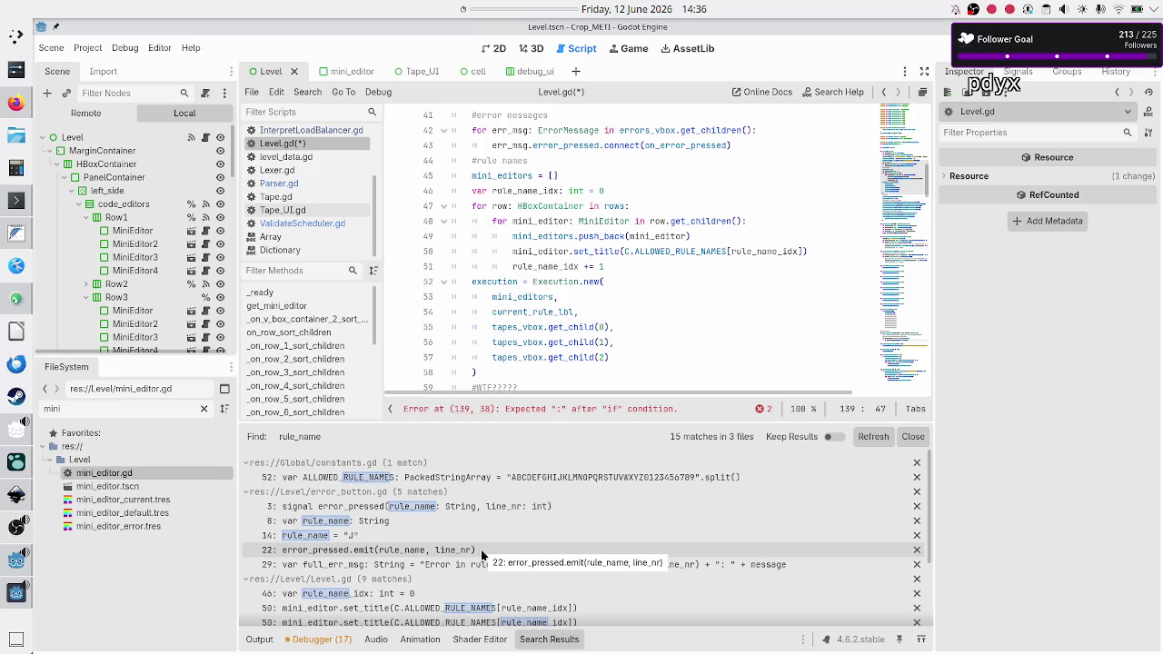
- Jump to the rule_name_idx results on lines 46 and 76 of Level.gd
scroll(496, 567, "down", 2)
scroll(496, 567, "down", 4)
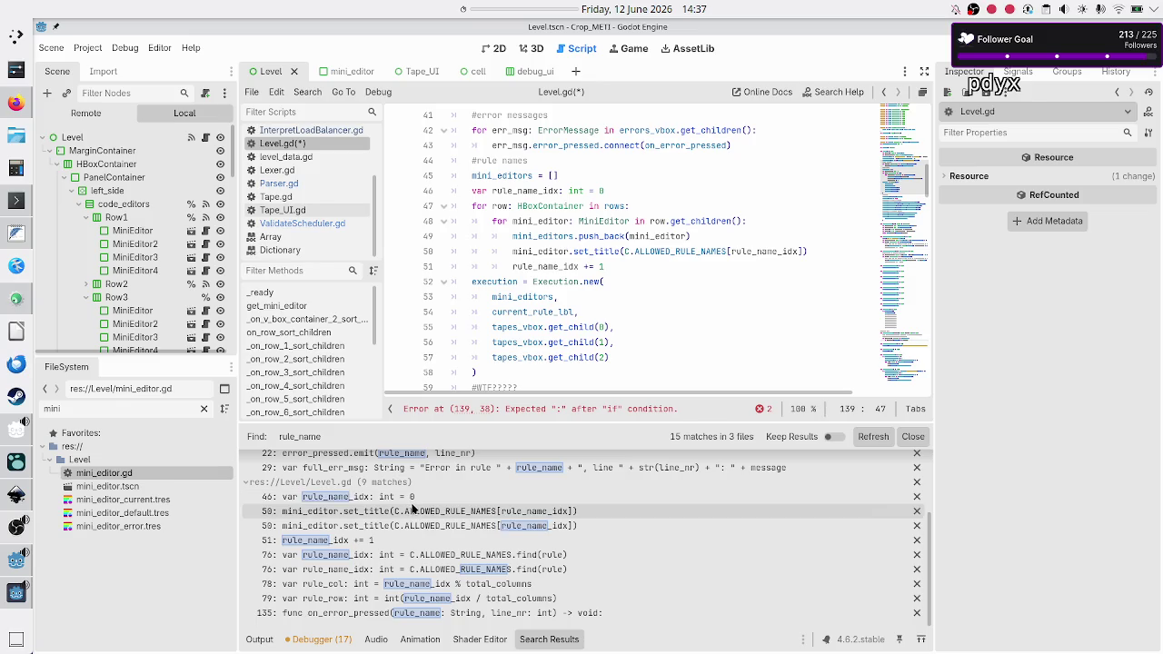
left_click(433, 501)
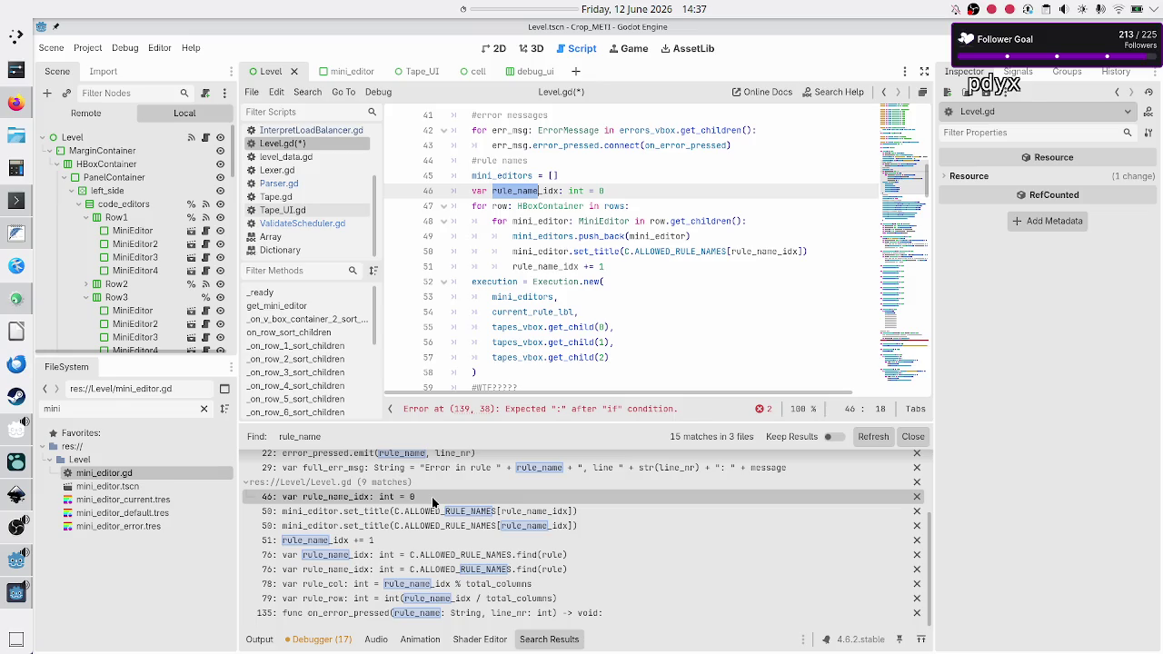
mouse_move(576, 192)
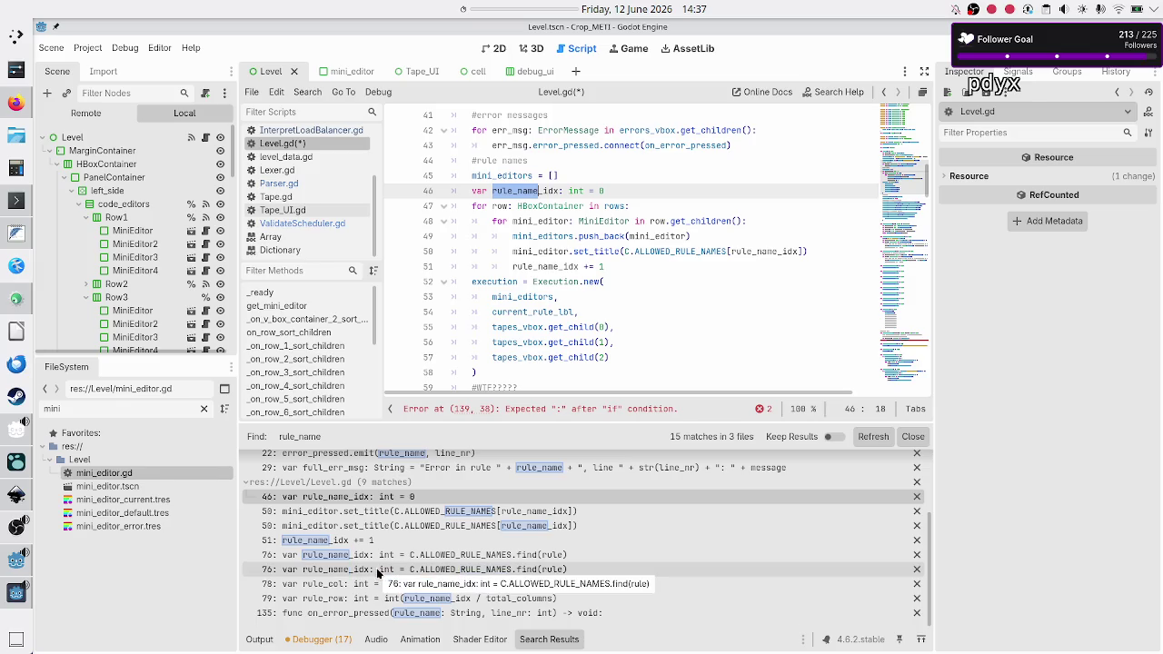
left_click(377, 570)
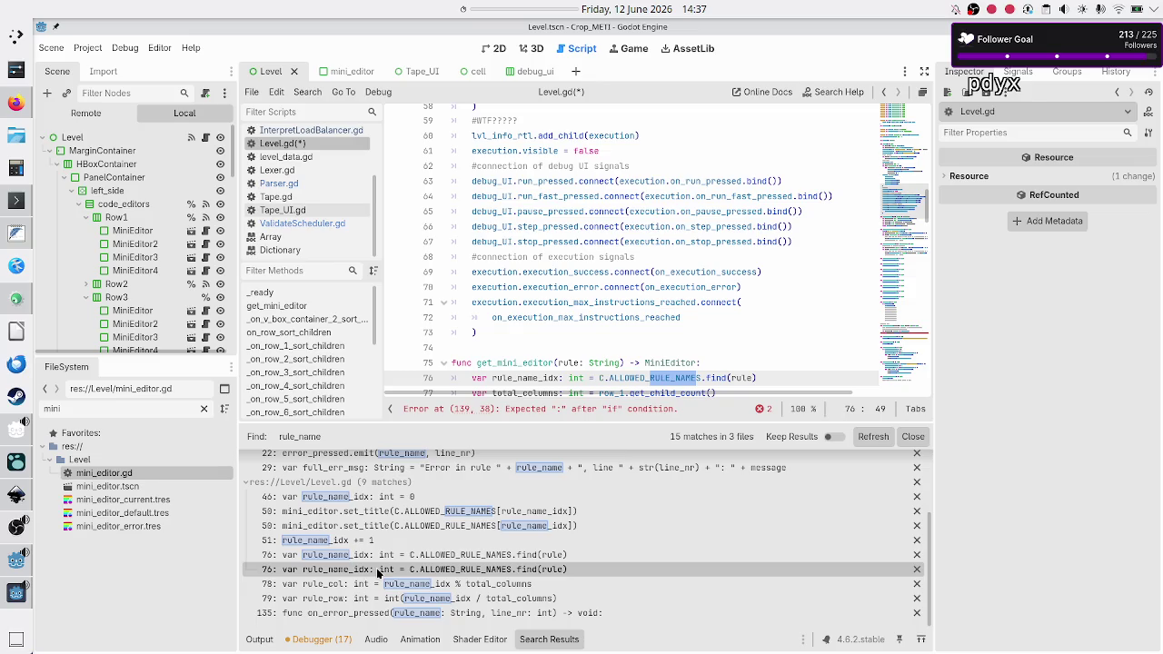
- Highlight get_mini_editor, its rule parameter, rule_name_idx, ALLOWED_RULE_NAMES and find(rule)'s argument
scroll(587, 323, "down", 2)
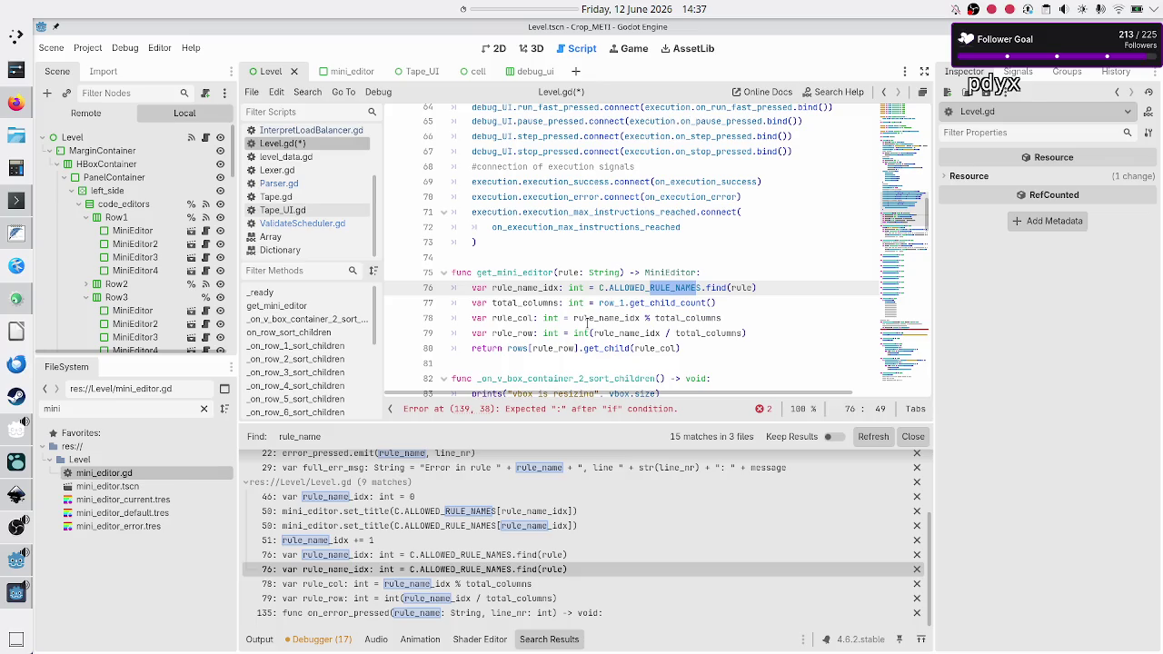
double_click(525, 272)
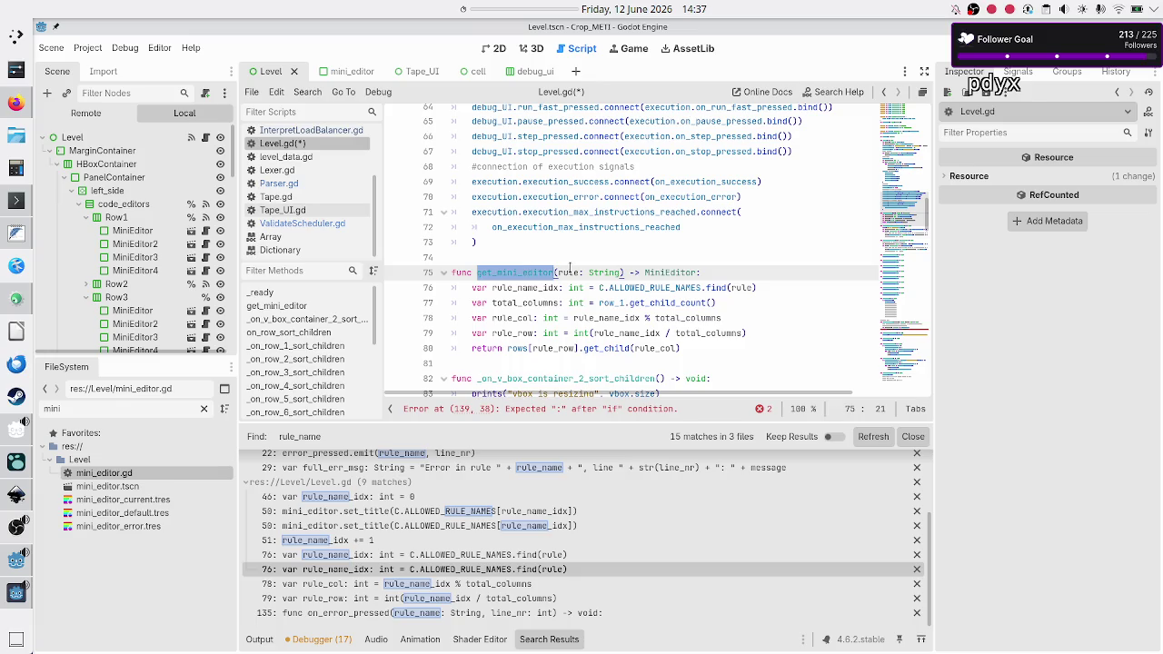
double_click(570, 273)
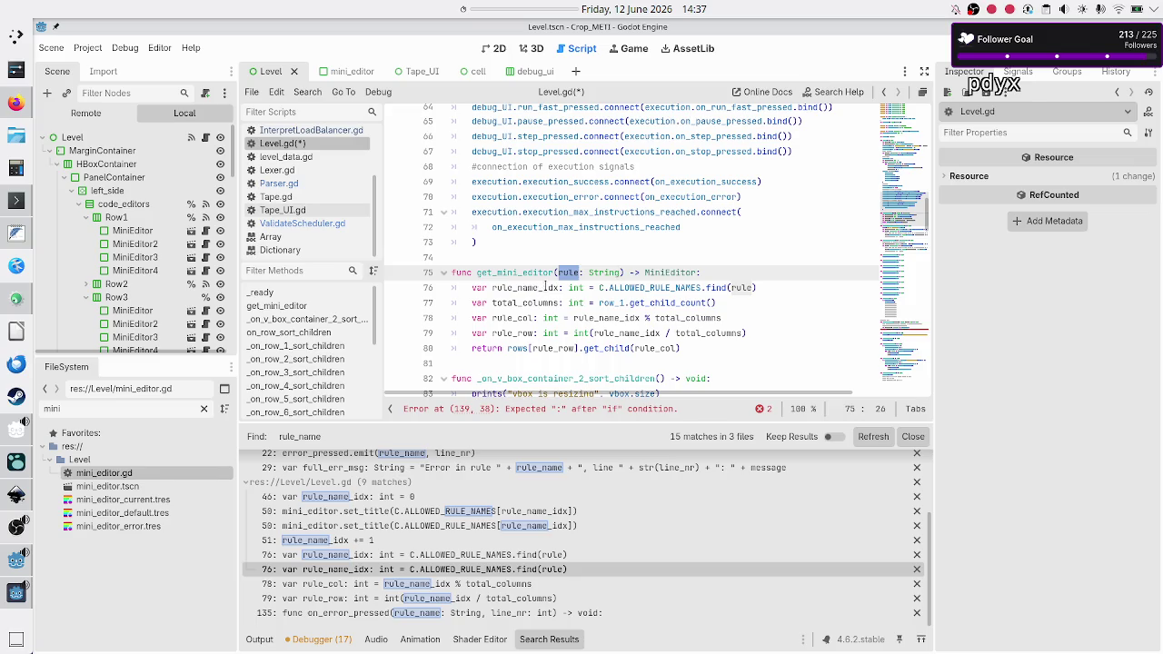
double_click(536, 287)
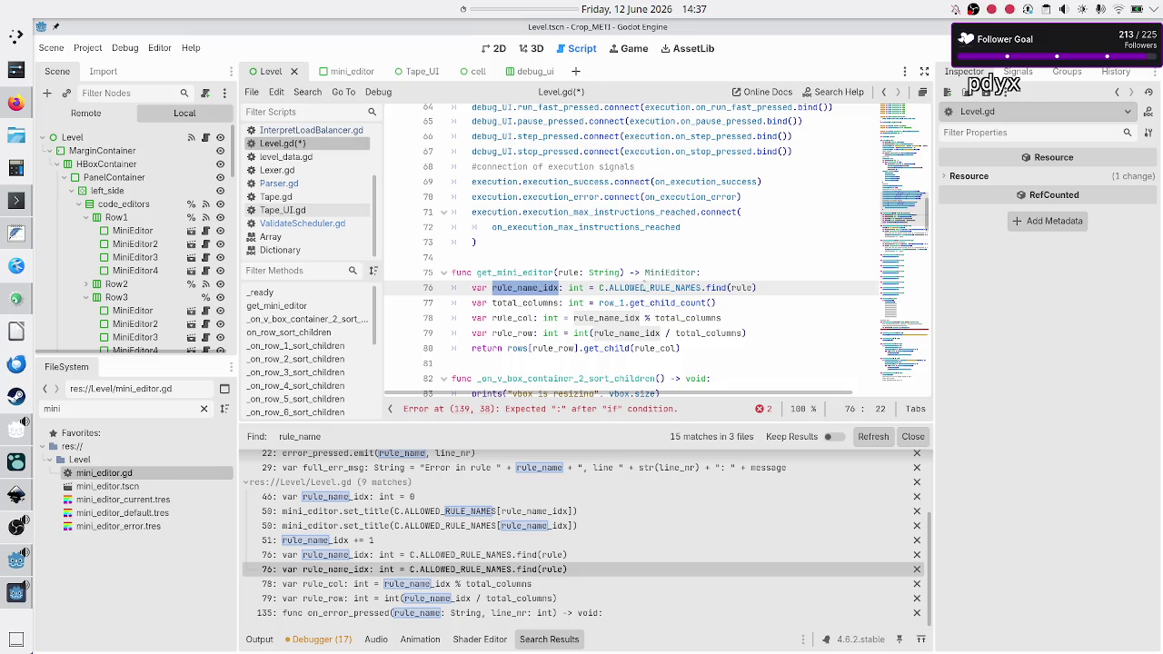
double_click(696, 289)
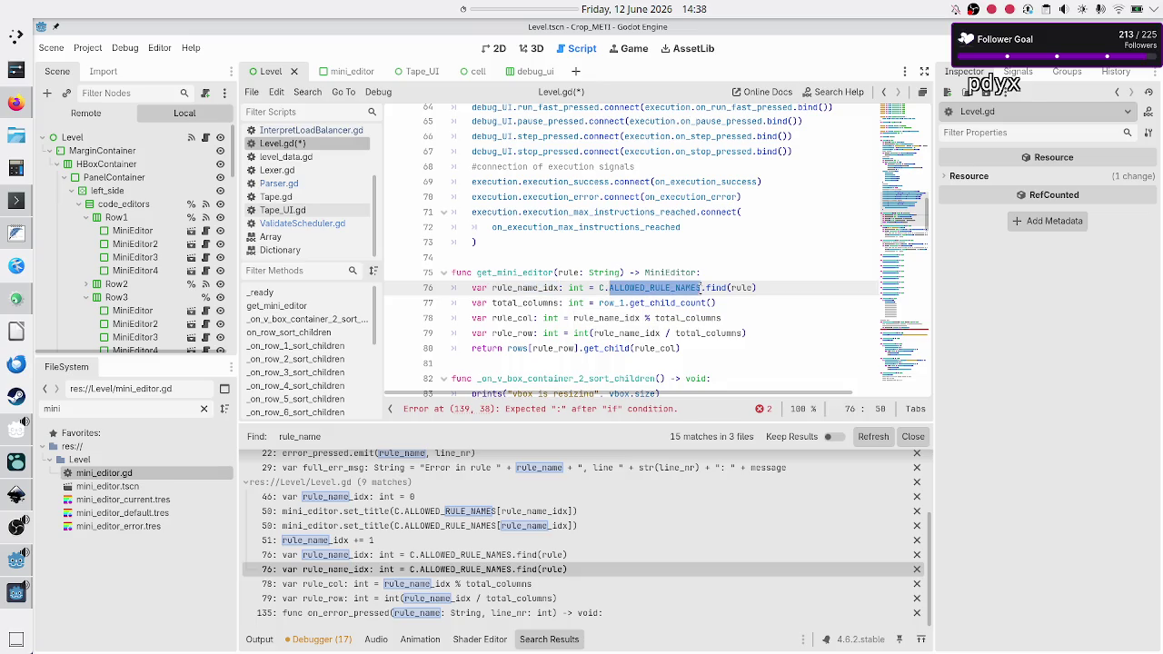
double_click(743, 287)
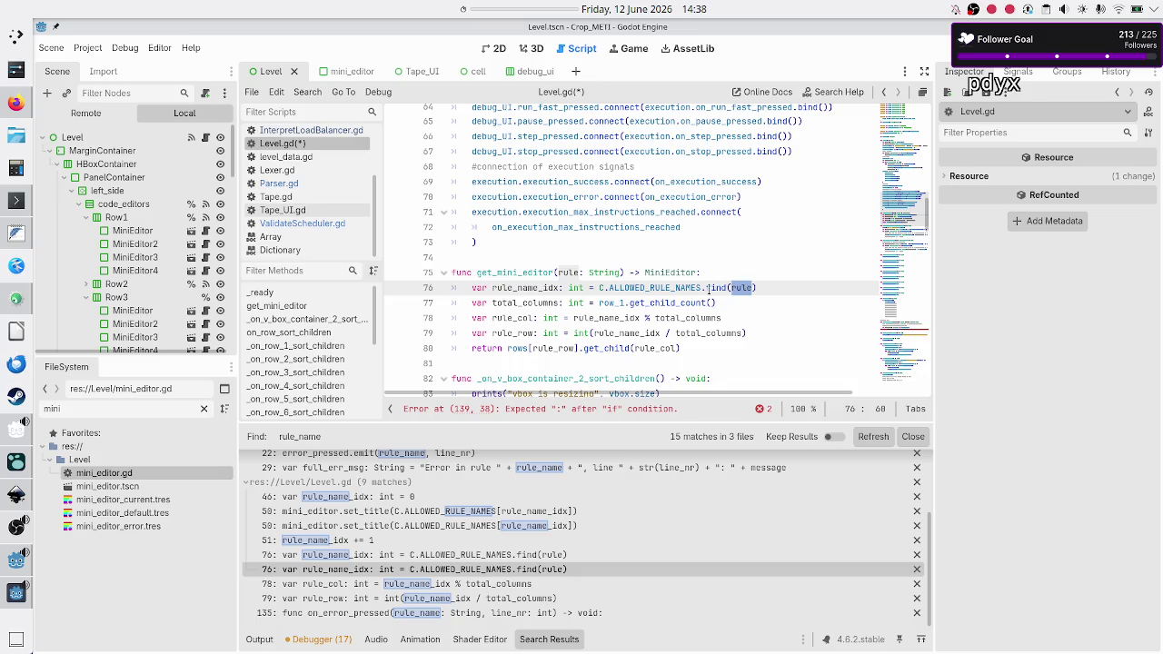
mouse_move(676, 287)
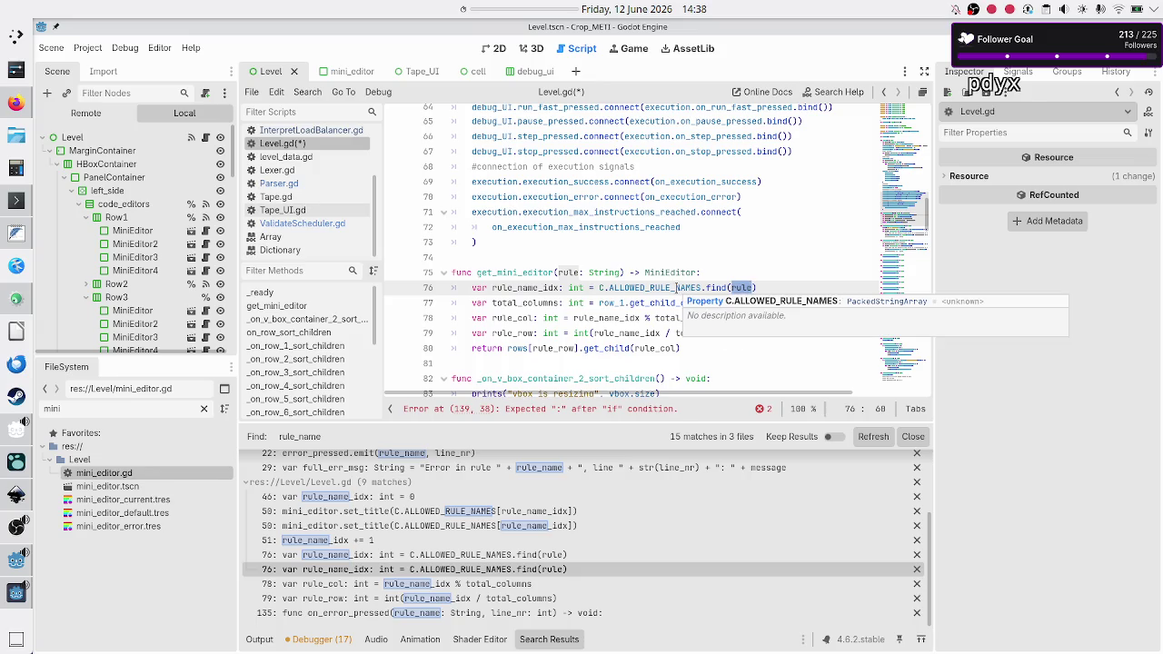
- Re-check rule_name_idx, ALLOWED_RULE_NAMES and get_mini_editor uses around line 76
left_click(505, 287)
double_click(525, 287)
double_click(648, 287)
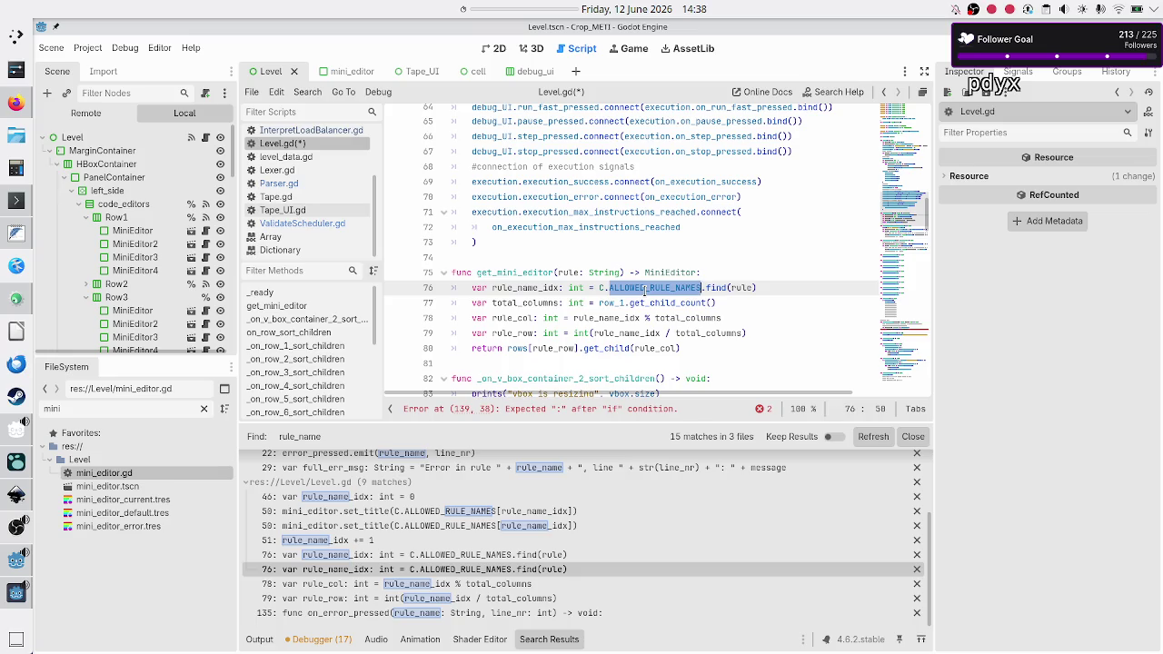
double_click(533, 272)
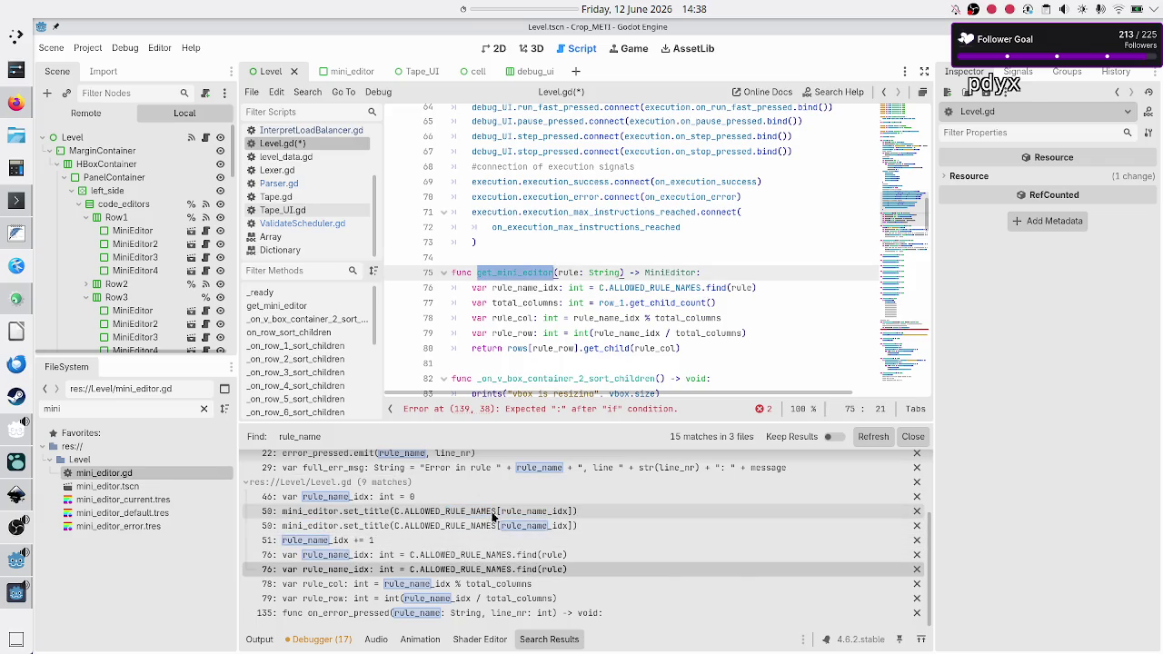
scroll(494, 516, "up", 4)
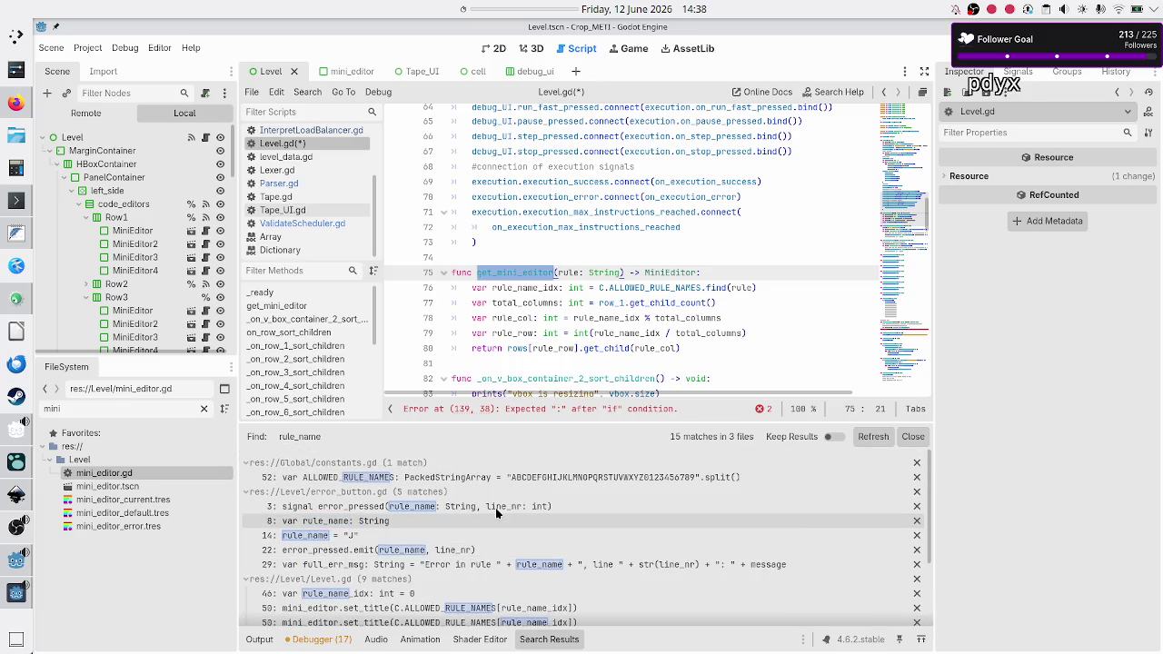
scroll(496, 513, "down", 2)
scroll(496, 514, "down", 1)
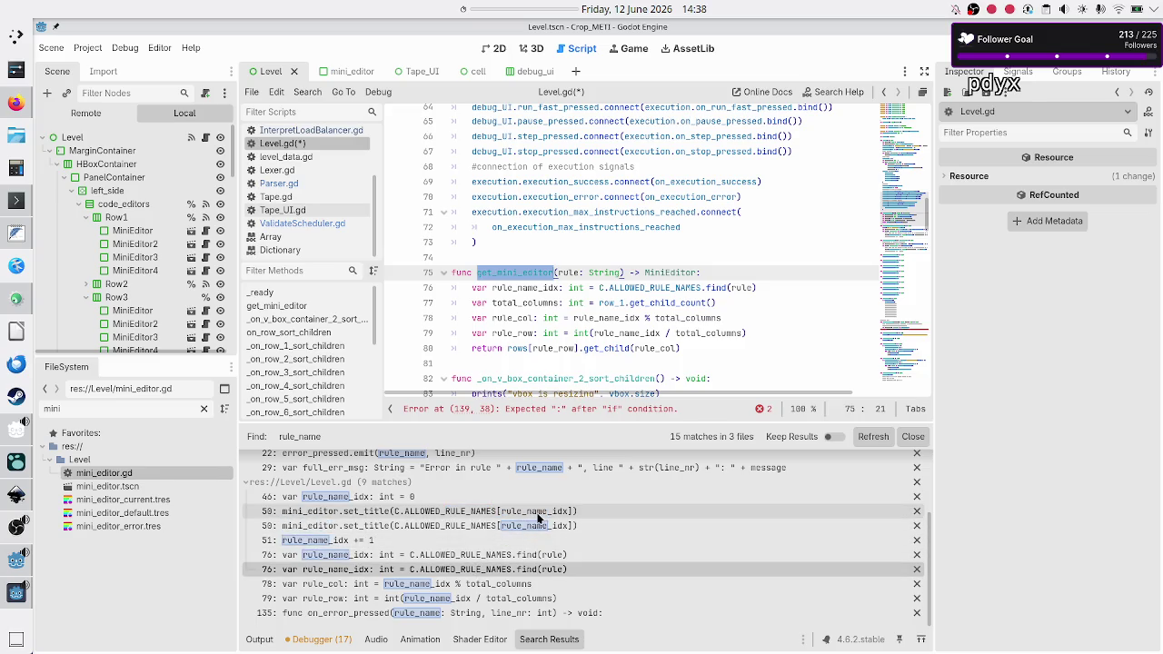
scroll(579, 516, "up", 1)
scroll(578, 516, "up", 1)
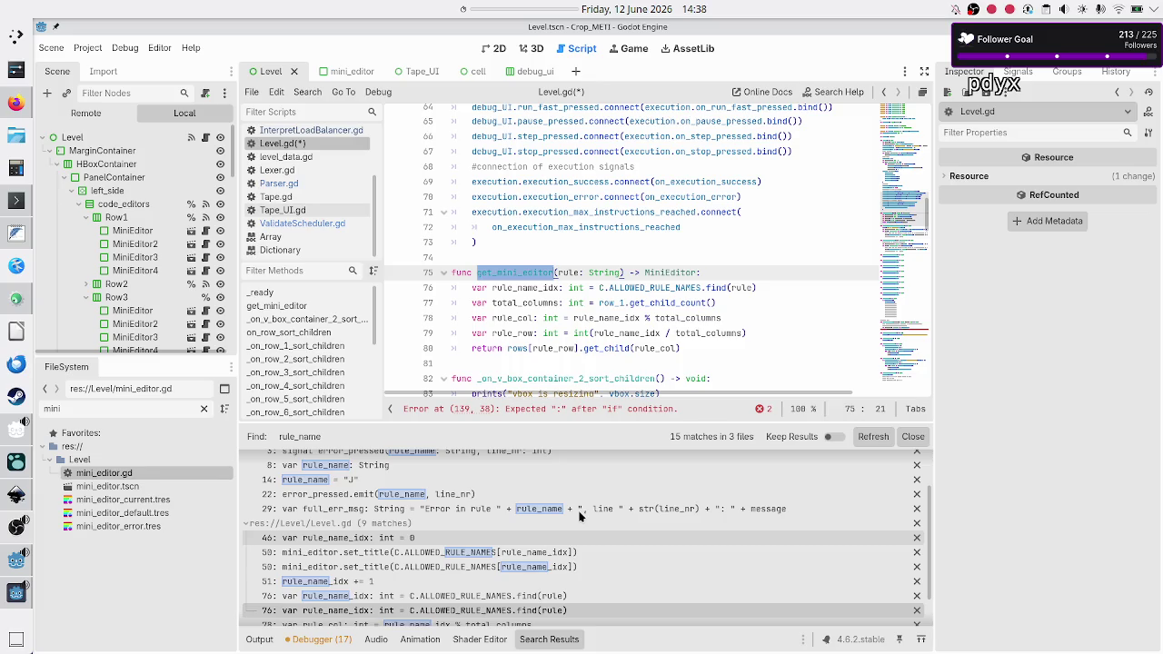
scroll(579, 516, "down", 3)
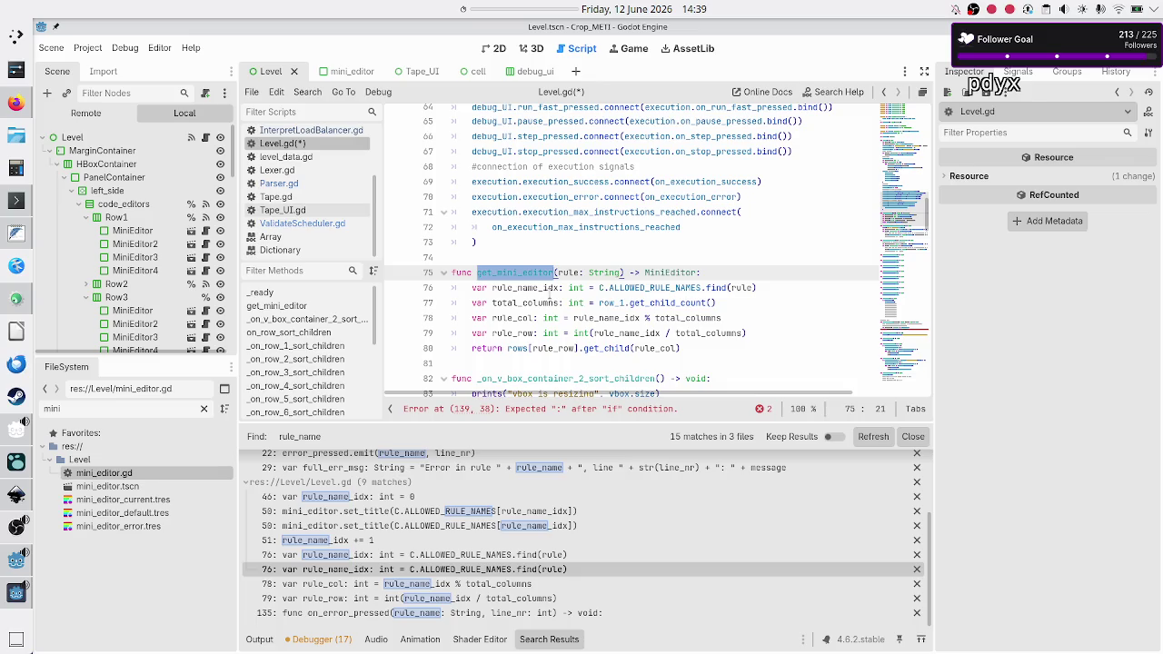
- Select get_mini_editor and bring up the Search menu to look for its uses
left_click(549, 287)
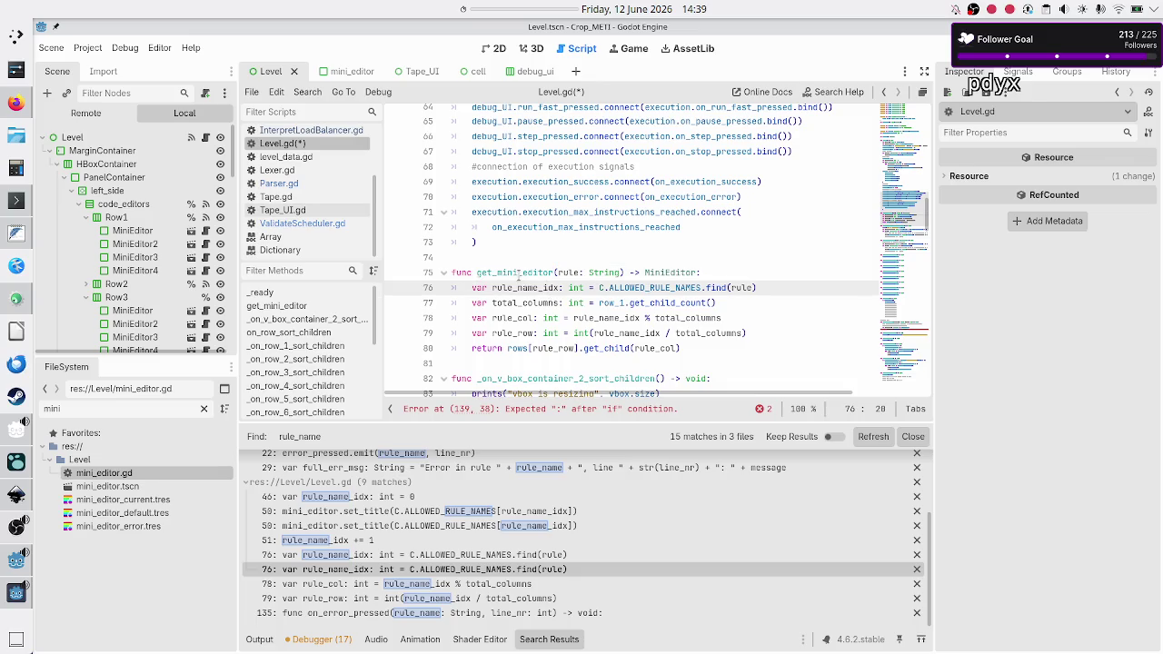
double_click(517, 273)
left_click(300, 92)
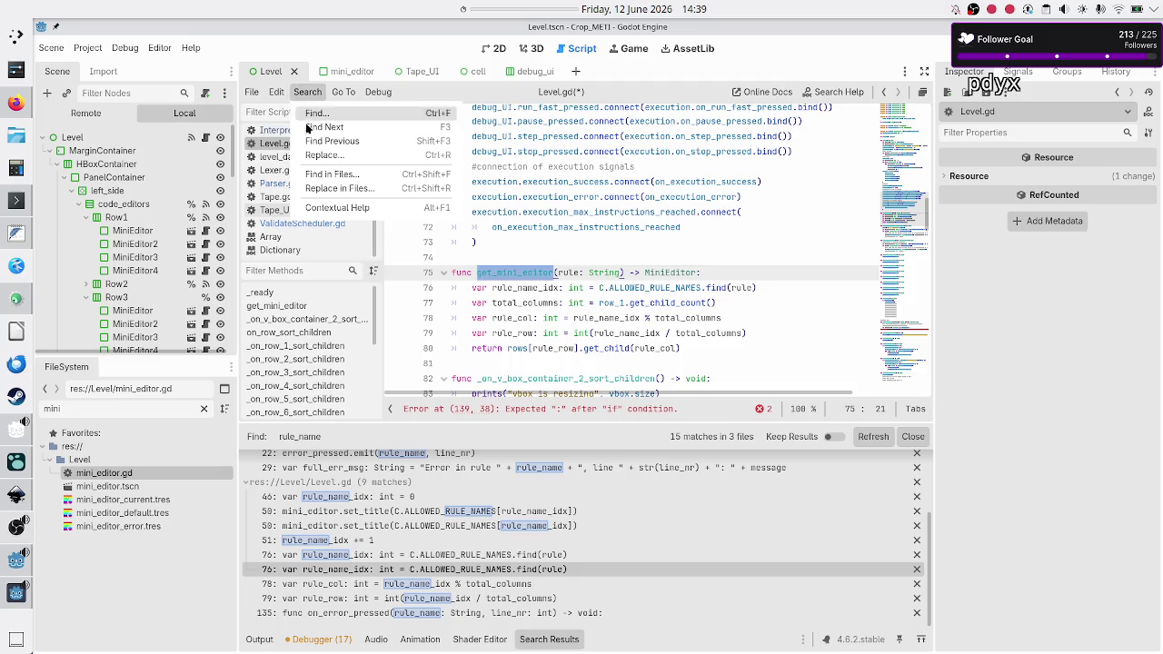
left_click(325, 182)
left_click(581, 387)
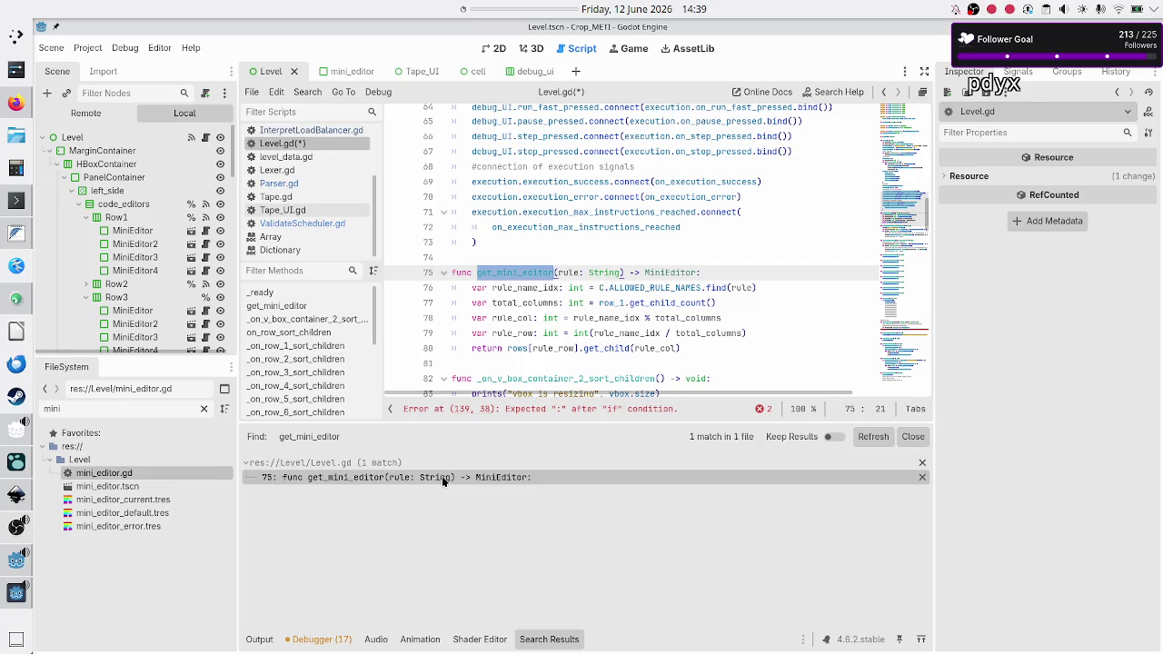
left_click(544, 287)
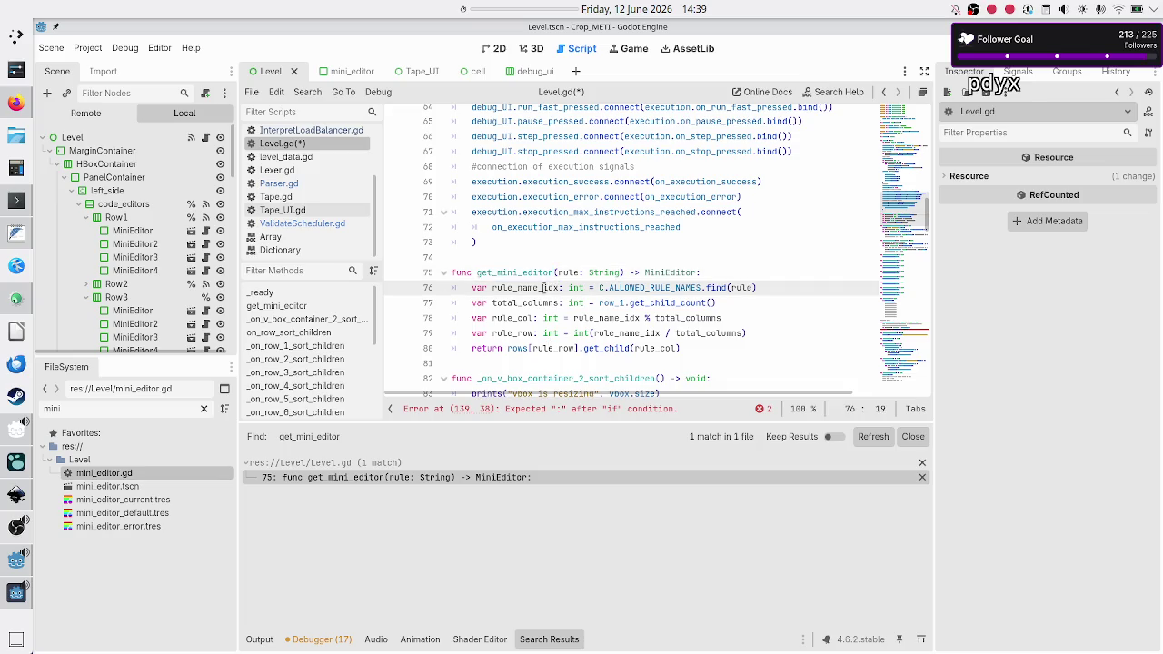
double_click(544, 287)
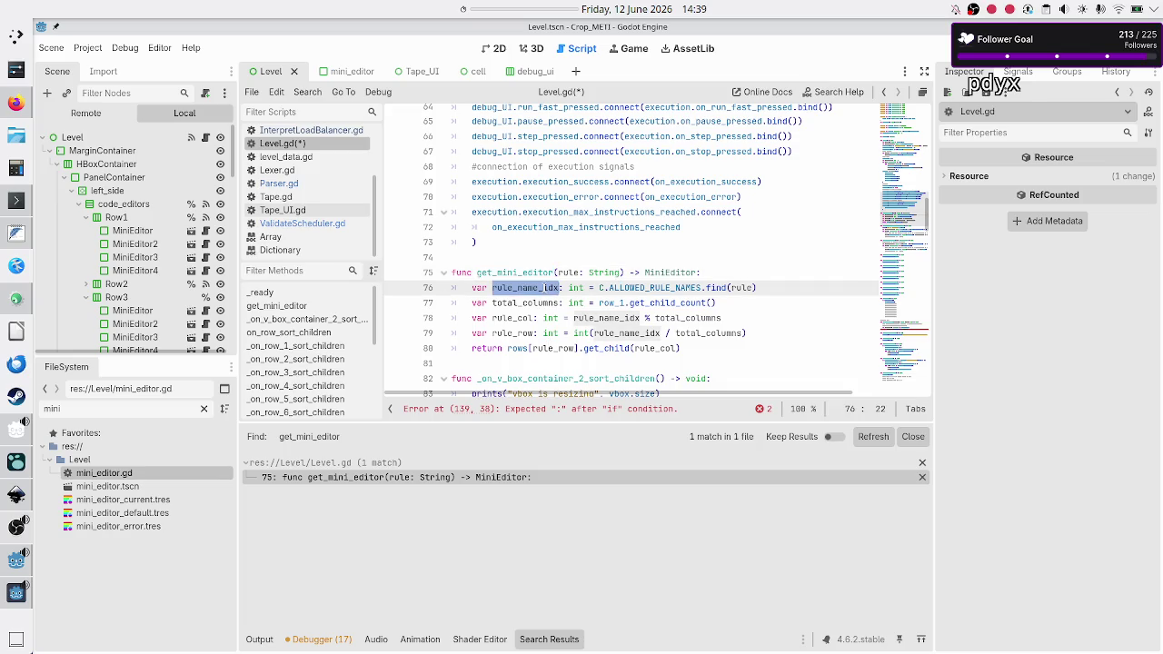
double_click(649, 288)
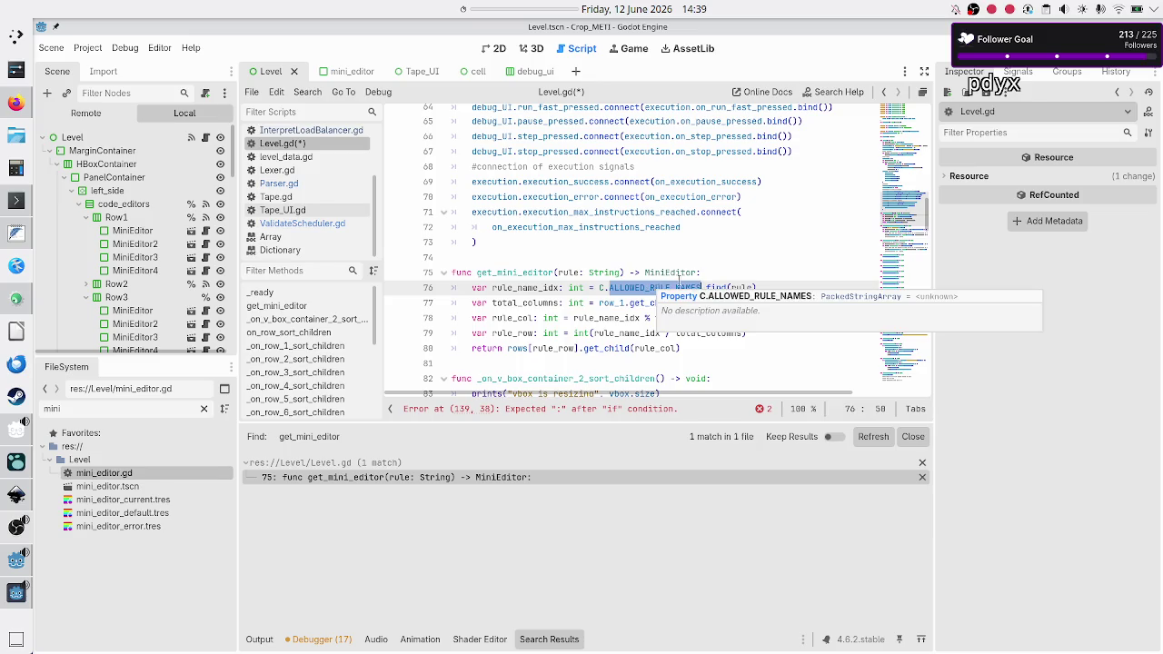
double_click(549, 289)
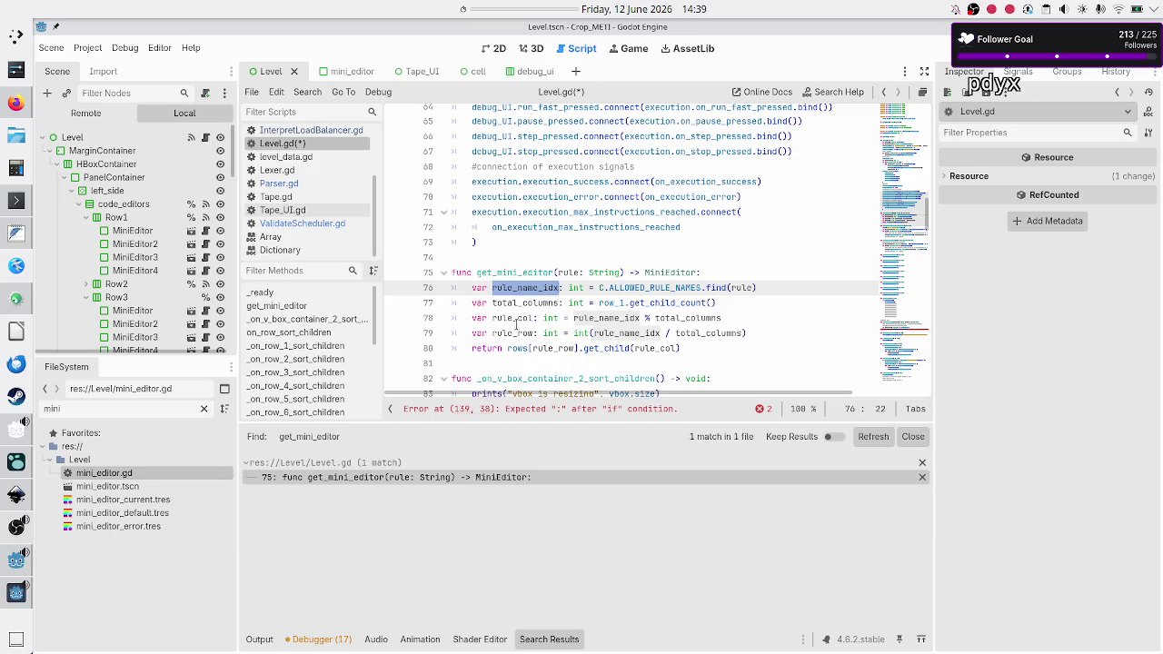
left_click(517, 333)
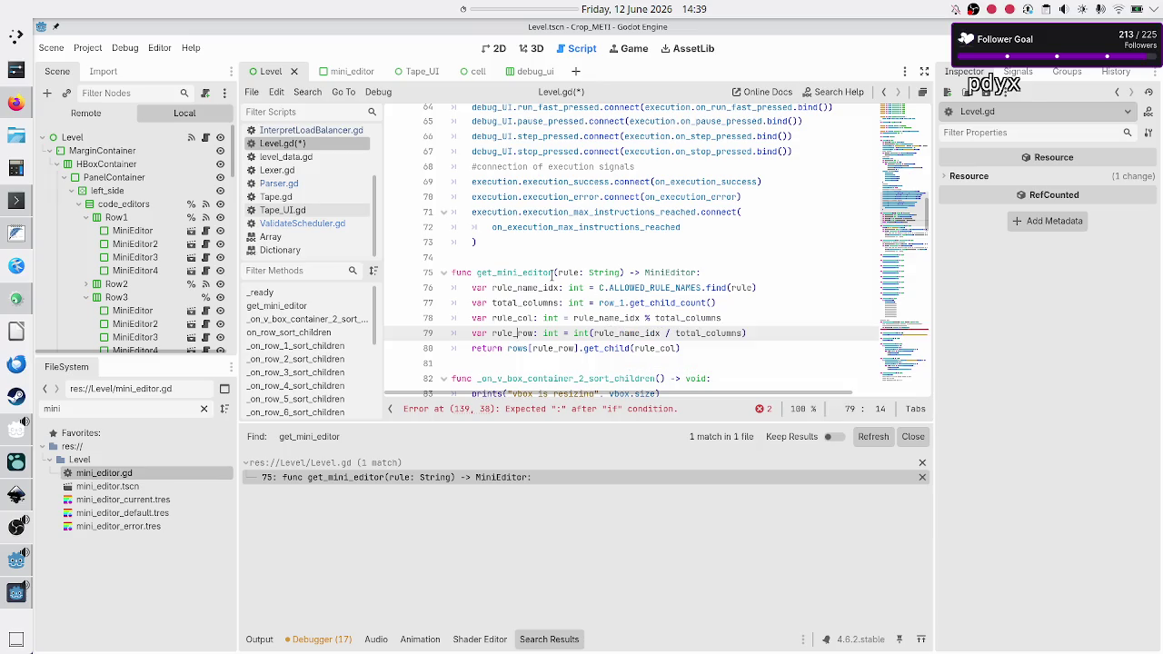
scroll(552, 273, "up", 9)
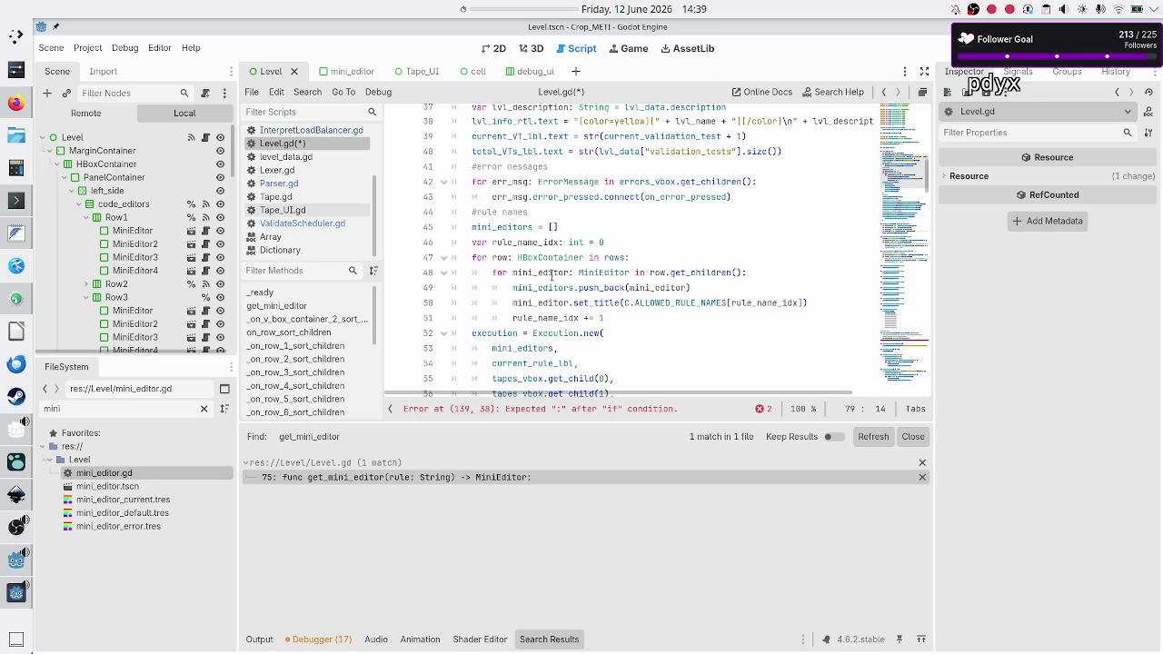
scroll(551, 274, "up", 3)
scroll(551, 274, "down", 3)
double_click(535, 273)
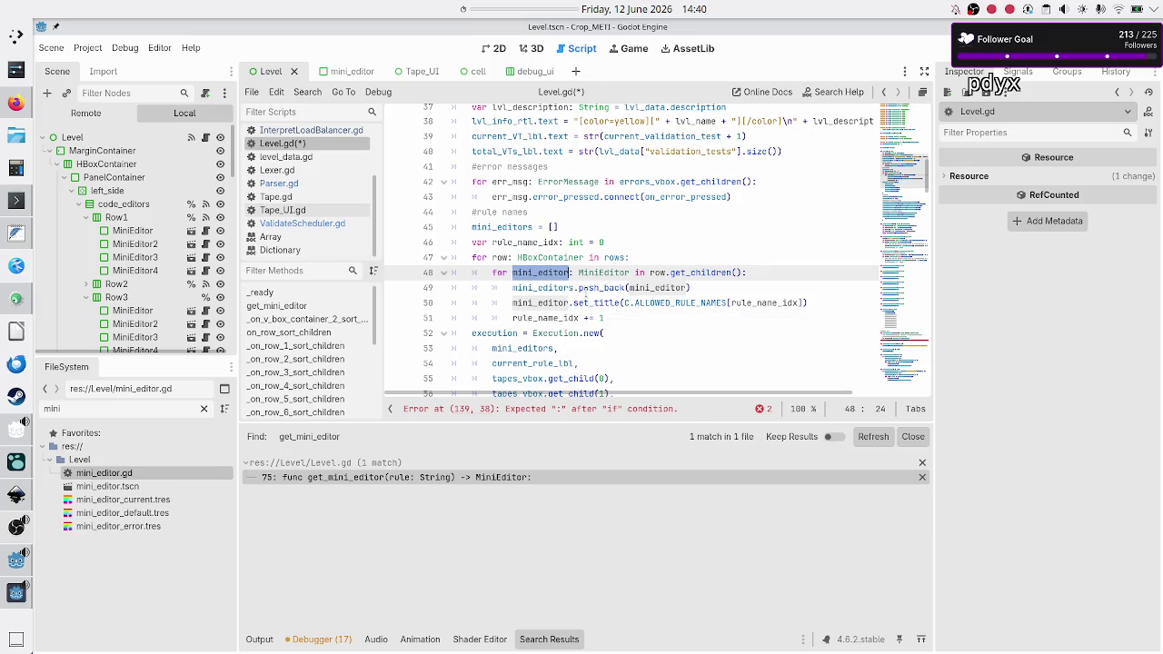
scroll(585, 293, "down", 1)
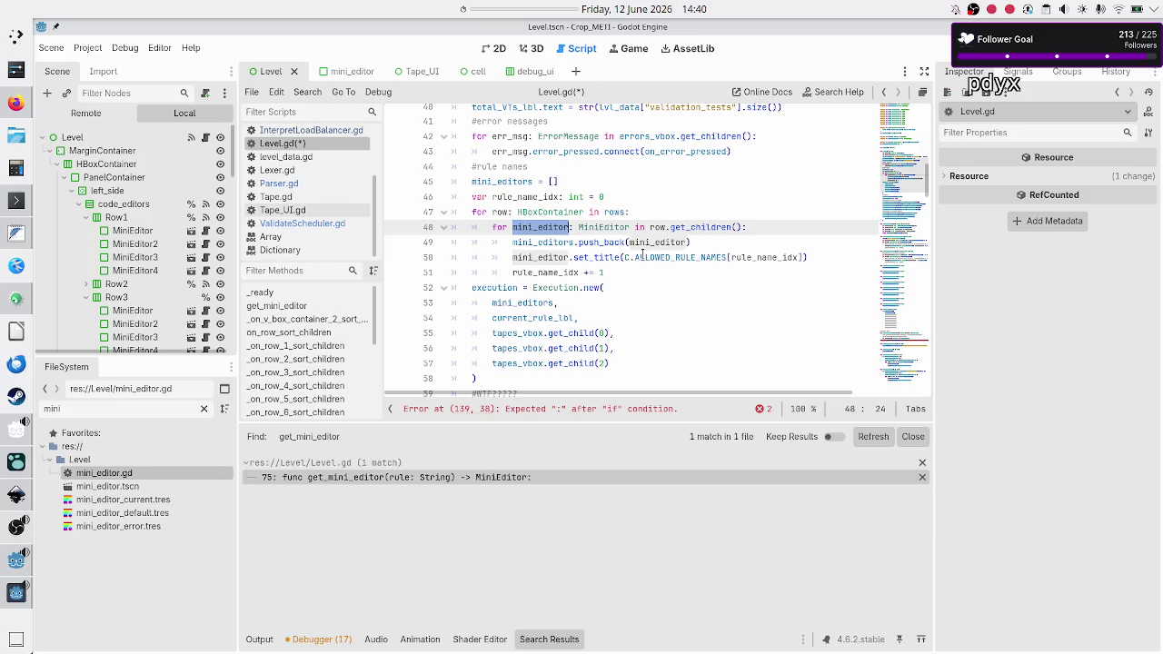
double_click(762, 257)
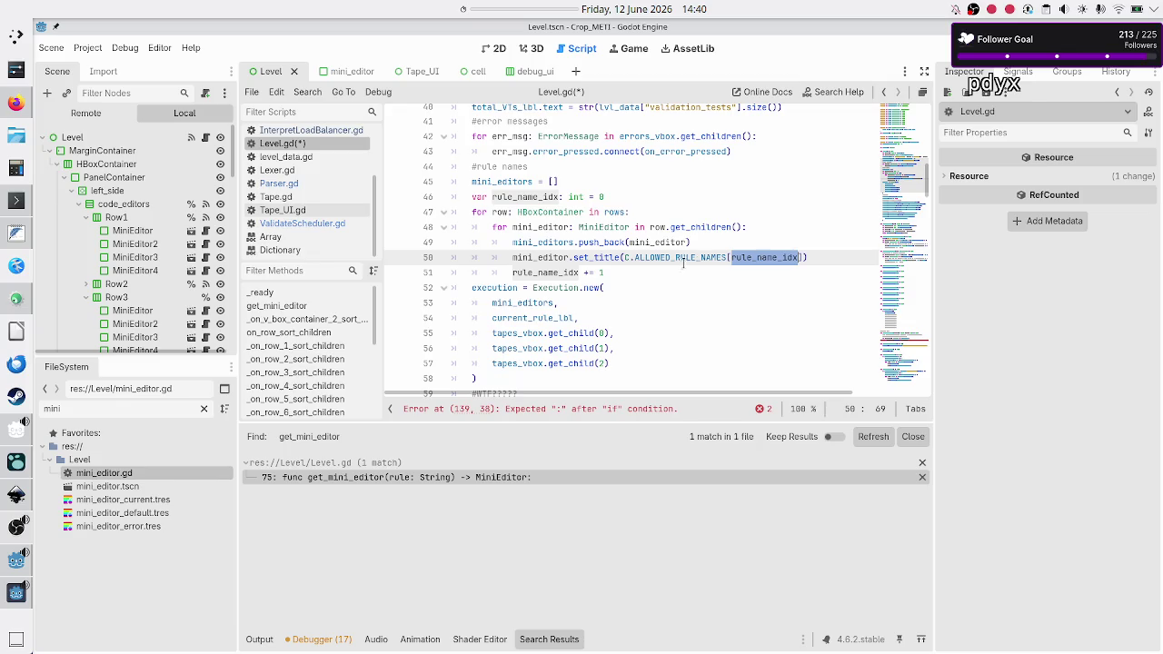
left_click(609, 272)
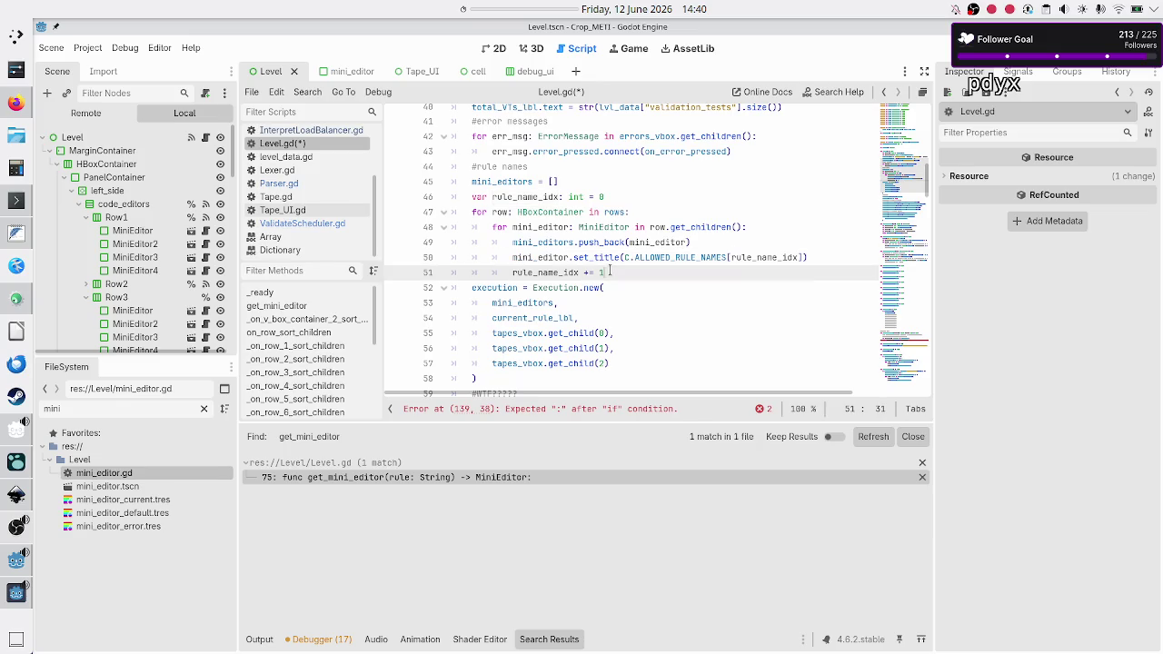
double_click(552, 257)
scroll(544, 319, "down", 7)
scroll(543, 319, "right", 2)
scroll(544, 320, "down", 1)
scroll(543, 320, "left", 2)
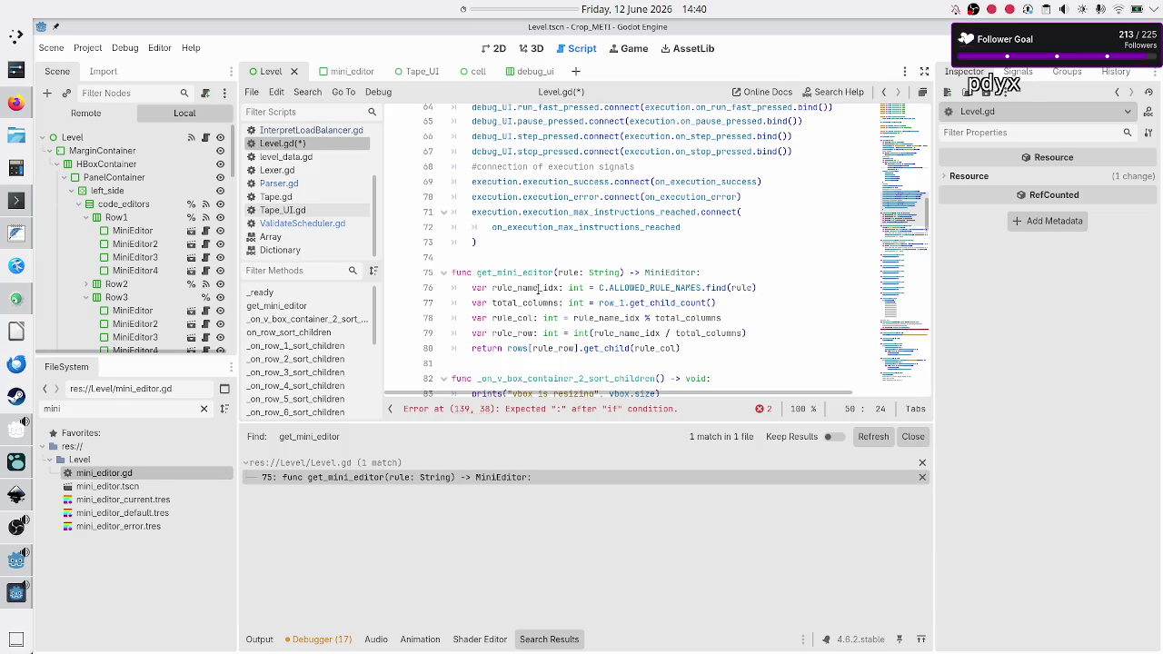
double_click(538, 287)
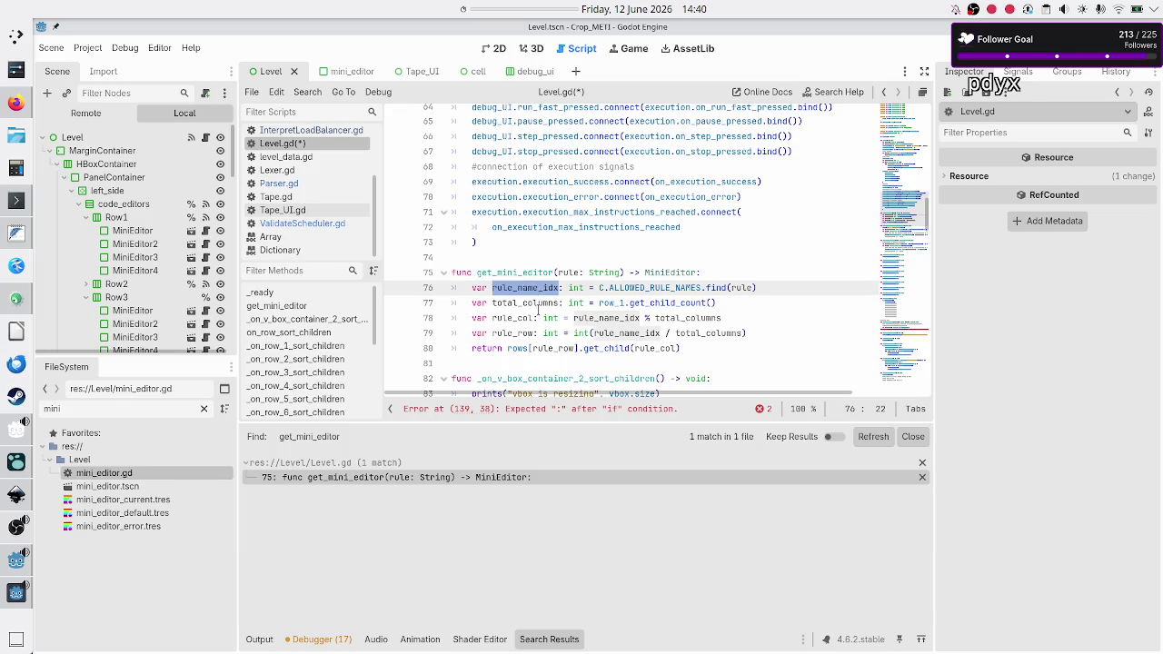
double_click(538, 303)
double_click(516, 318)
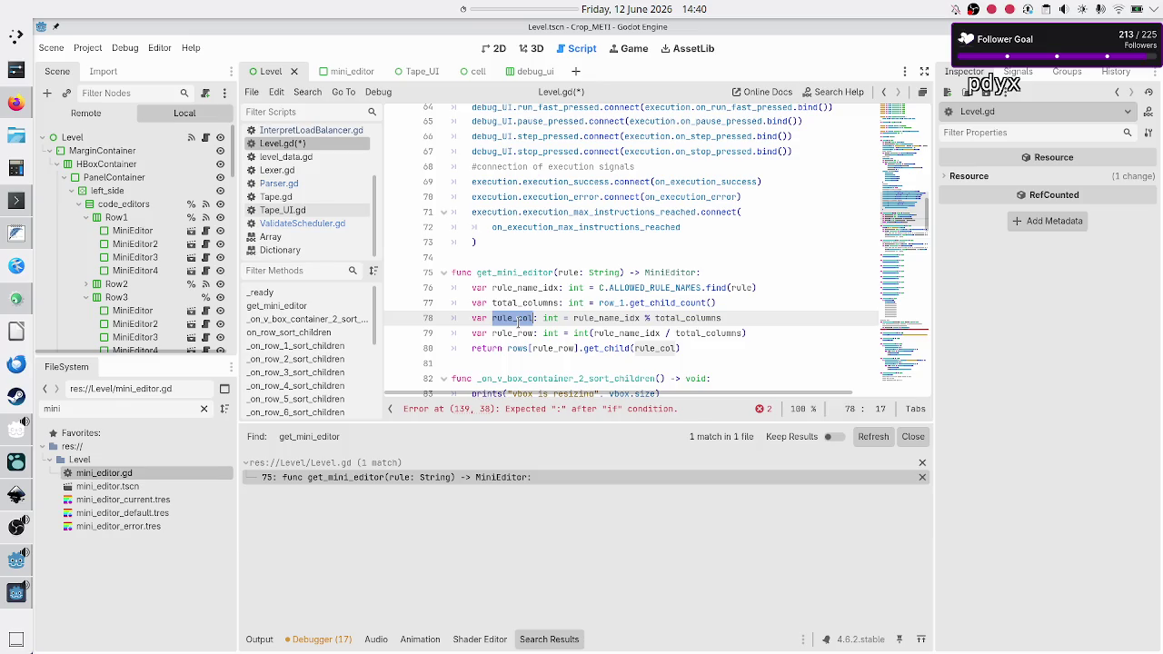
double_click(515, 333)
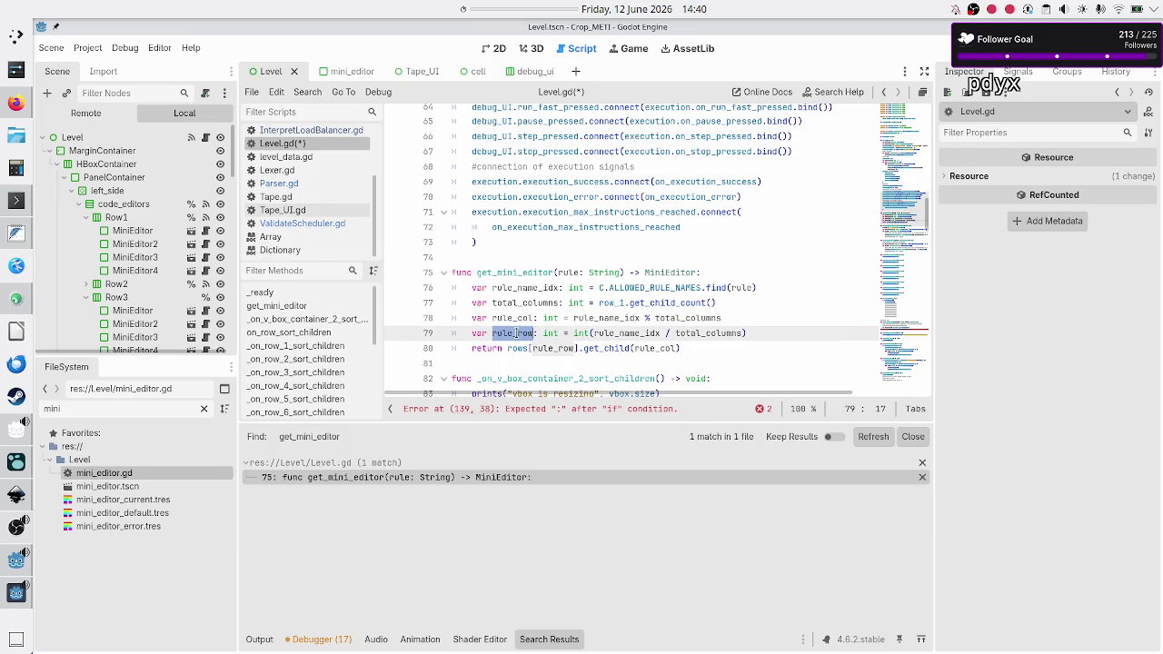
double_click(608, 348)
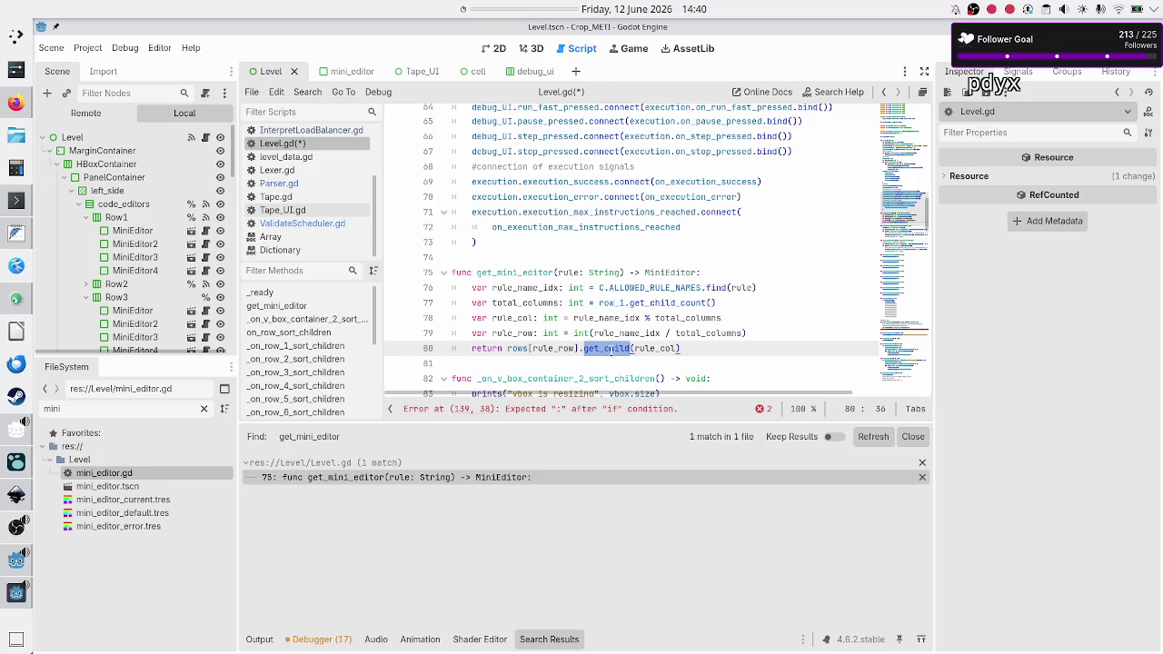
double_click(525, 272)
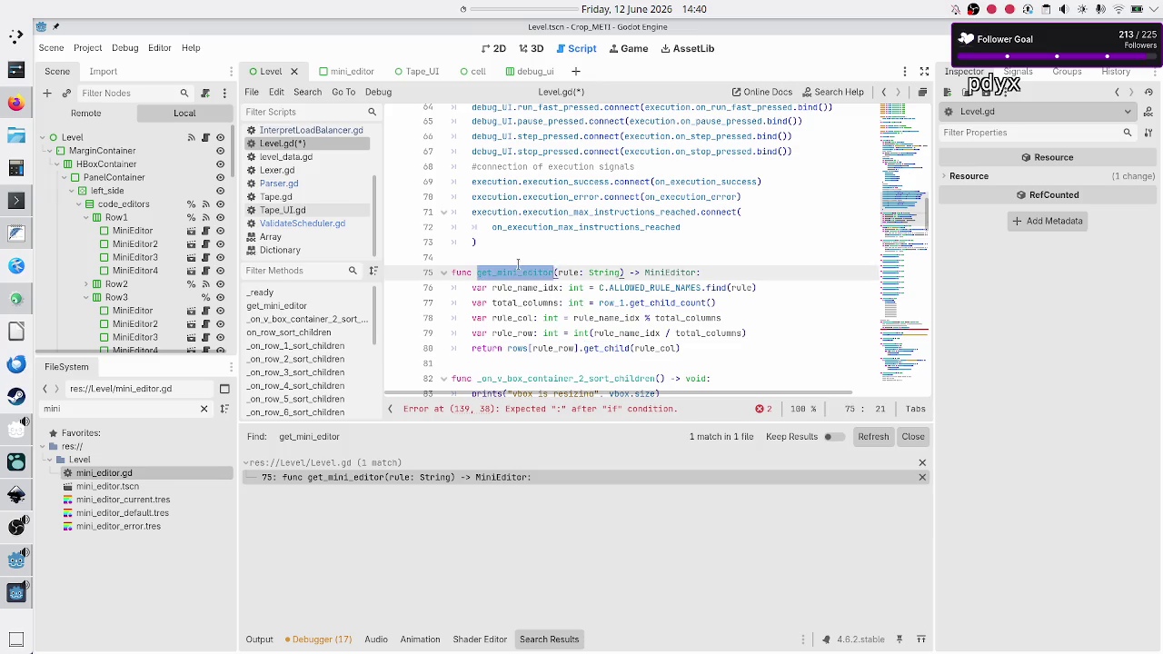
left_click(518, 262)
scroll(563, 254, "up", 4)
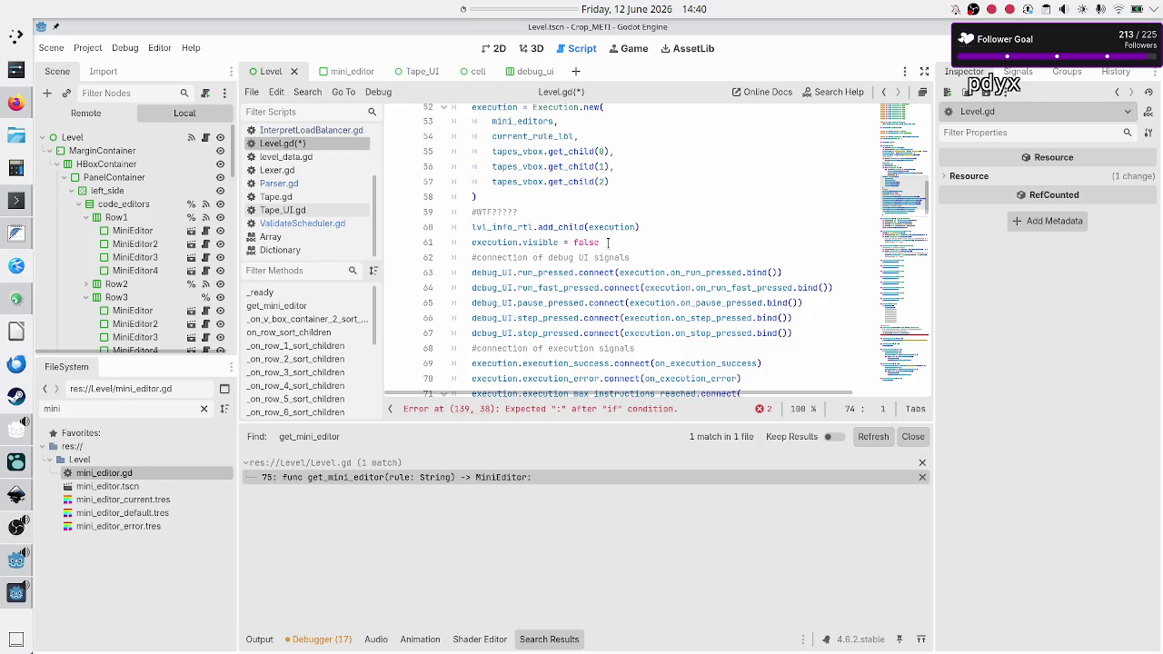
scroll(608, 243, "up", 9)
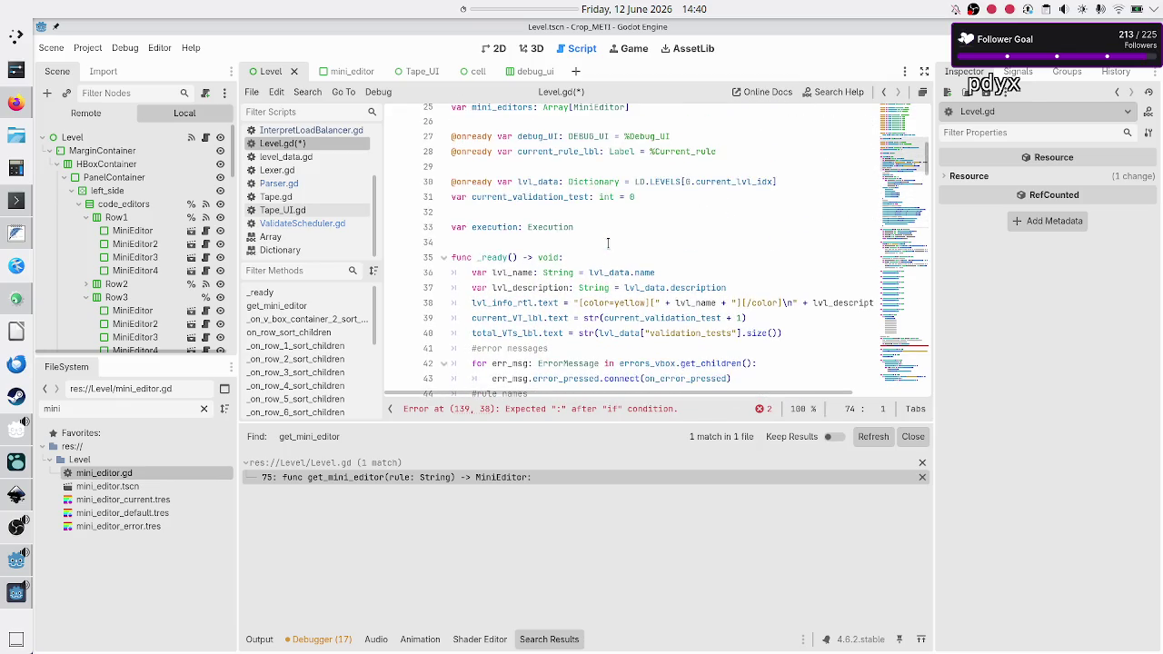
scroll(608, 242, "down", 2)
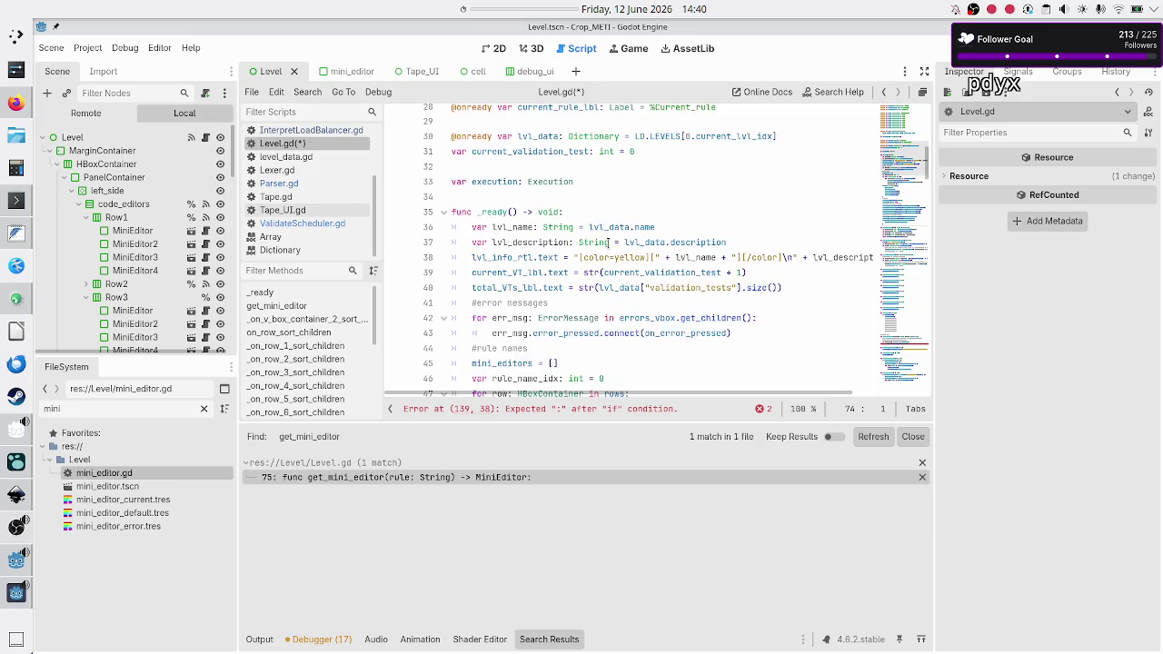
scroll(608, 242, "up", 2)
scroll(607, 242, "down", 2)
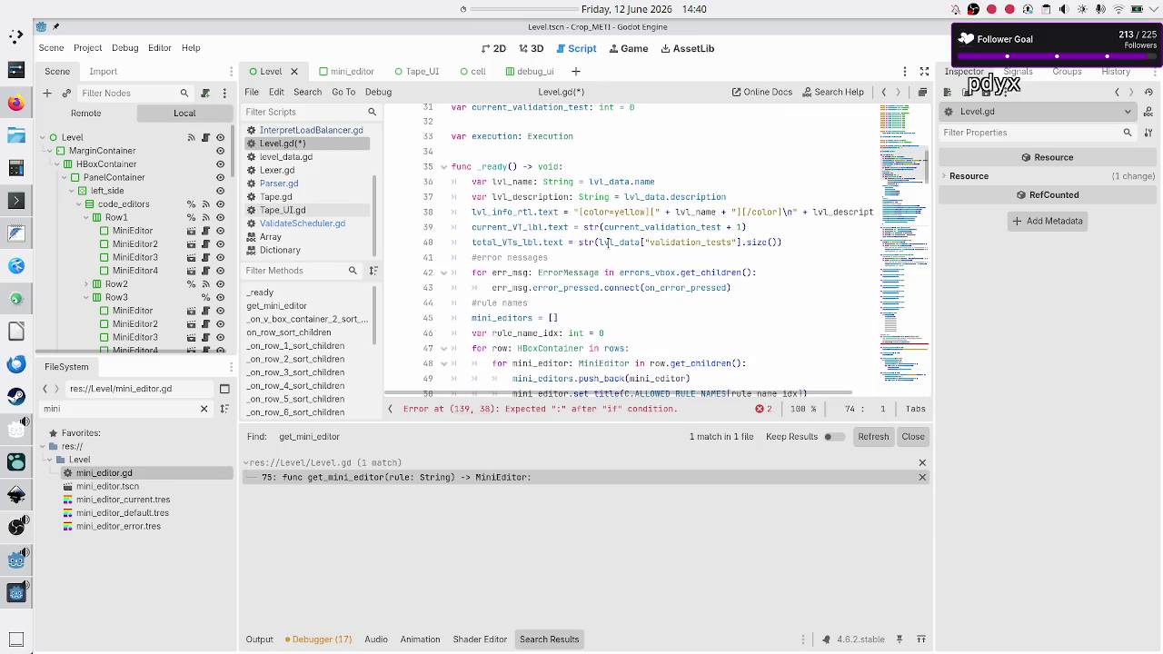
scroll(522, 281, "down", 2)
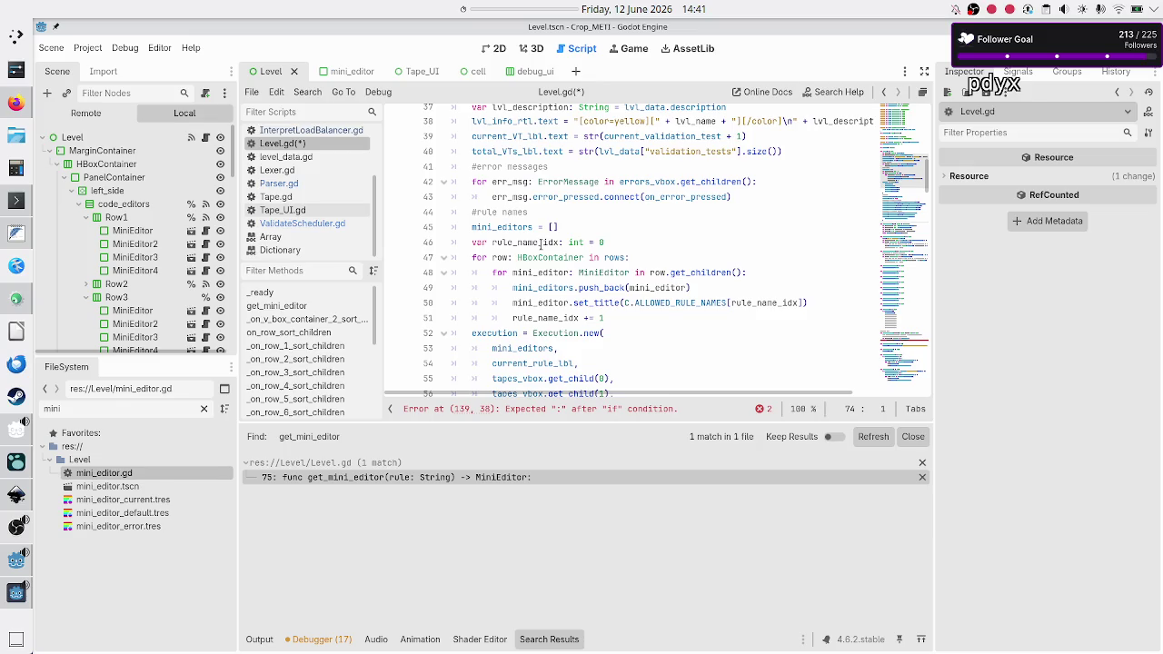
double_click(543, 242)
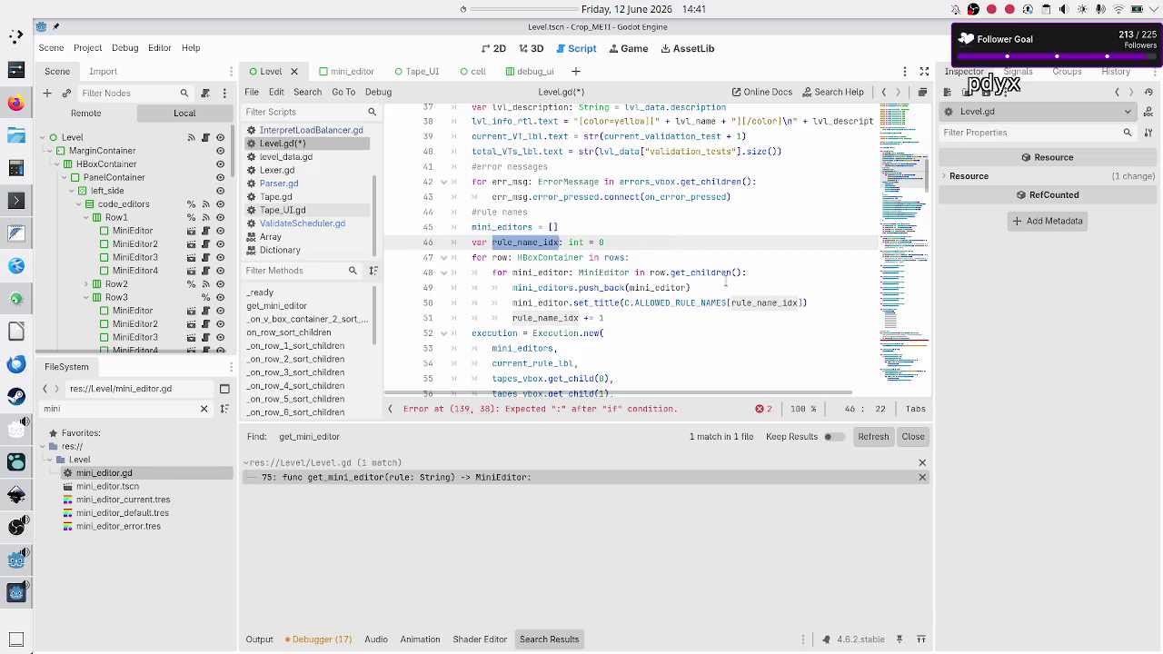
mouse_move(725, 282)
double_click(556, 287)
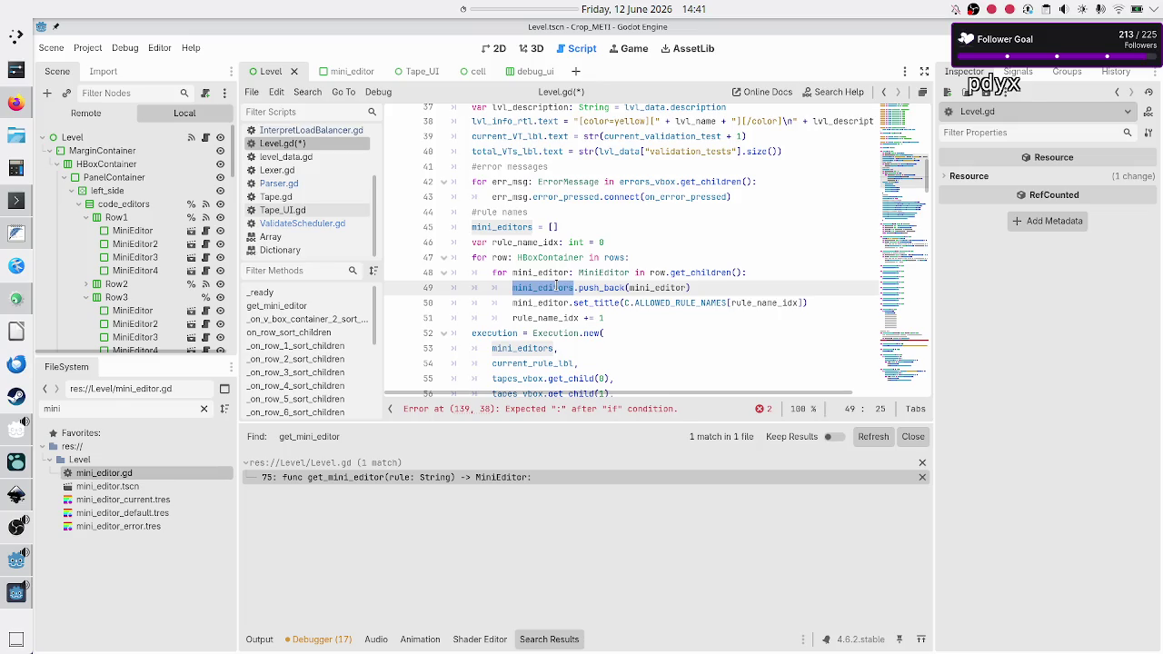
double_click(552, 303)
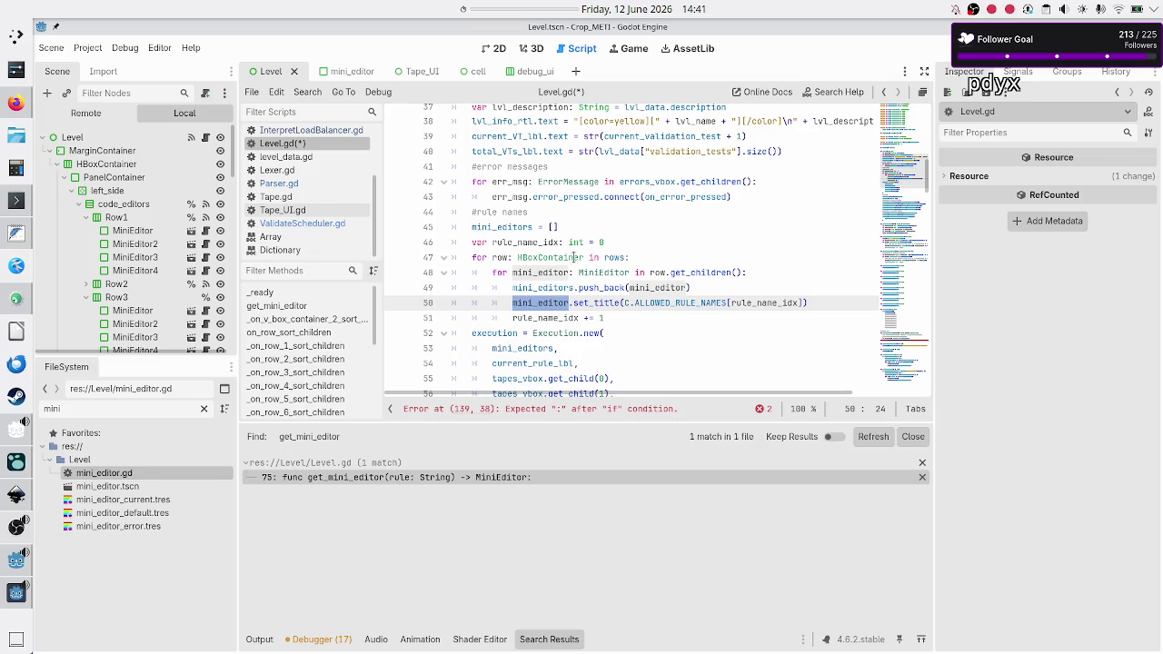
double_click(539, 273)
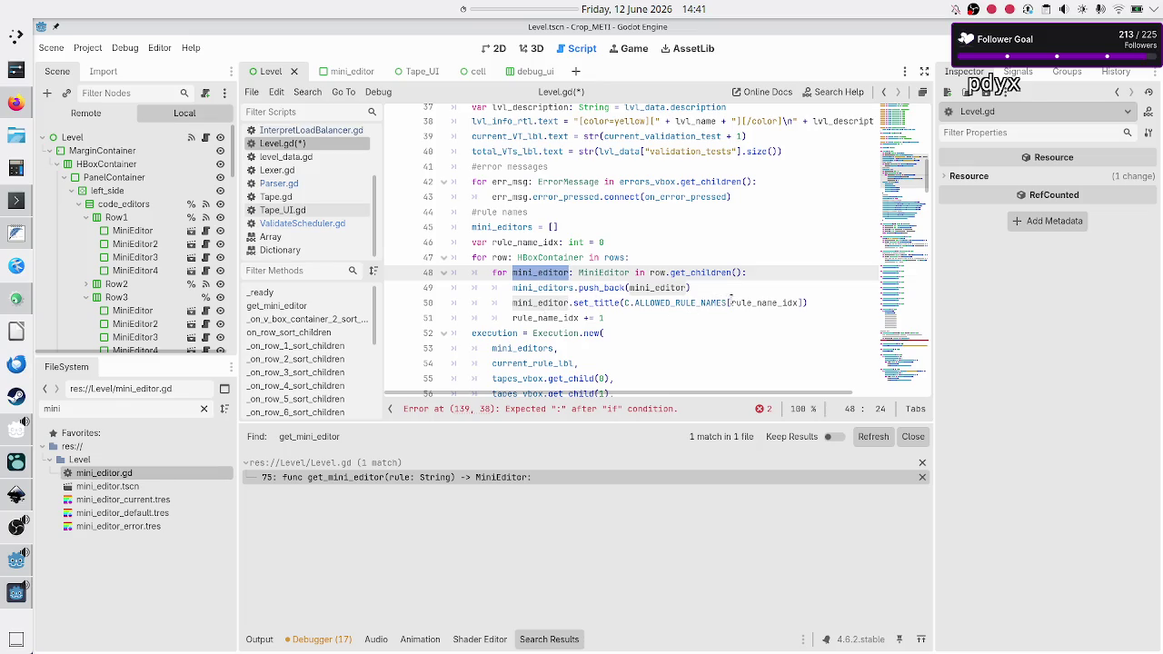
mouse_move(749, 302)
left_click(619, 317)
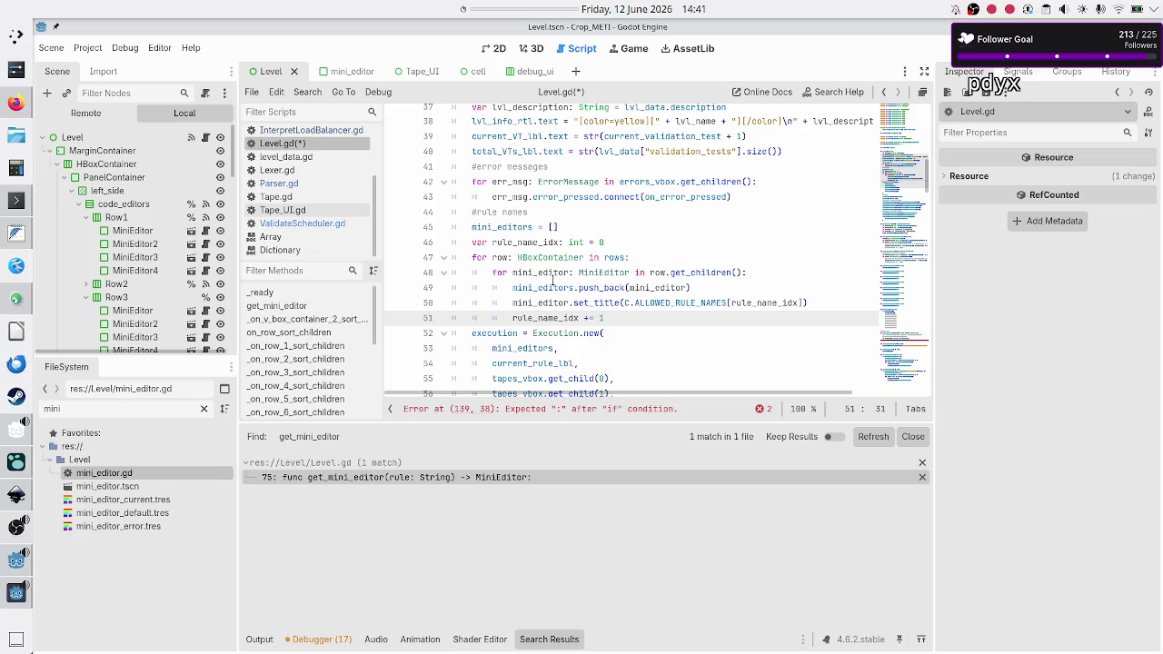
scroll(552, 280, "down", 8)
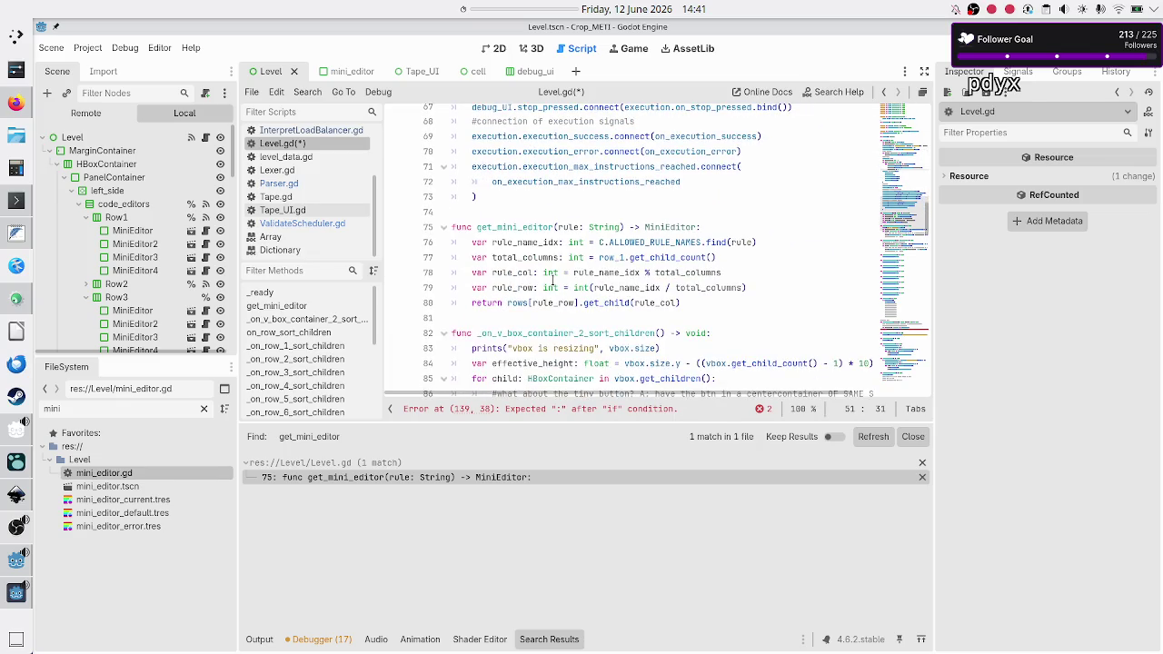
scroll(551, 279, "up", 4)
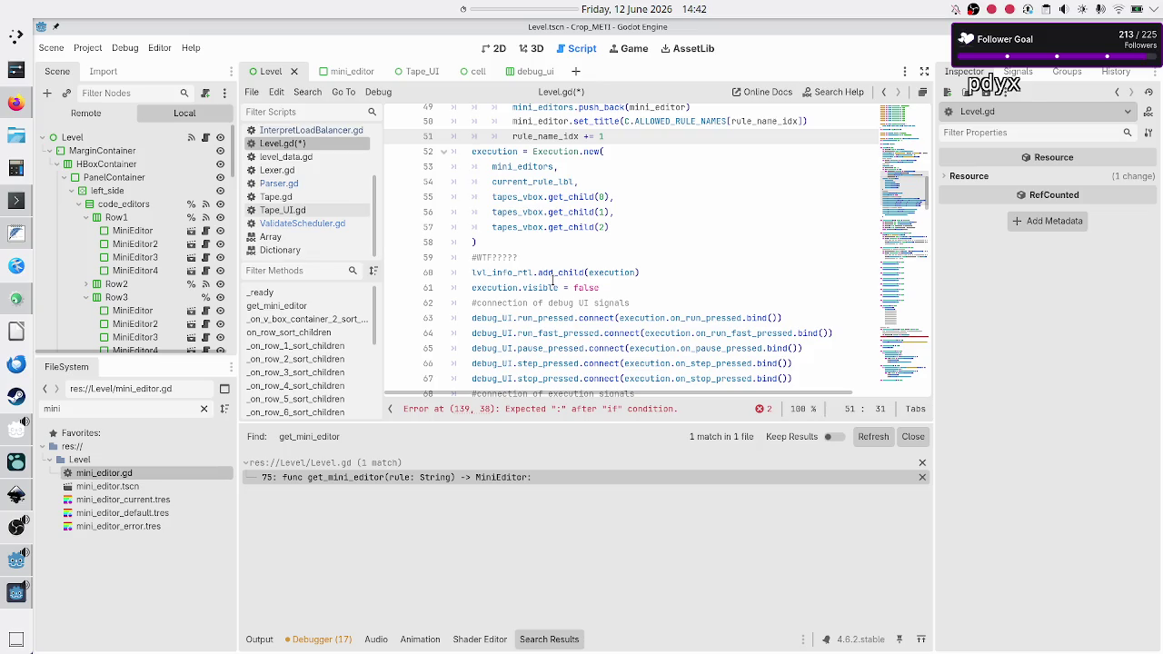
scroll(551, 280, "up", 7)
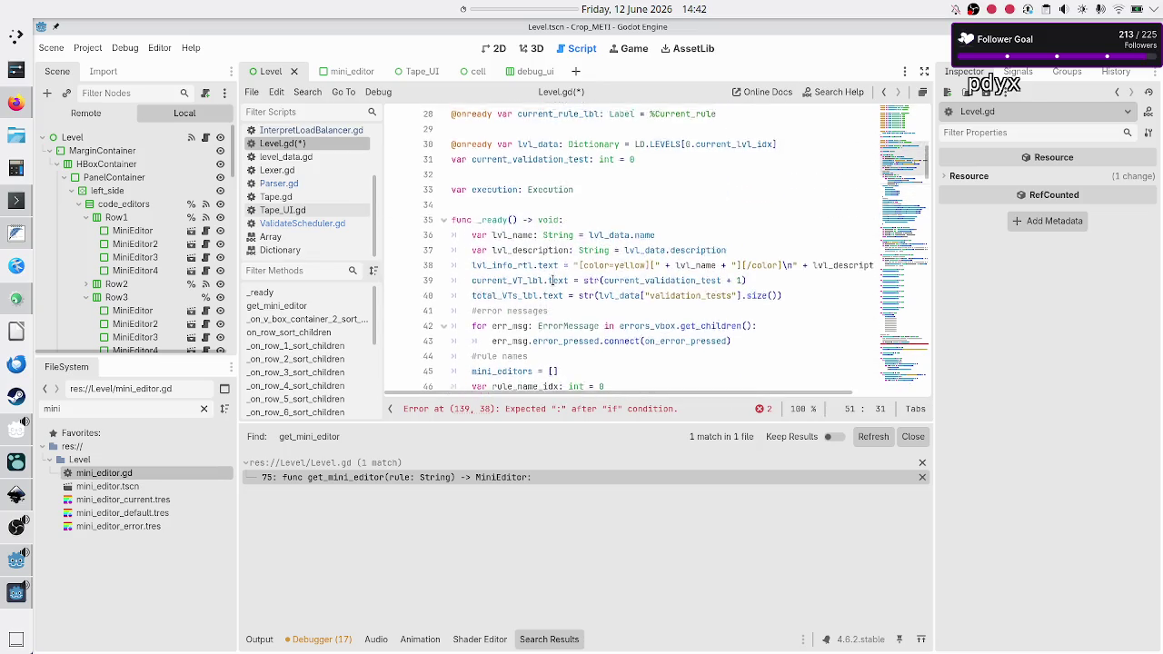
scroll(552, 280, "down", 1)
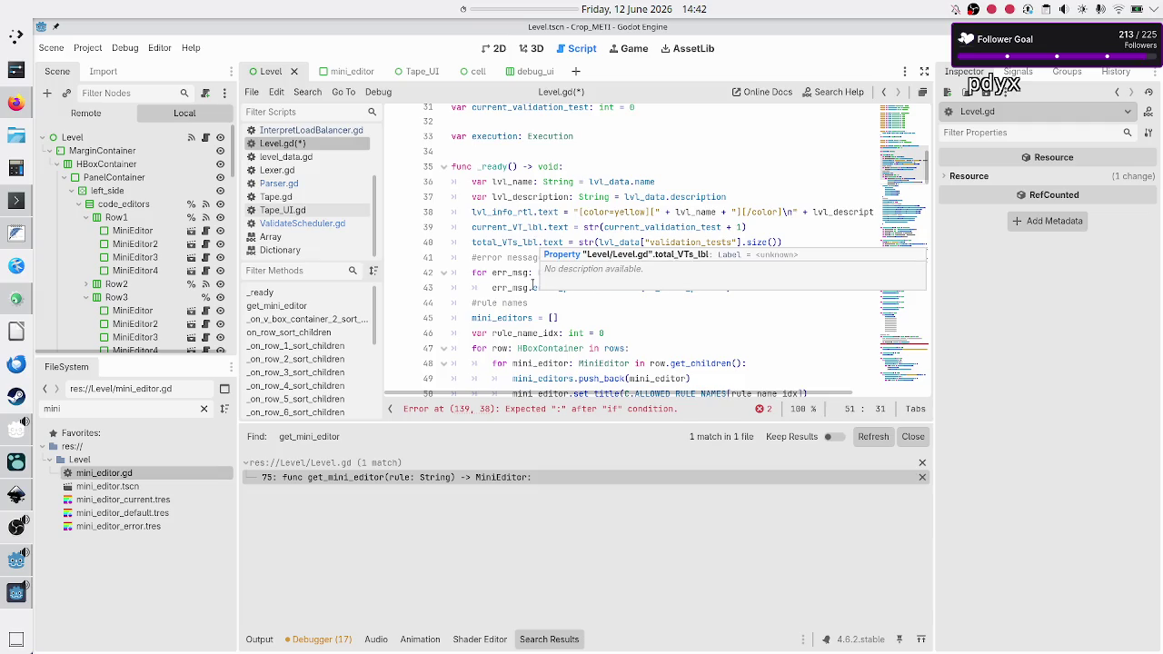
scroll(533, 244, "down", 2)
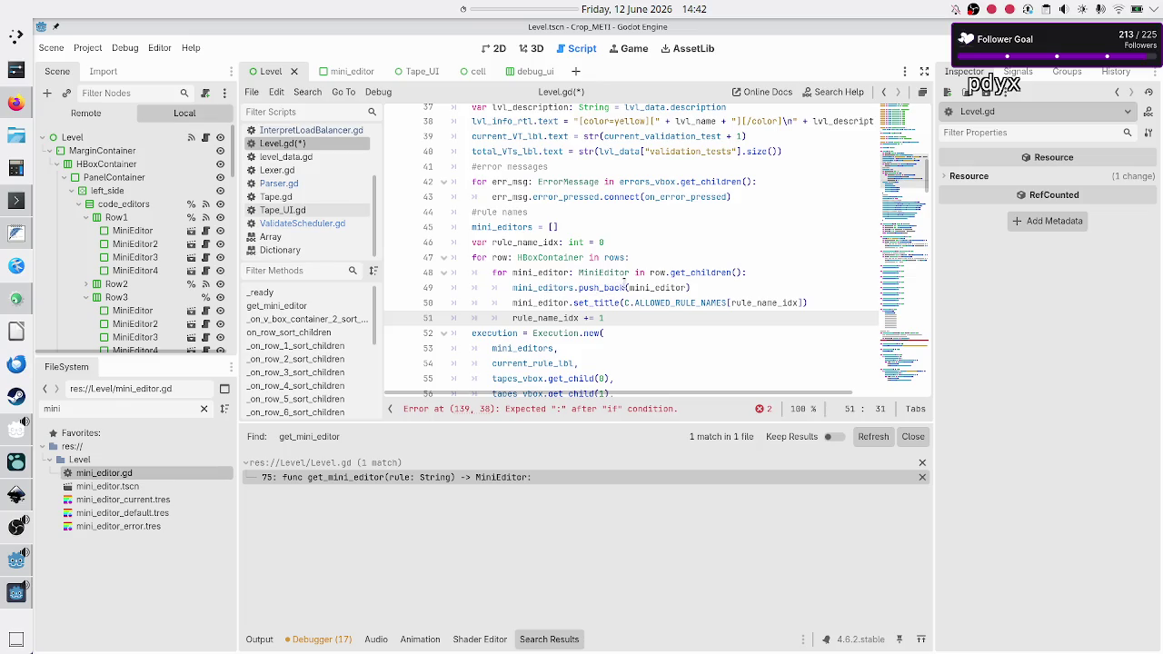
mouse_move(635, 288)
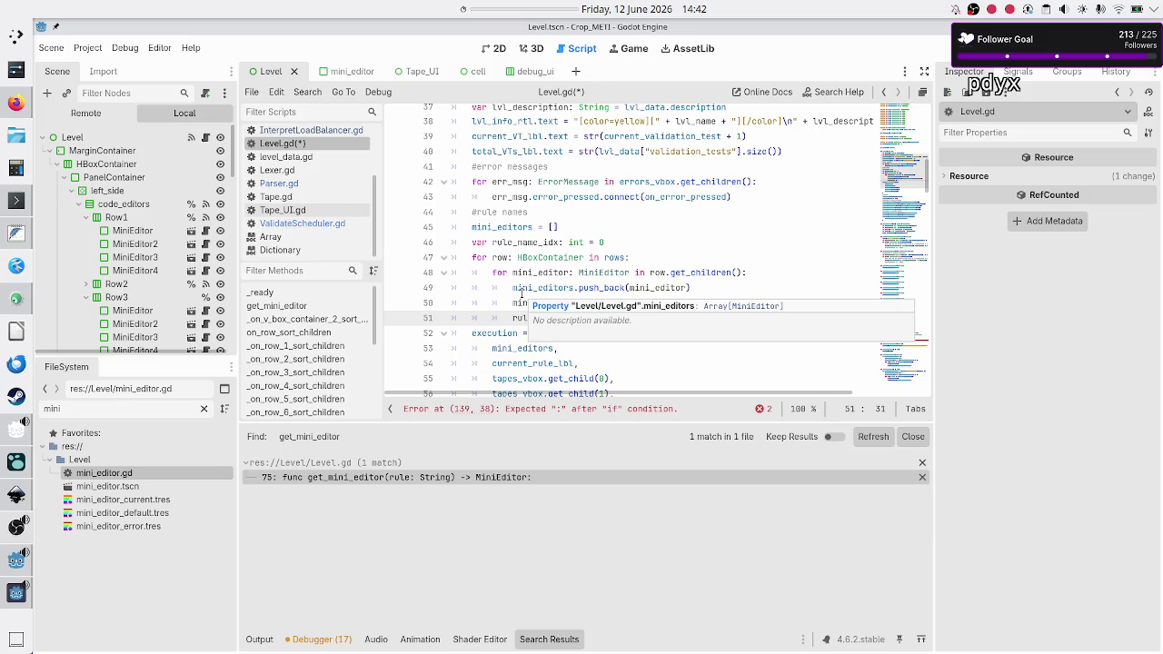
double_click(530, 242)
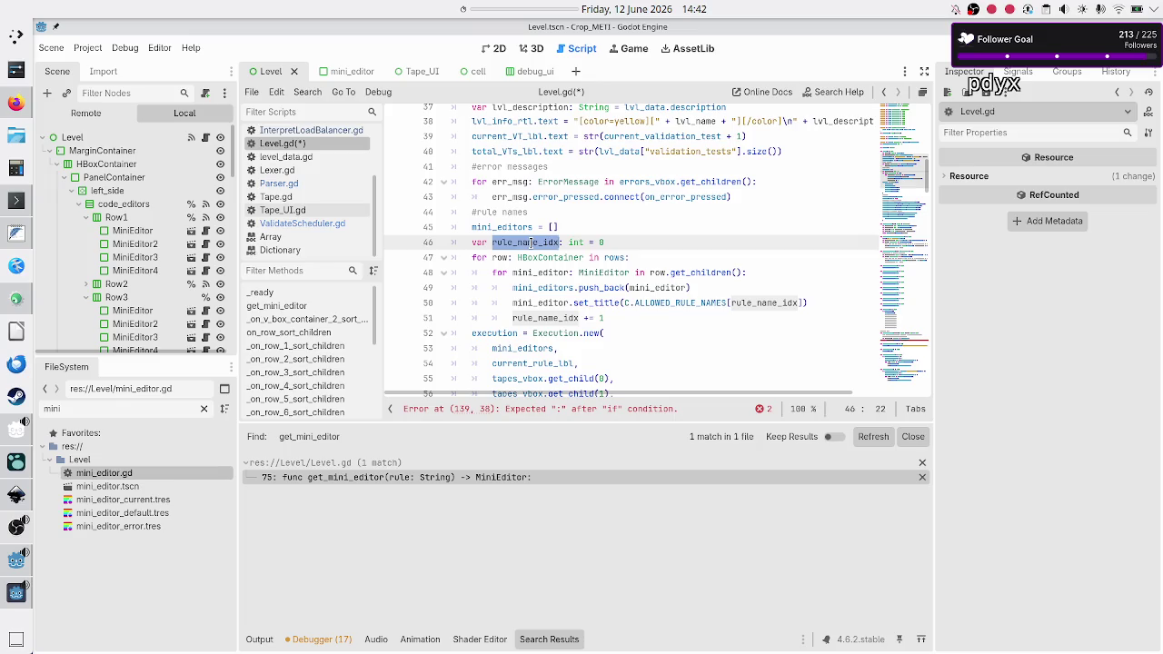
left_click(632, 319)
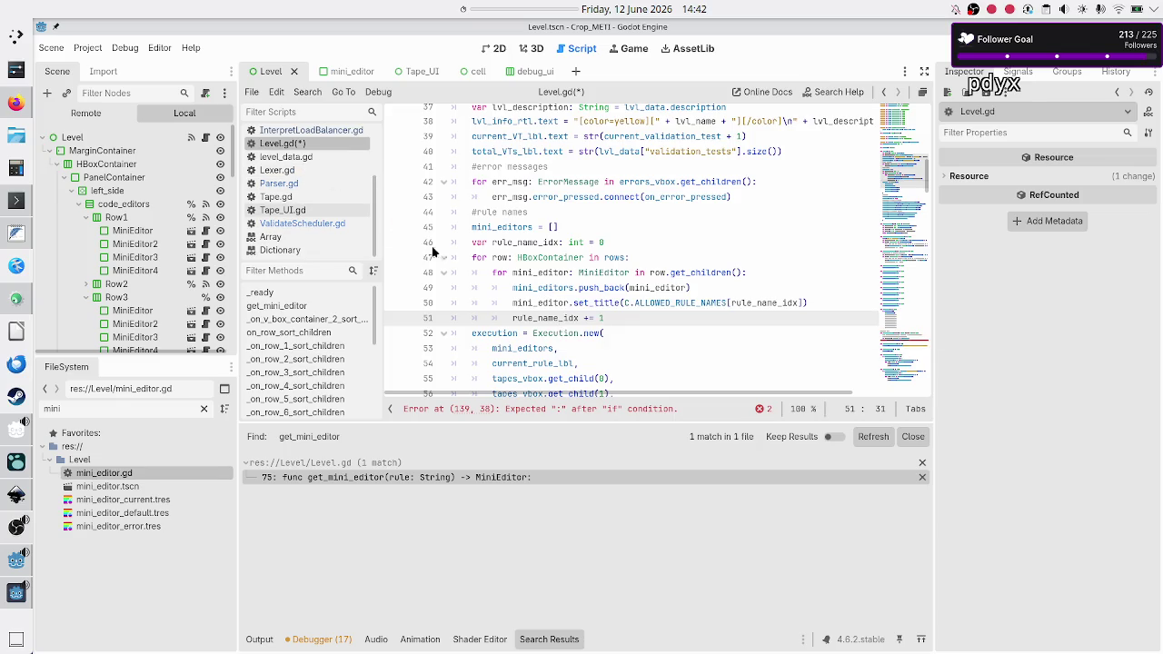
scroll(544, 314, "down", 5)
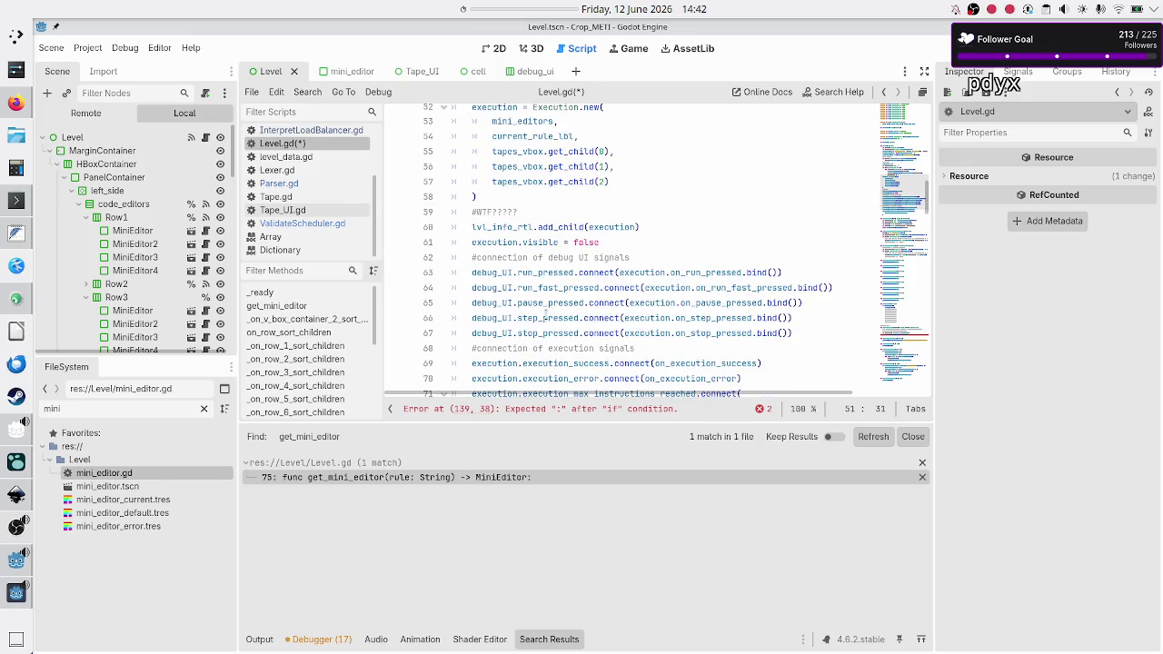
scroll(545, 313, "down", 20)
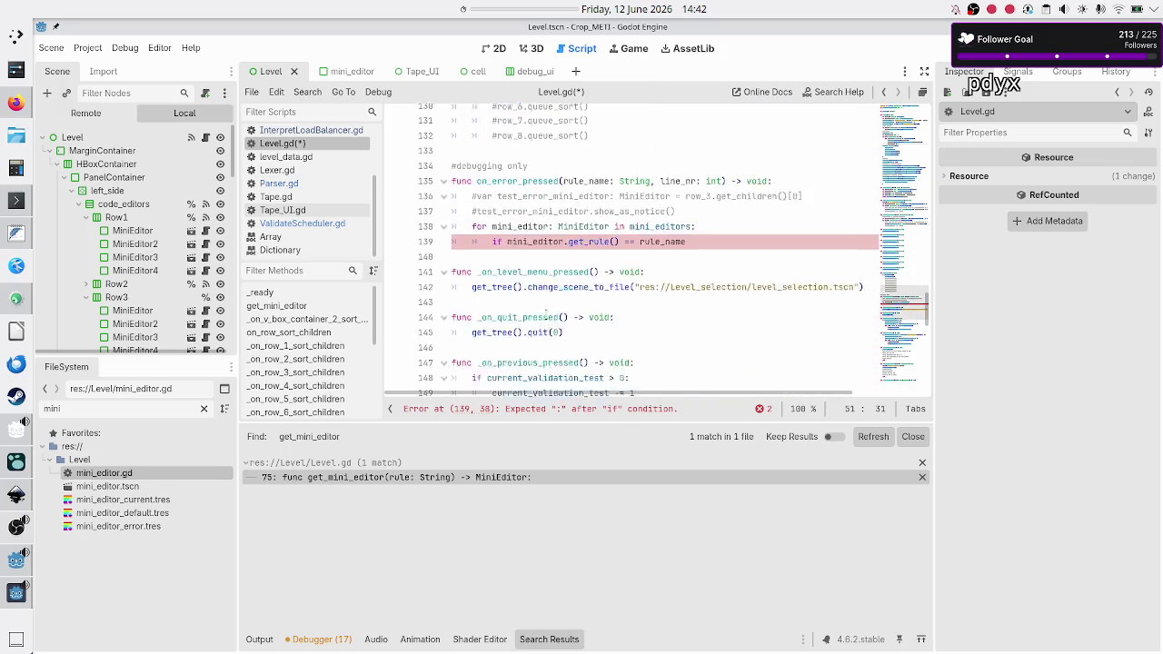
- Delete the for loop and the unfinished if line from on_error_pressed
scroll(545, 314, "up", 1)
left_click(710, 242)
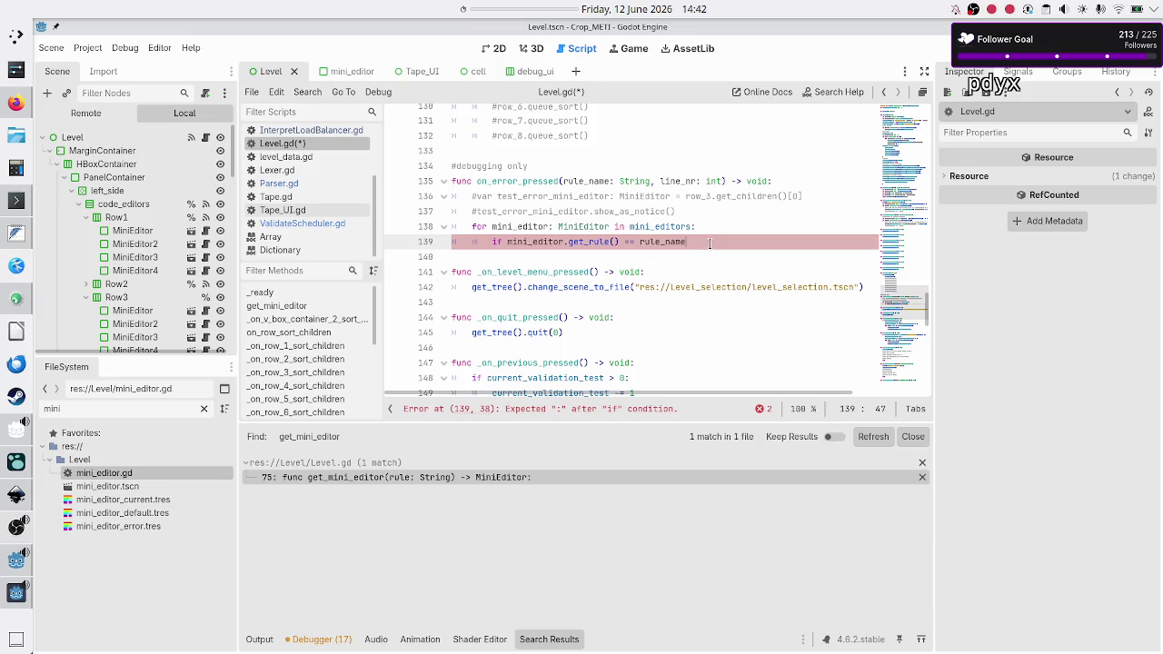
key("Up")
key("Home")
key("shift+Down")
key("shift+End")
key("BackSpace")
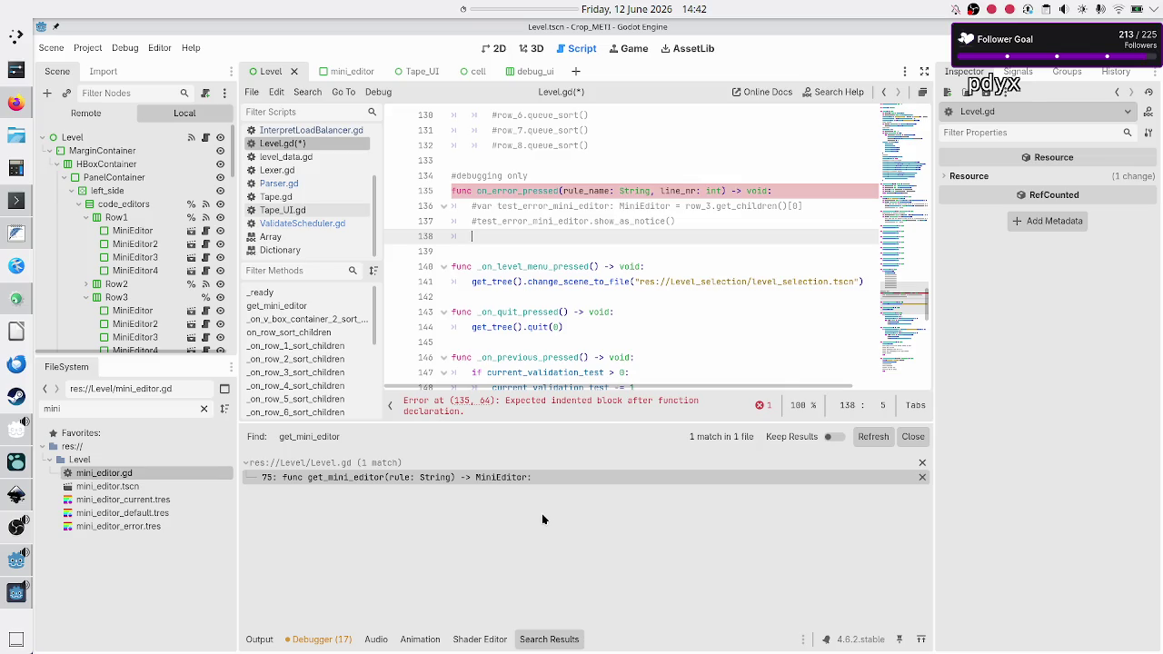
- Add the line var mini_editor: MiniEditor = get_mini_editor(rule_name)
type("var mi")
type("ni_")
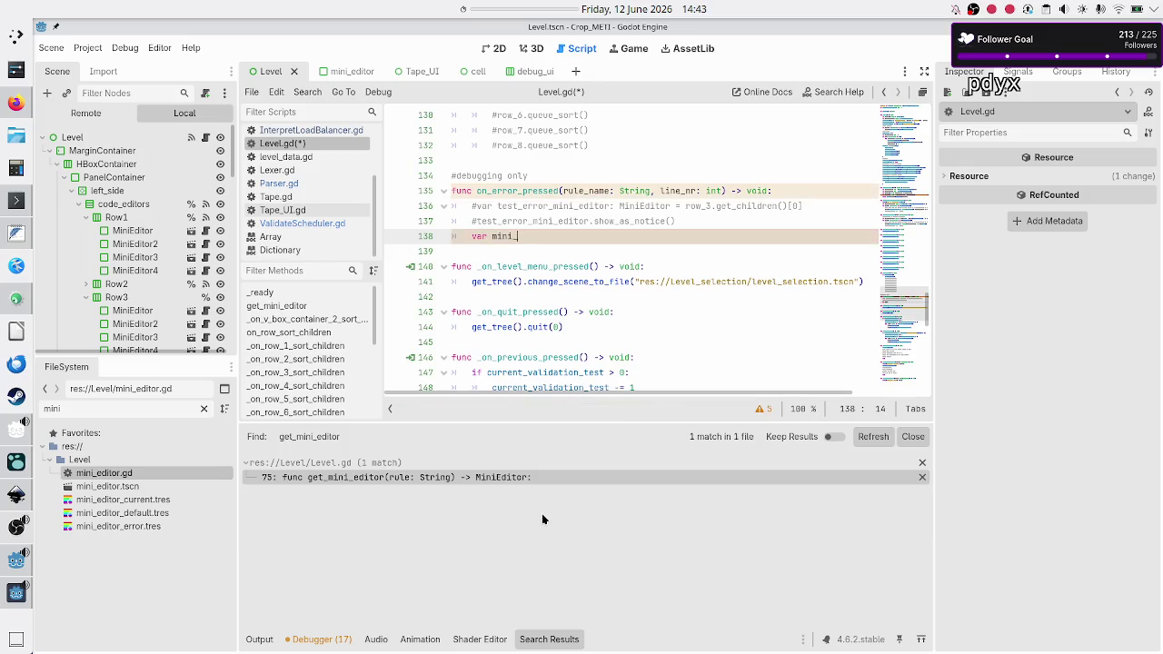
type("editor: Mini")
key("Return")
type("= get_")
key("Return")
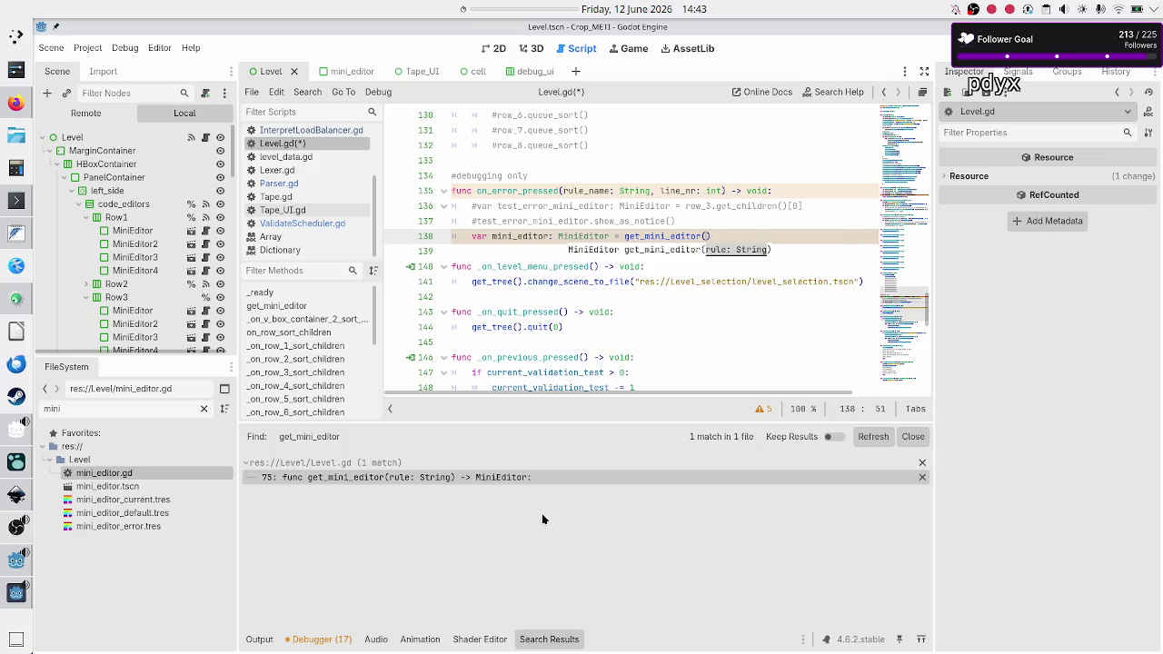
type("rul")
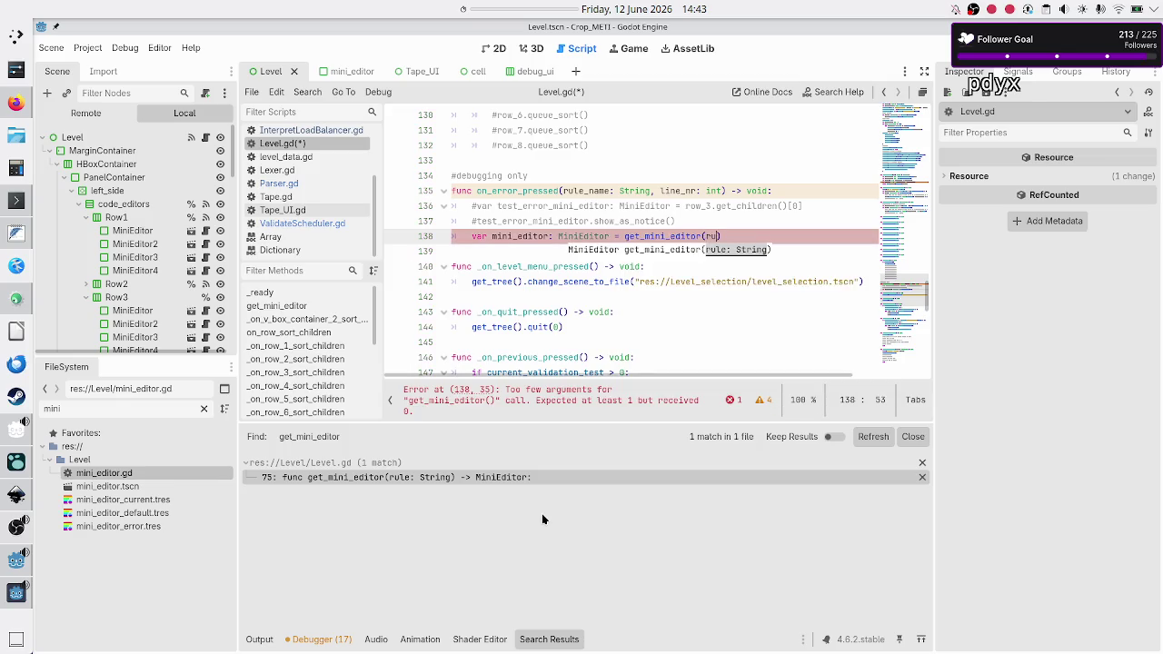
type("e_na")
key("Return")
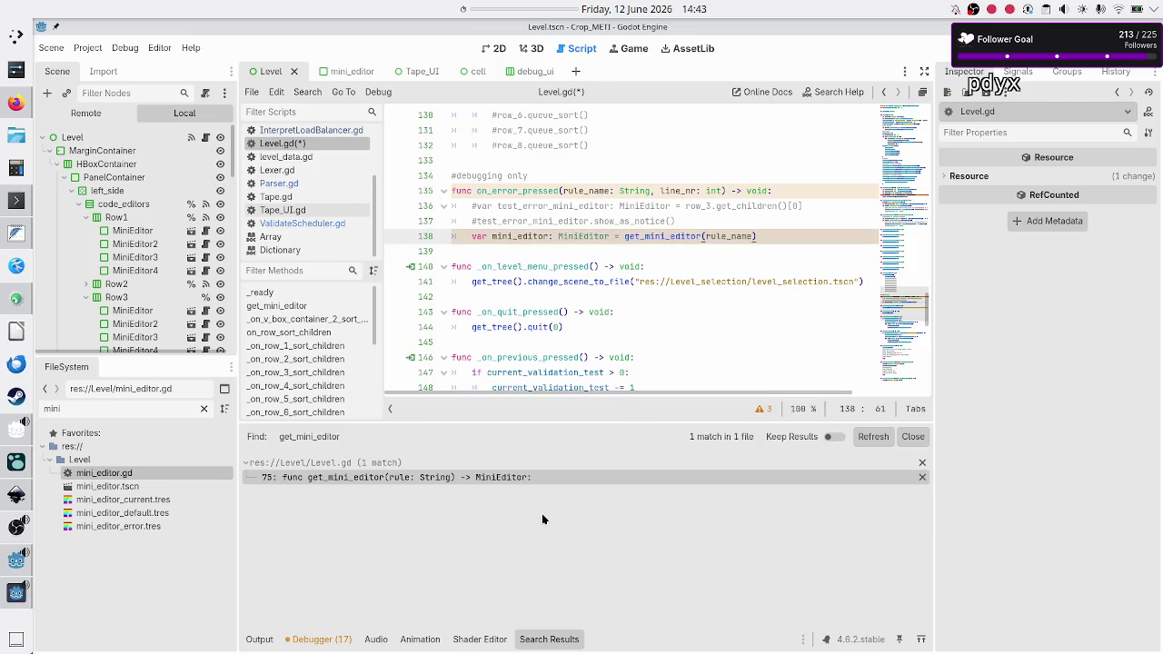
key("Return")
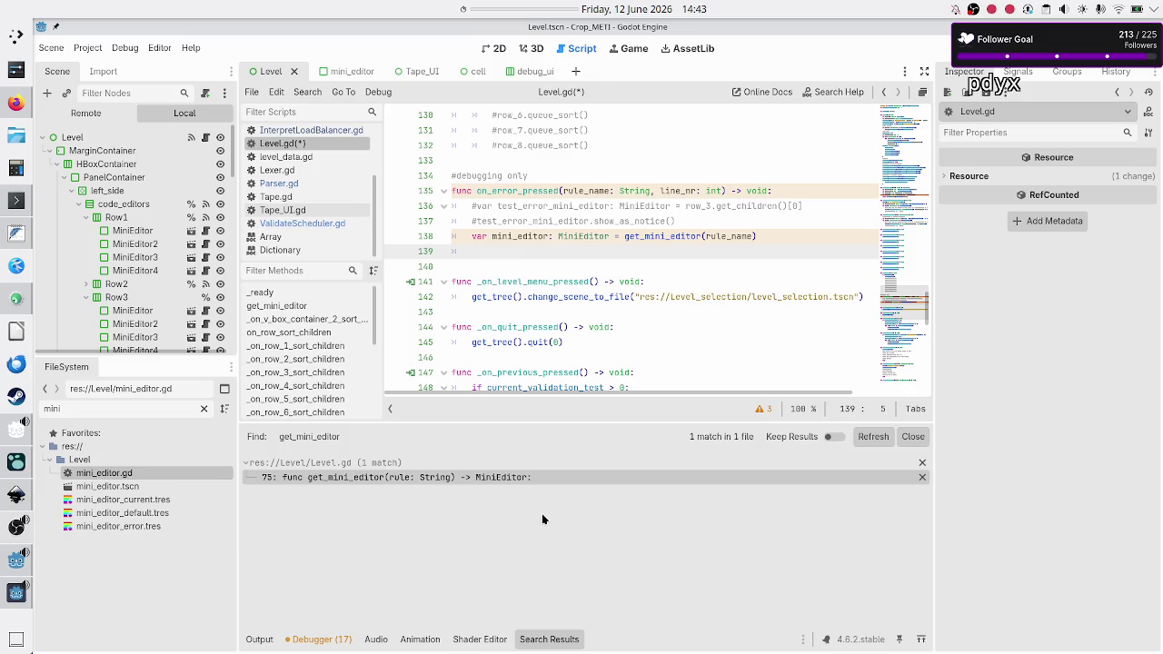
- Add mini_editor.show_as_notice() below it and select the two commented-out test lines
type("mini_")
key("Return")
key("Up")
key("Up")
key("Up")
key("Down")
key("Down")
key("Down")
key("Down")
type(".sho")
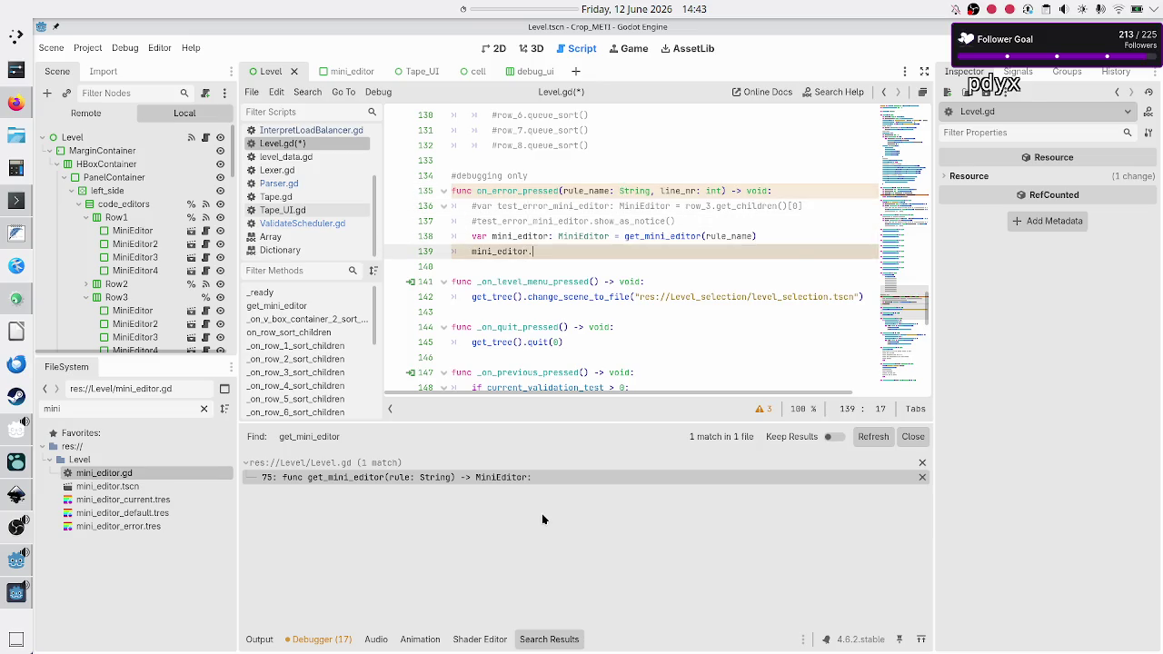
key("Down")
key("Down")
key("Return")
key("Up")
key("Up")
key("Up")
key("shift+Down")
key("shift+Down")
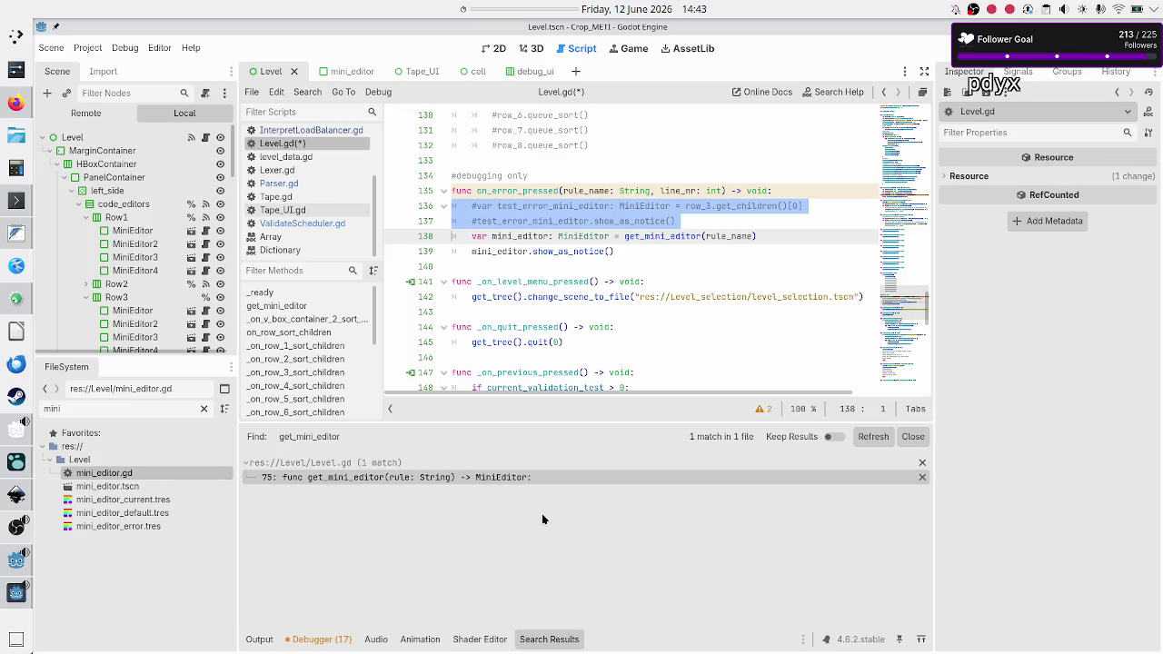
- Remove the commented-out test lines, the #debugging only comment and the leftover empty line
key("BackSpace")
key("BackSpace")
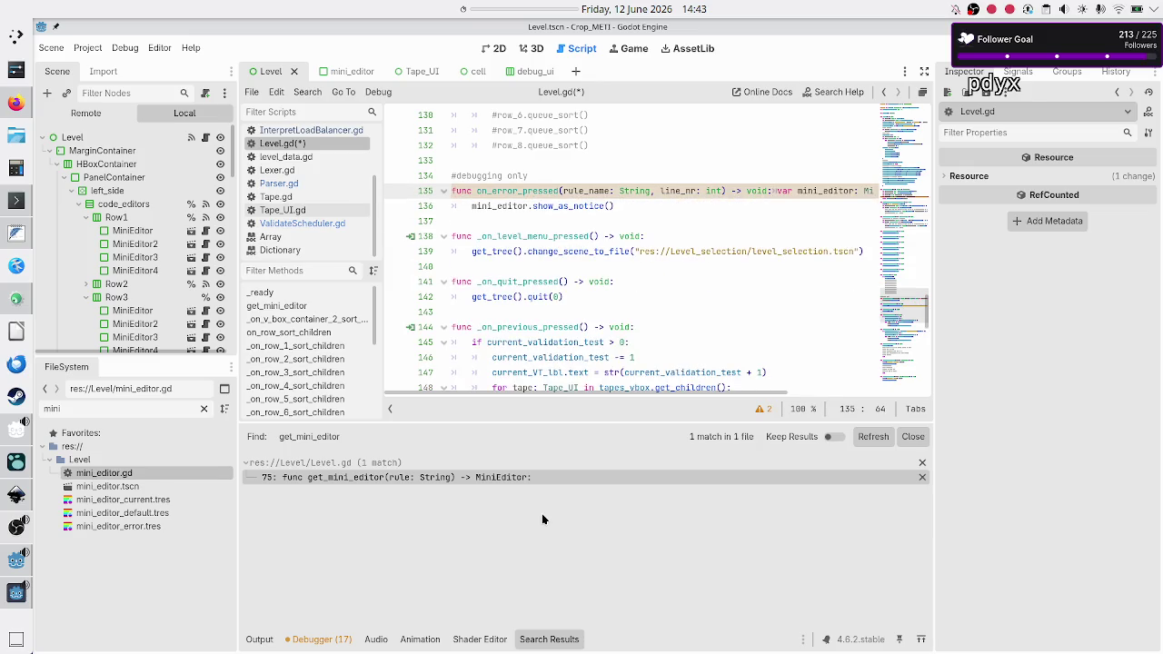
key("ctrl+z")
key("ctrl+z")
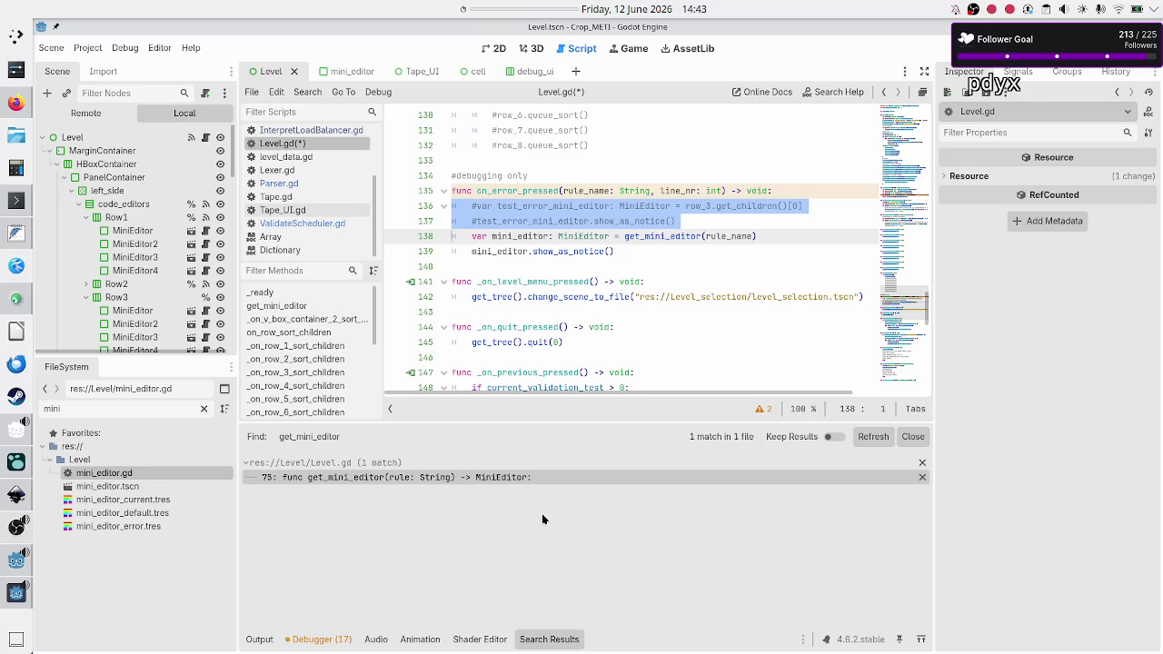
key("BackSpace")
key("BackSpace")
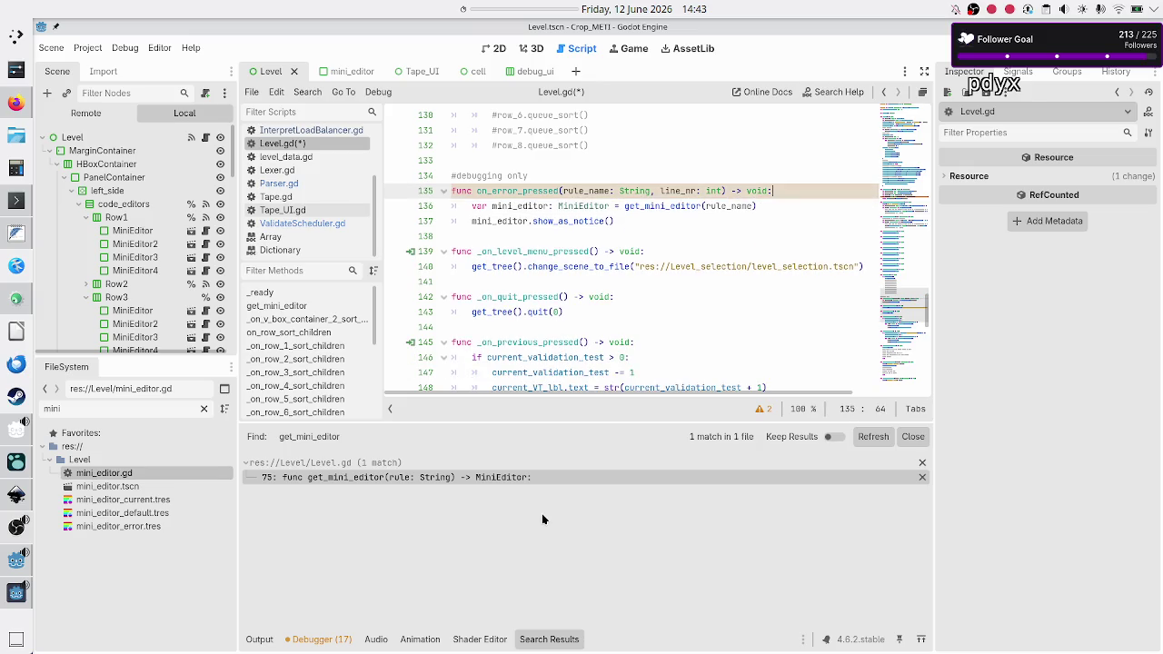
key("Up")
key("shift+Home")
key("BackSpace")
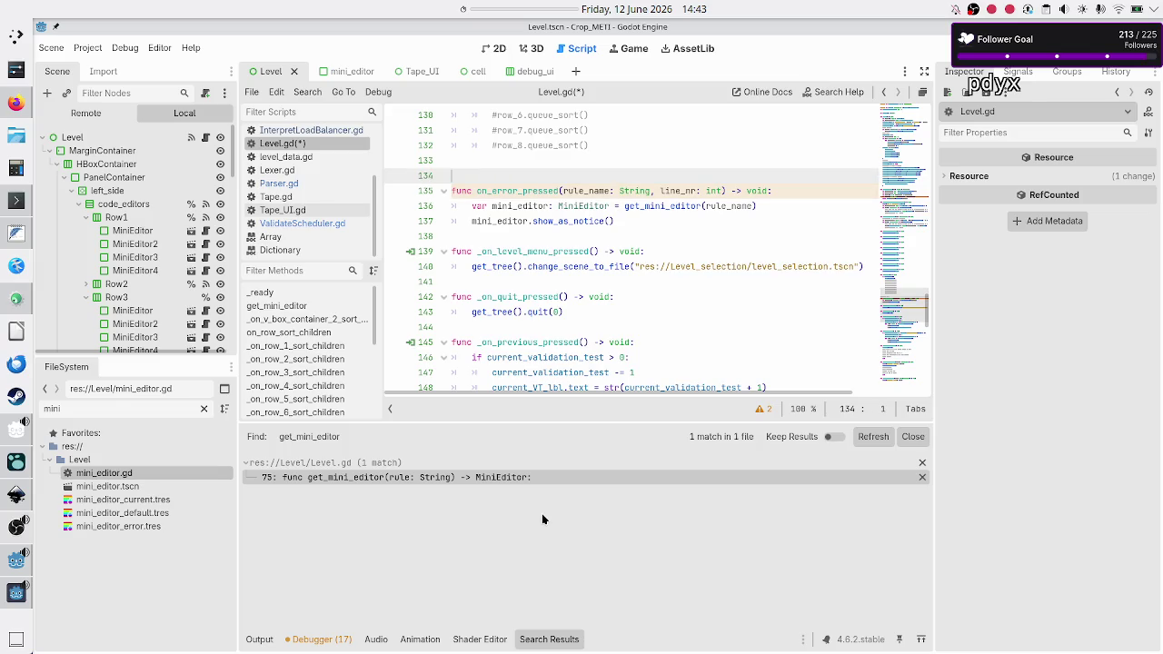
key("BackSpace")
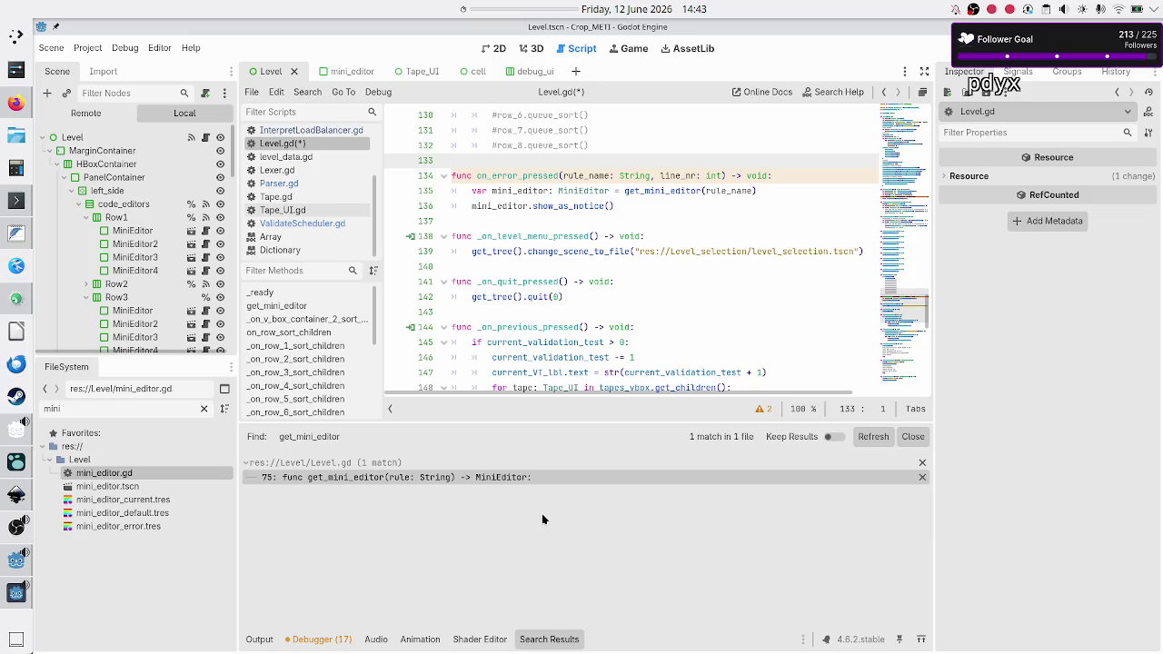
- Save Level.gd with the cleaned-up on_error_pressed handler
key("Down")
key("Down")
key("Down")
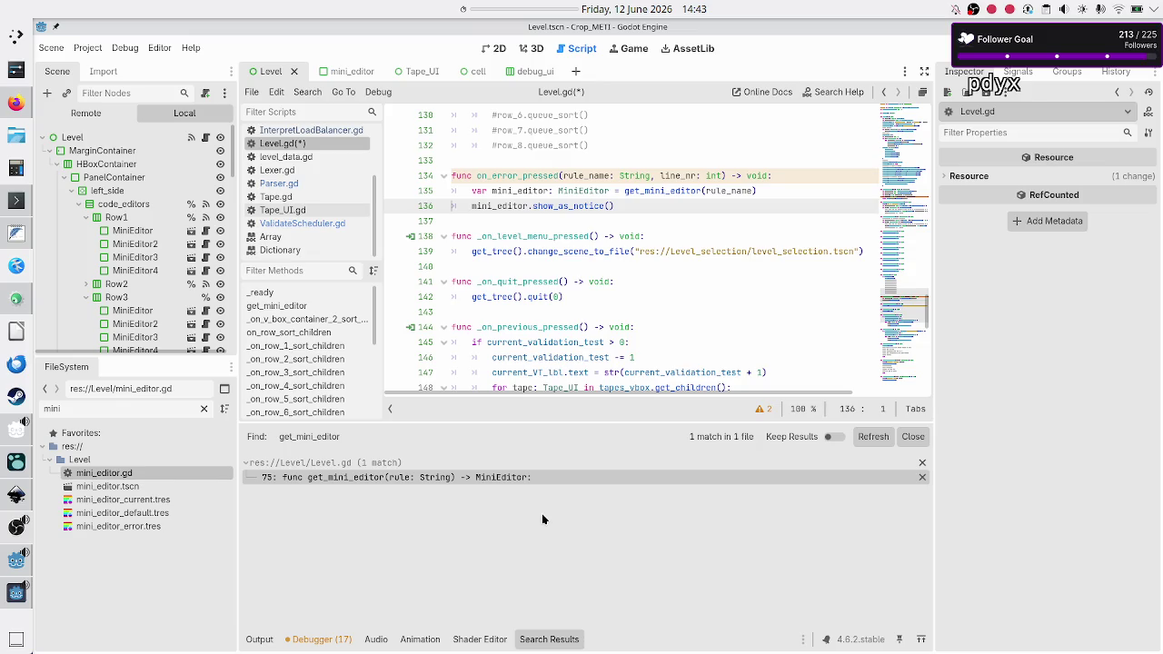
double_click(678, 175)
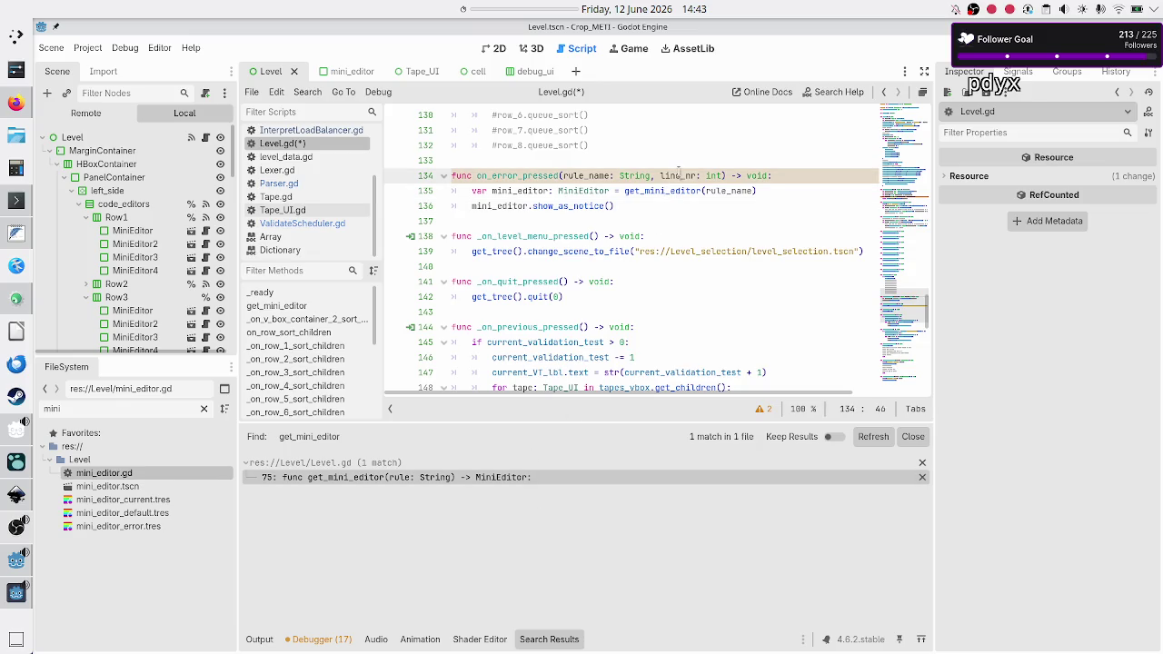
left_click(632, 208)
key("ctrl+s")
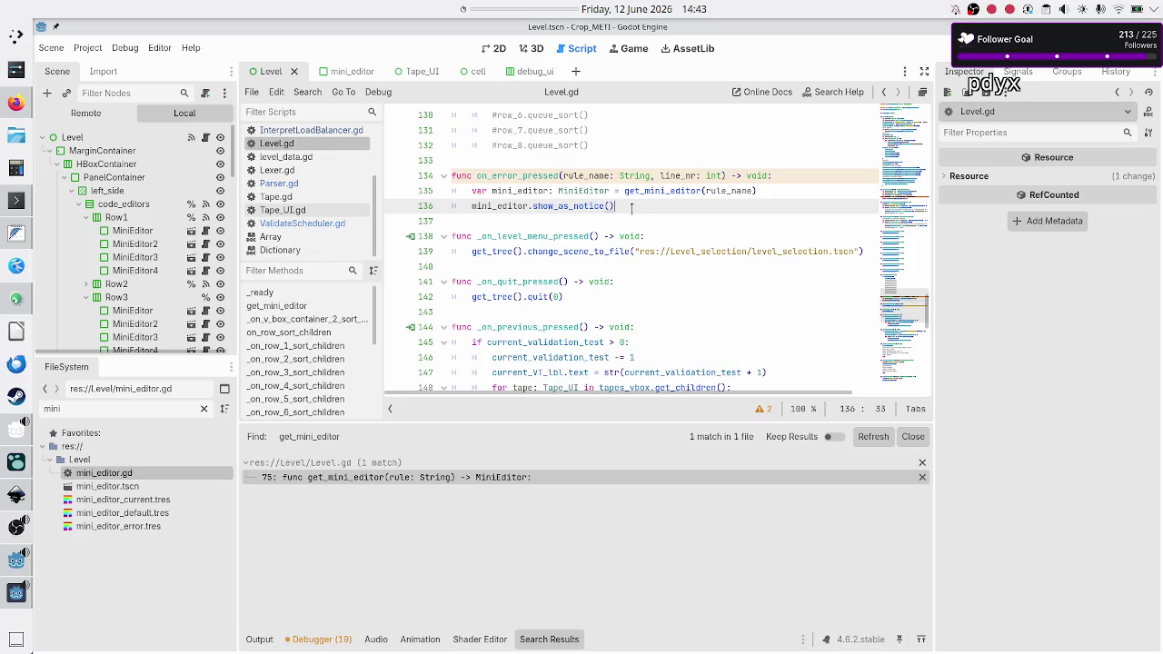
scroll(321, 205, "up", 2)
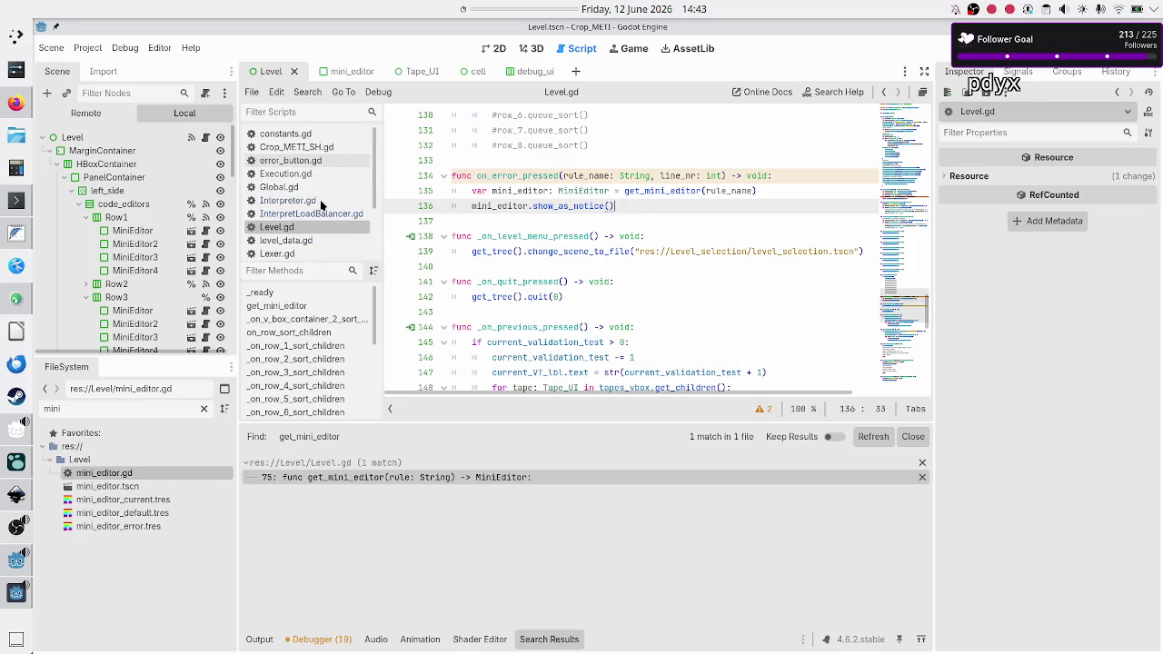
scroll(309, 185, "down", 2)
scroll(309, 185, "down", 2)
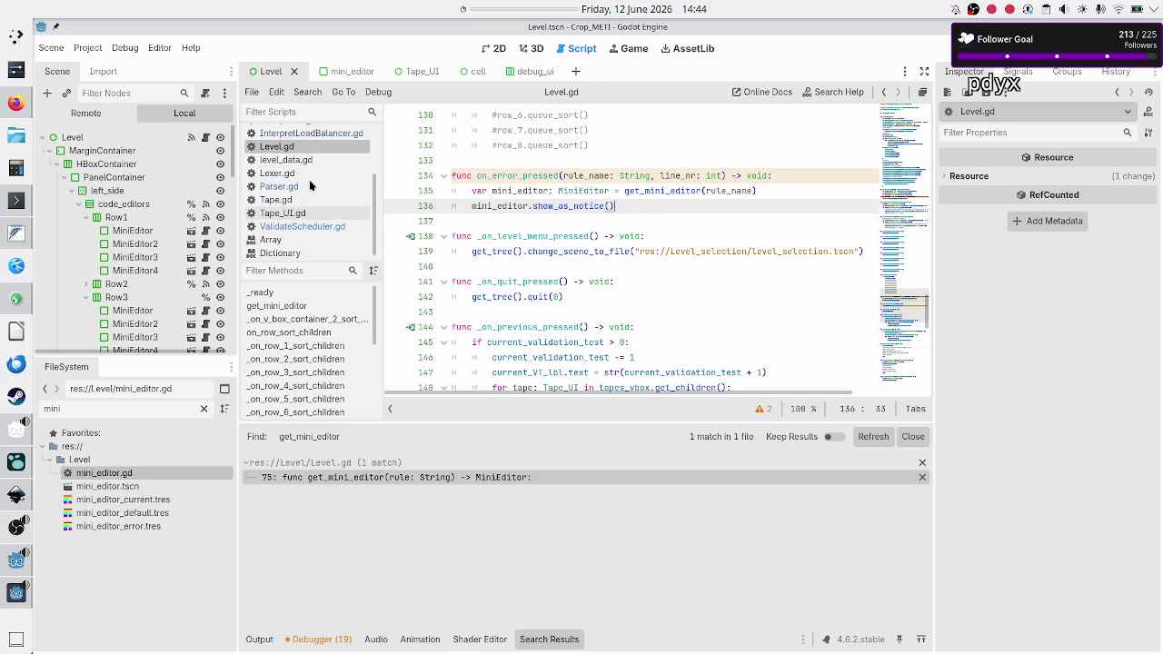
- Open mini_editor.gd and step through _ready, get_rule, set_title and show_as_default
double_click(125, 470)
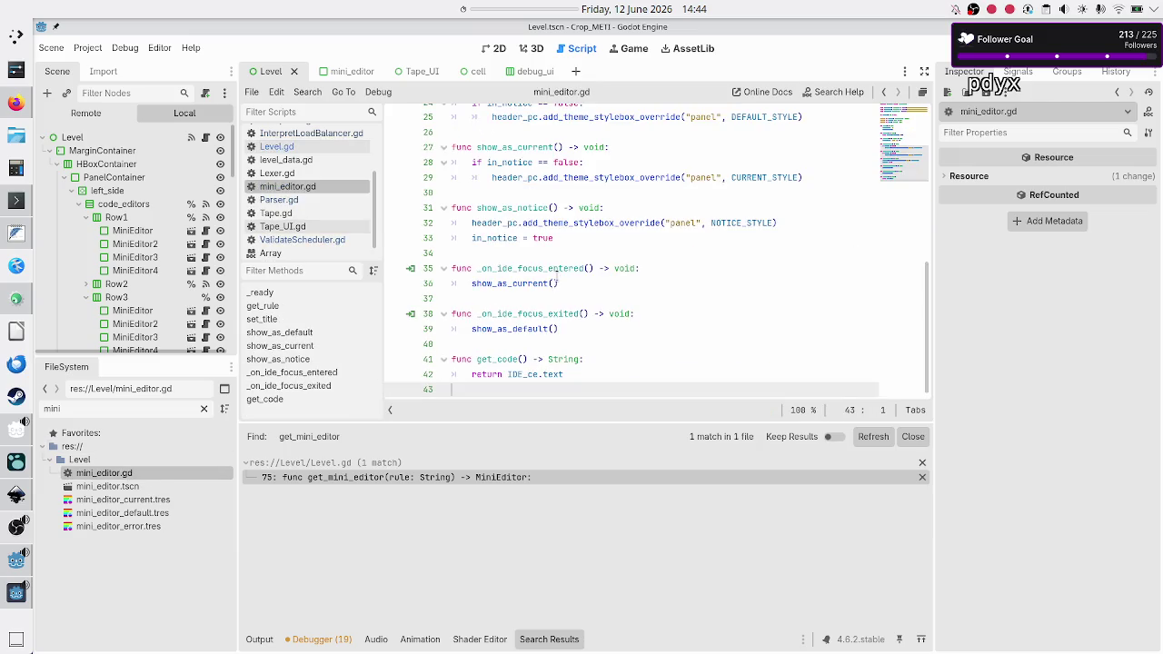
scroll(557, 282, "up", 8)
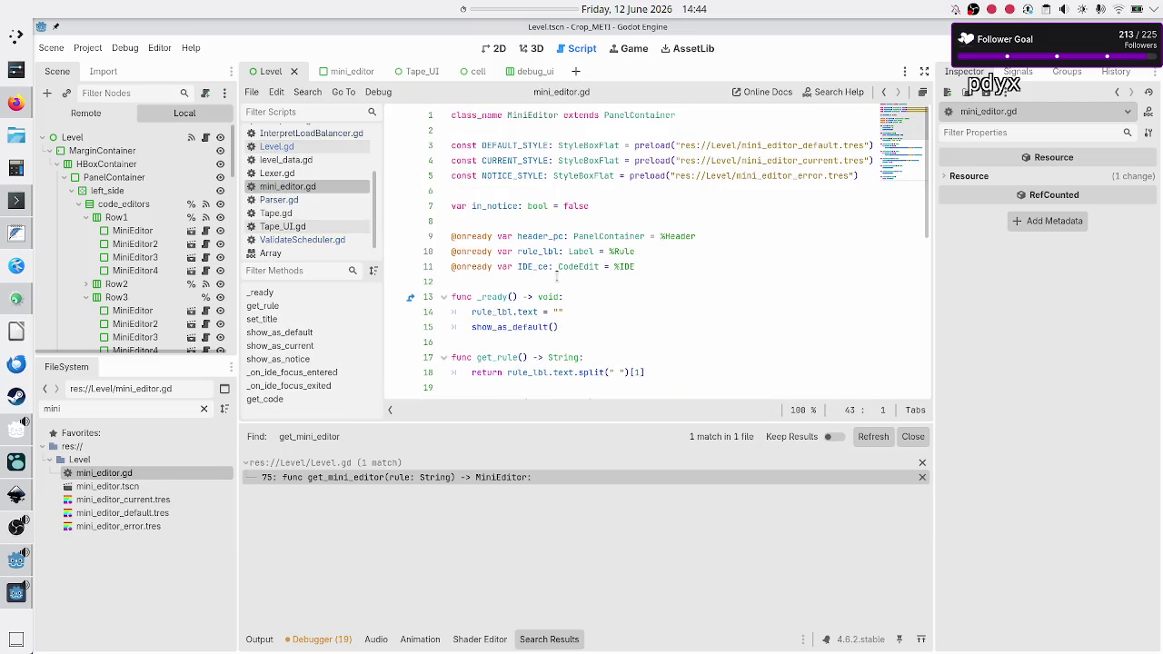
scroll(556, 278, "down", 3)
left_click(614, 195)
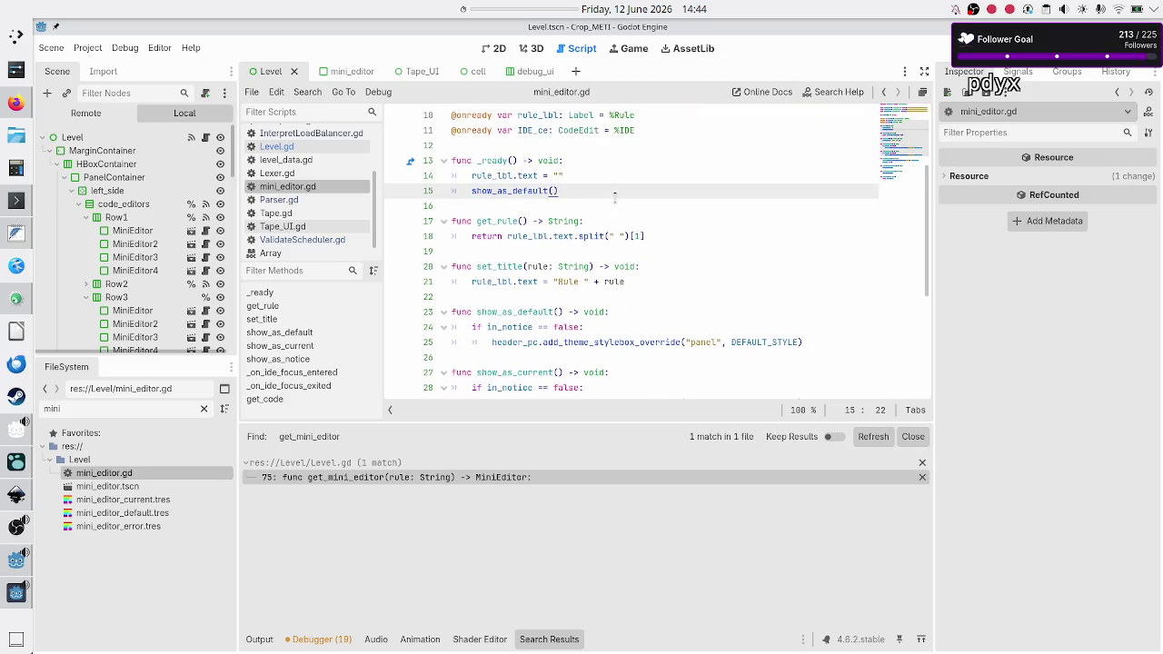
key("Down")
key("Down")
key("Down")
key("Down")
key("Down")
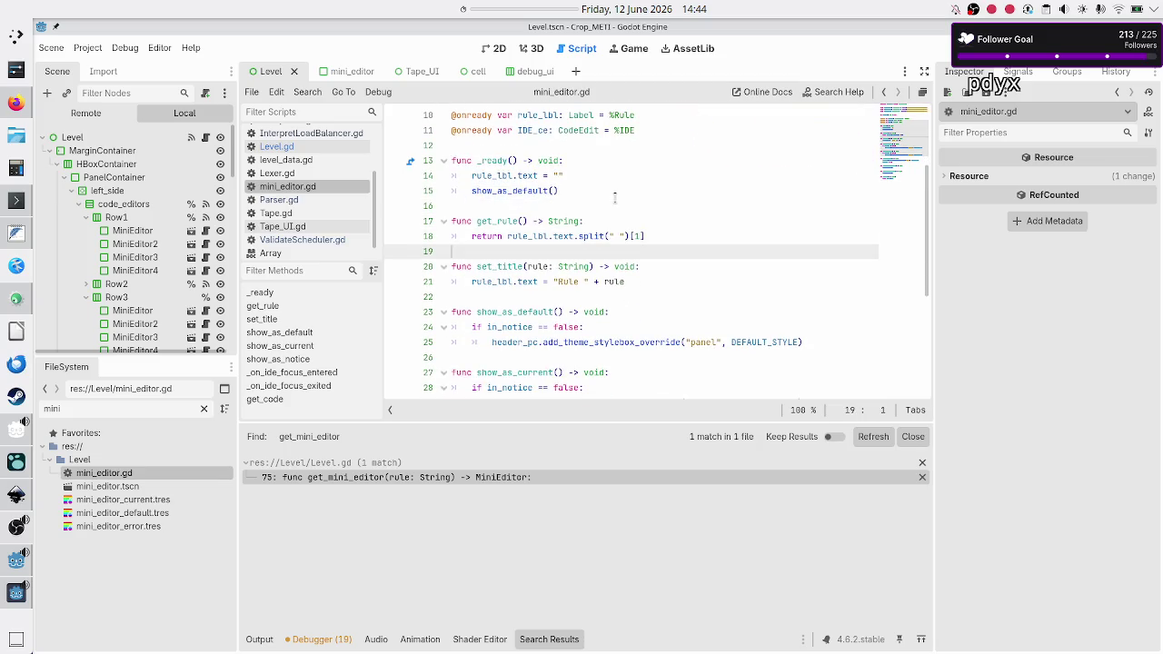
key("Down")
key("Down")
key("Down")
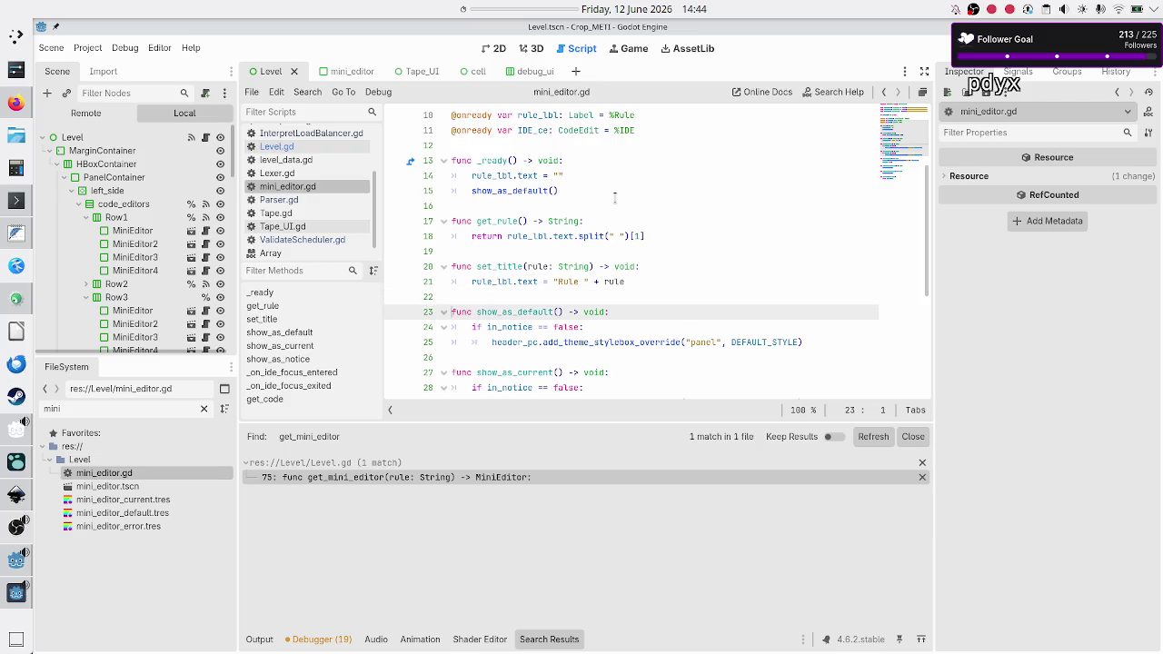
key("Down")
key("Down")
- Review show_as_current, show_as_notice, the focus handlers and get_code down to the file's end
key("Up")
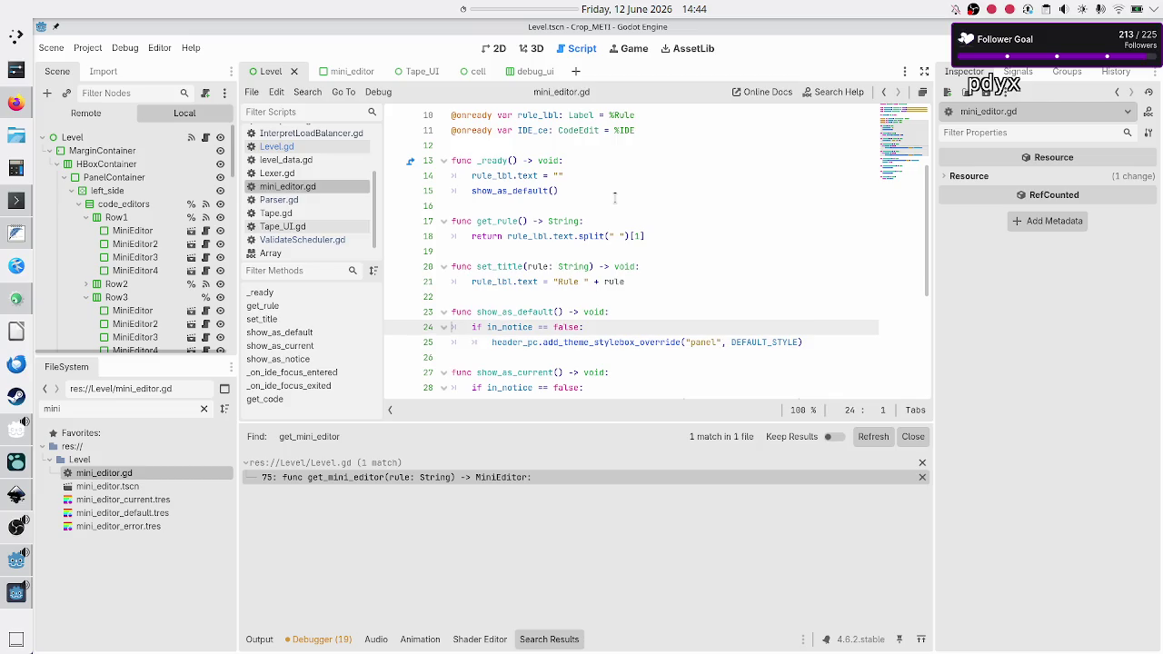
key("Down")
key("Down")
key("Down")
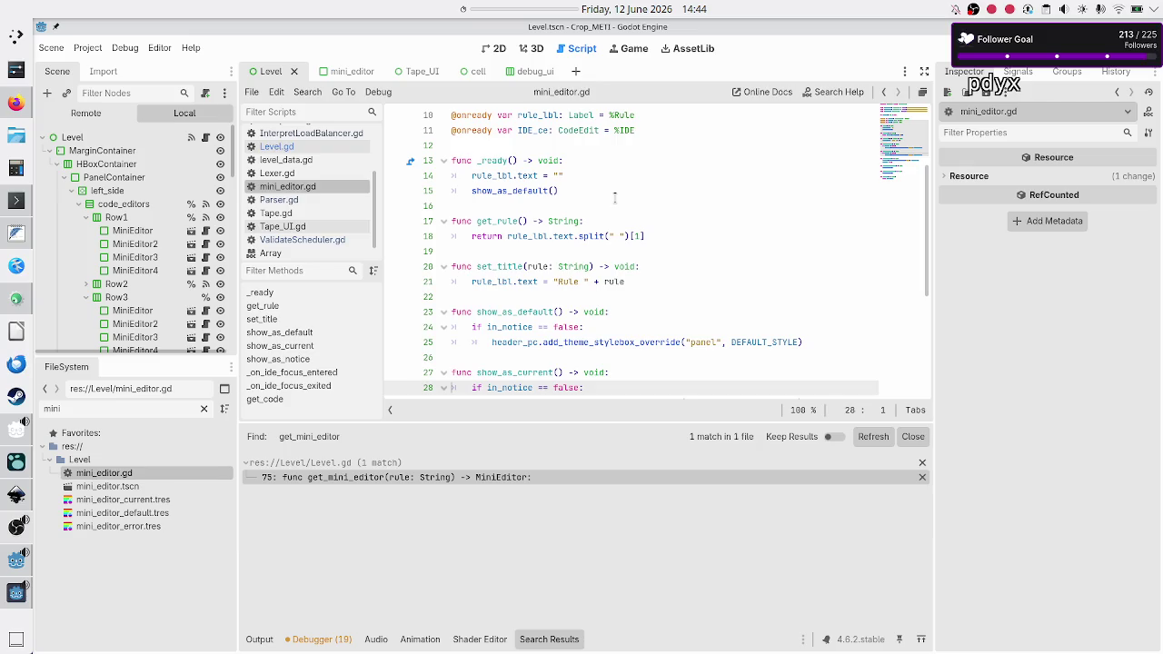
key("Down")
key("Down")
key("Down")
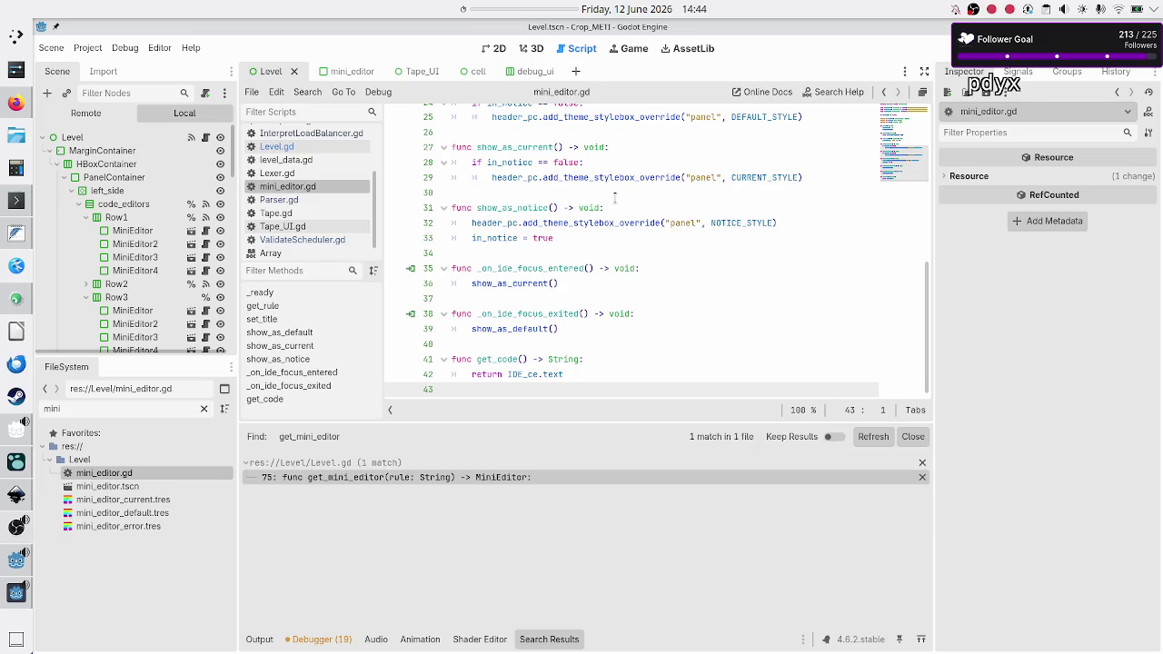
key("Up")
key("Up")
key("Up")
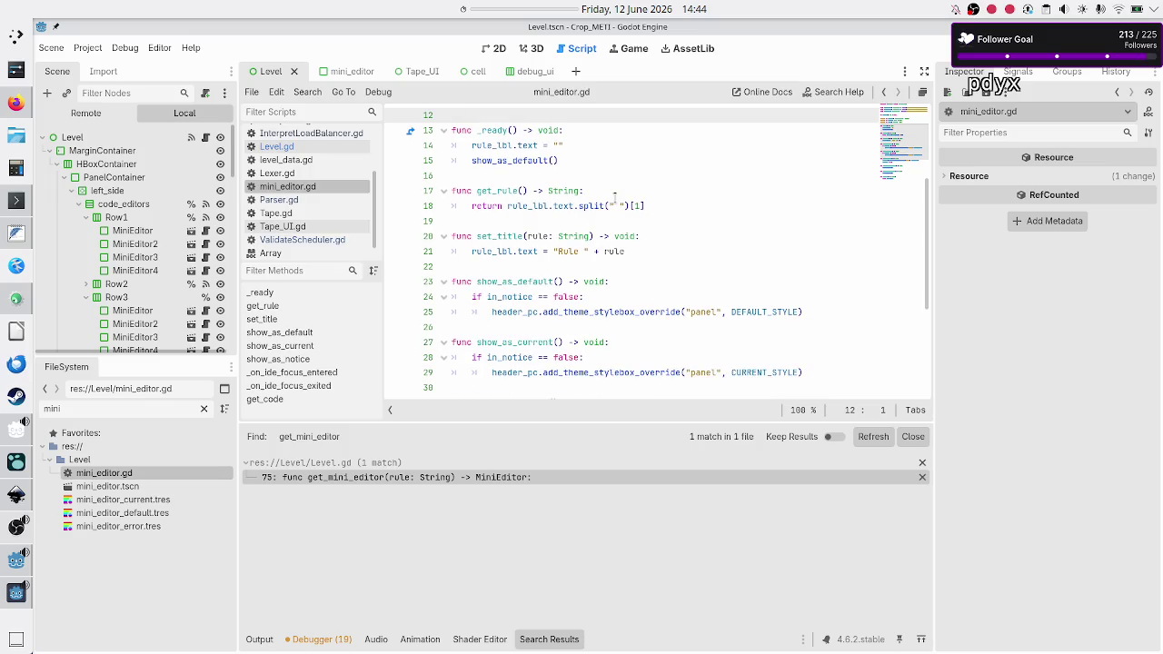
key("Down")
key("Down")
key("Down")
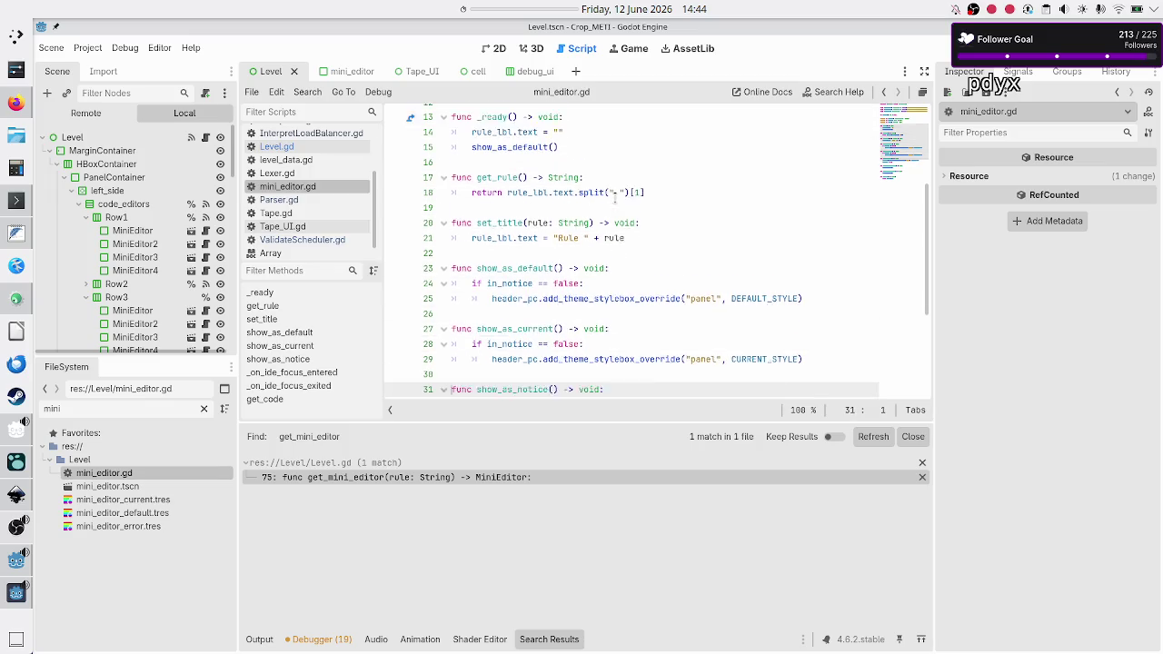
key("Down")
key("Down")
key("Down")
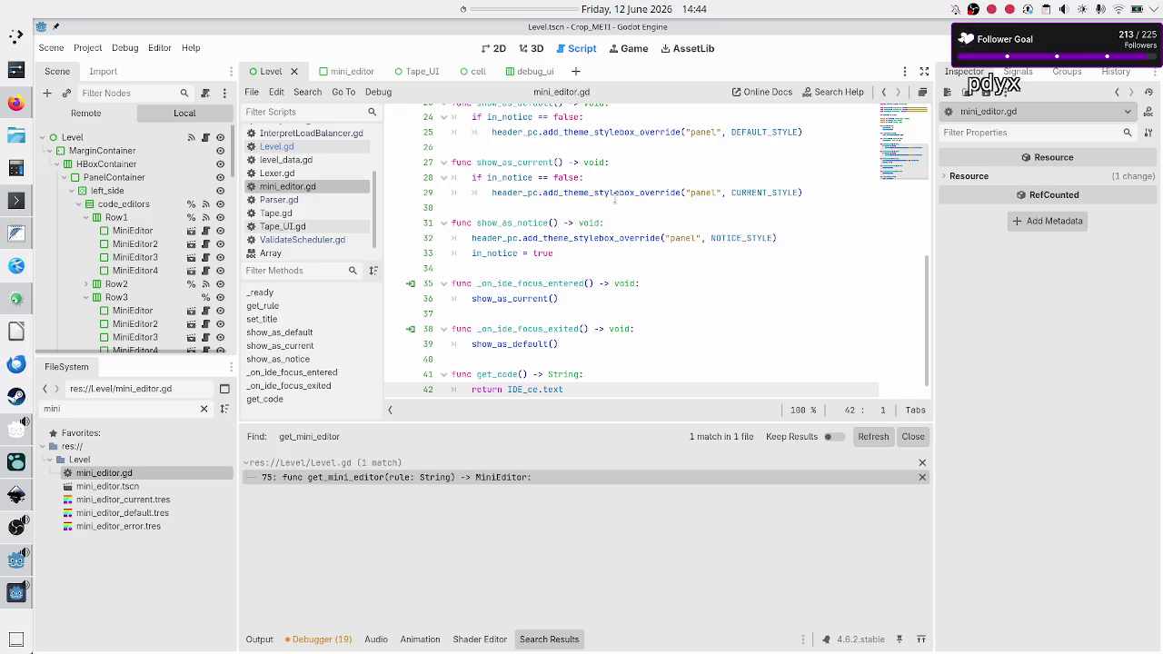
key("Down")
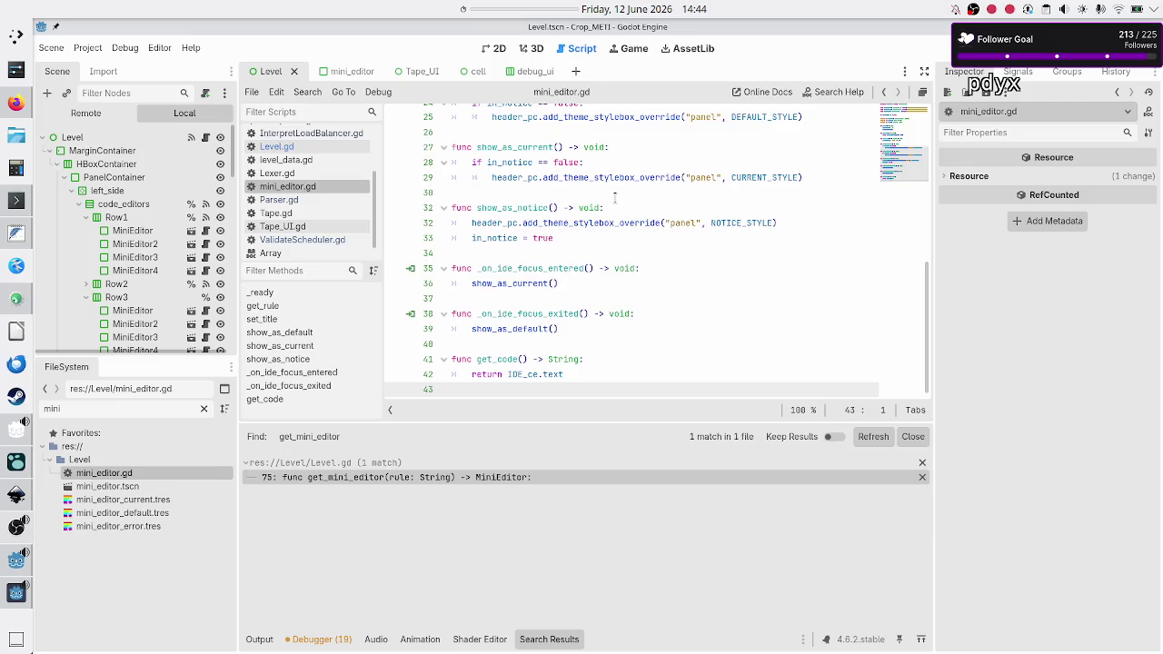
- Add a highlight_error_line(line_nr: int) -> void: function signature at the end of the file
key("Return")
type("func ")
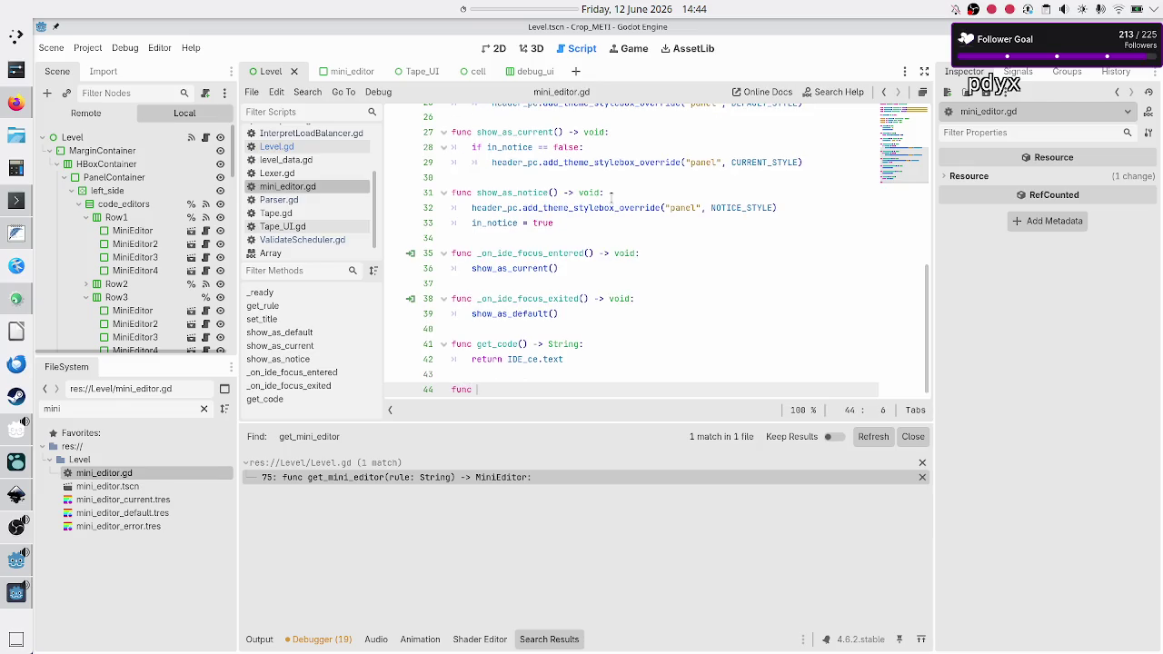
type("highlight_error_")
type("line(")
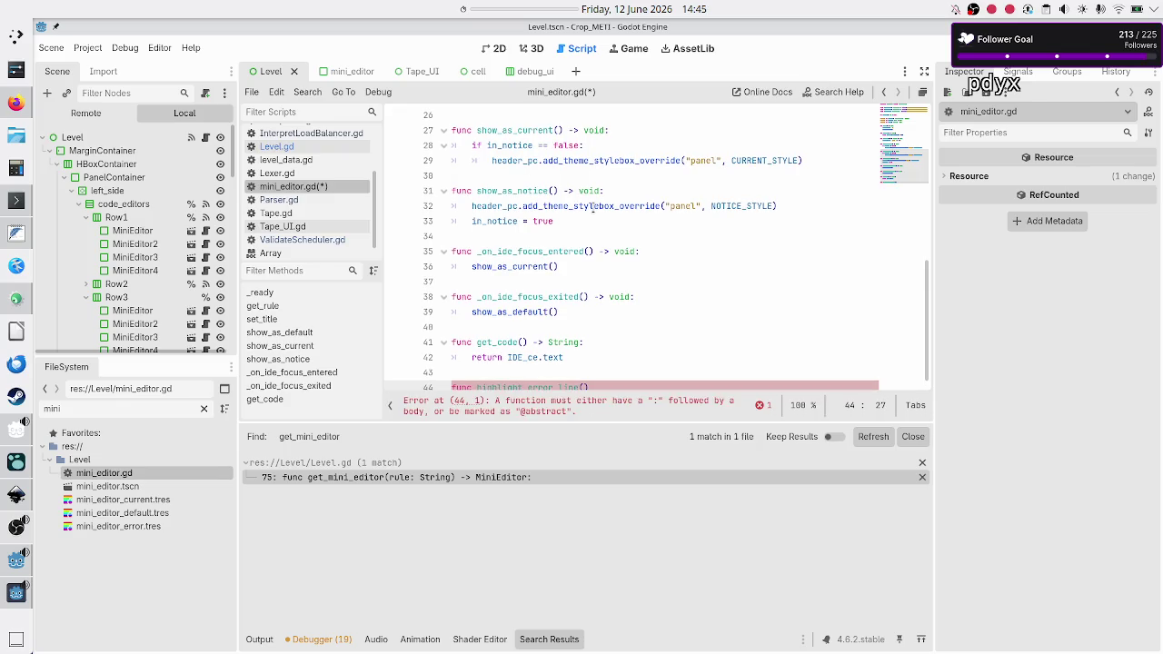
type("i")
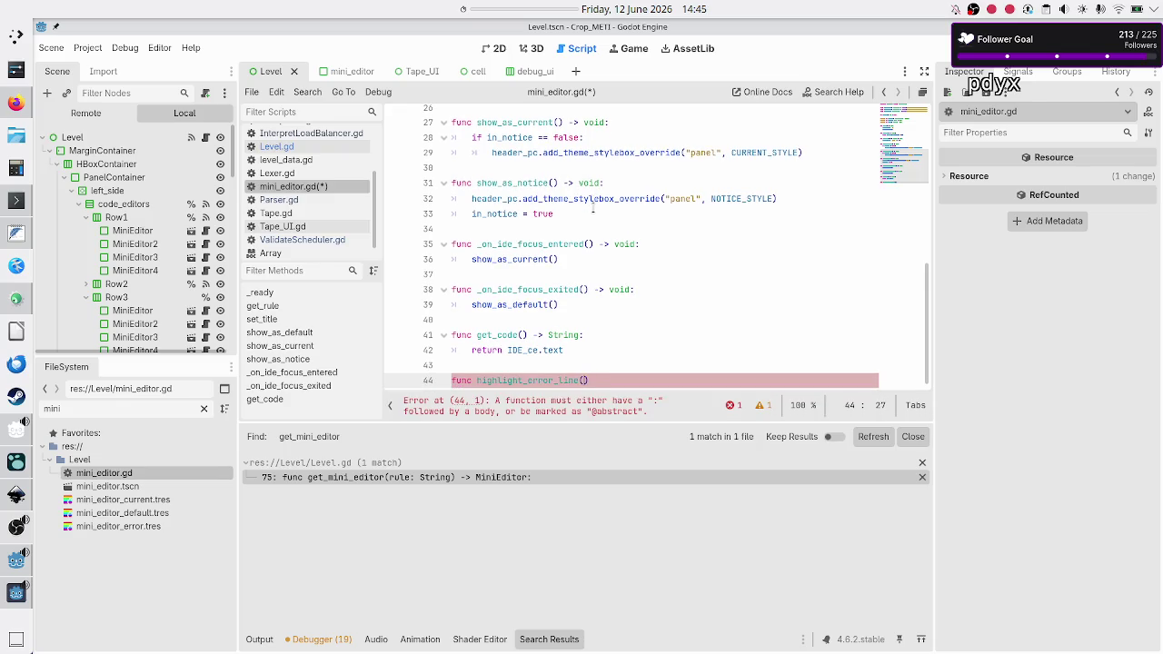
type("ine_nr")
type(": int")
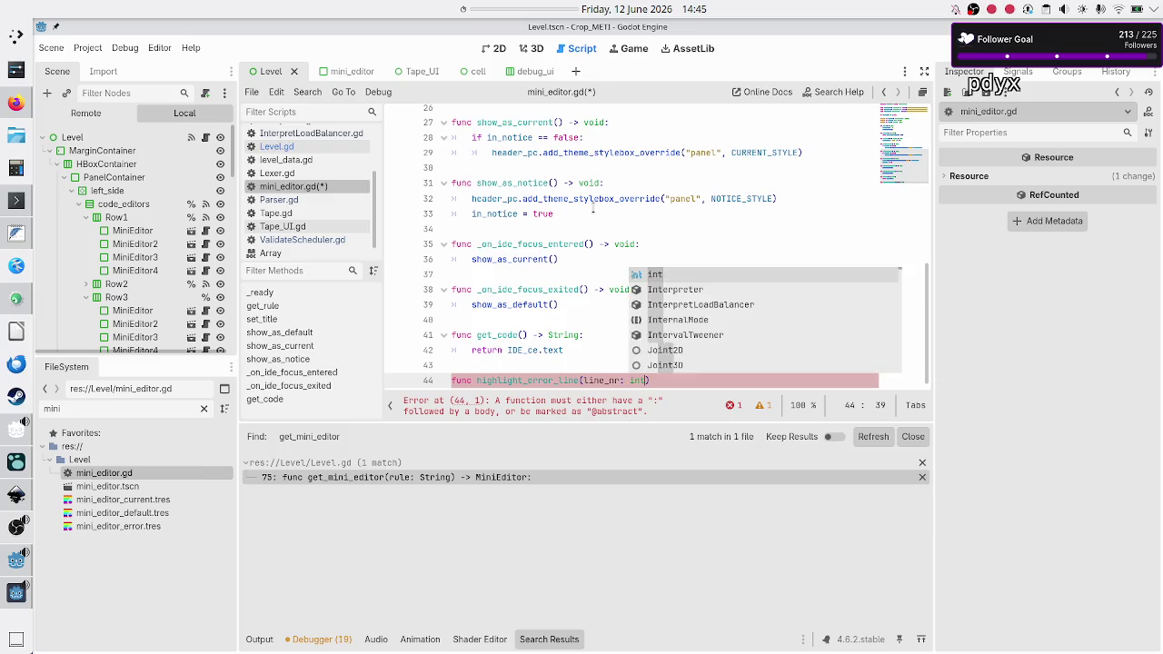
type(" -> void:")
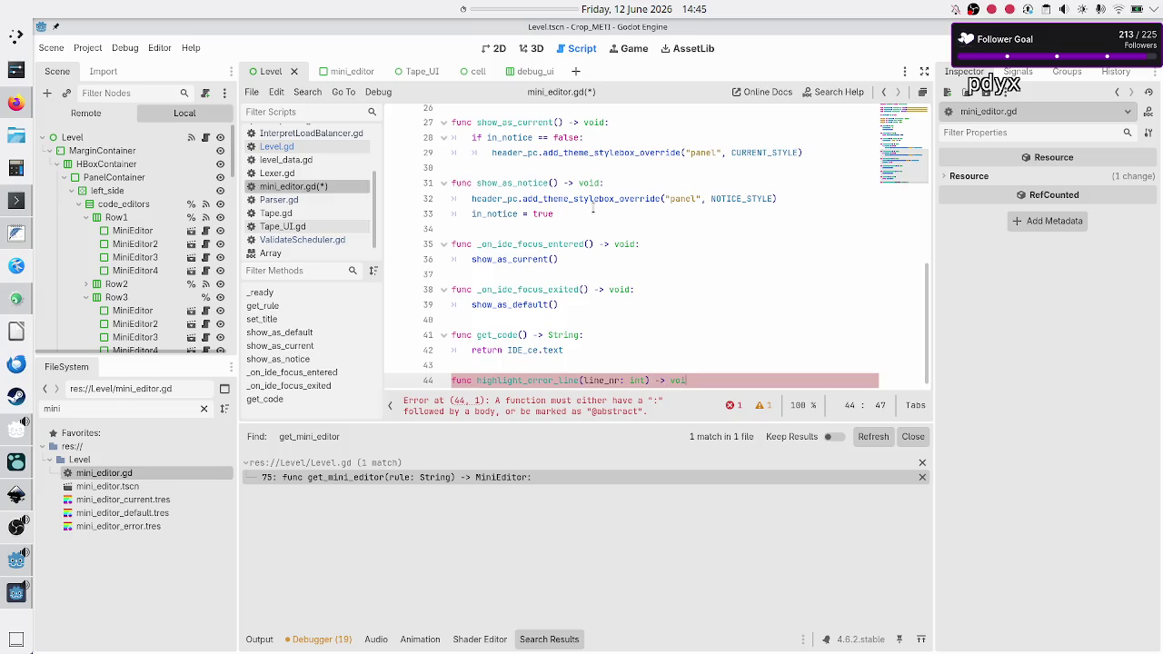
key("Return")
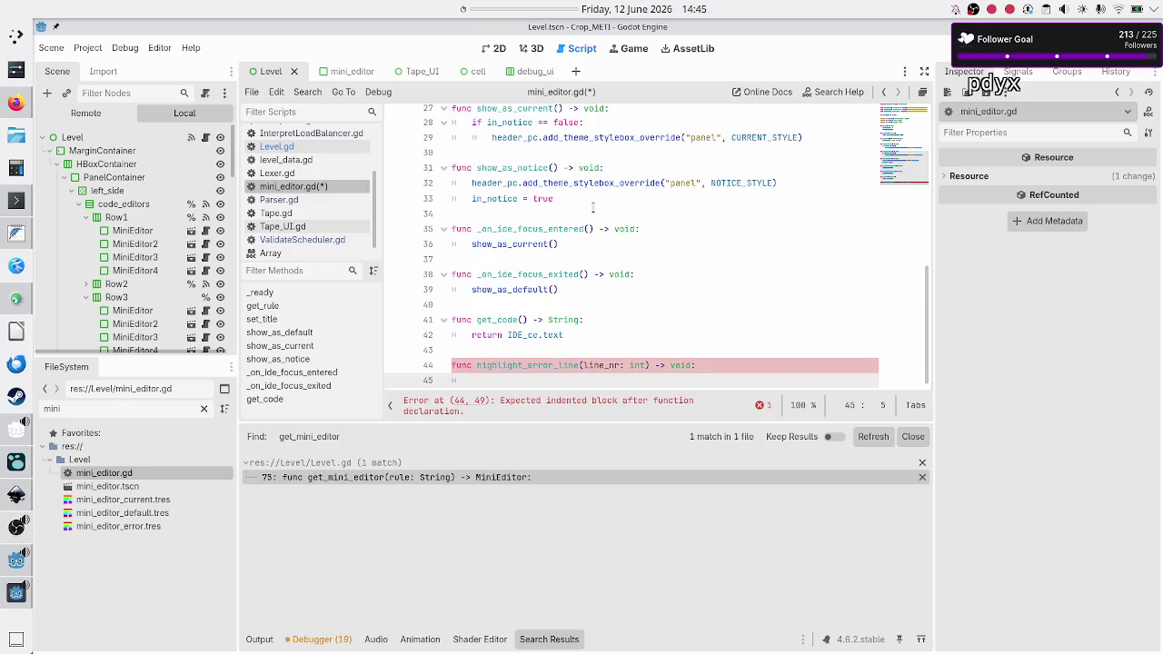
- Check the PanelContainer base class and the IDE_ce variable, then return to the new function's body
scroll(573, 188, "up", 9)
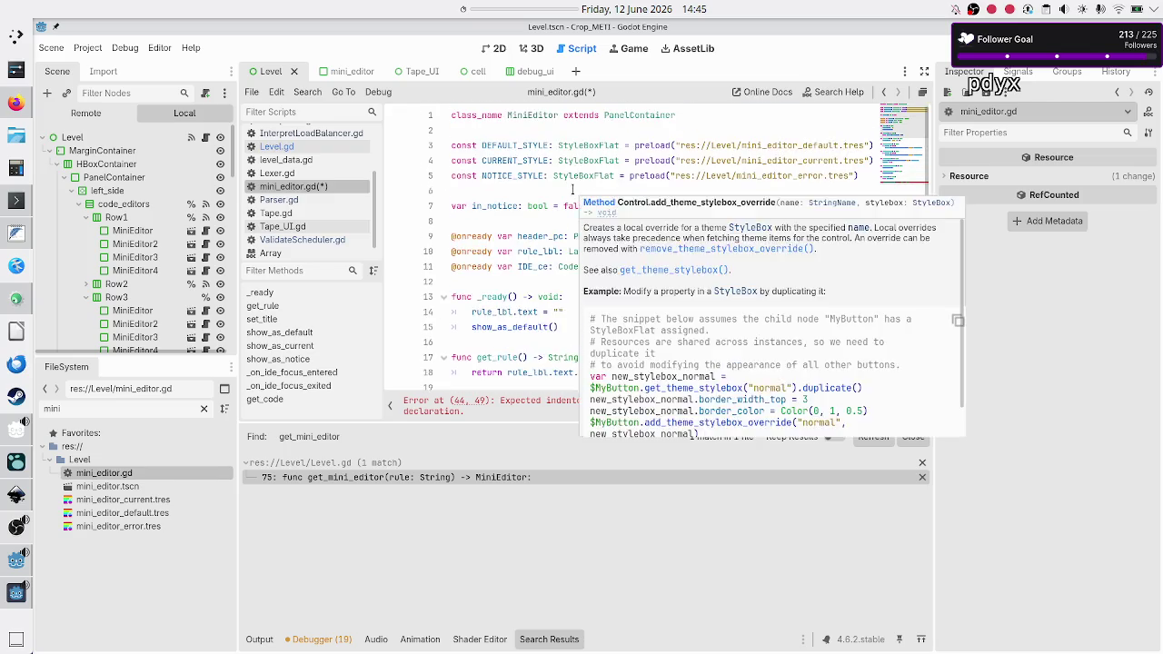
double_click(641, 116)
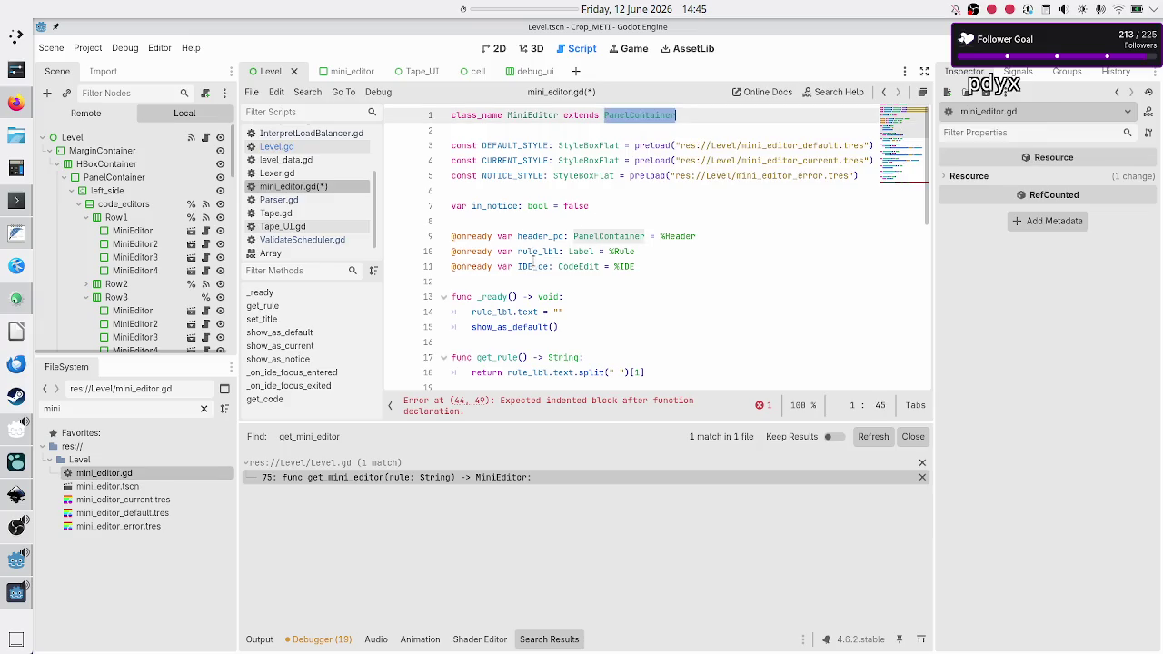
left_click(533, 266)
double_click(532, 266)
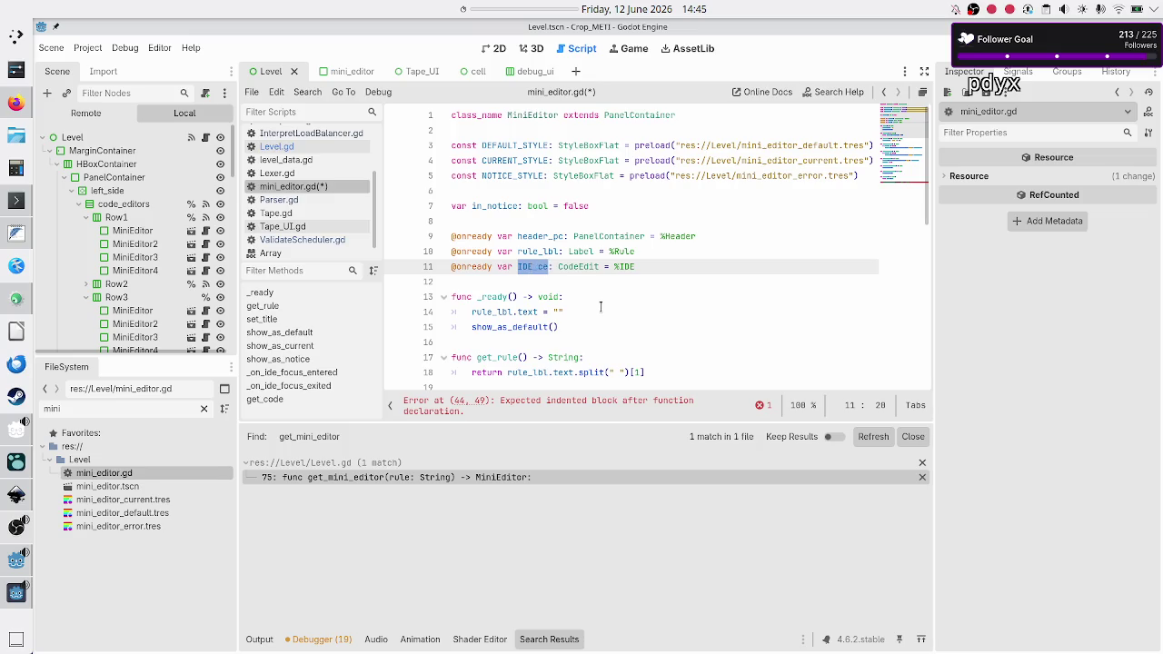
scroll(599, 310, "down", 8)
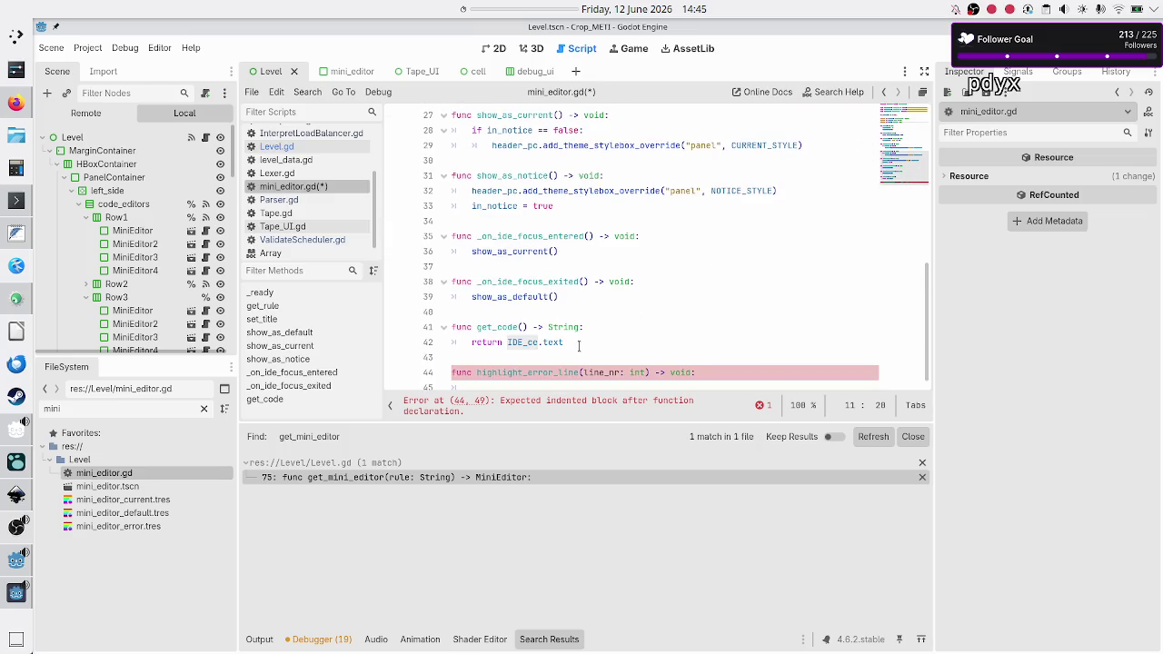
left_click(722, 371)
key("Down")
- Fill the body with a #TODO comment and pass, and save mini_editor.gd
type("IDE_ce.hi")
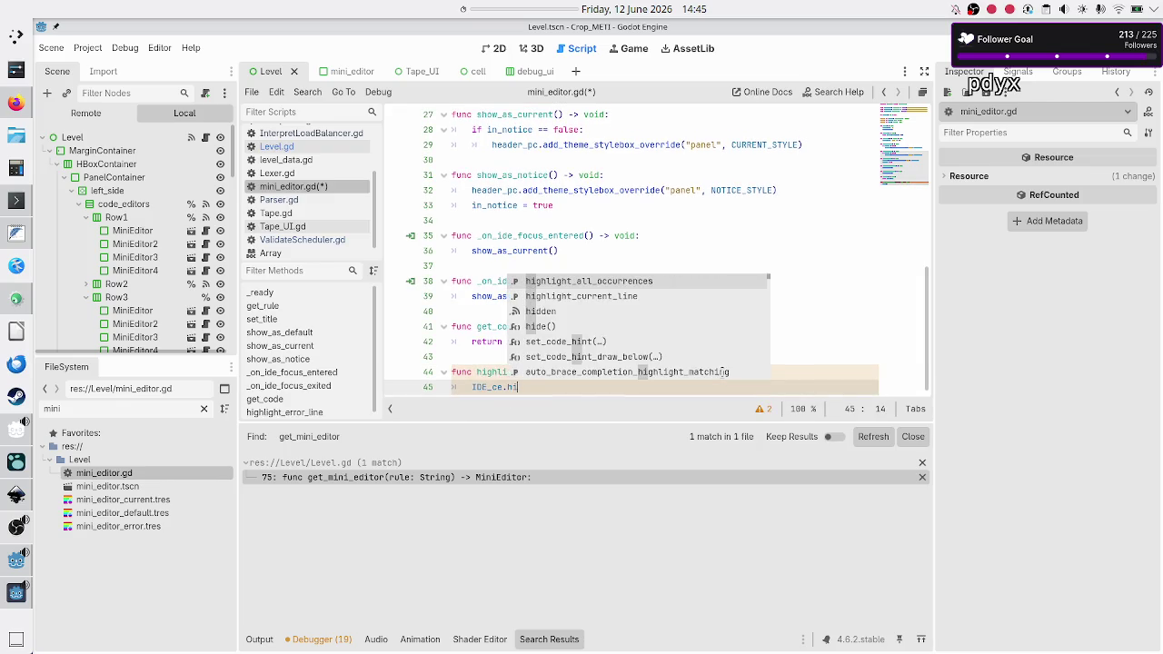
type("gh")
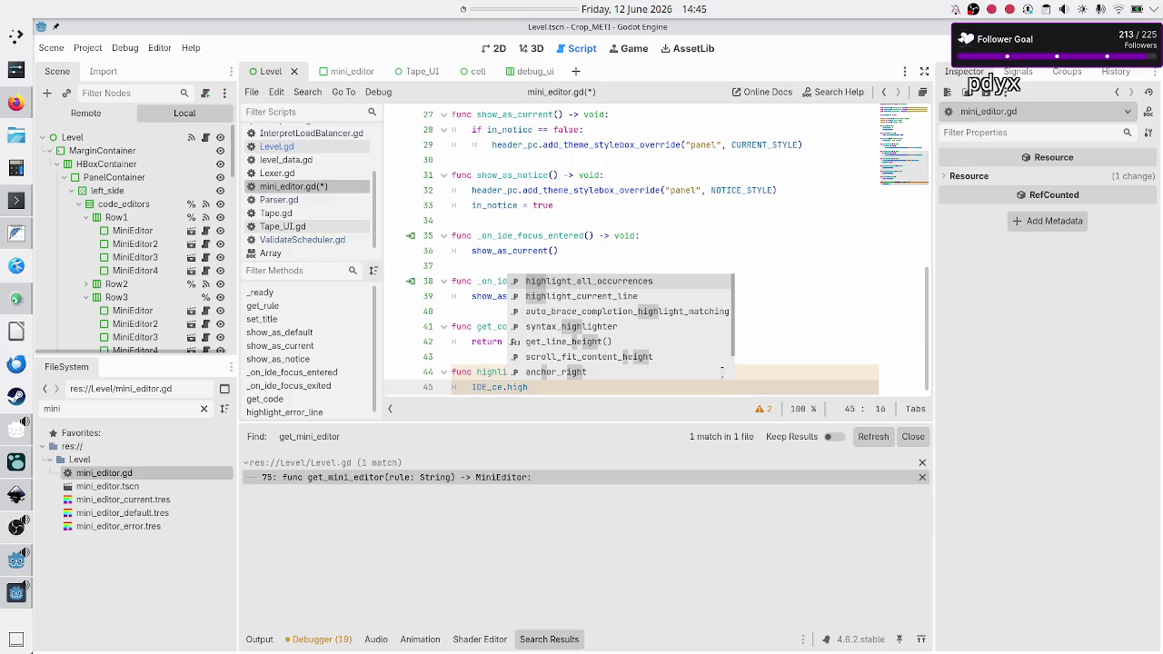
key("BackSpace")
key("BackSpace")
key("BackSpace")
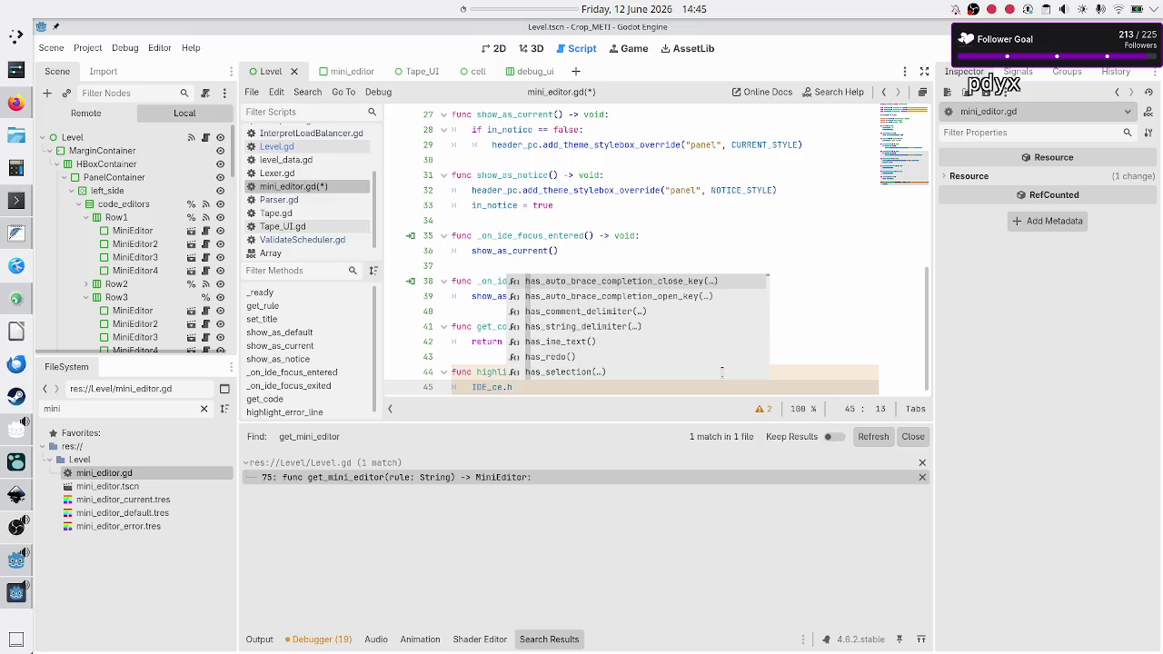
type("#TODO")
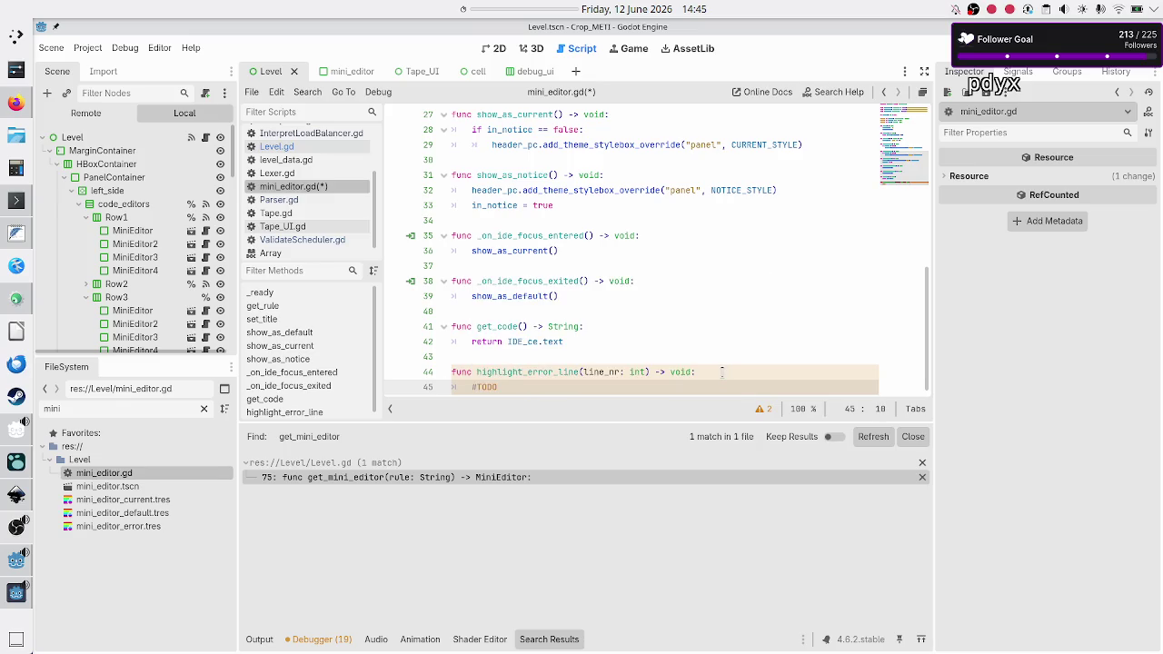
key("Return")
type("pass")
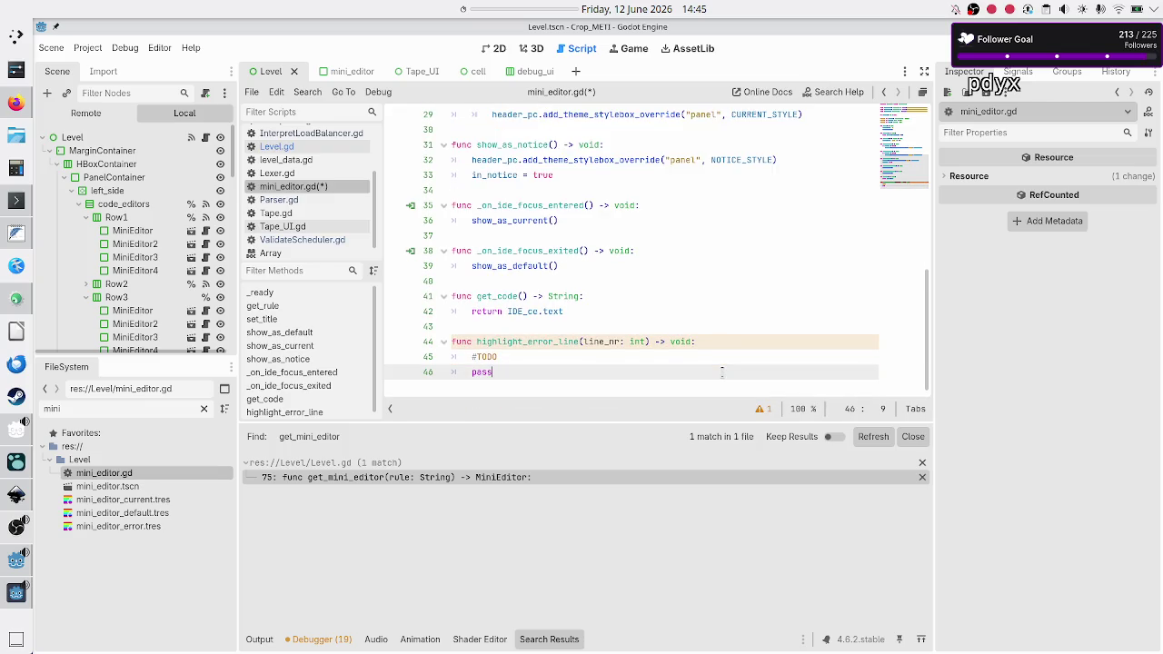
key("Return")
key("ctrl+s")
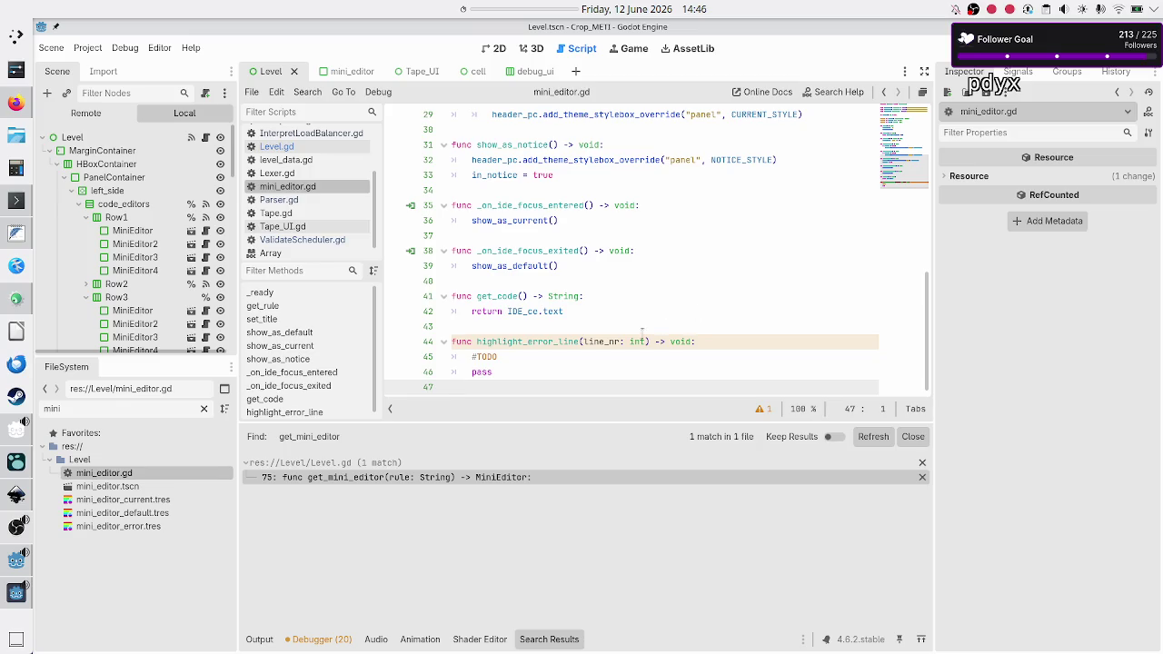
left_click(497, 332)
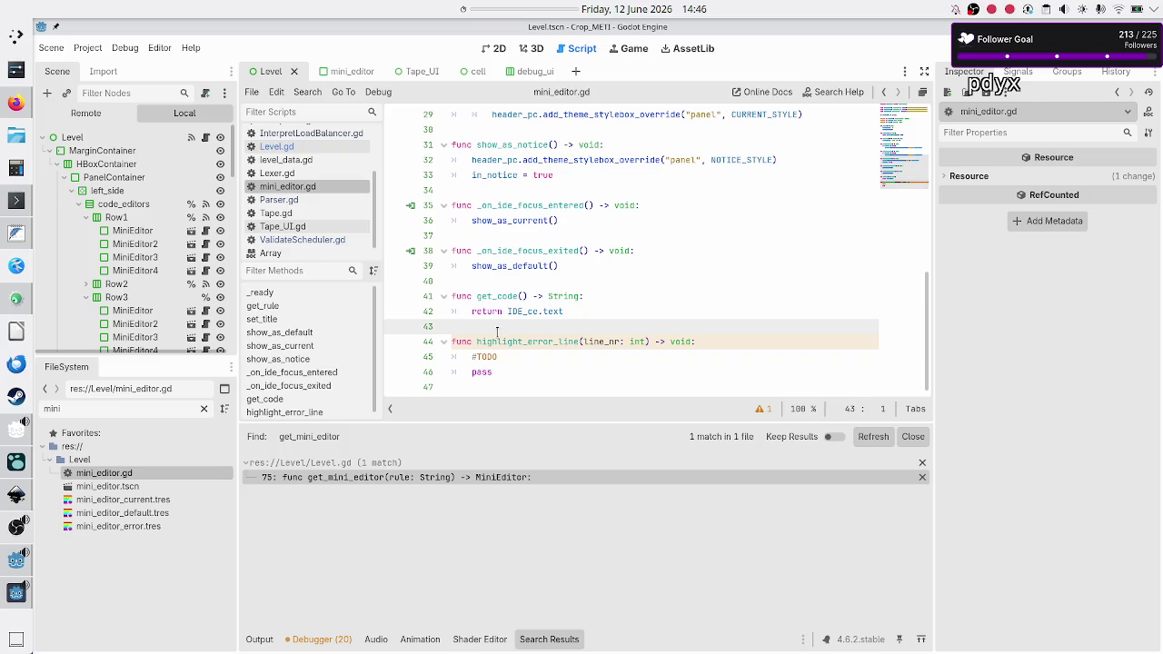
left_click(518, 341)
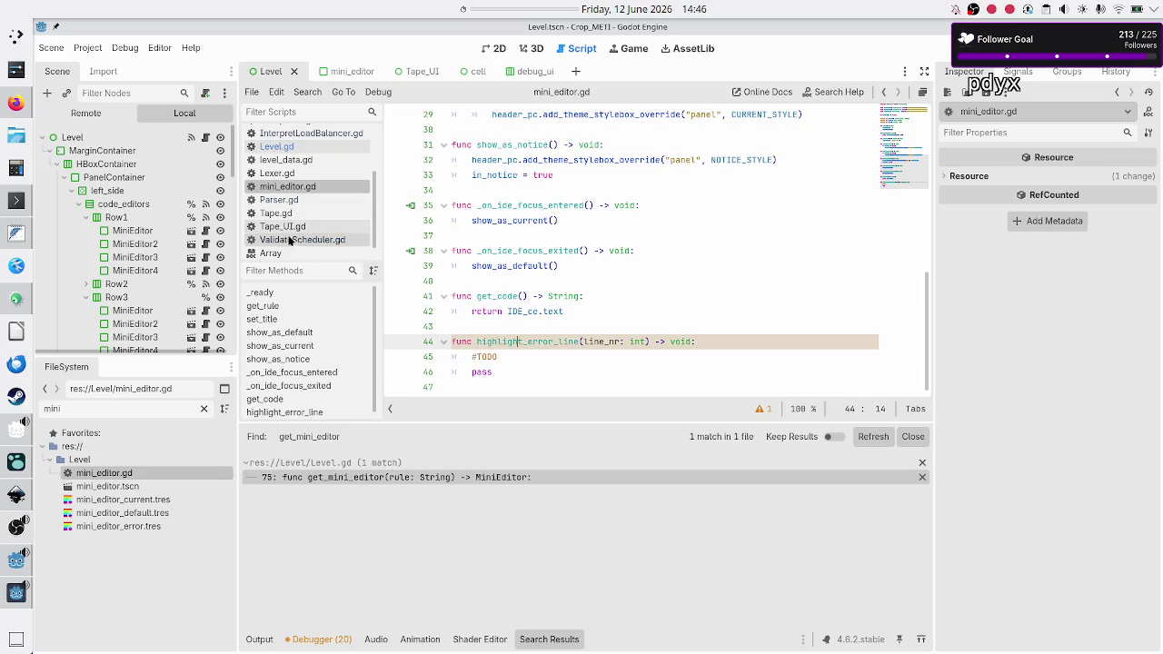
- Review on_error_pressed and its show_as_notice call in Level.gd, then switch to the Inkscape mockup
left_click(299, 147)
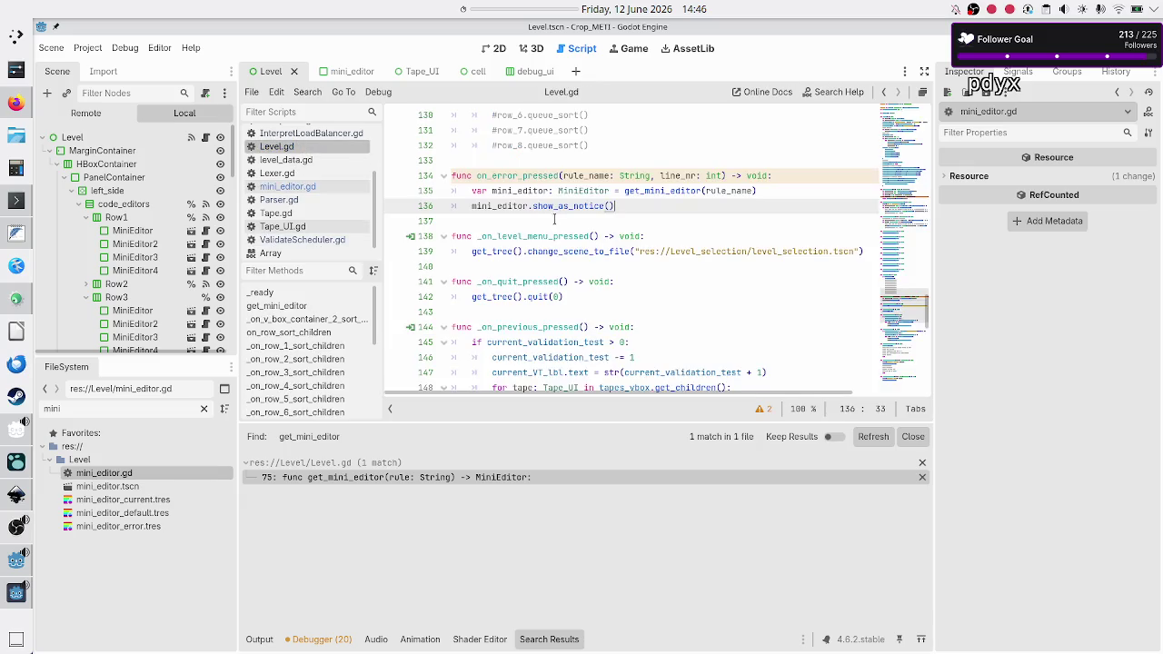
double_click(525, 175)
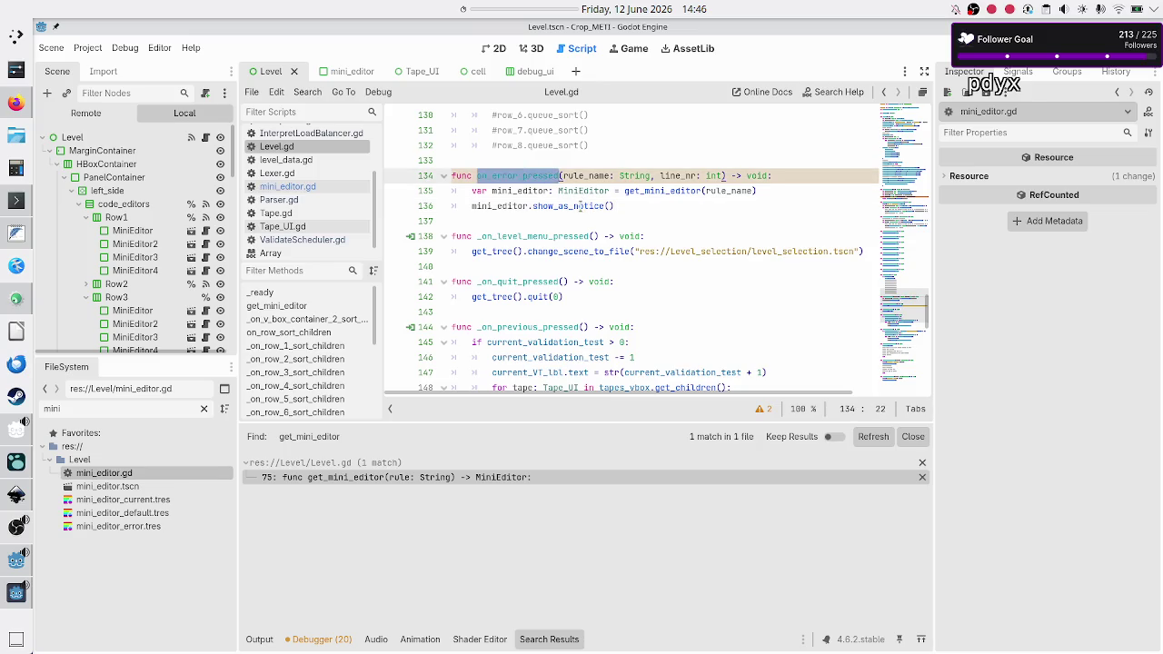
double_click(580, 205)
key("alt+Tab")
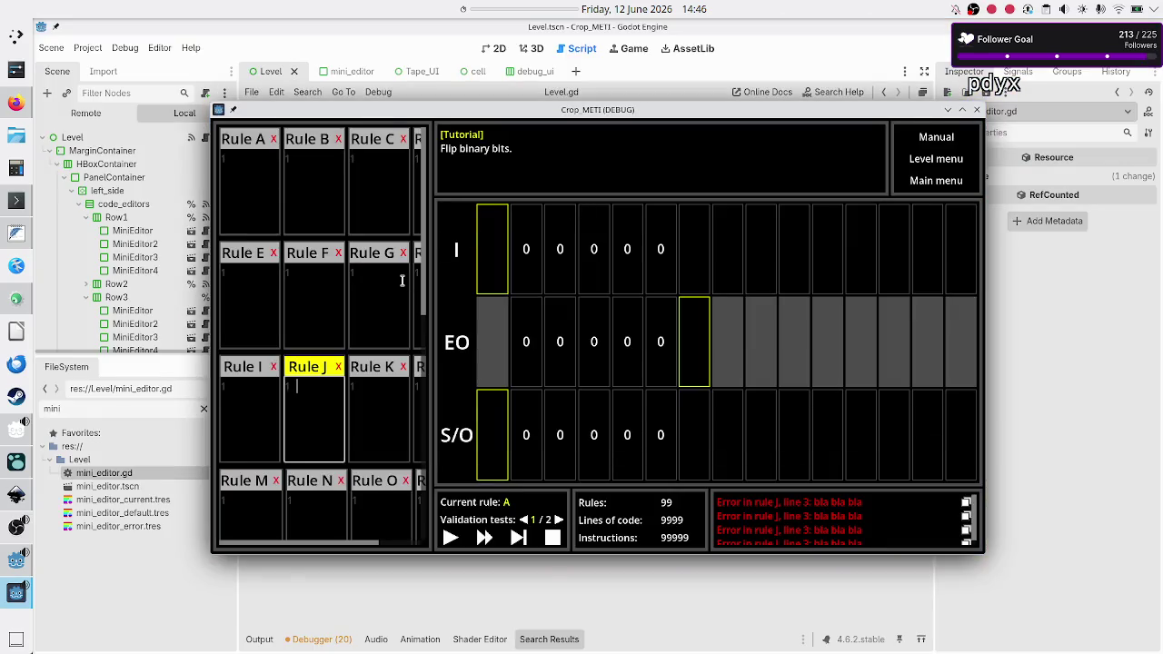
key("alt+Tab")
key("alt+Tab")
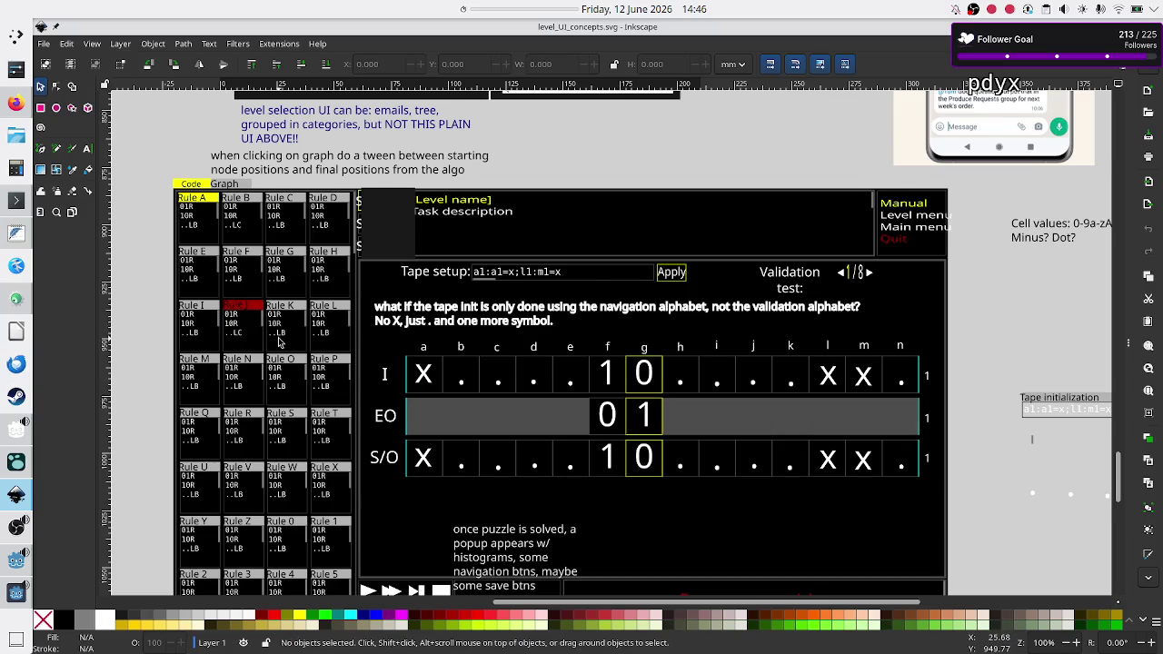
- Scroll the Inkscape mockup to the error-message note, then click an error line in the running game to flag Rule J
scroll(278, 342, "down", 2)
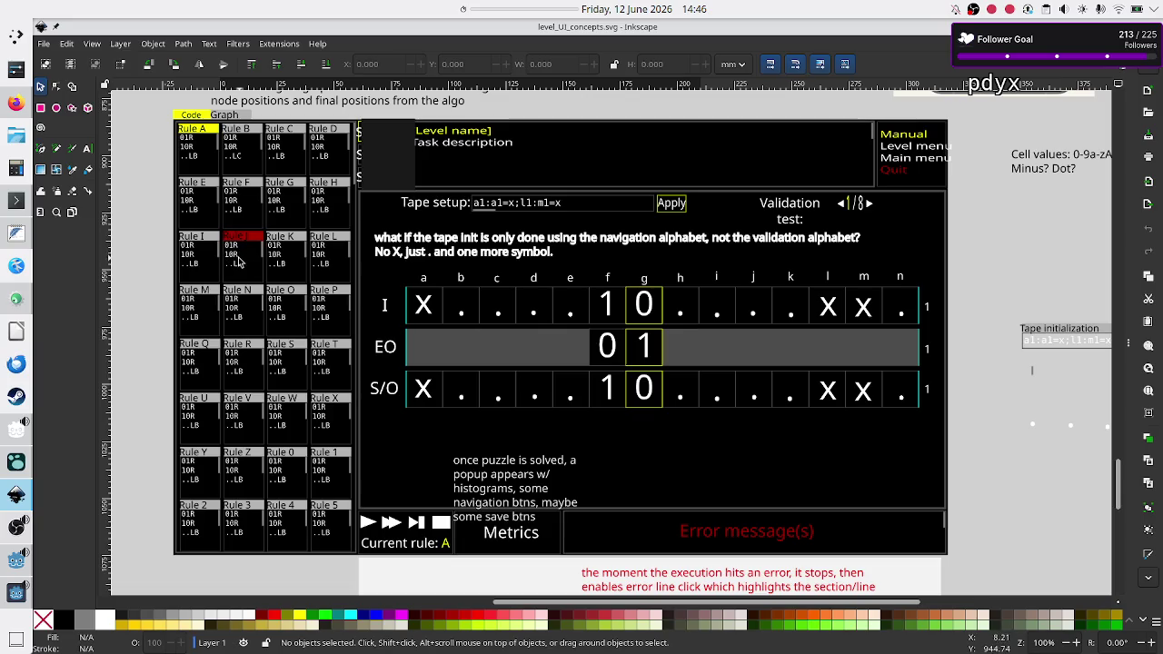
key("alt+Tab")
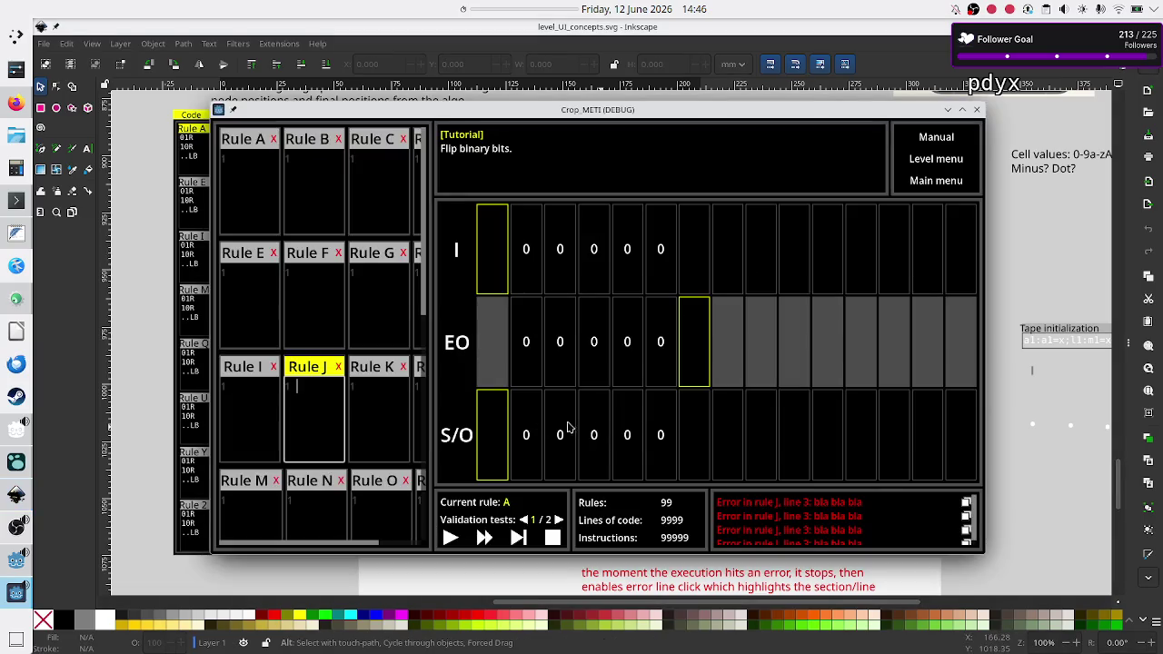
left_click(813, 519)
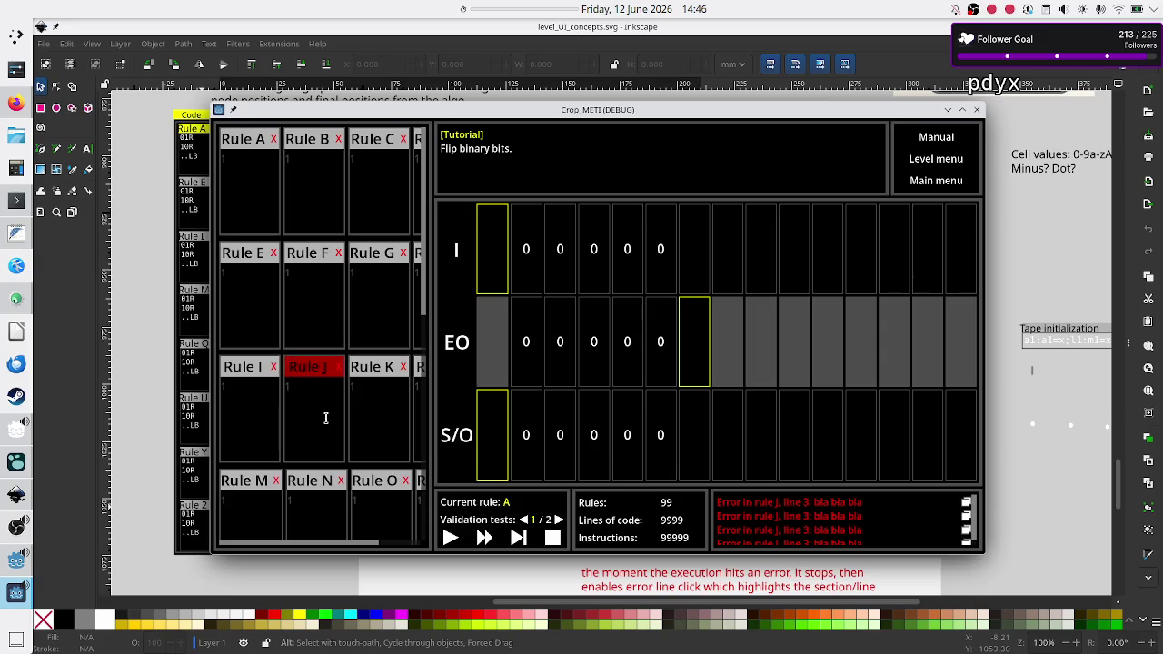
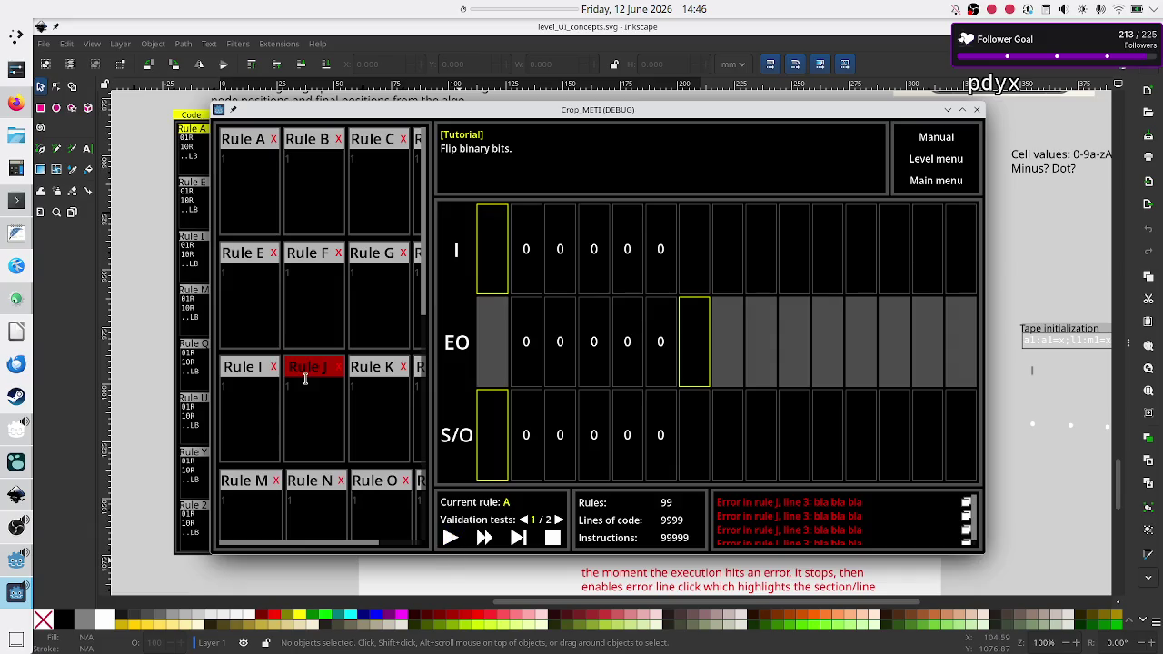
- Try the Rule F and Rule B editors in the running game, then close the debug window
left_click(306, 416)
left_click(313, 302)
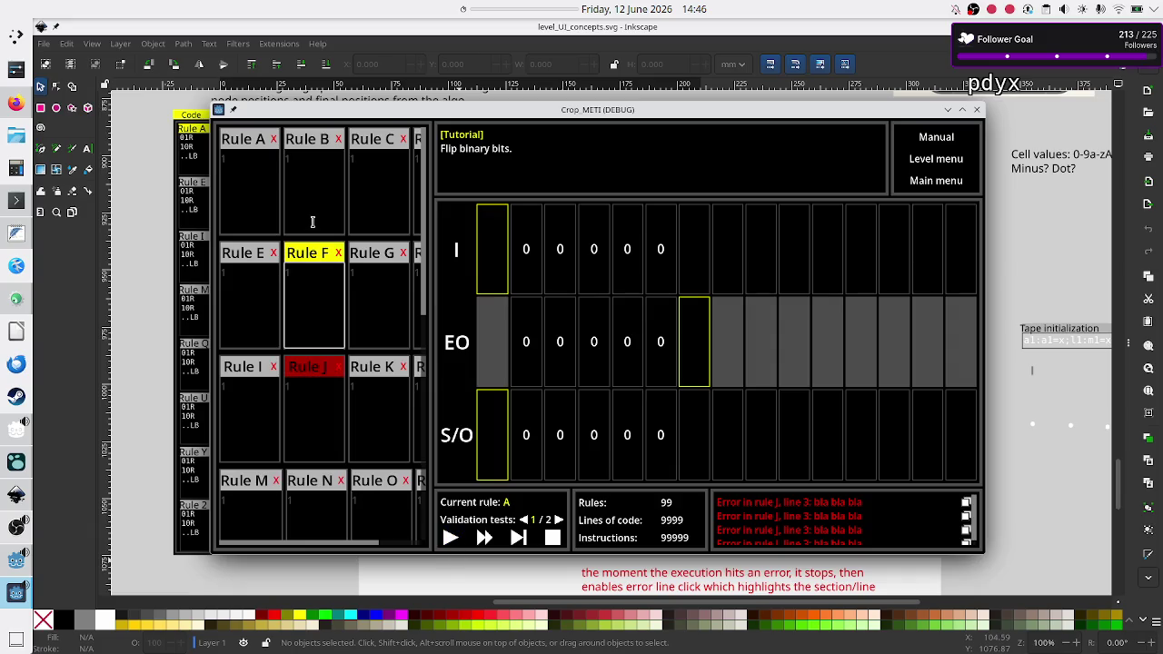
left_click(312, 221)
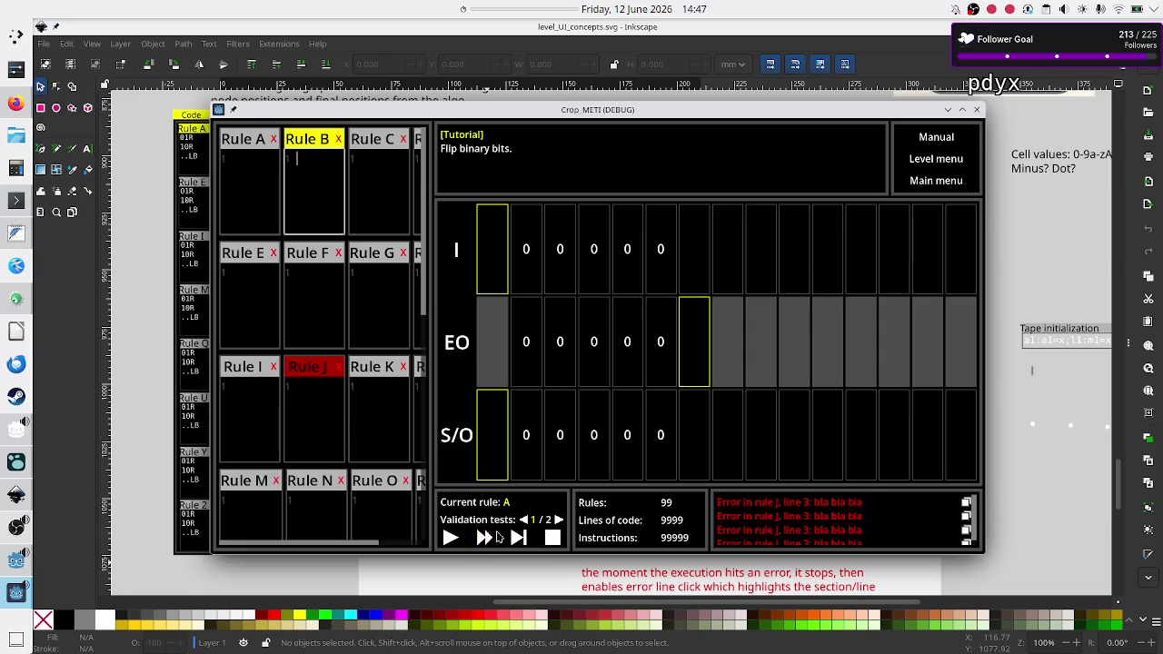
left_click(977, 110)
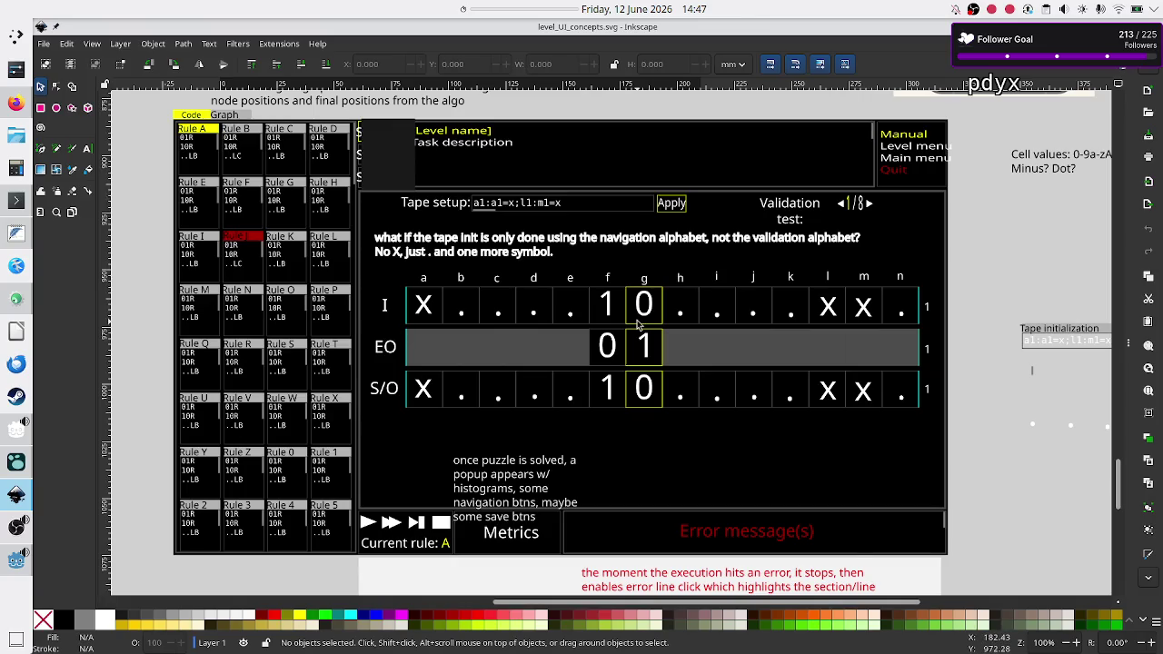
- Add mini_editor.highlight_error_line(line_nr) below line 136 in Level.gd and save the script
key("End")
key("Return")
type("mini_editor.hi")
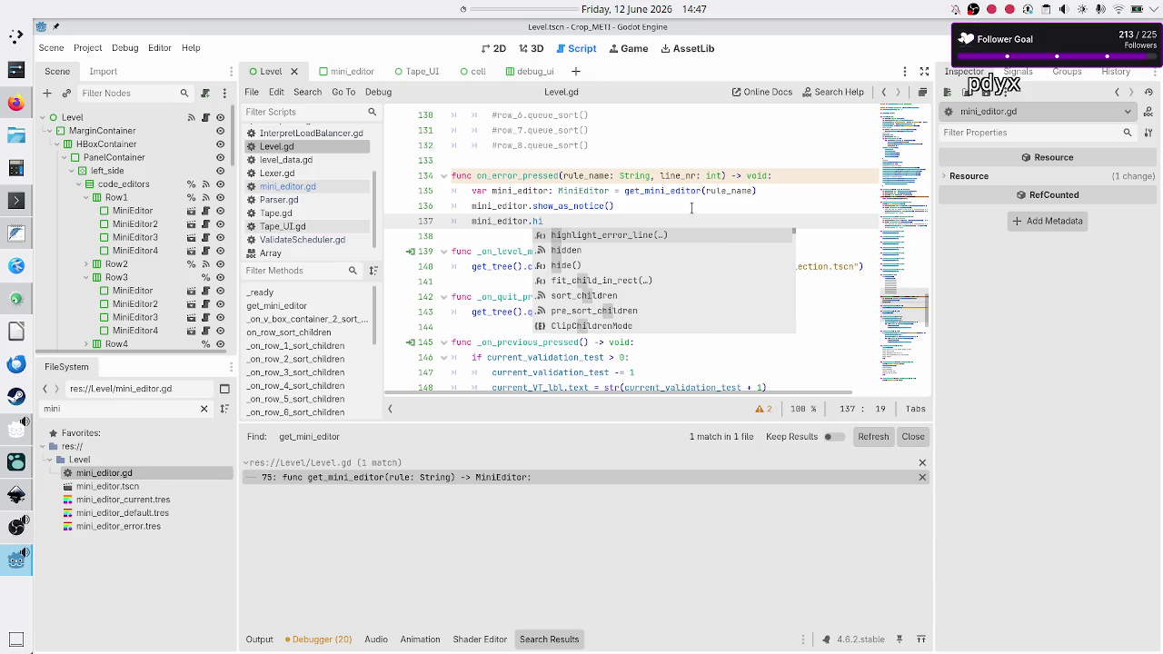
key("Return")
type("line_nr")
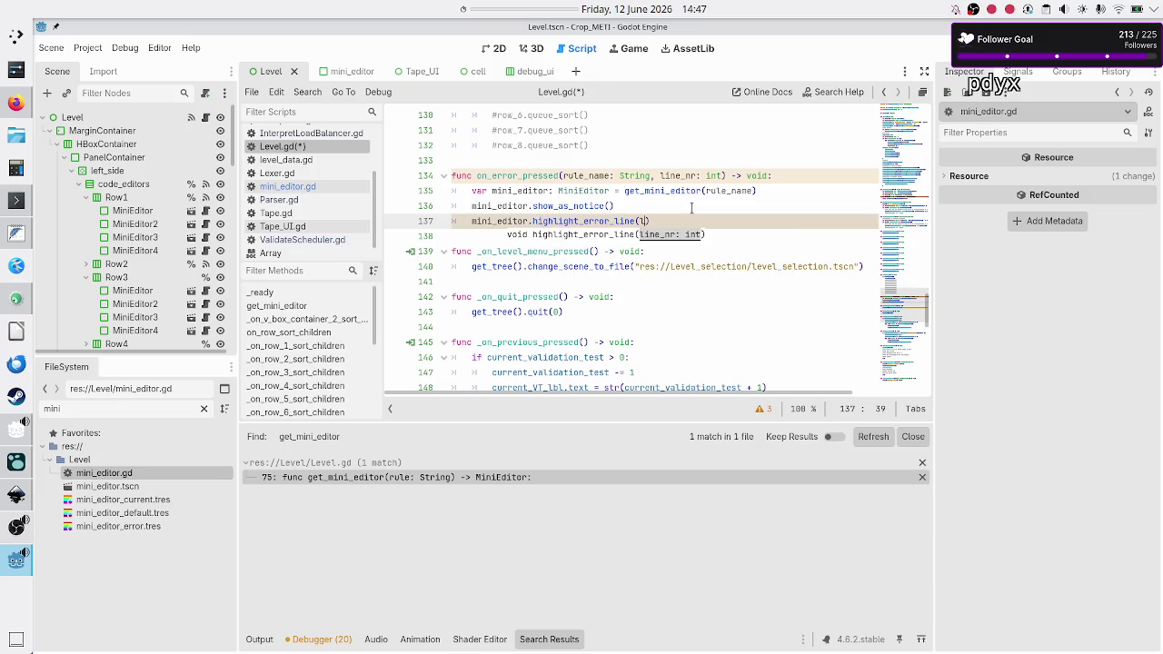
key("Down")
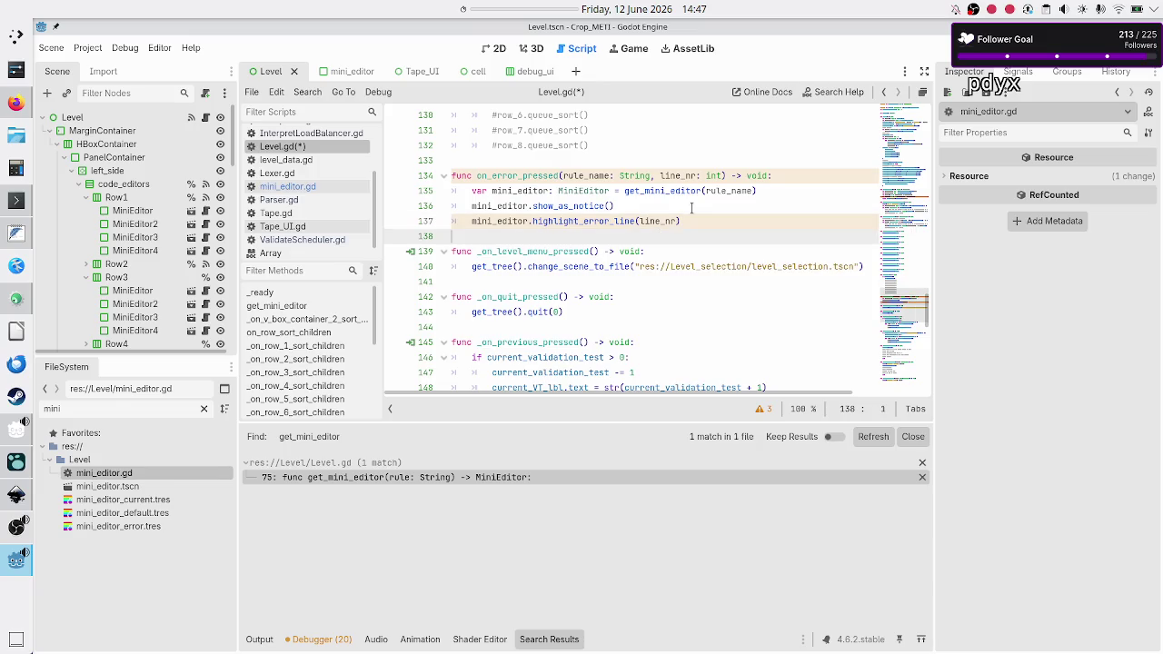
key("ctrl+s")
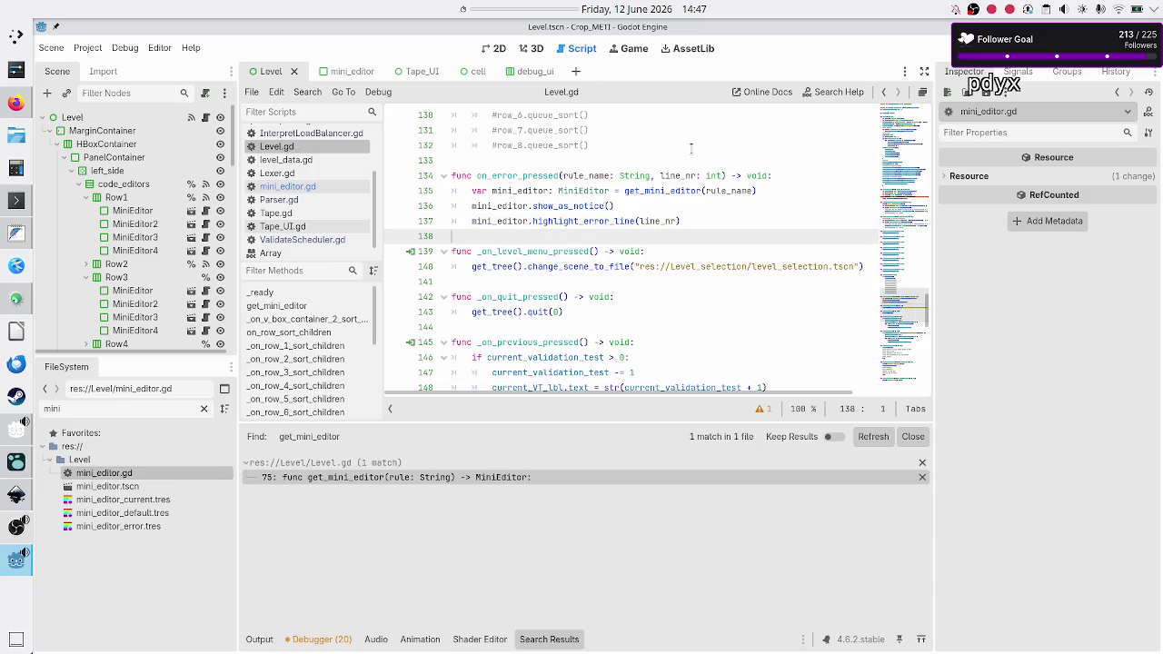
- Select the rule_name parameter of on_error_pressed and open the Search menu
left_click(613, 176)
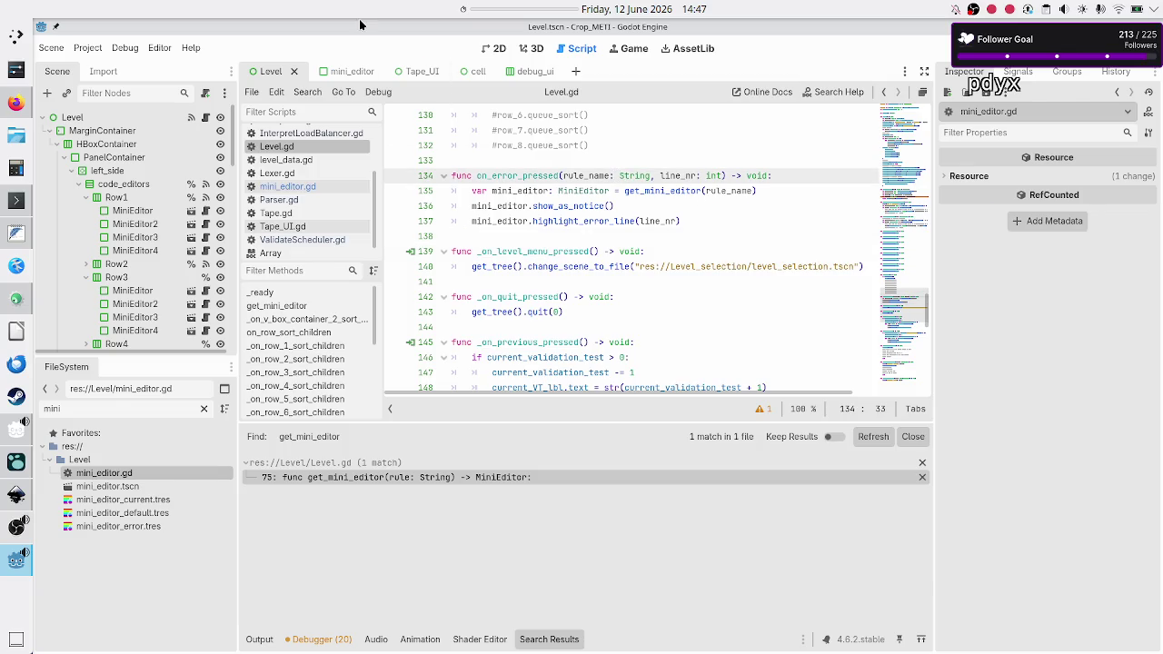
double_click(589, 177)
left_click(307, 94)
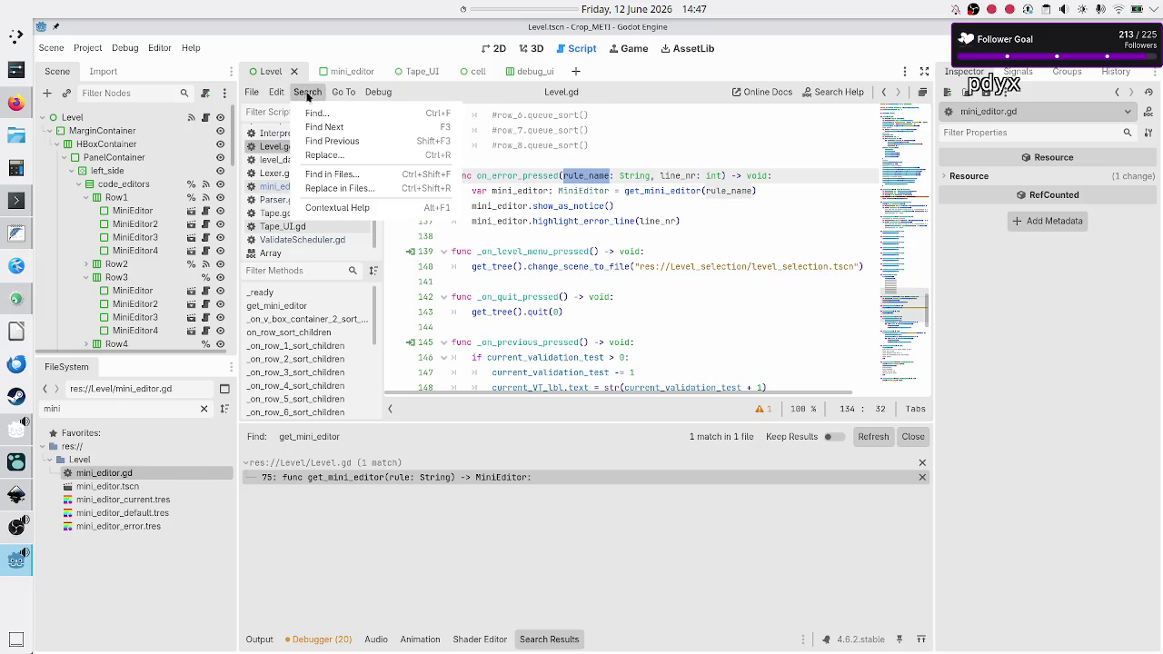
- Find rule_name across all project files and open error_button.gd from the results
left_click(340, 188)
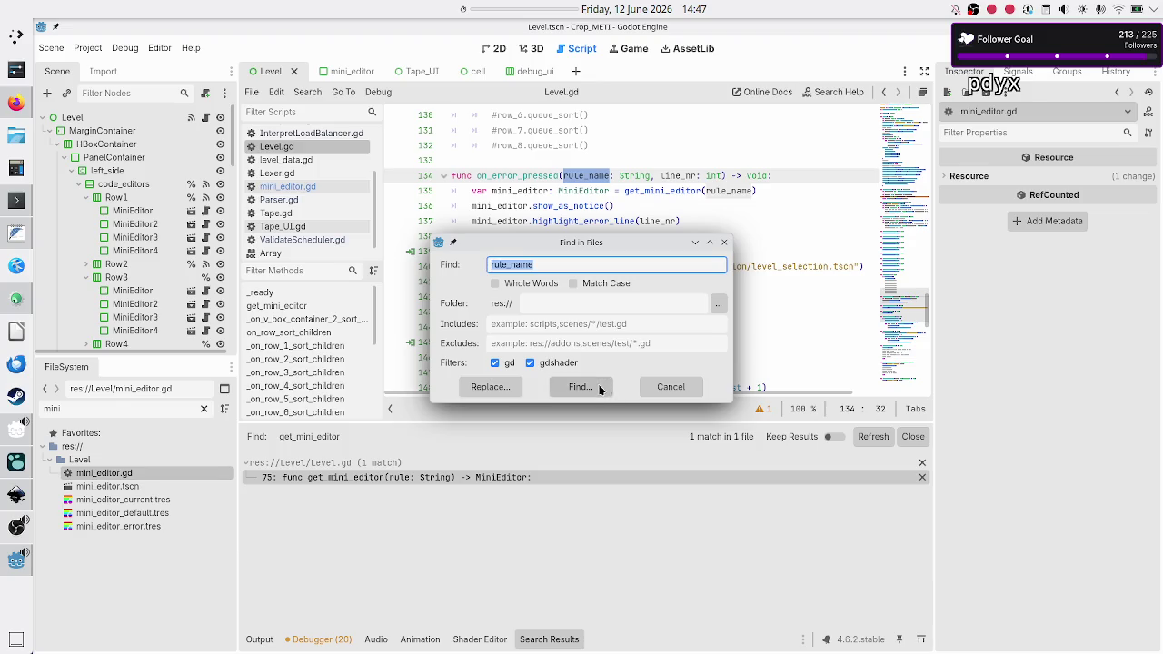
left_click(598, 388)
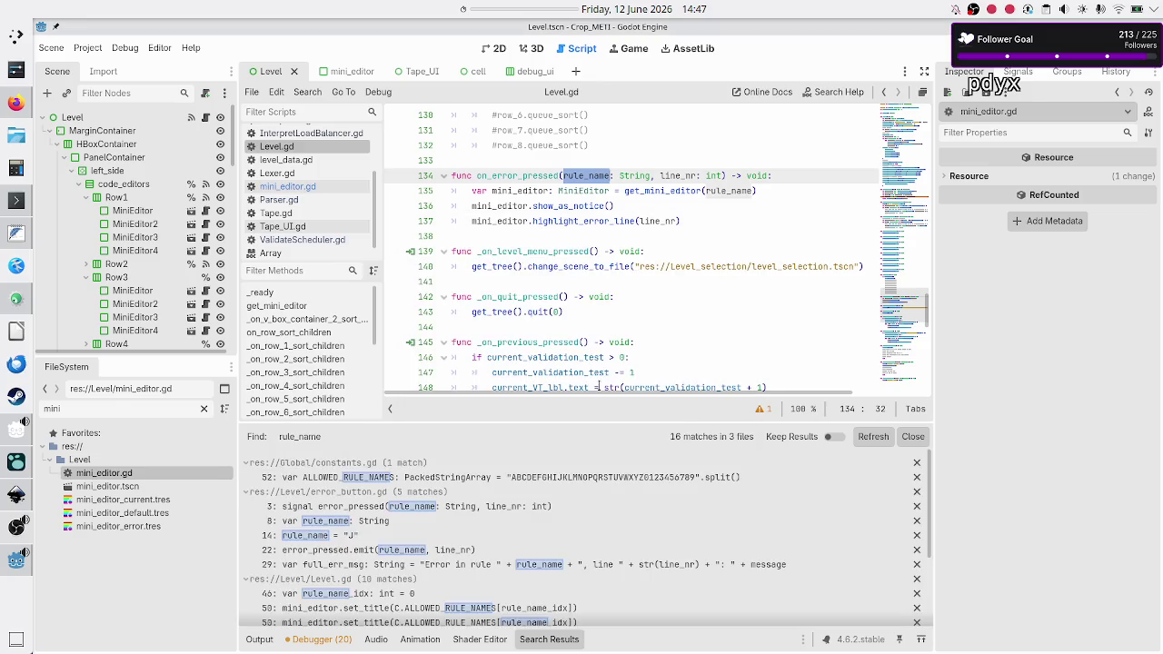
left_click(523, 504)
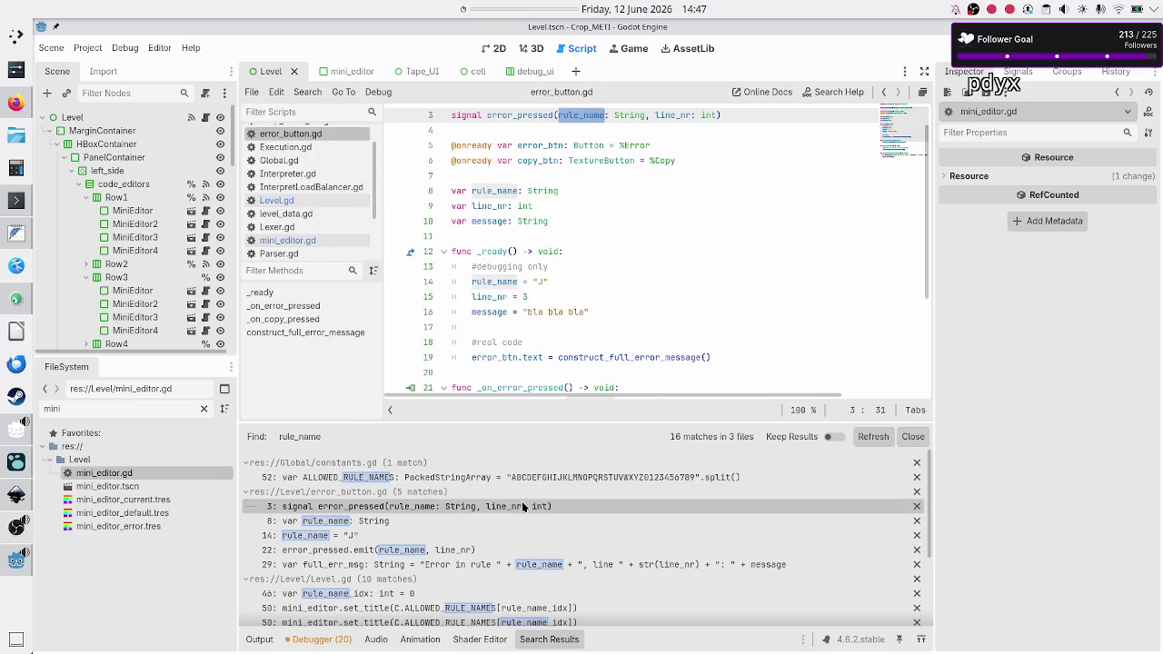
- Rename rule_name to rule in the error_pressed signal, the member variable and the line 14 assignment
left_click(606, 116)
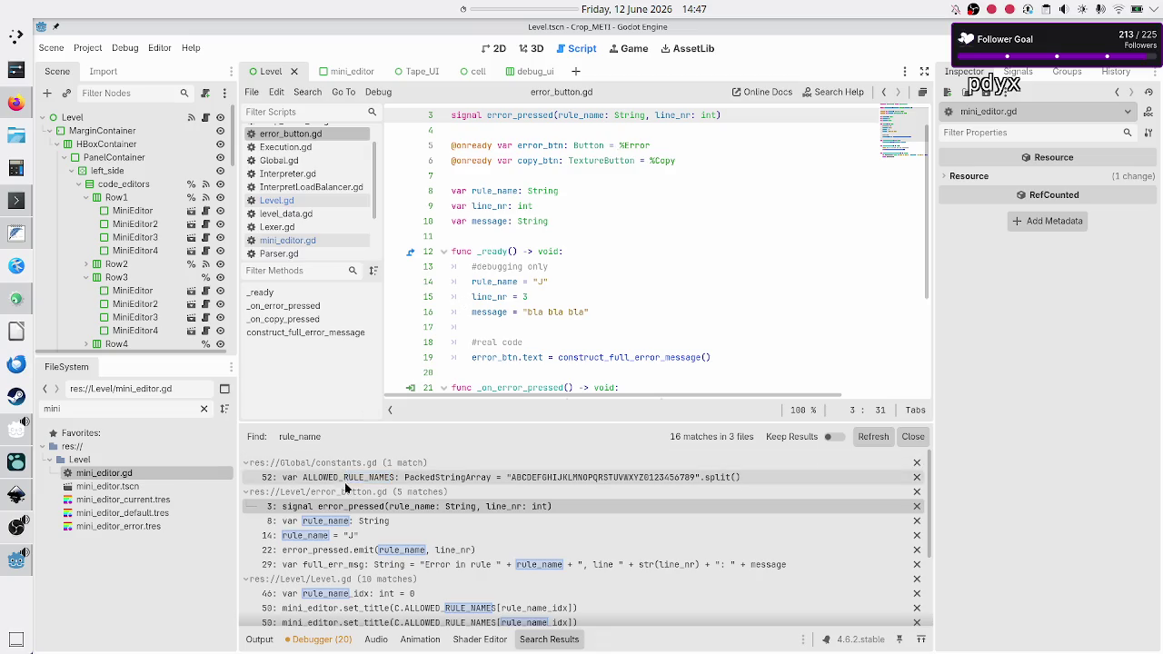
key("BackSpace")
key("BackSpace")
key("BackSpace")
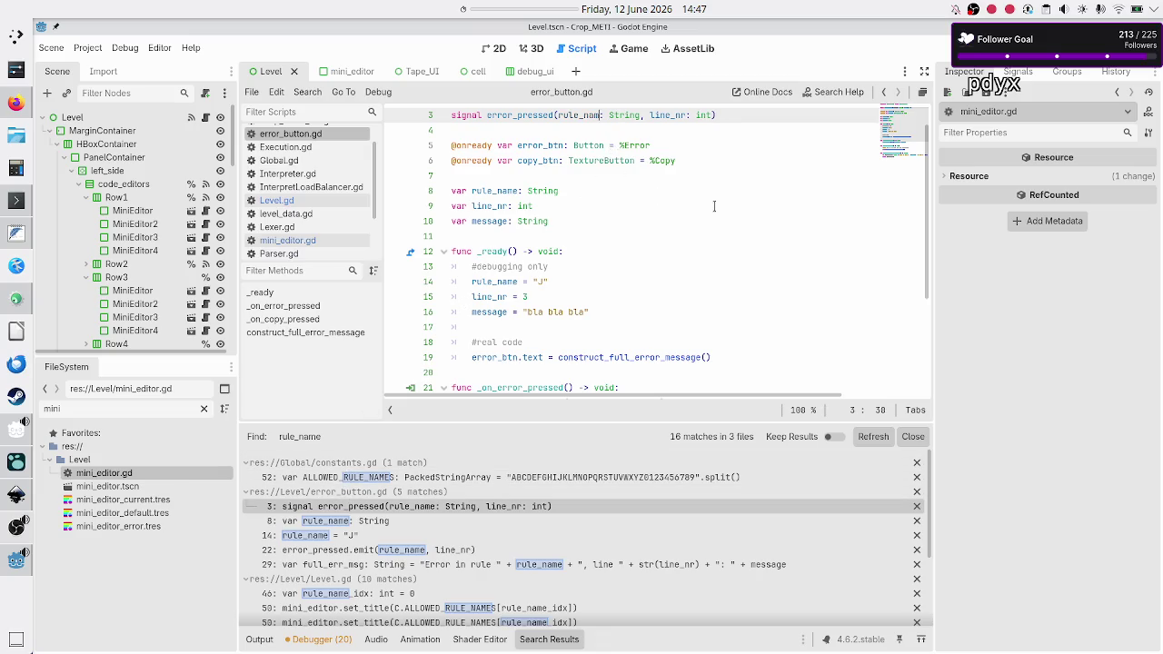
key("Down")
key("Down")
key("Down")
key("Down")
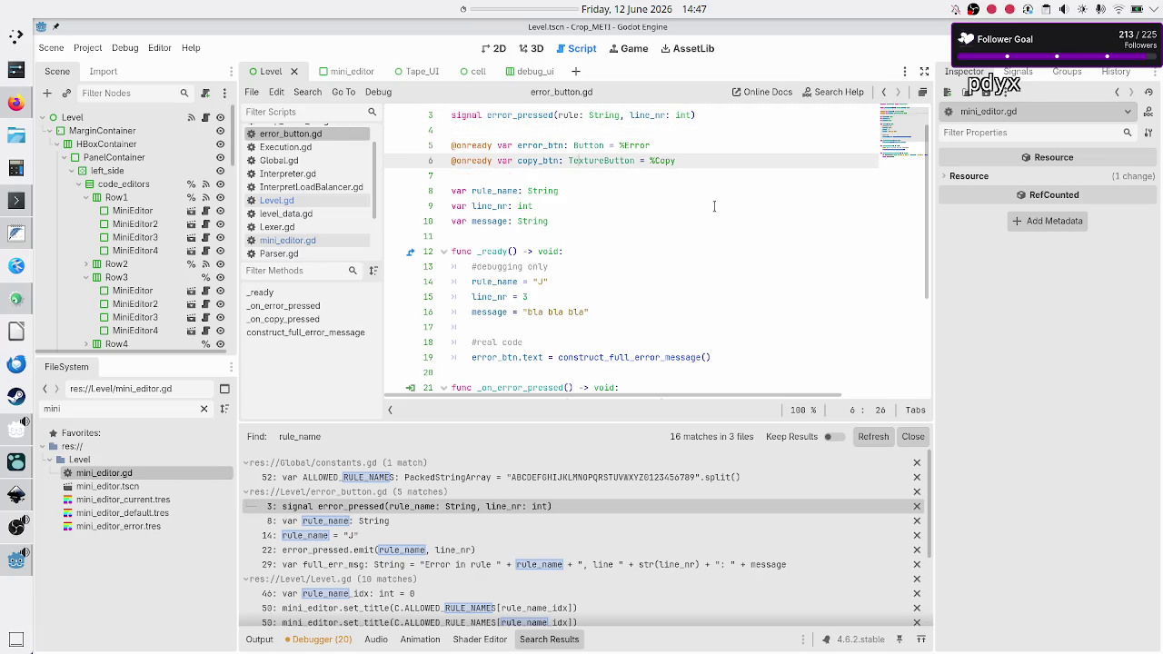
key("End")
key("Left")
key("Left")
key("Left")
key("BackSpace")
key("BackSpace")
key("BackSpace")
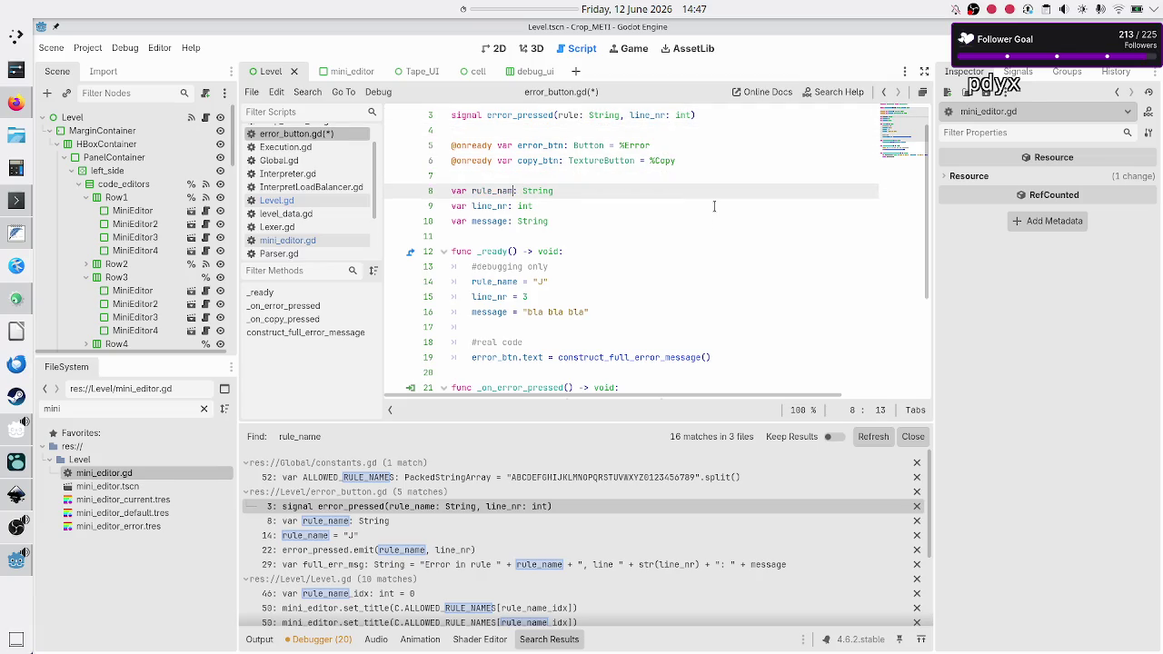
key("Down")
key("Down")
key("Down")
key("Down")
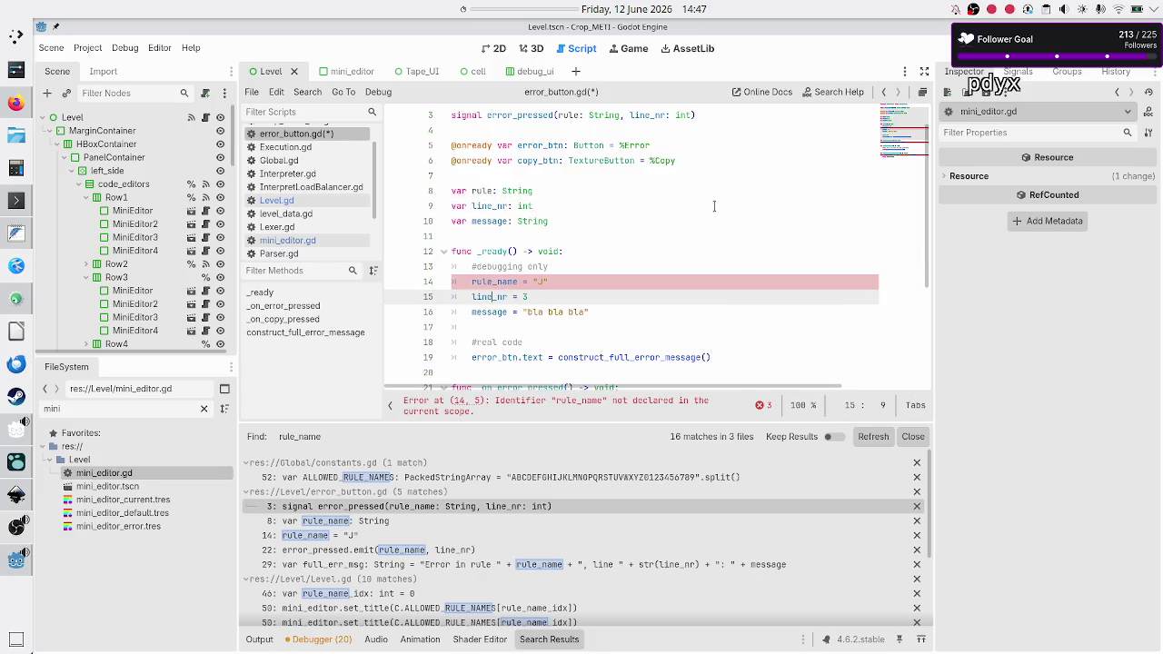
key("Right")
key("Right")
key("Right")
key("BackSpace")
key("BackSpace")
key("BackSpace")
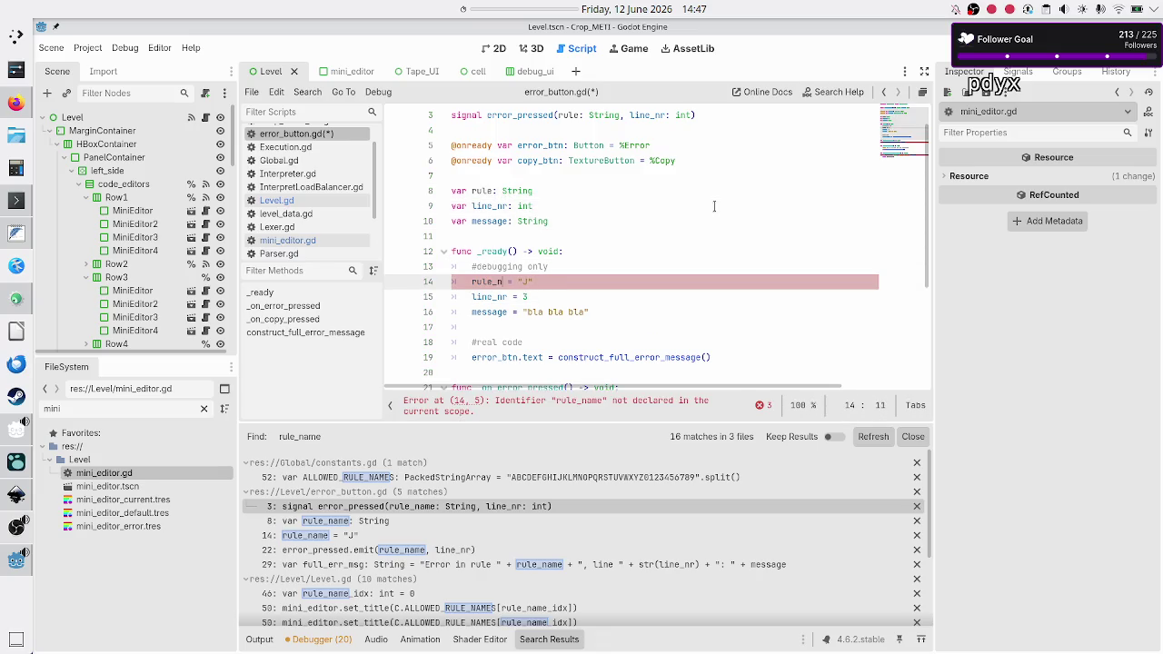
key("Up")
key("Up")
key("Down")
key("Down")
key("Down")
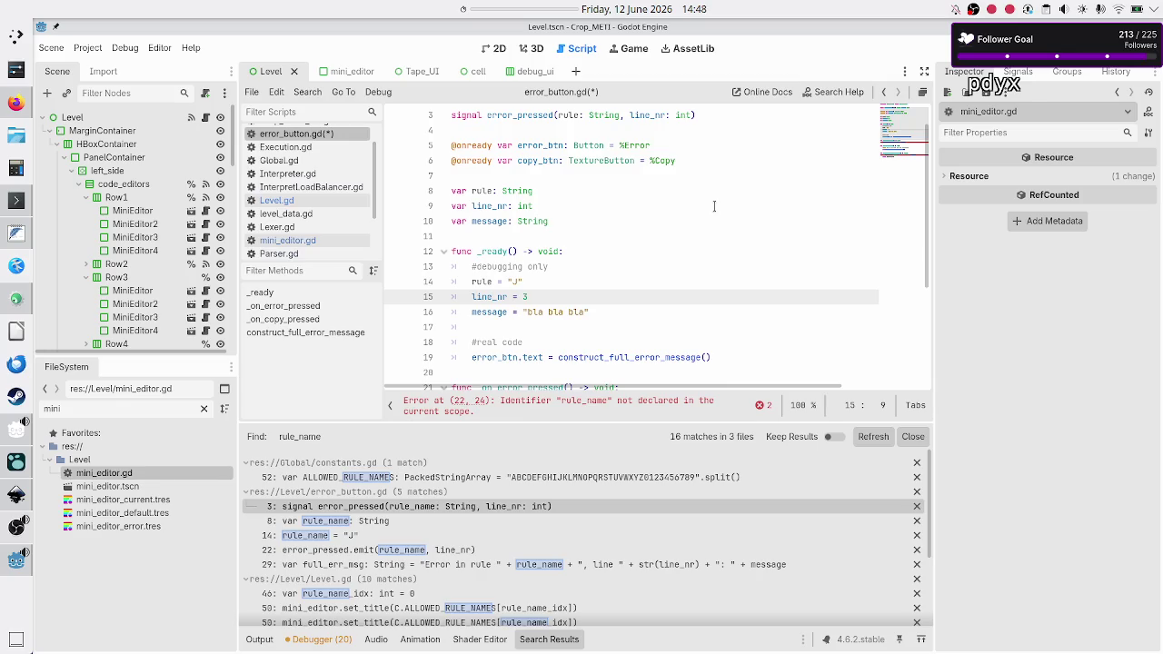
- Change rule_name to rule in the emit call and in the error message on line 29
key("Down")
key("Down")
key("Down")
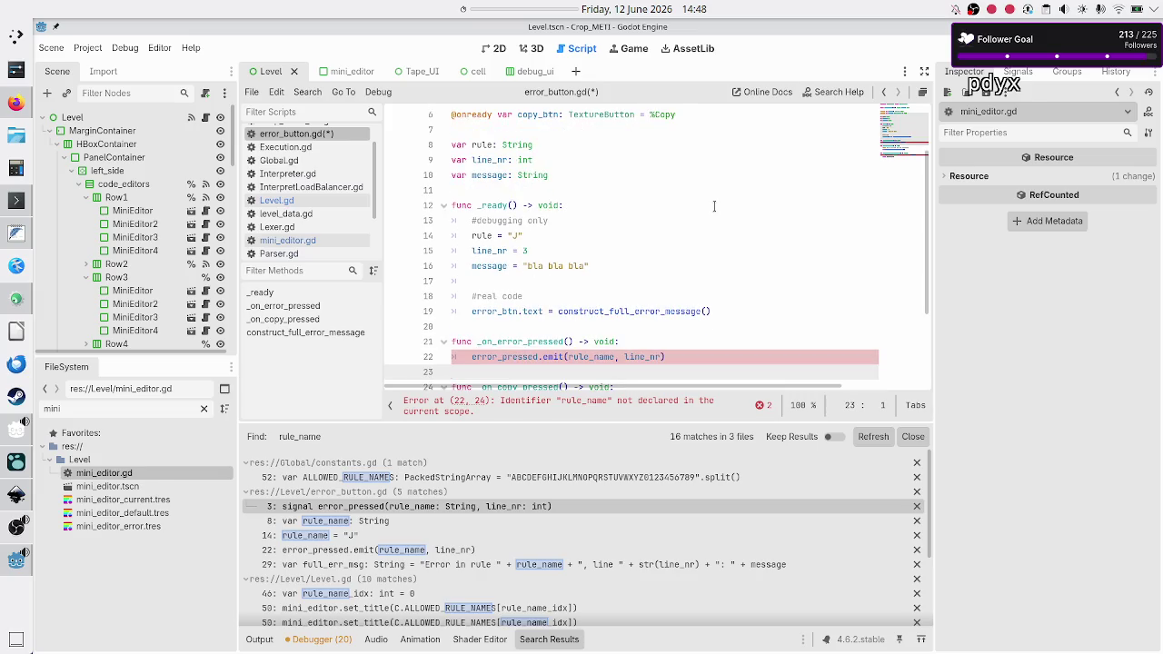
key("Up")
key("Down")
key("Up")
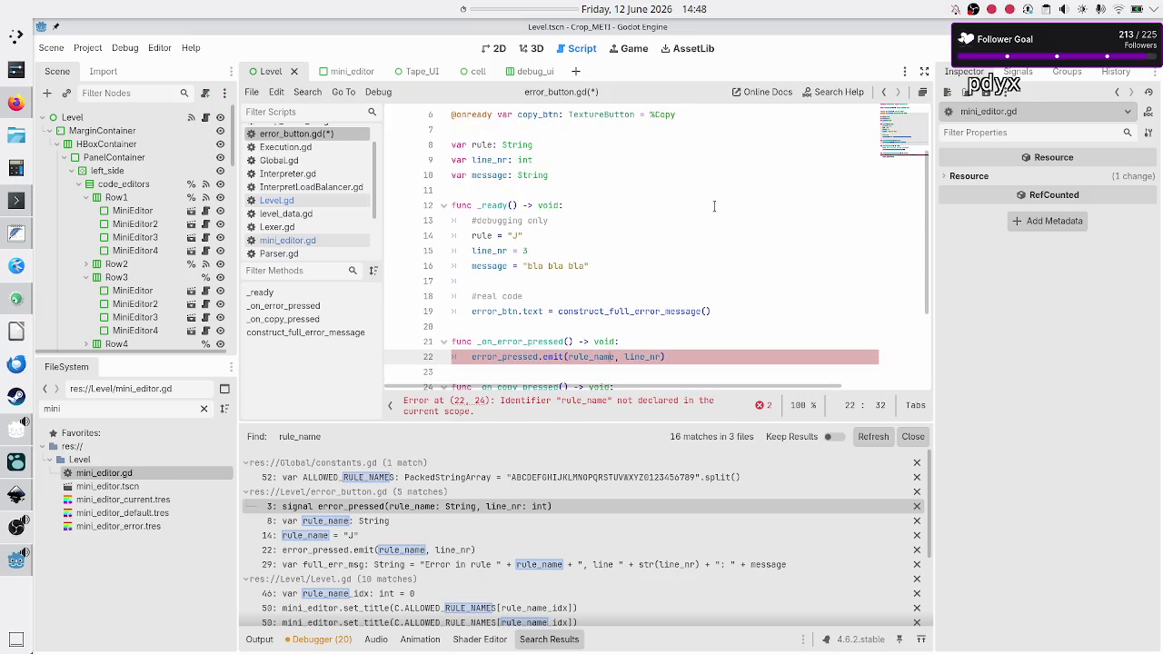
key("BackSpace")
key("BackSpace")
key("BackSpace")
key("Down")
key("Down")
key("Down")
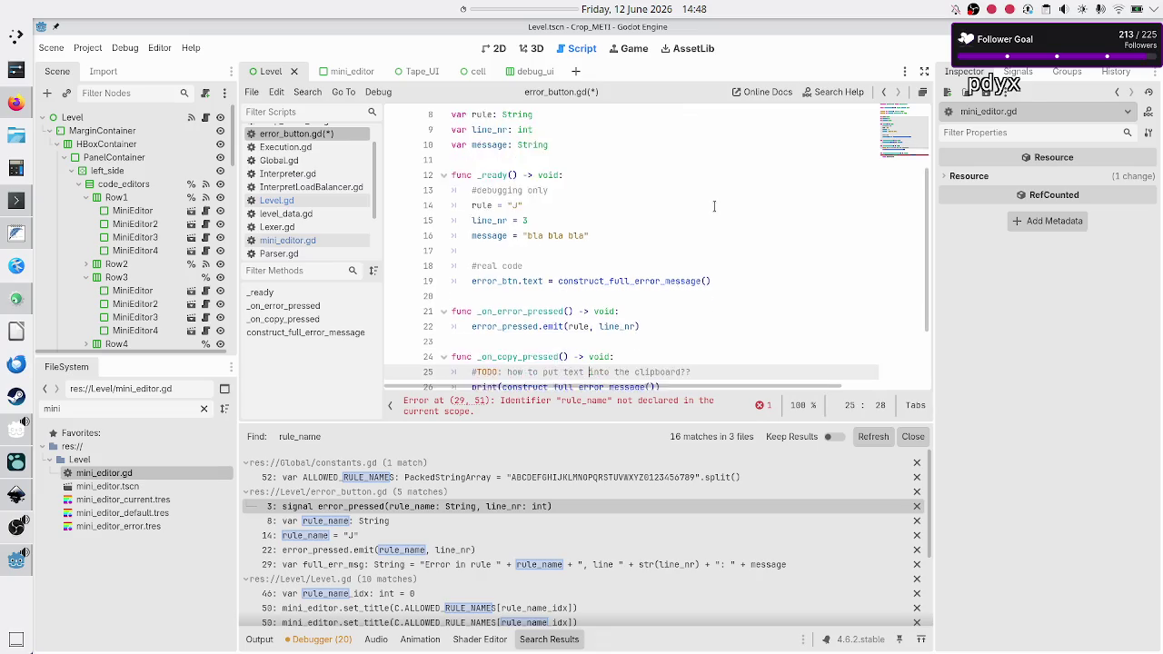
key("Down")
key("Down")
key("Down")
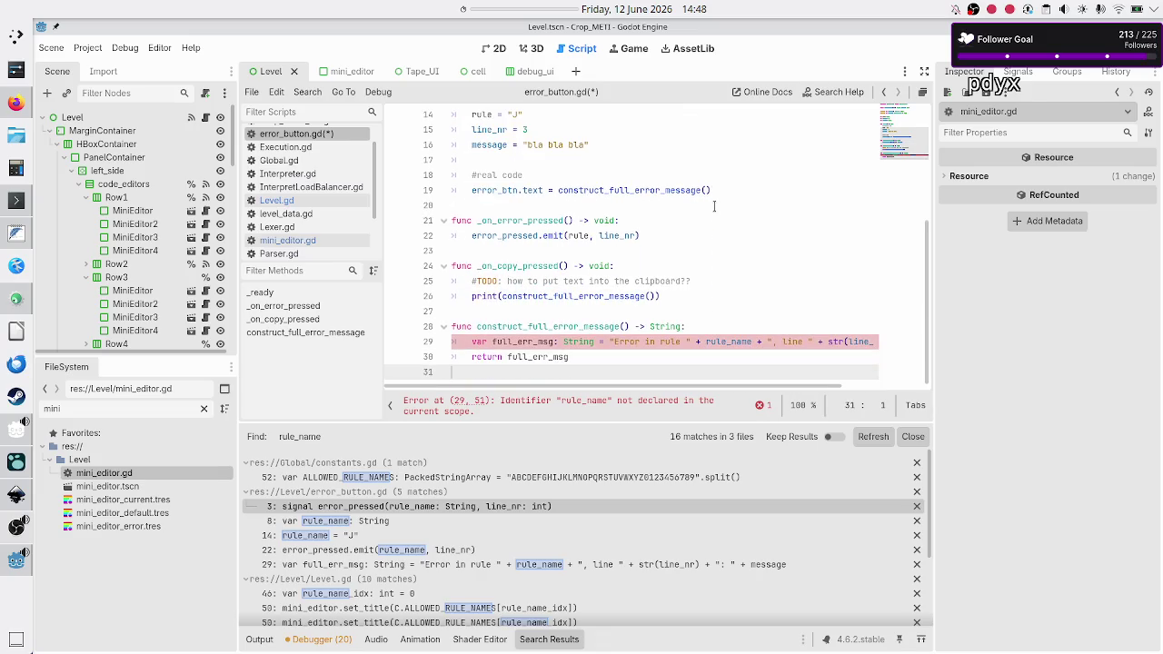
key("Up")
key("Up")
key("Up")
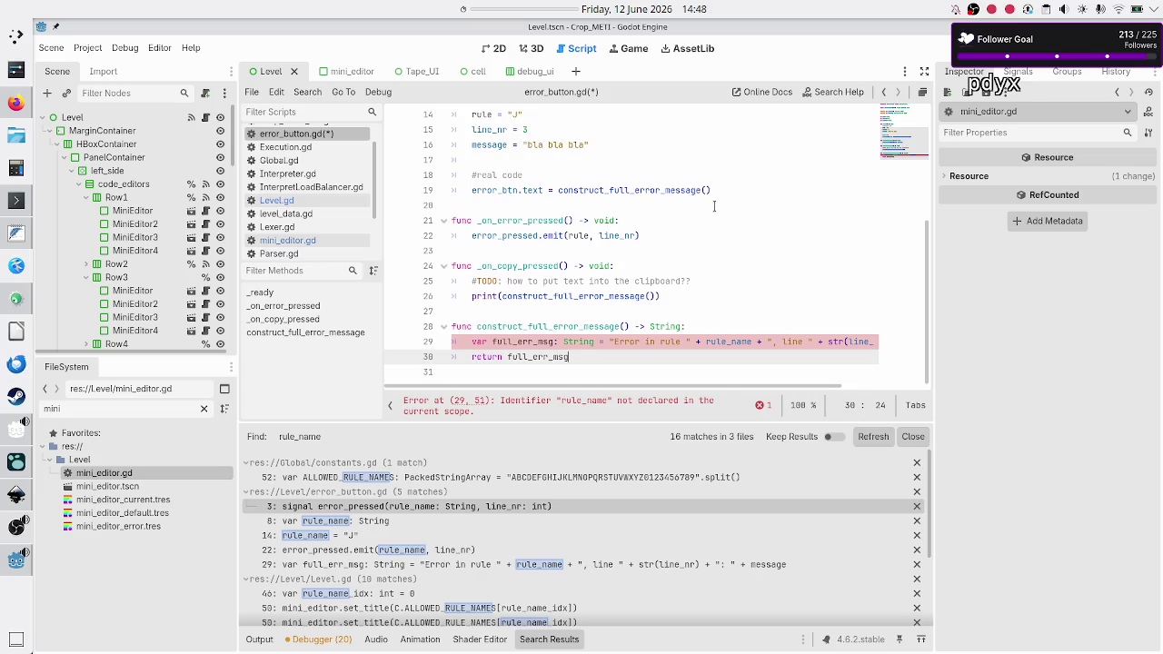
key("End")
key("Down")
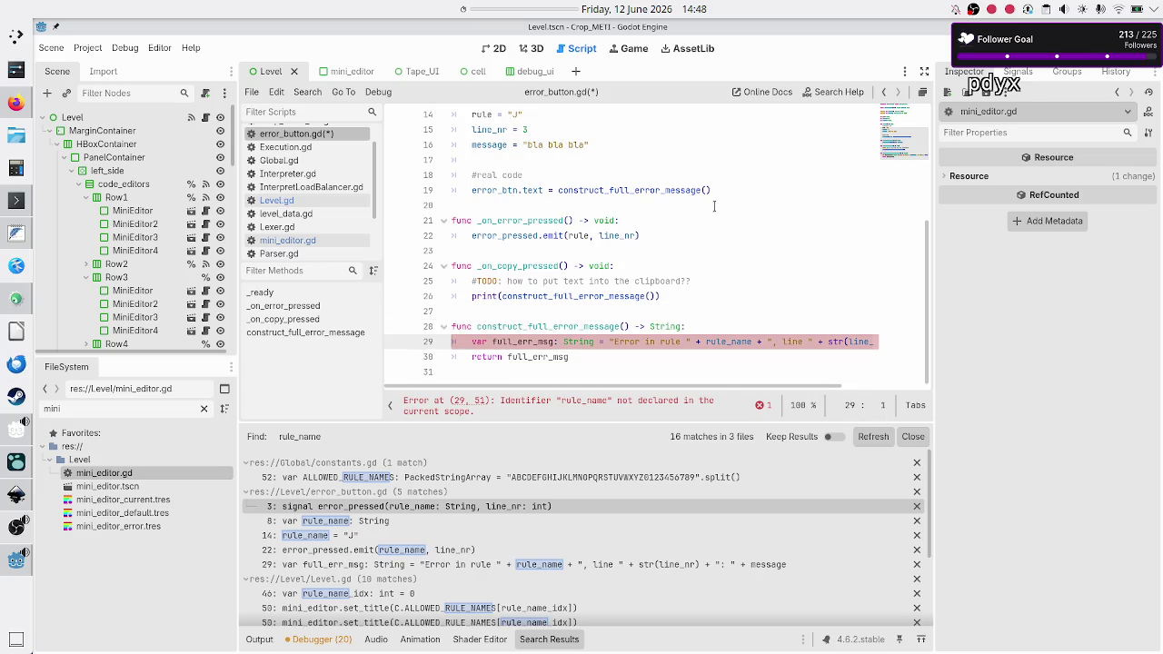
key("End")
key("Left")
key("Left")
key("Left")
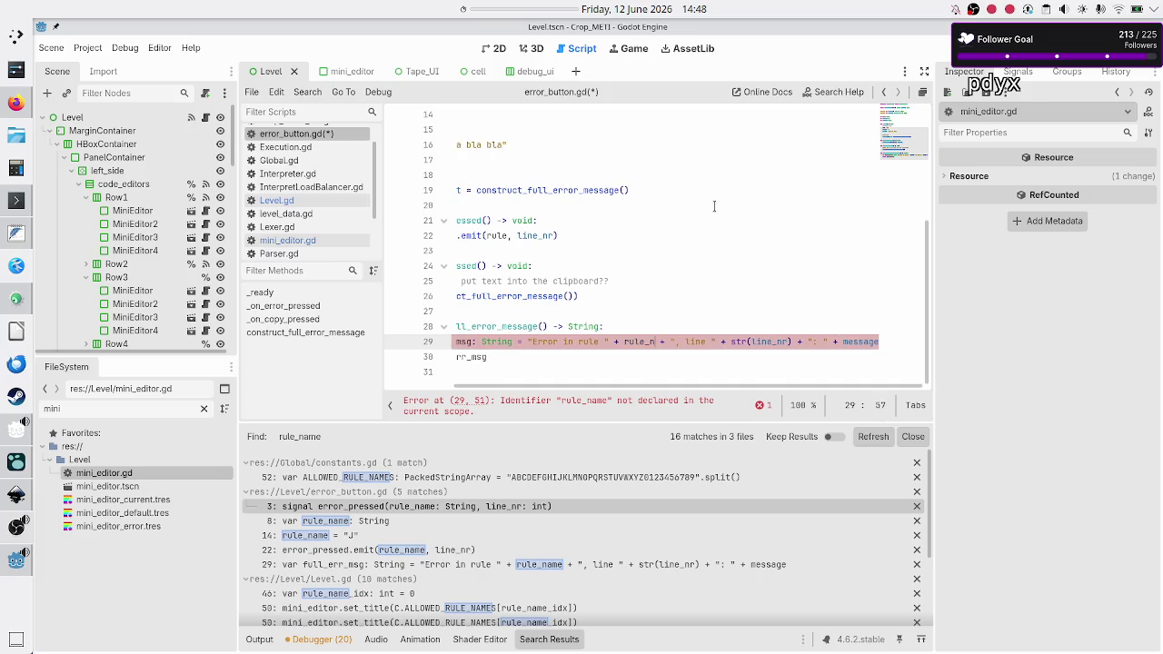
key("BackSpace")
key("BackSpace")
key("BackSpace")
key("Home")
key("Down")
key("Down")
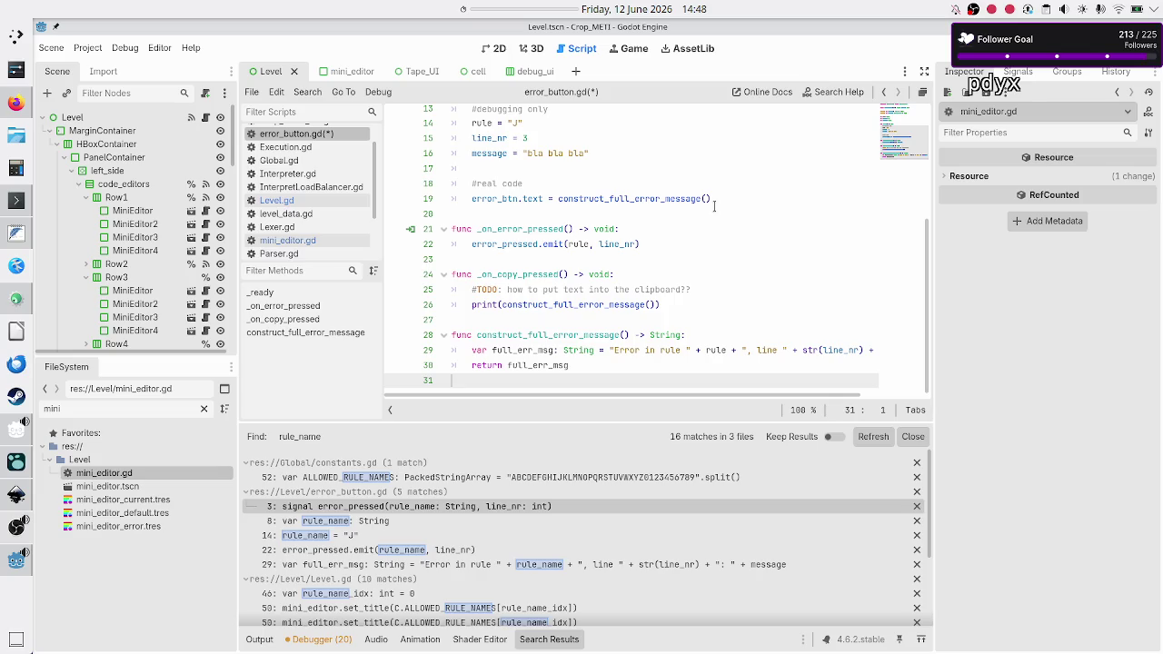
- Save error_button.gd and briefly check the mockup notes before returning to the emit call
key("ctrl+s")
key("Up")
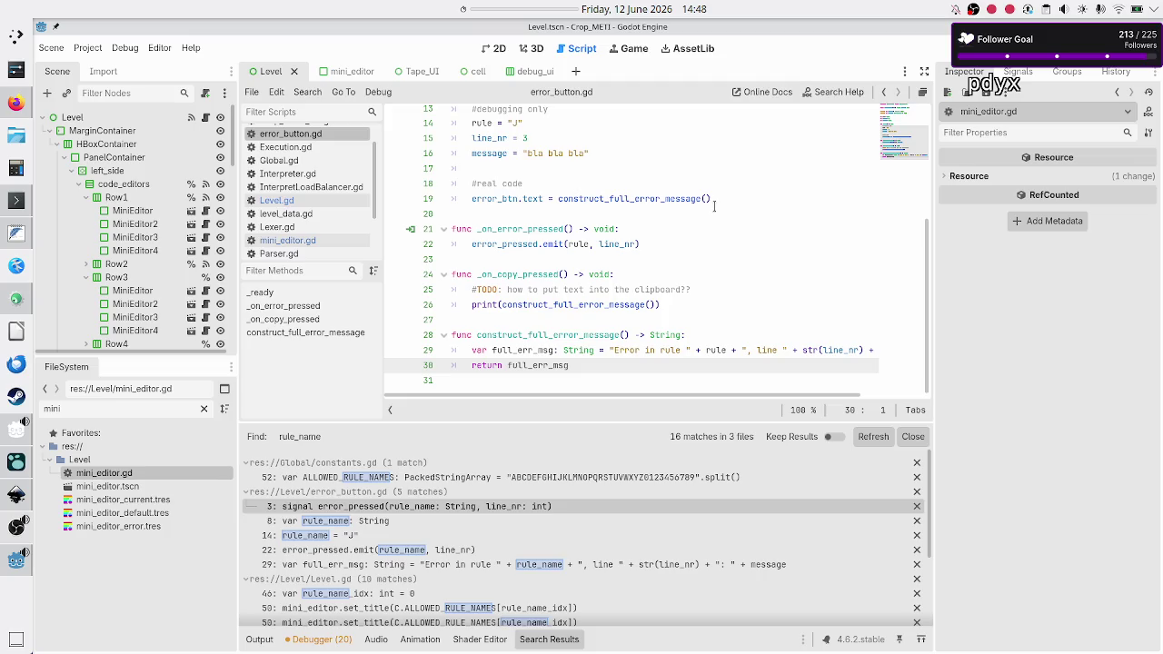
key("alt+Tab")
key("alt+Tab")
key("Down")
key("Up")
key("Up")
key("Up")
key("Up")
key("Up")
key("Up")
key("Down")
key("Down")
key("Down")
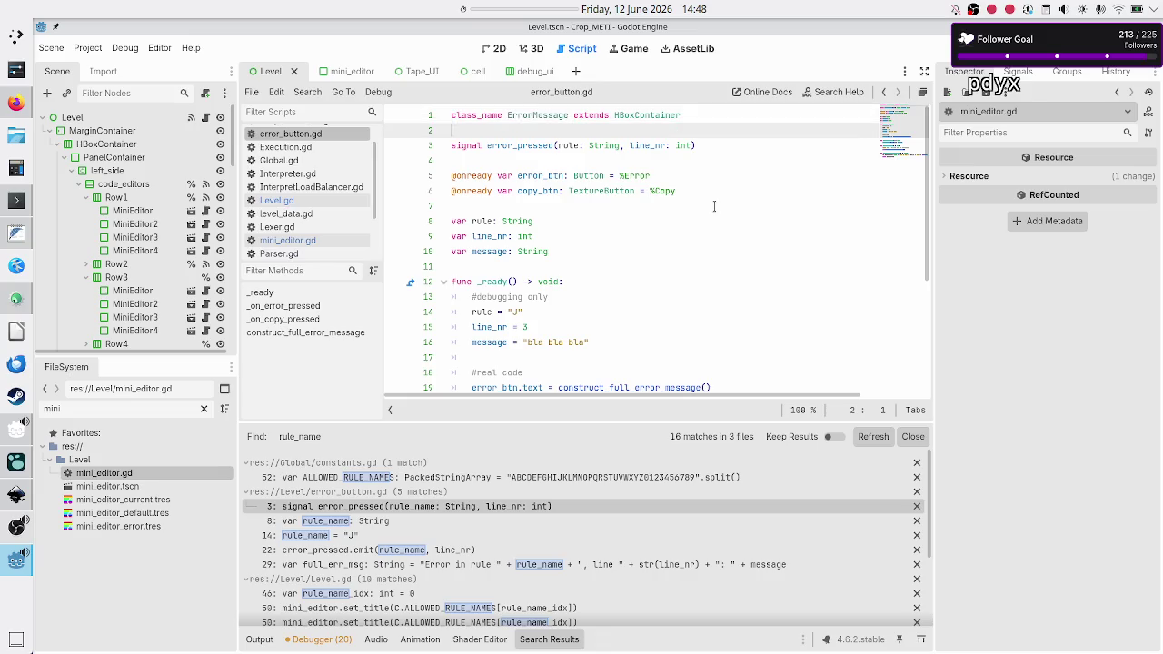
key("Up")
key("Up")
key("Up")
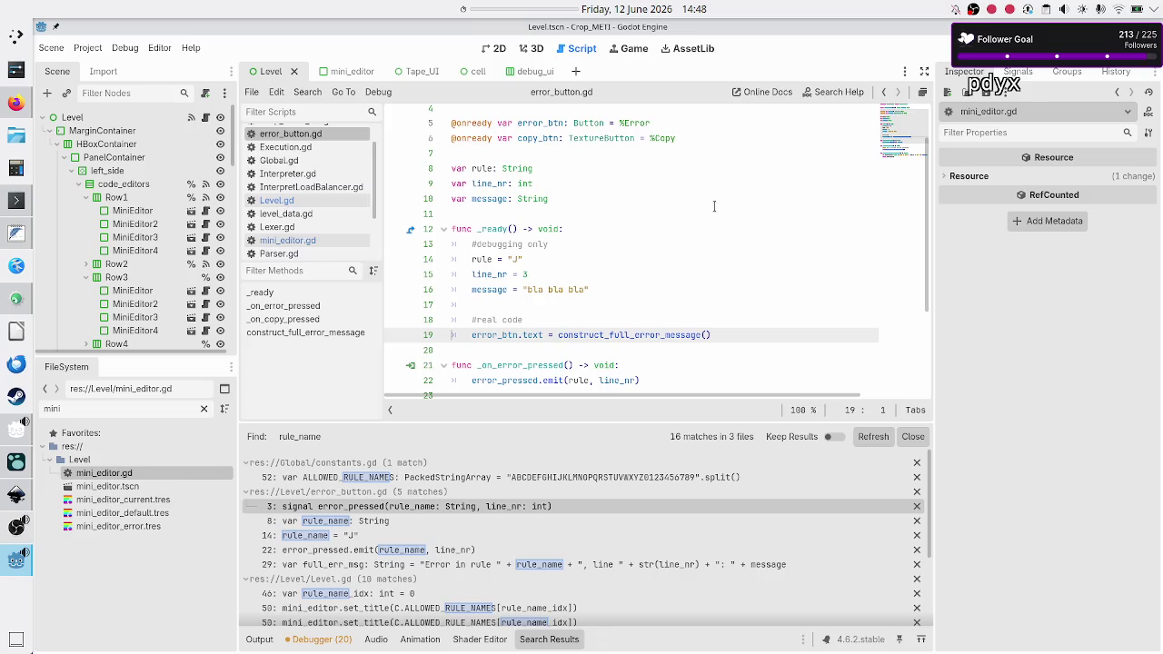
key("Down")
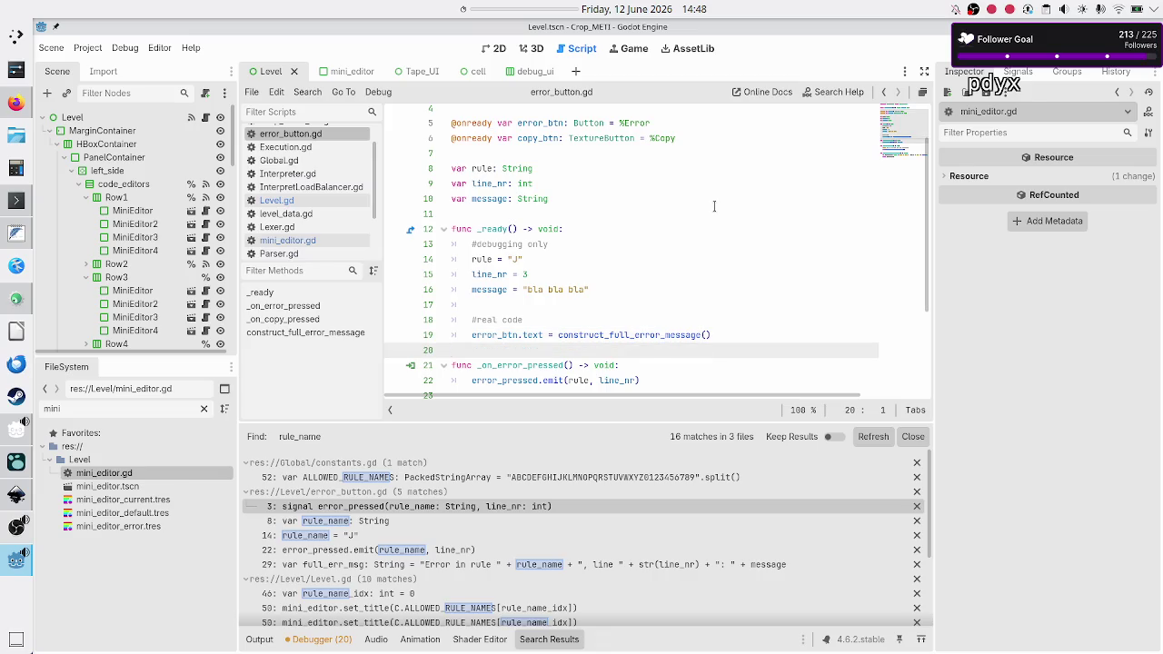
key("Up")
key("Up")
key("Up")
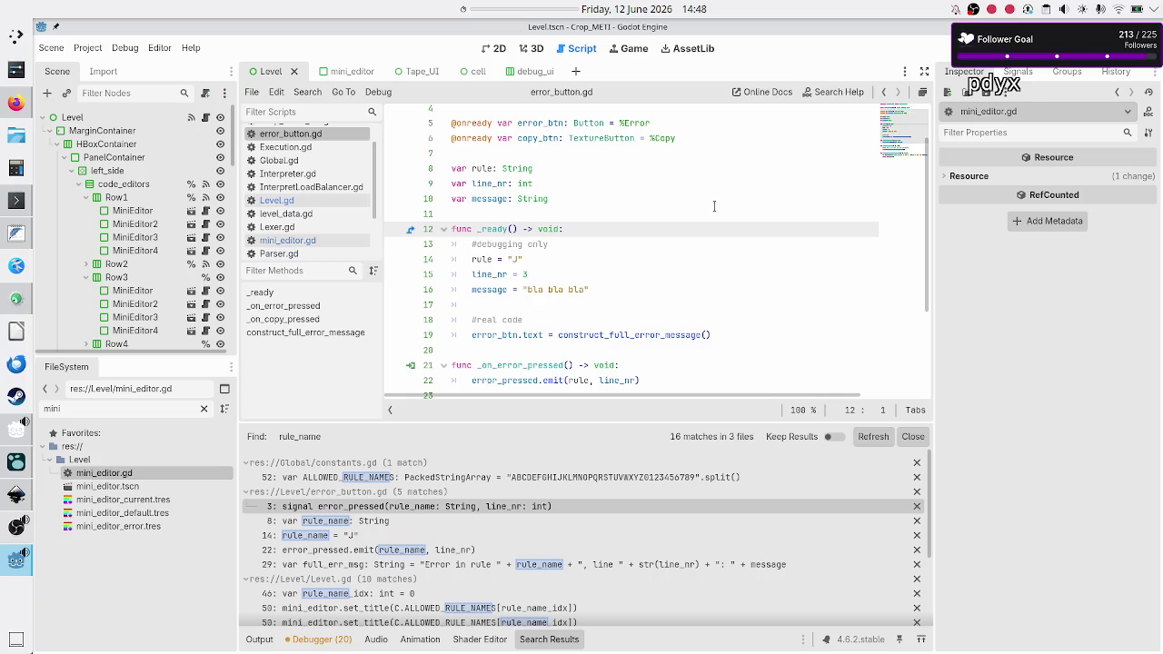
key("Up")
key("Up")
key("Up")
key("Down")
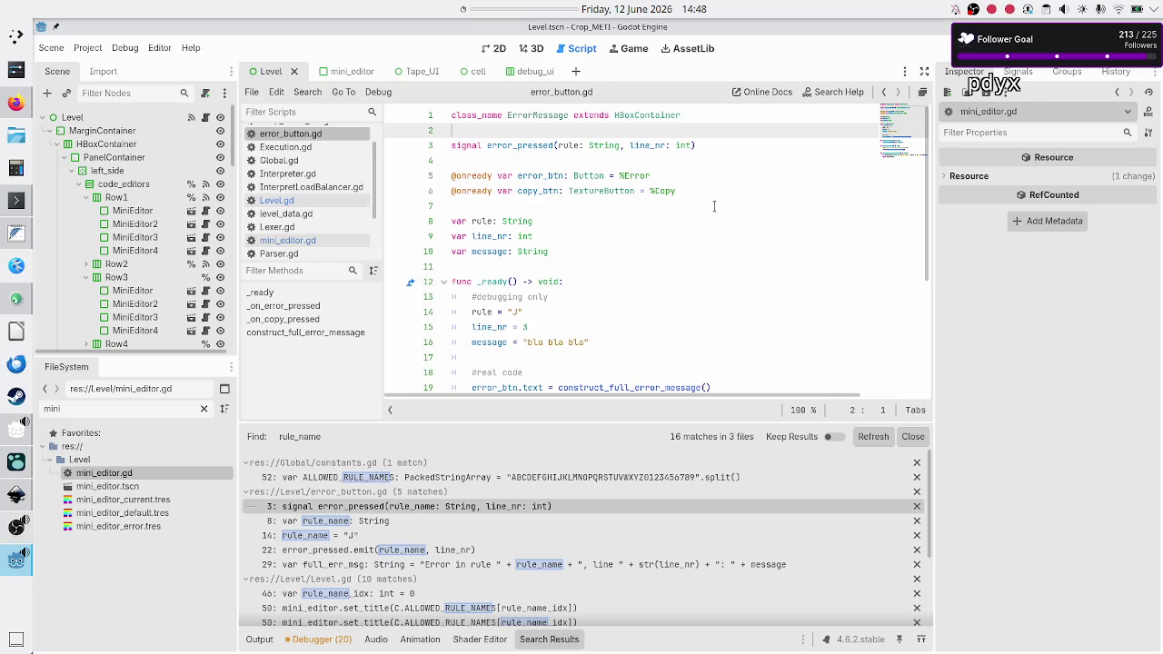
key("Left")
key("shift+Left")
key("shift+Left")
key("shift+Left")
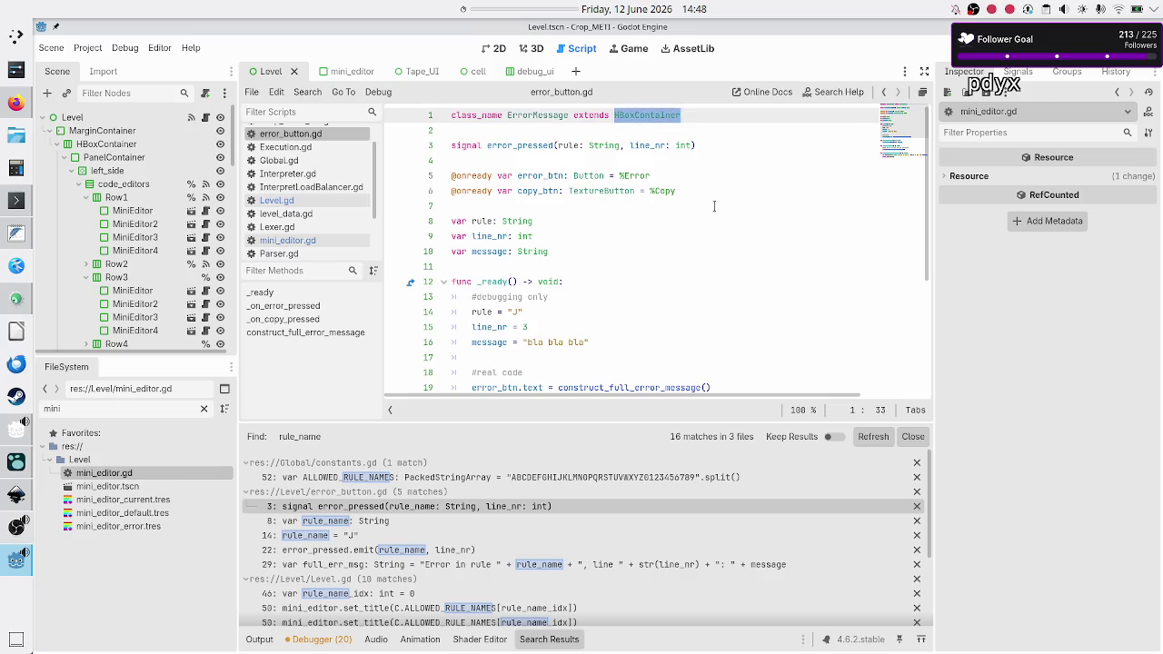
key("Down")
key("Down")
key("Down")
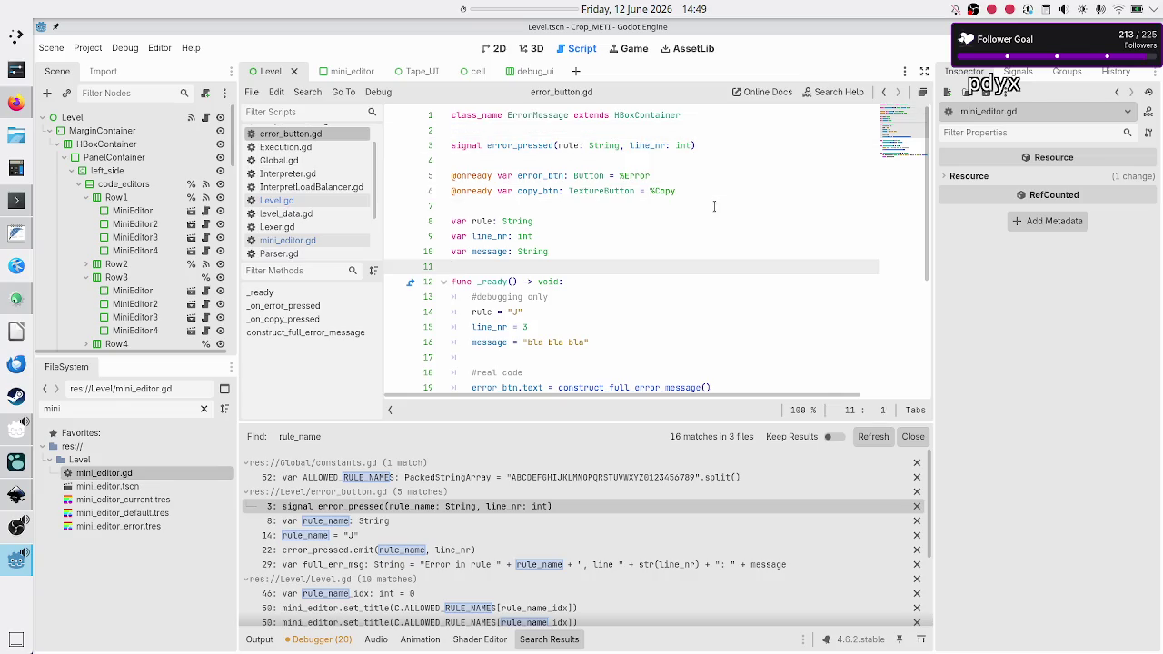
key("Down")
key("Down")
key("Down")
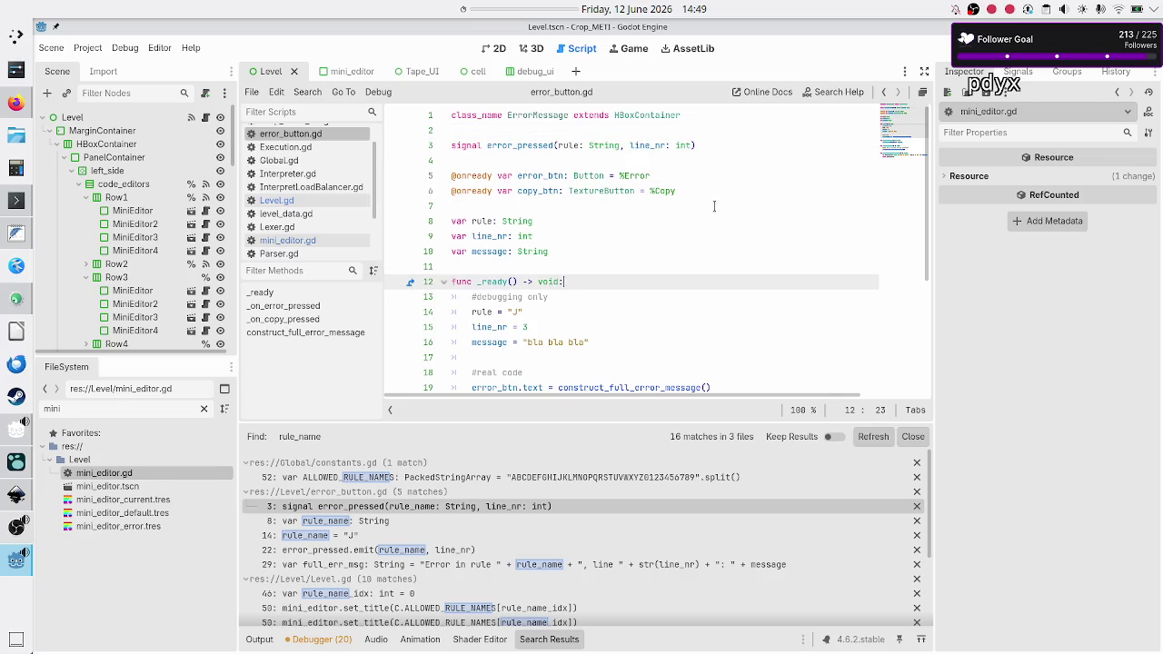
key("End")
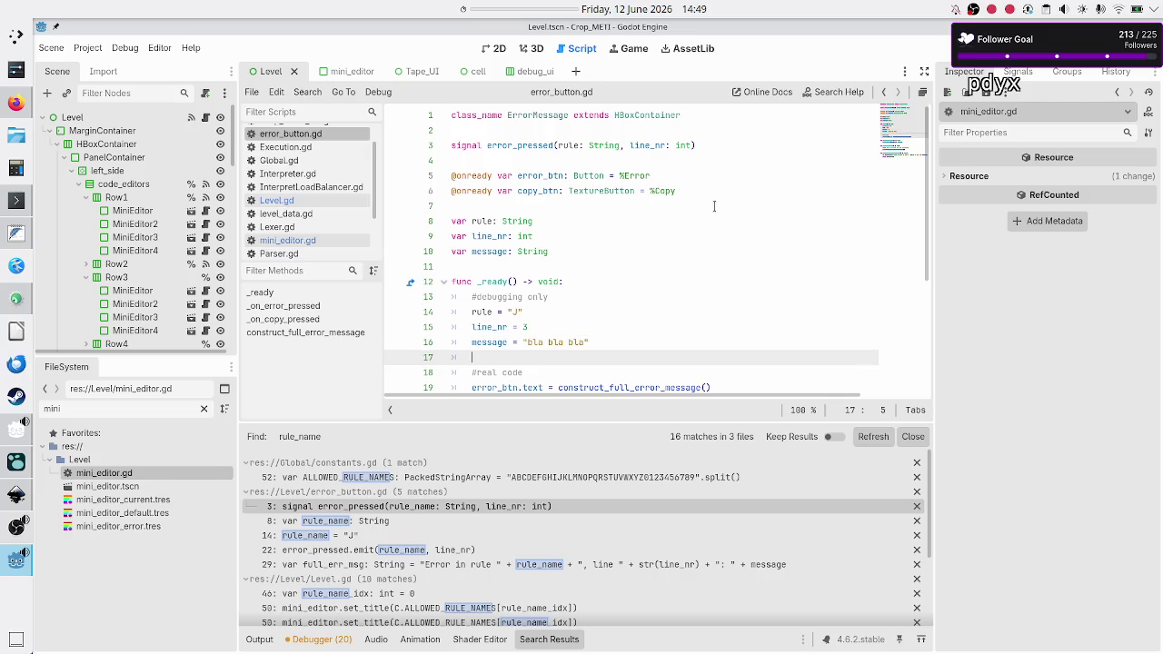
key("Down")
key("Down")
key("Down")
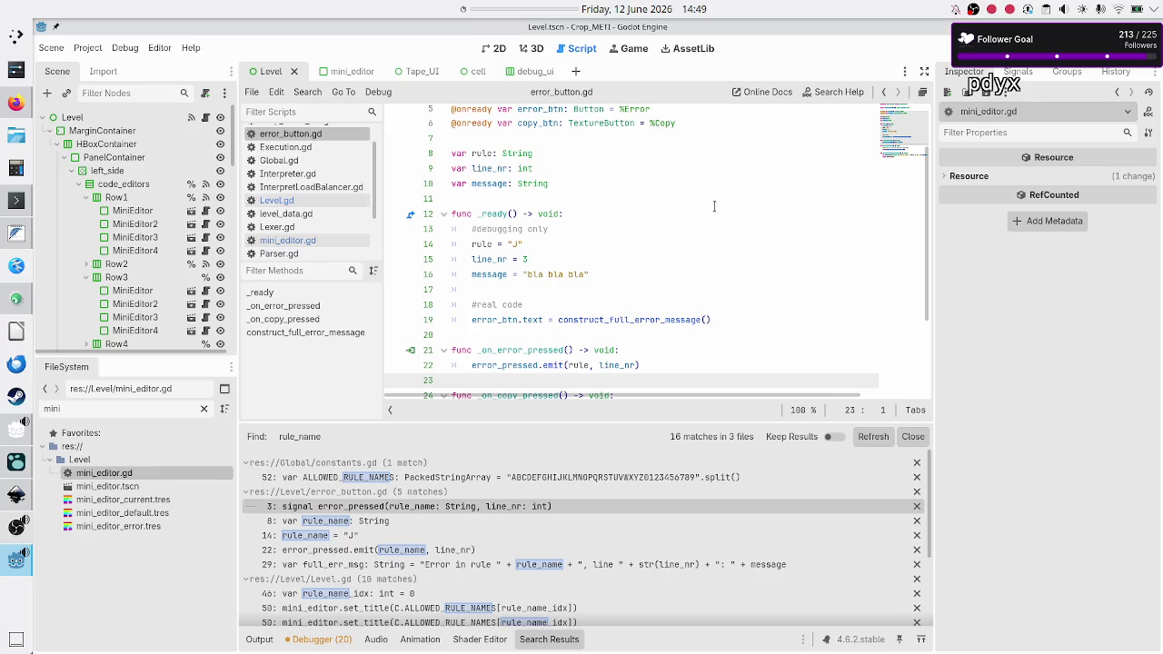
key("Down")
key("Down")
key("Down")
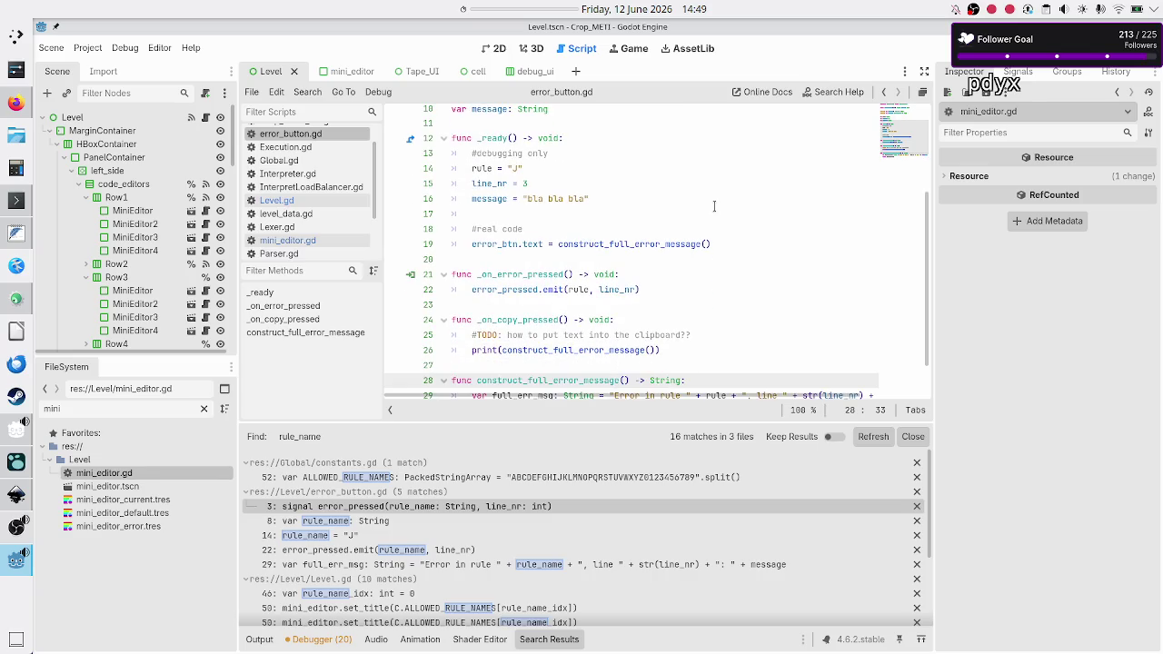
key("Up")
key("Up")
key("Up")
- Declare func set_error_data(rule: String, line_nr: int, message: String) -> void: above _on_error_pressed
key("Return")
key("Return")
key("Up")
type("fun")
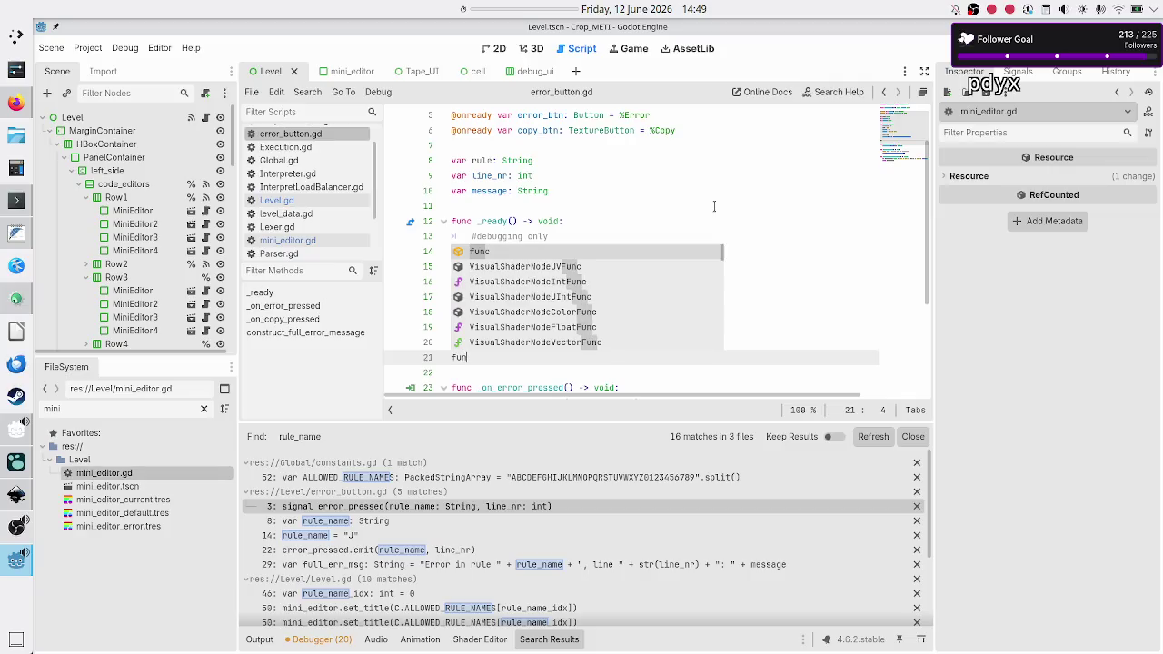
type("c set_")
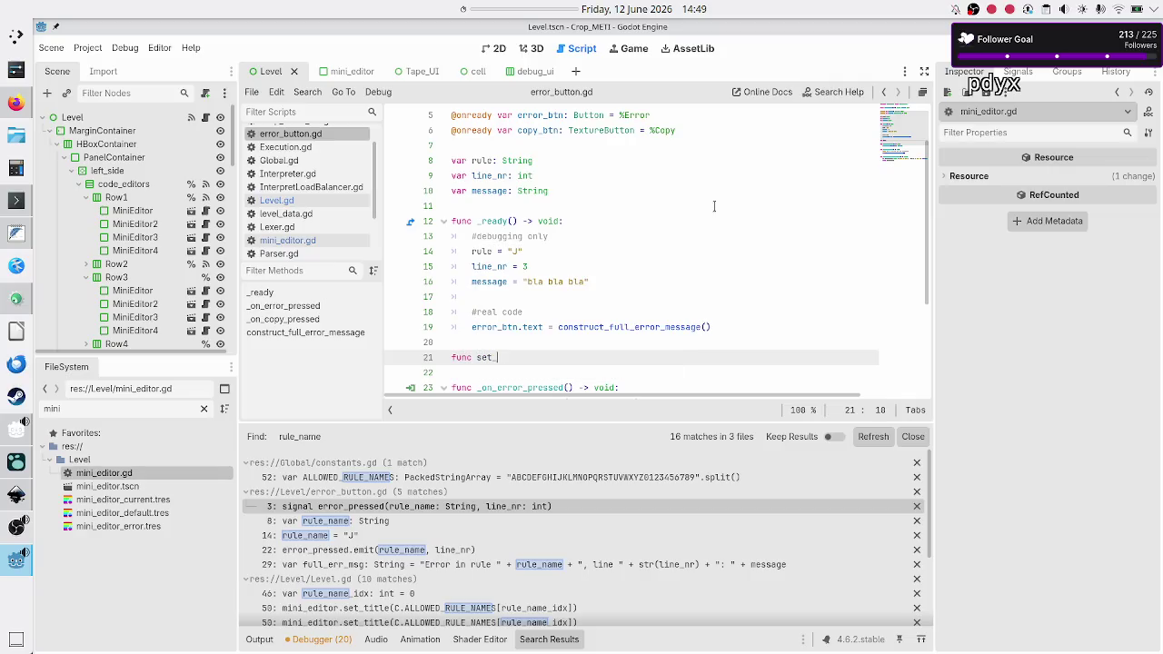
type("error_data(")
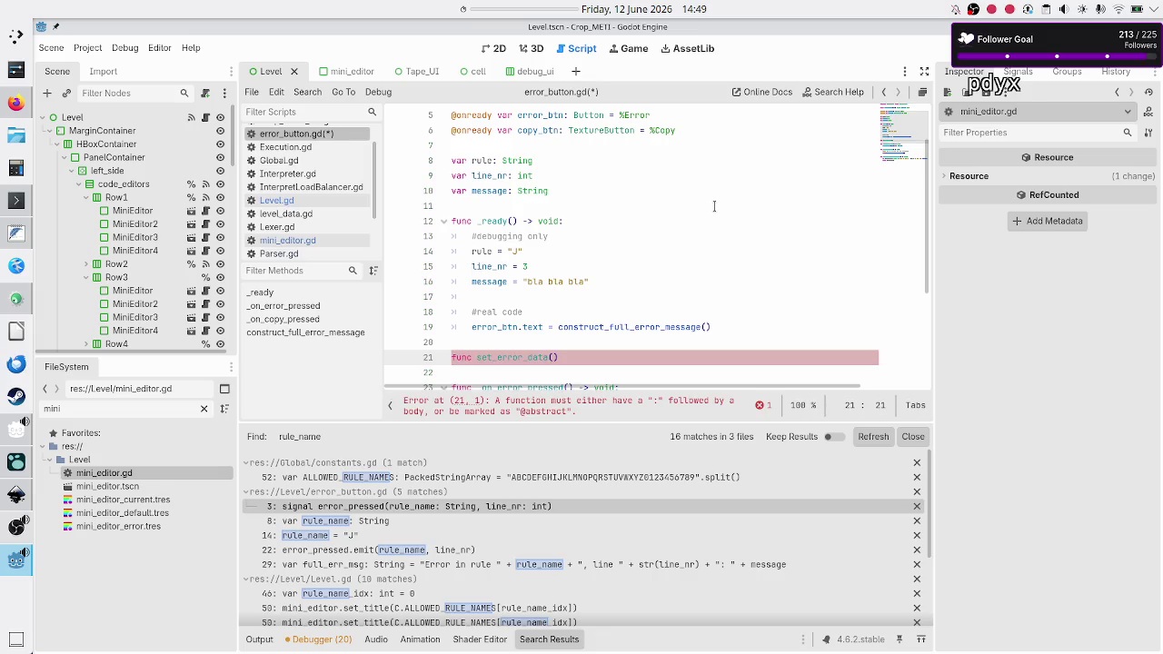
type("rule:")
type(" String, line")
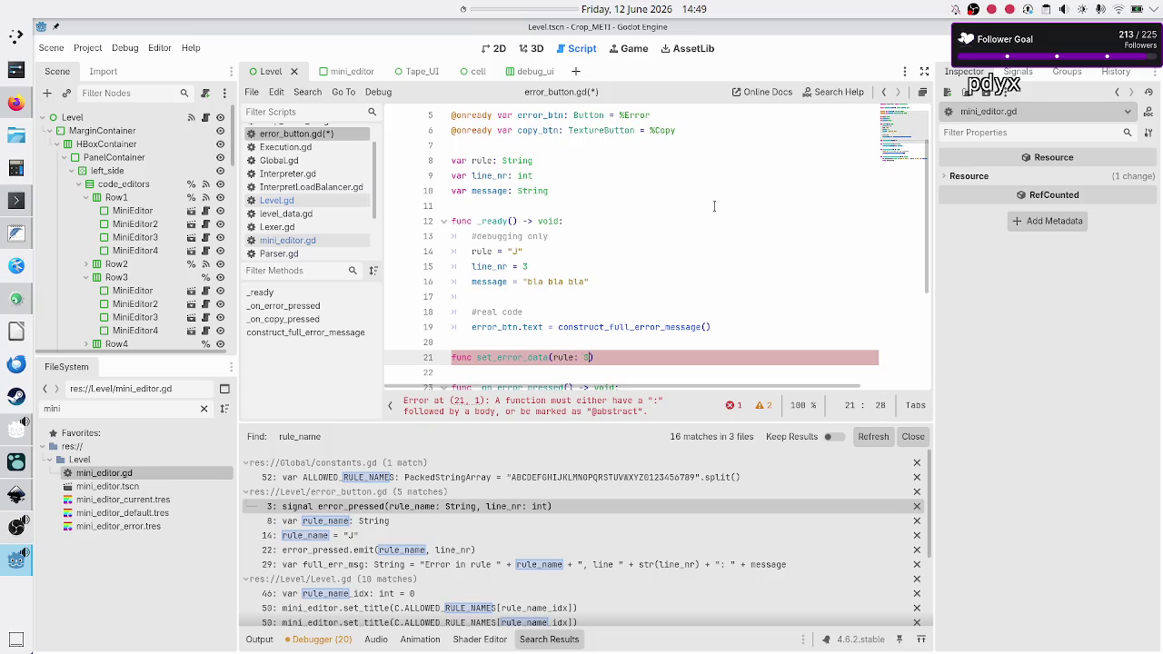
type("_nr:")
type(" int, ")
type("message: ")
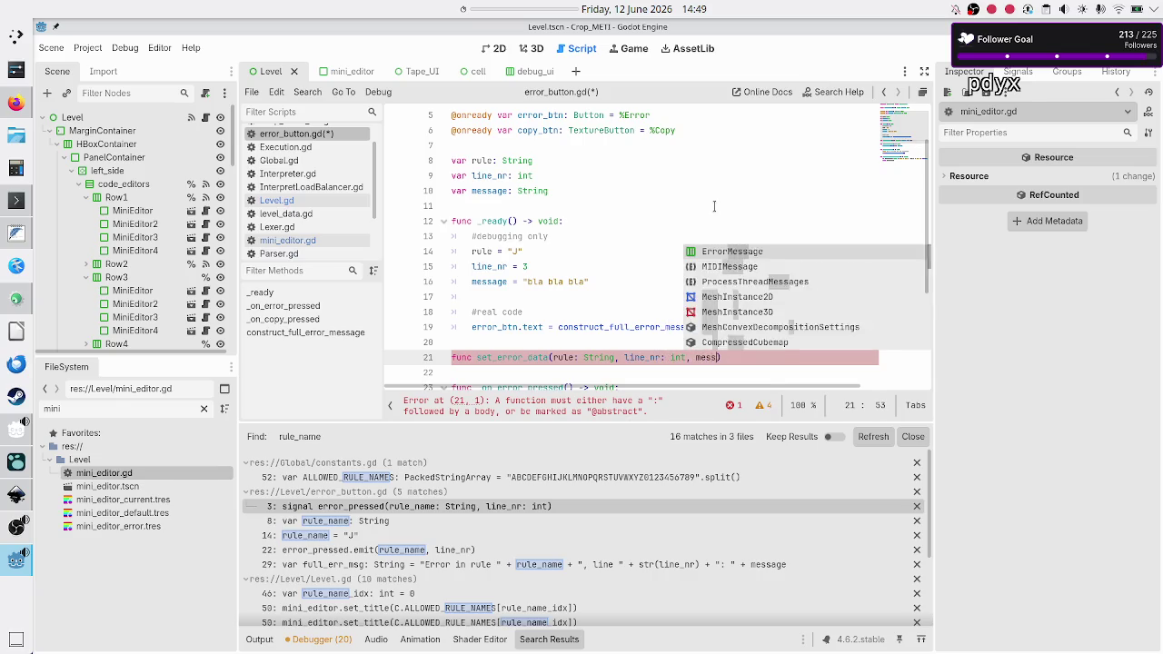
type("String")
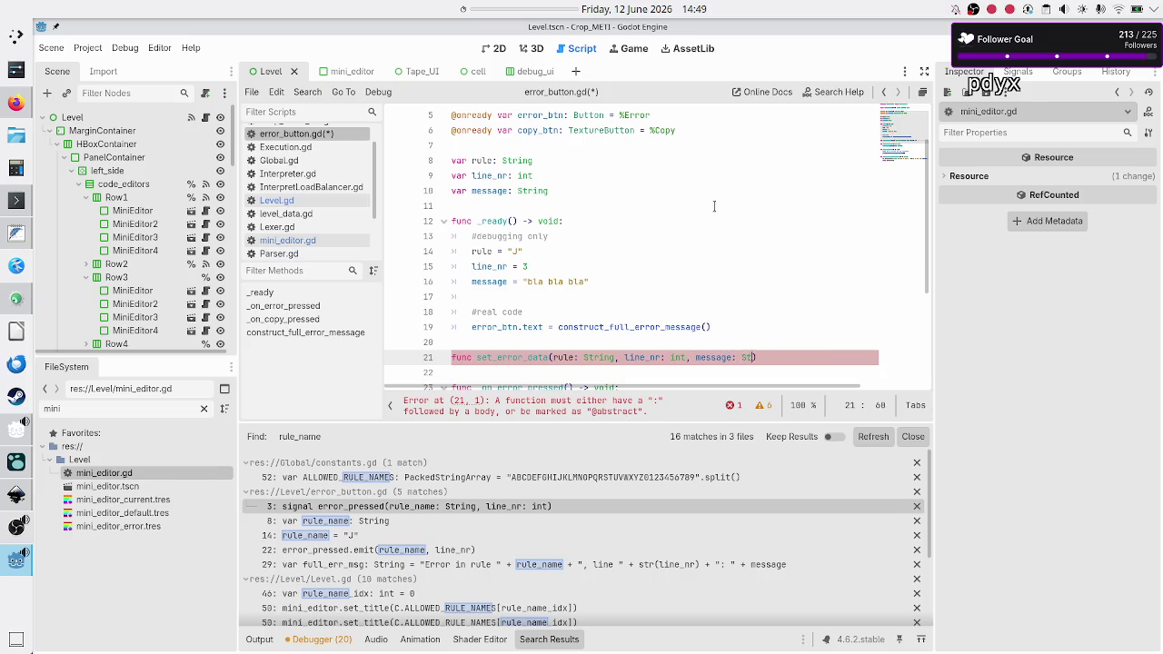
type("->")
type("> void:")
key("Return")
key("Up")
key("Up")
key("Up")
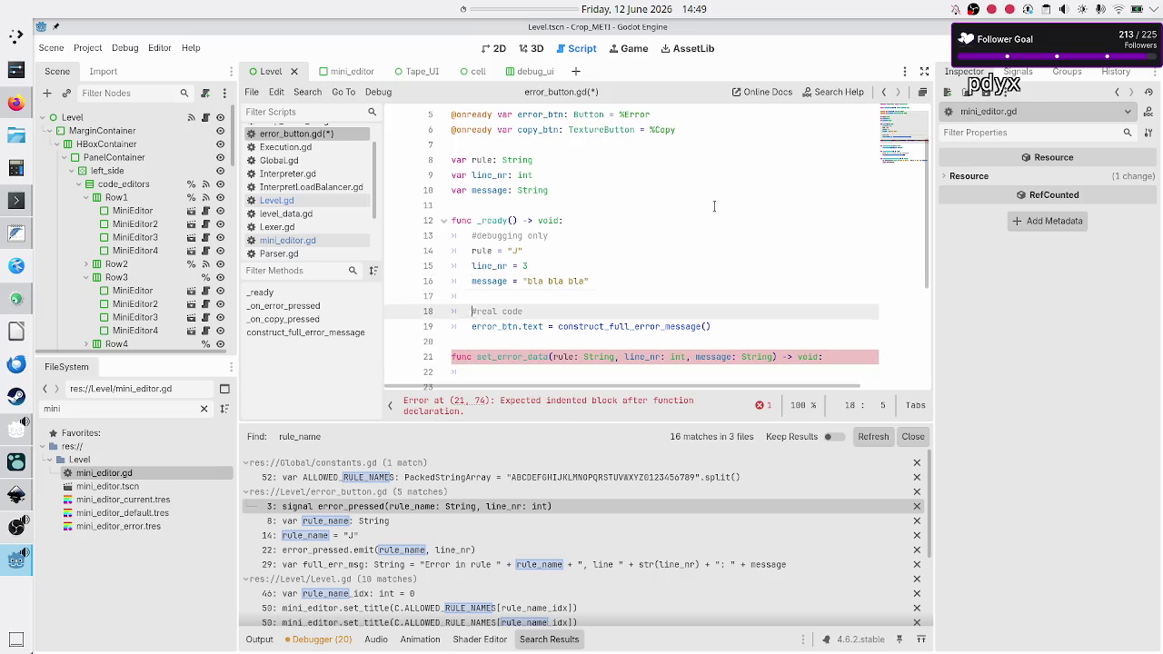
- Prefix the rule, line_nr and message member variables with underscores: _rule, _line_nr, _message
type("_")
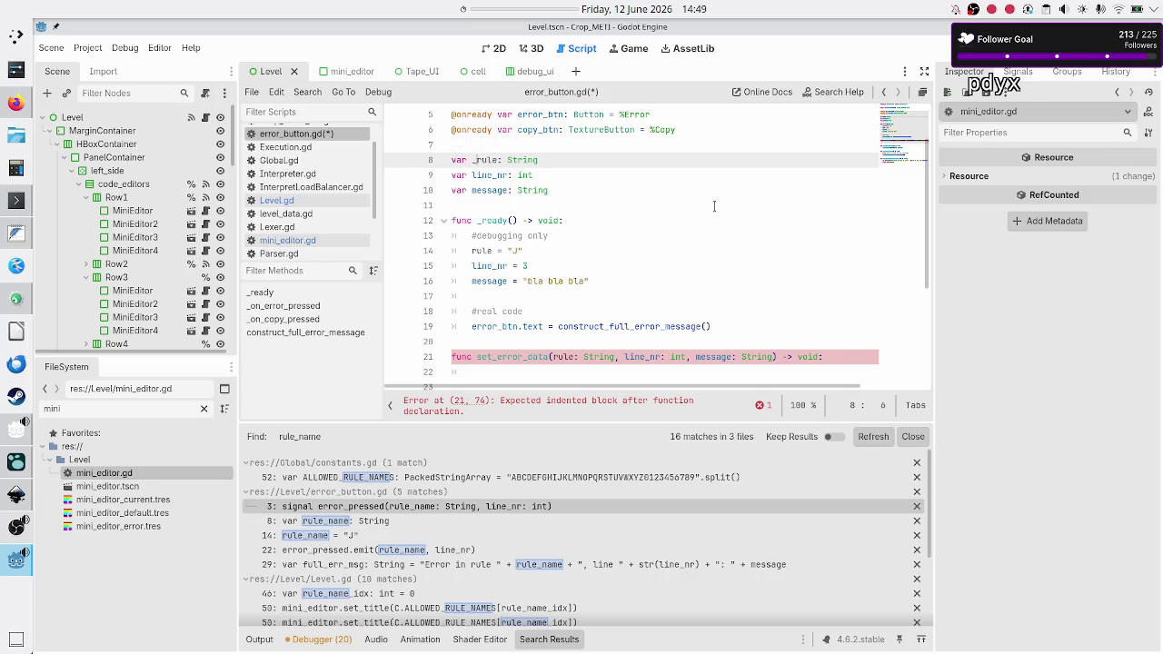
key("Down")
type("_")
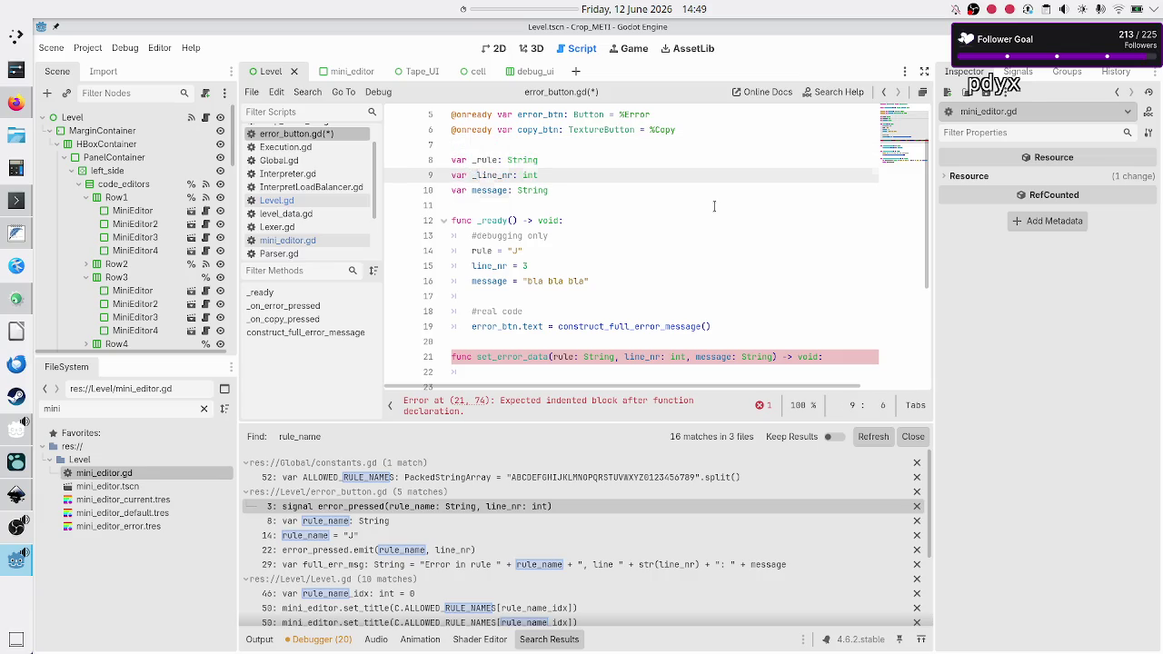
key("Down")
type("_")
key("Down")
key("Down")
key("Down")
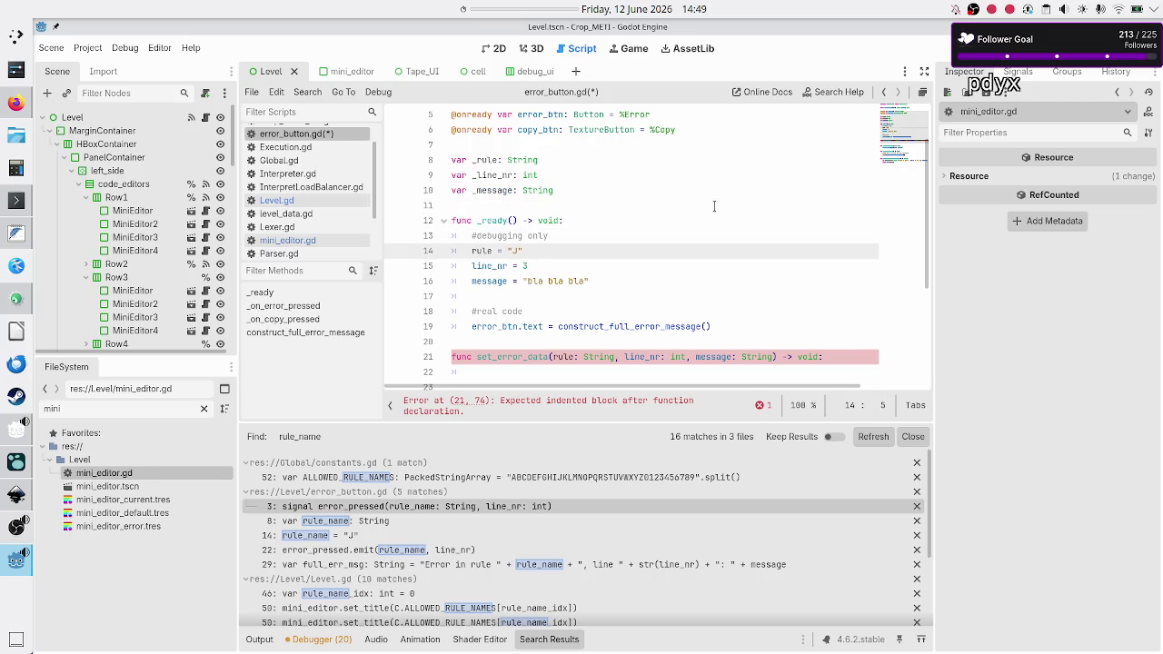
key("Up")
key("shift+Down")
key("shift+Down")
key("shift+Down")
key("shift+Left")
key("Down")
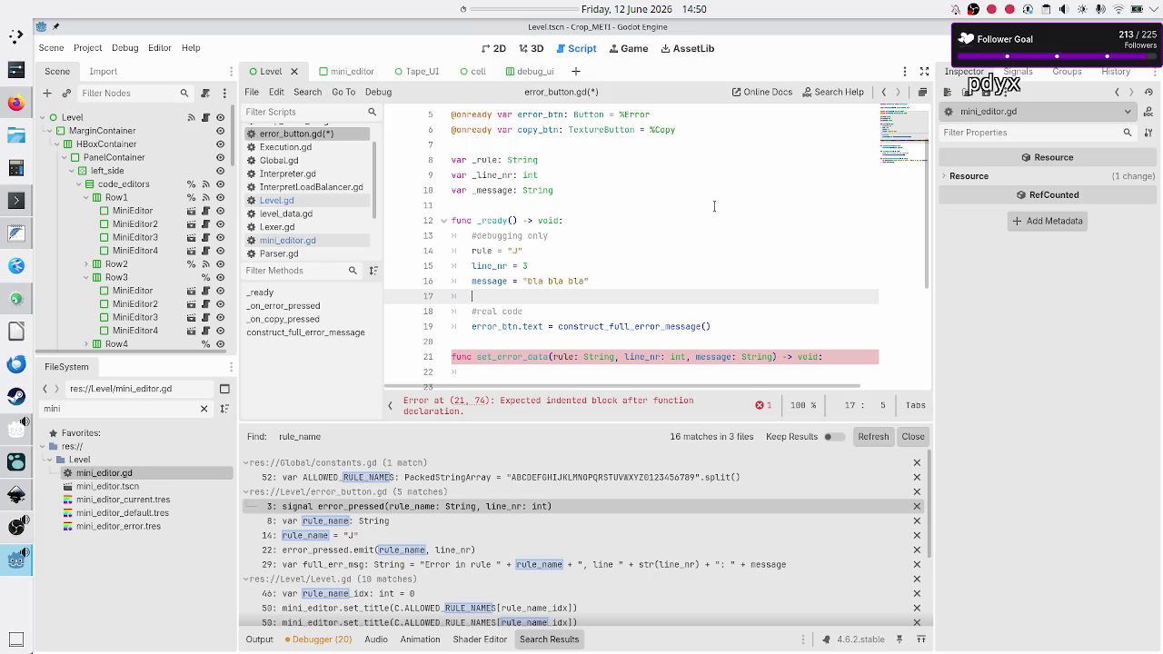
- Add a set_error_data("J", 0, "err msg") call in _ready under the debugging comment
key("Up")
key("Up")
key("Up")
key("ctrl+shift+Return")
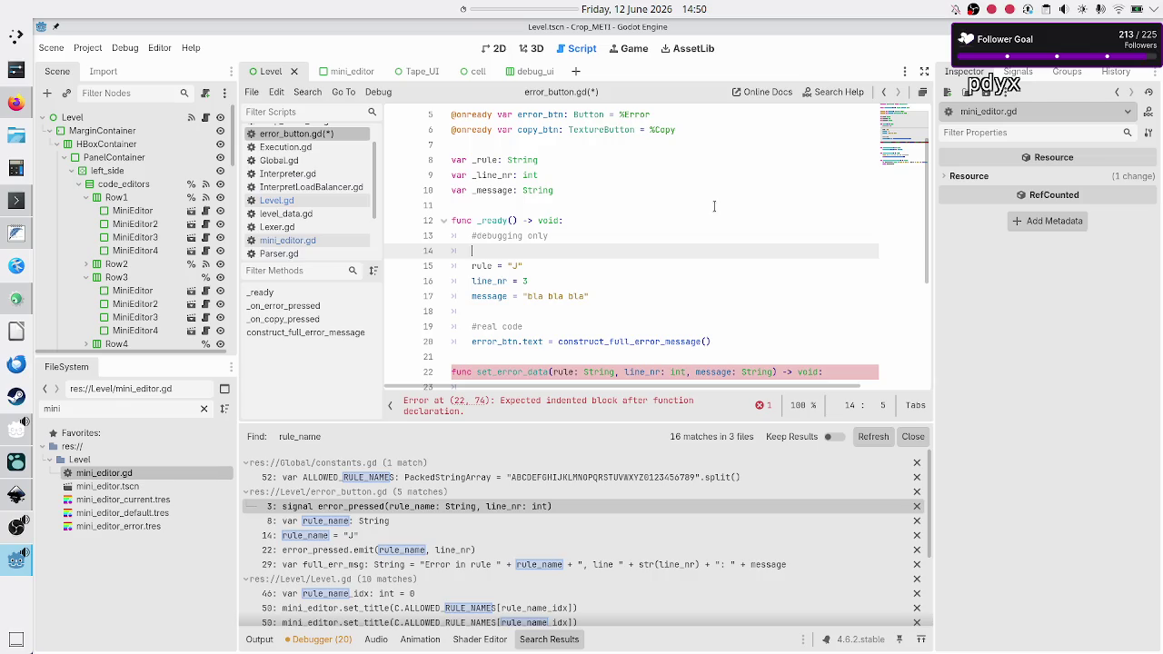
type("set_err")
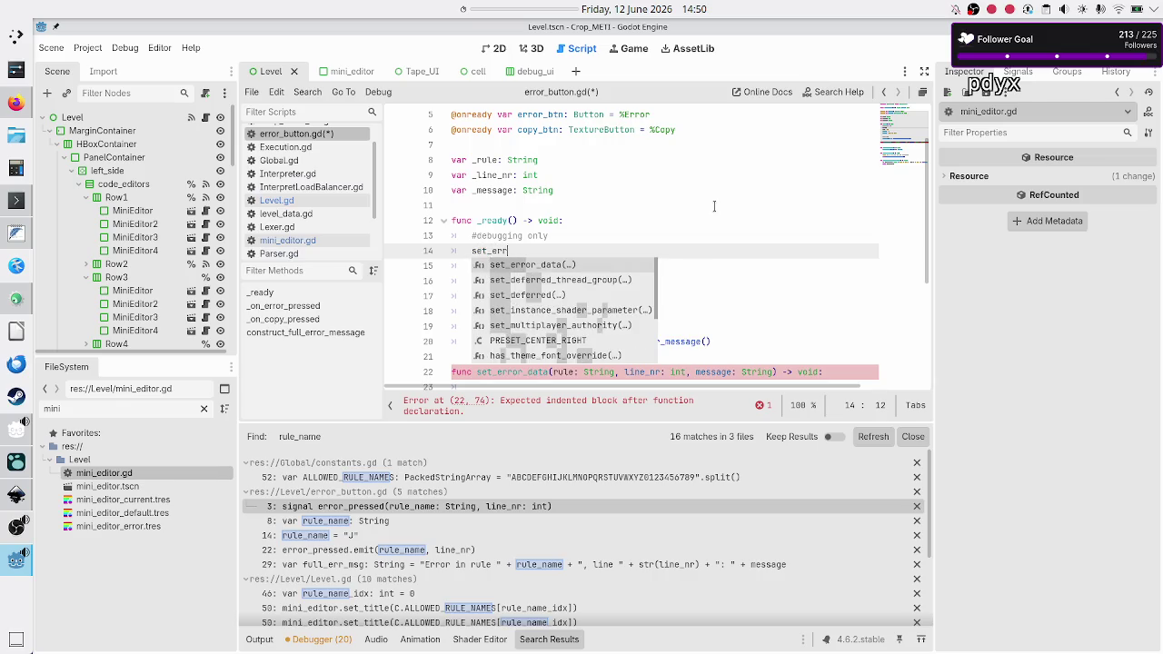
key("Return")
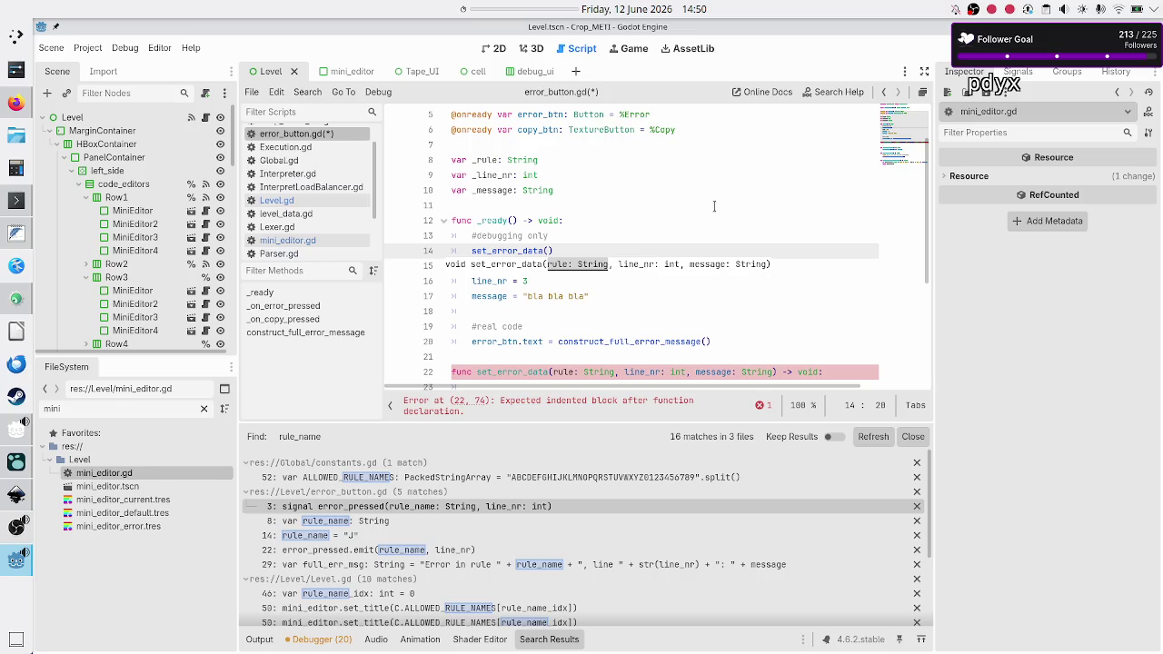
key("Escape")
type("\"")
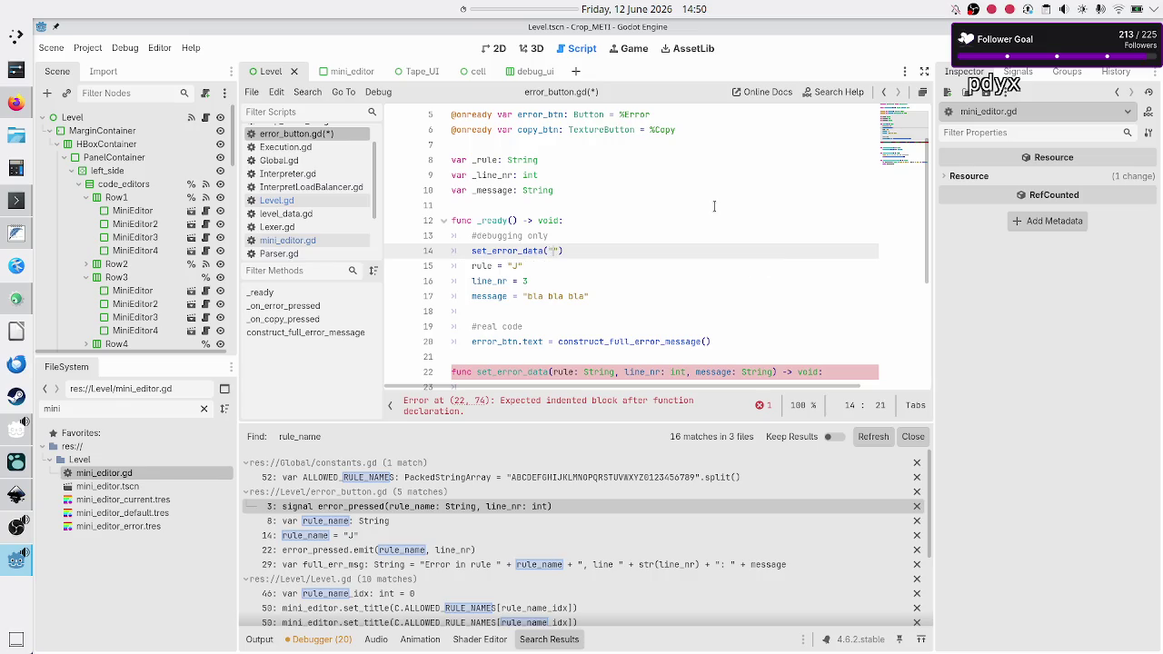
type("J\"")
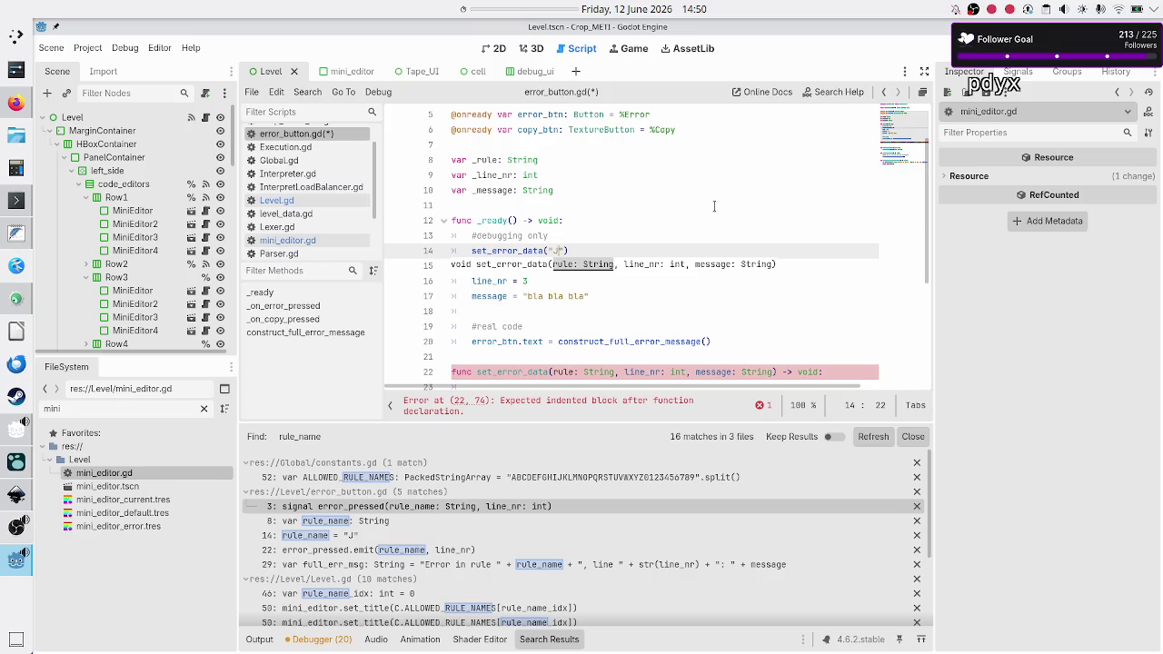
type(", ")
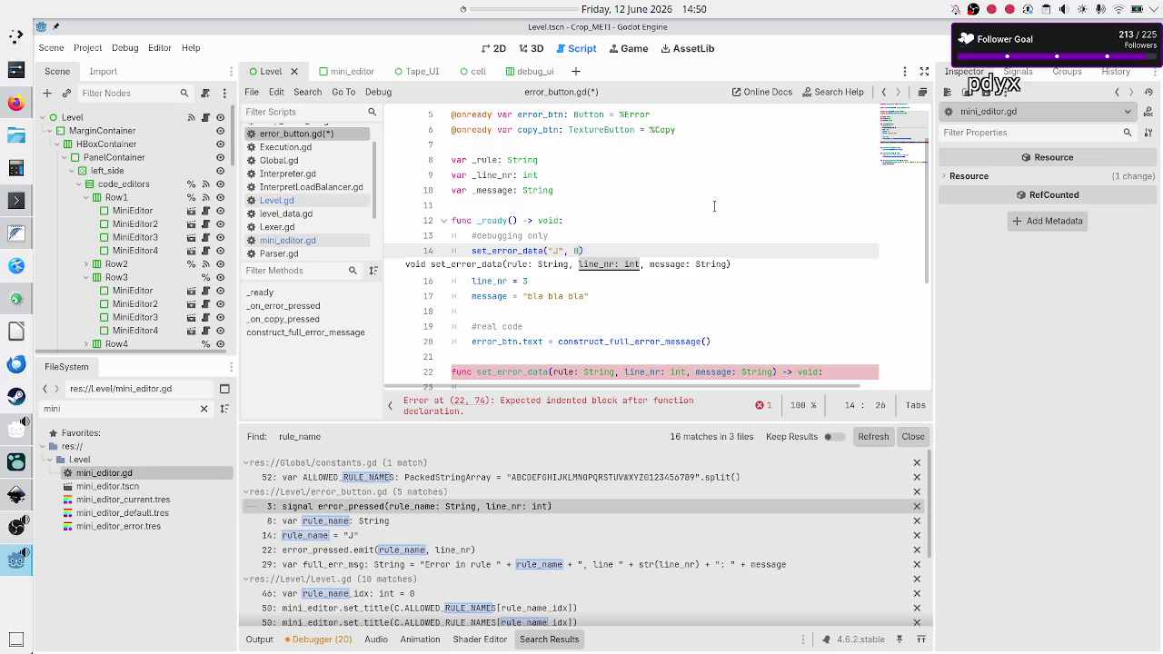
type("0,")
left_click(749, 229)
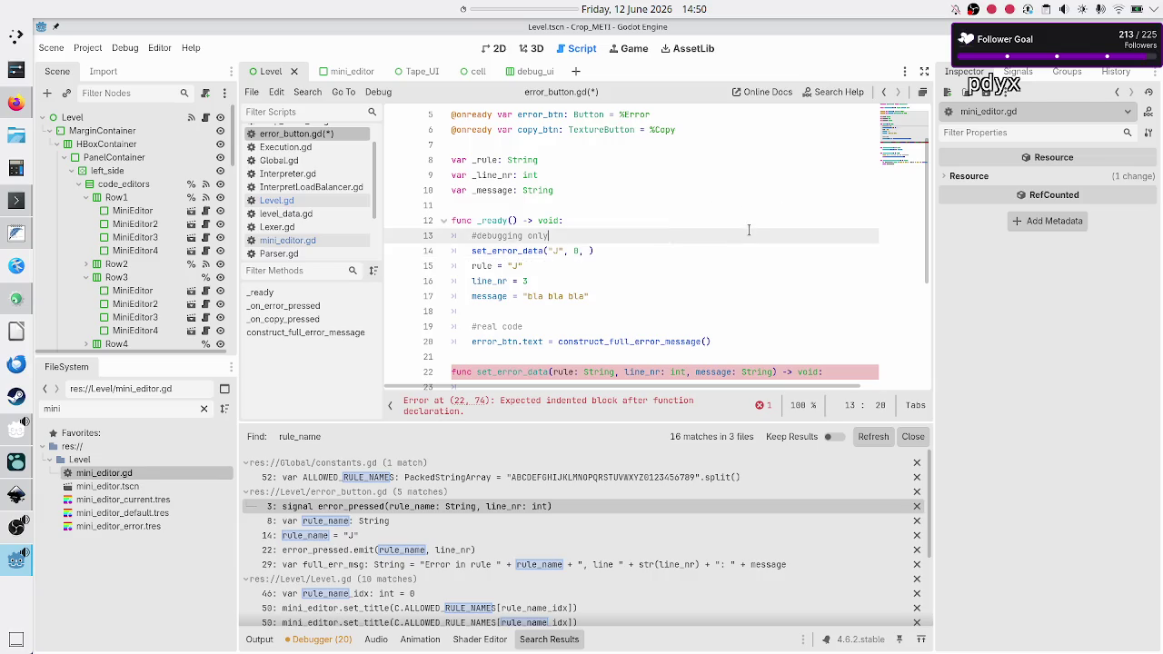
key("Down")
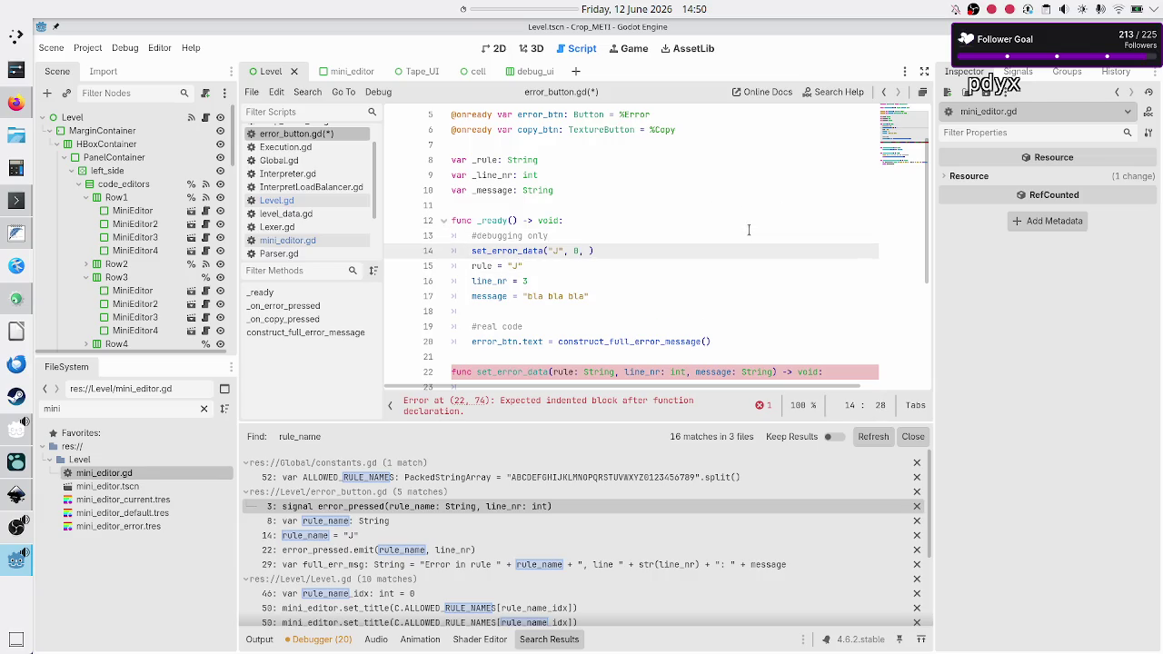
type("\"bl")
key("BackSpace")
key("BackSpace")
type("err msg")
key("Down")
key("Home")
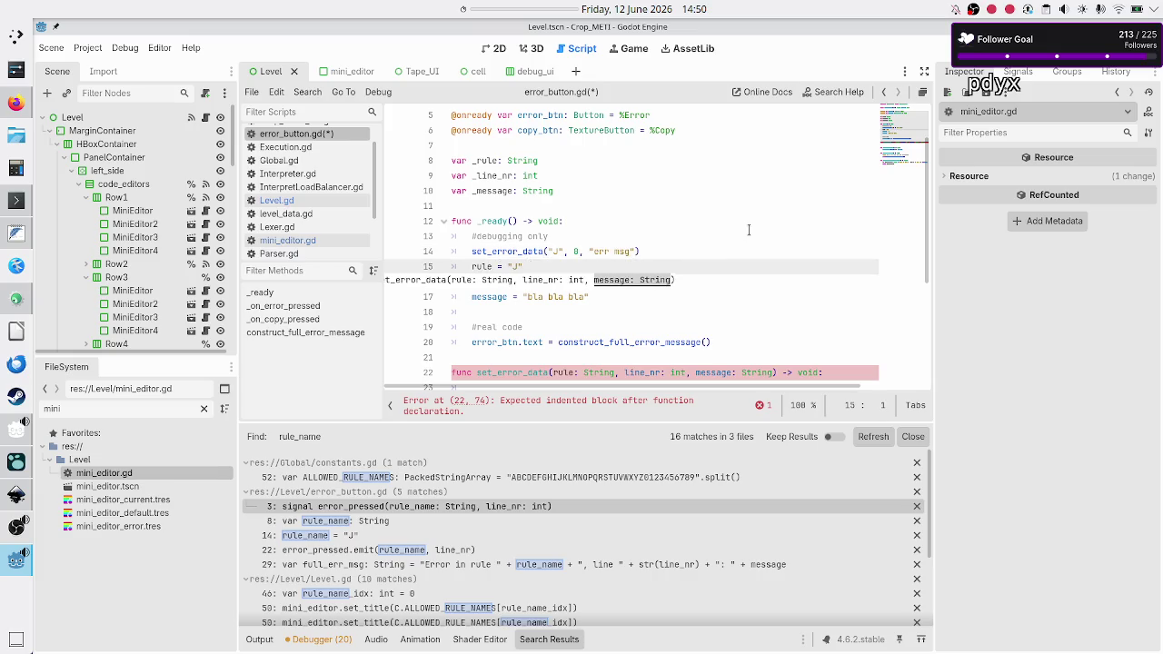
- Delete the old debugging assignments from _ready
key("shift+Down")
key("shift+Down")
key("shift+Down")
key("shift+Down")
key("shift+End")
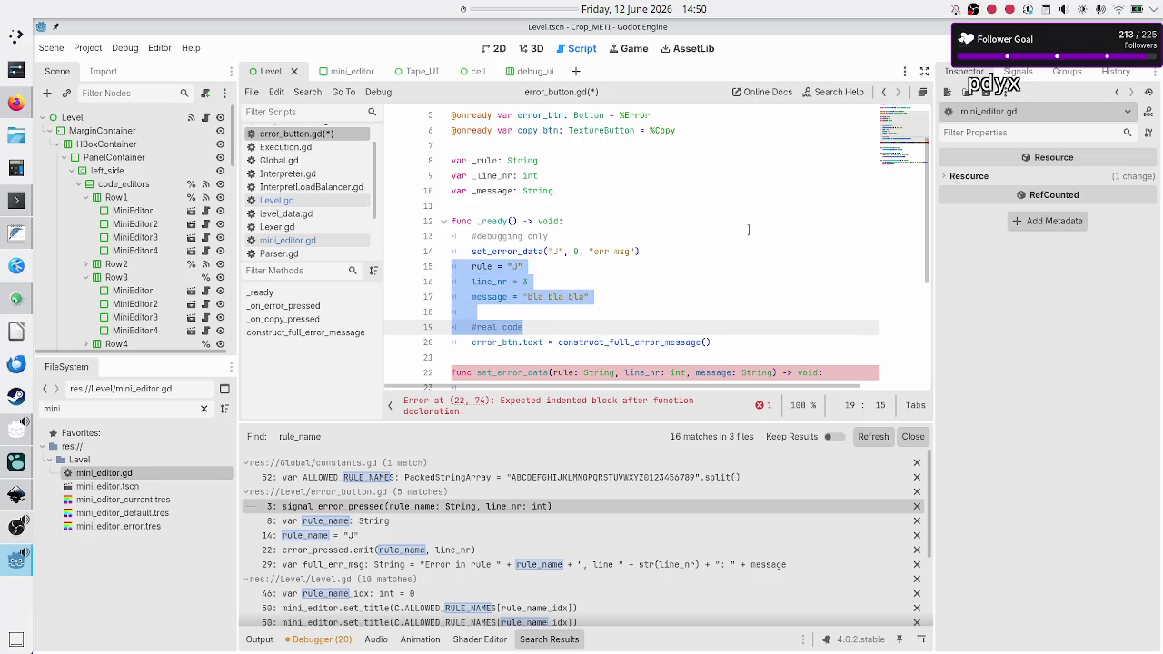
key("BackSpace")
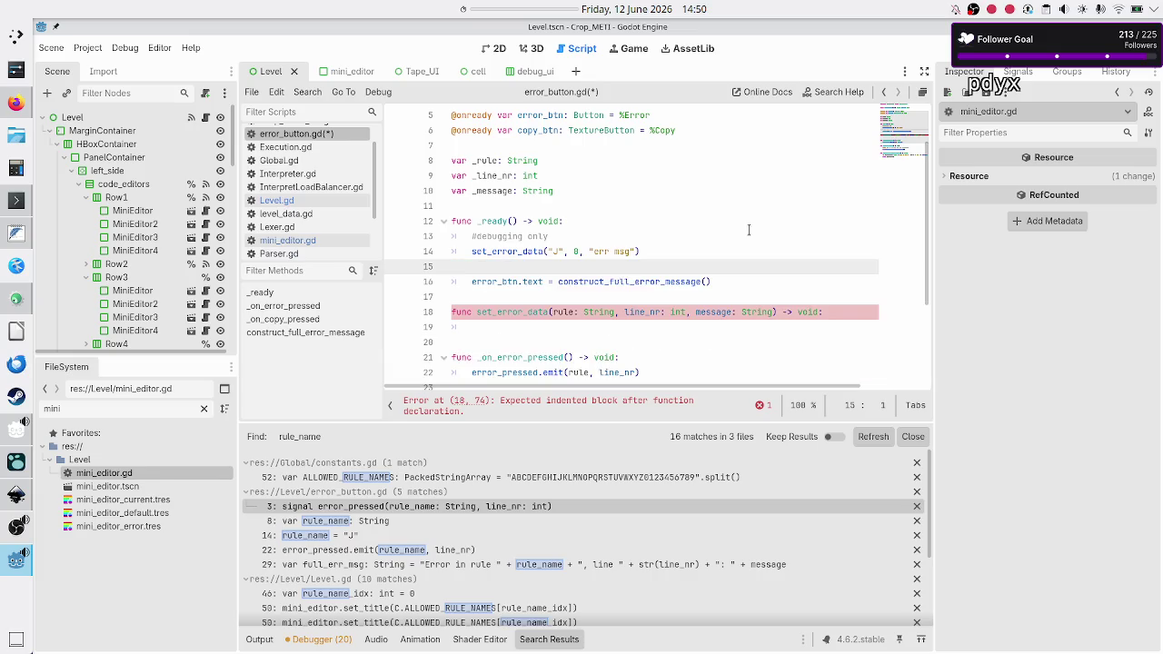
- Move the #debugging only comment onto its own line above func _ready and remove the blank line
key("Up")
key("Up")
key("shift+End")
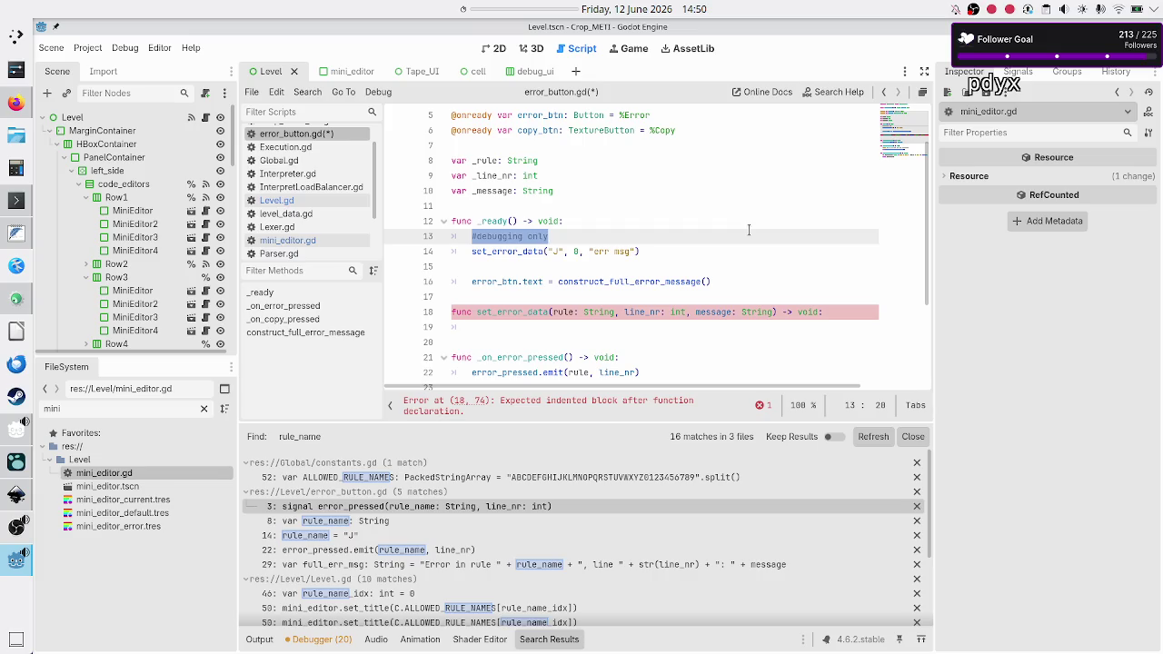
key("ctrl+x")
key("Up")
key("Up")
key("Return")
key("ctrl+v")
key("Down")
key("Down")
key("Down")
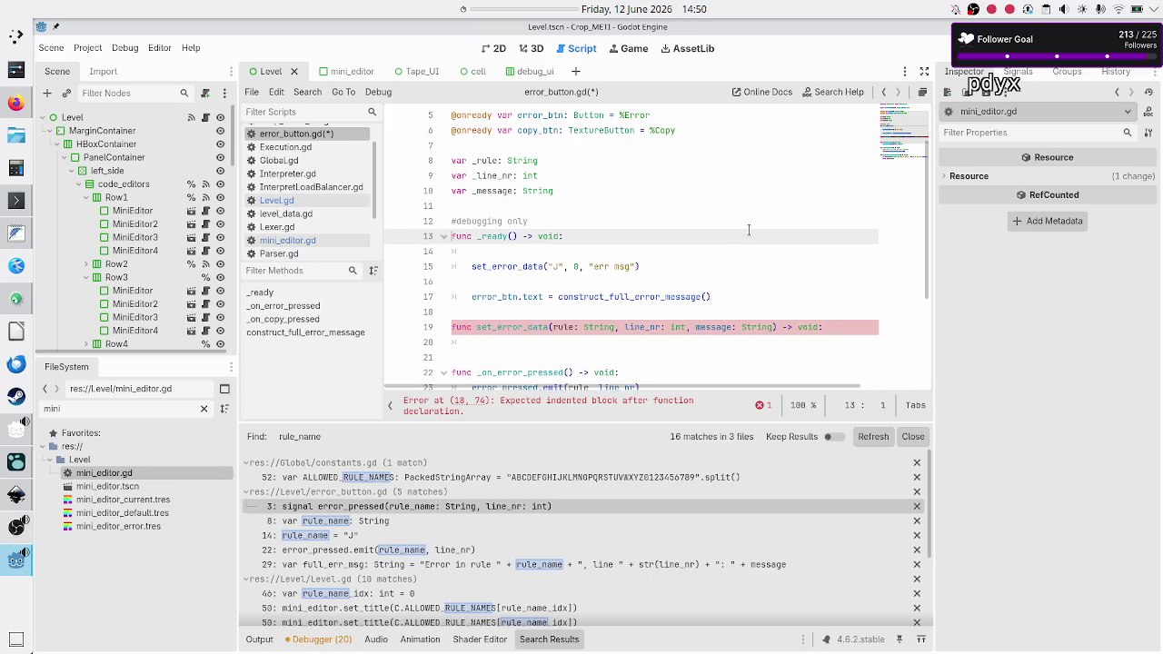
key("Up")
key("BackSpace")
key("Down")
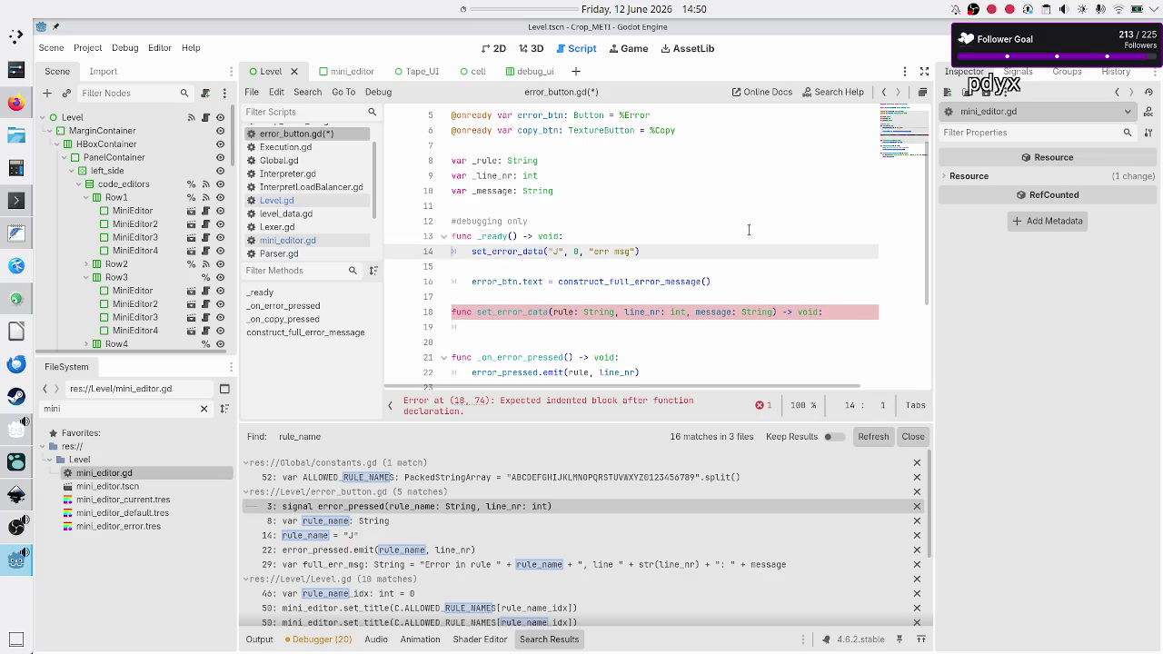
key("Down")
key("Down")
key("Down")
key("Down")
key("Down")
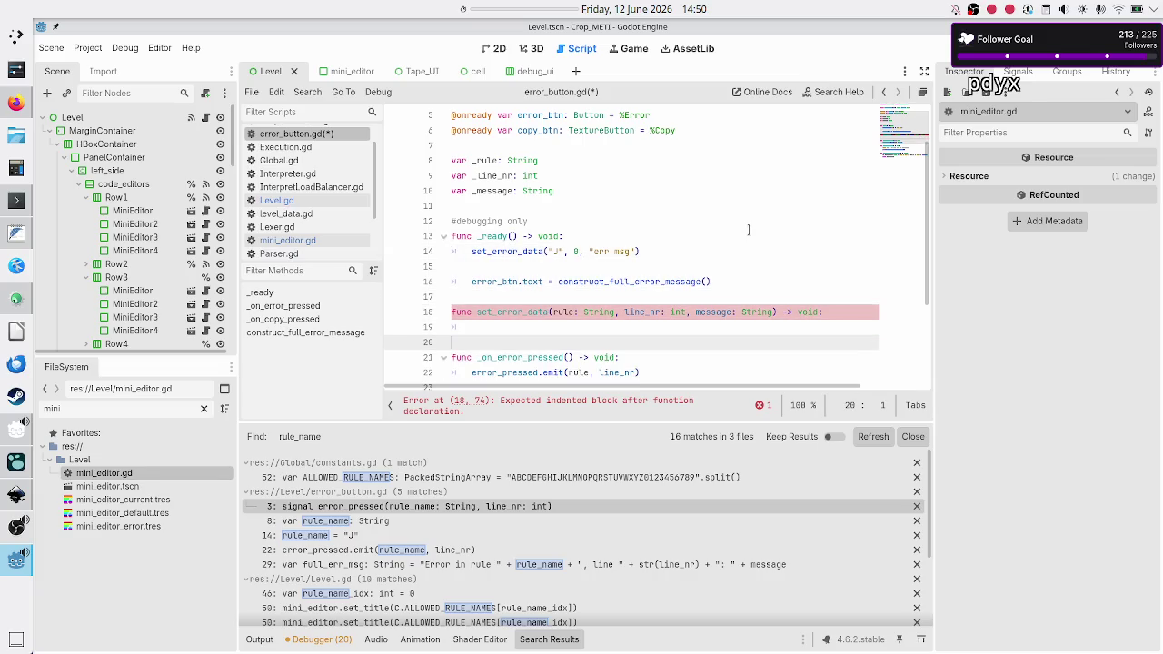
key("Left")
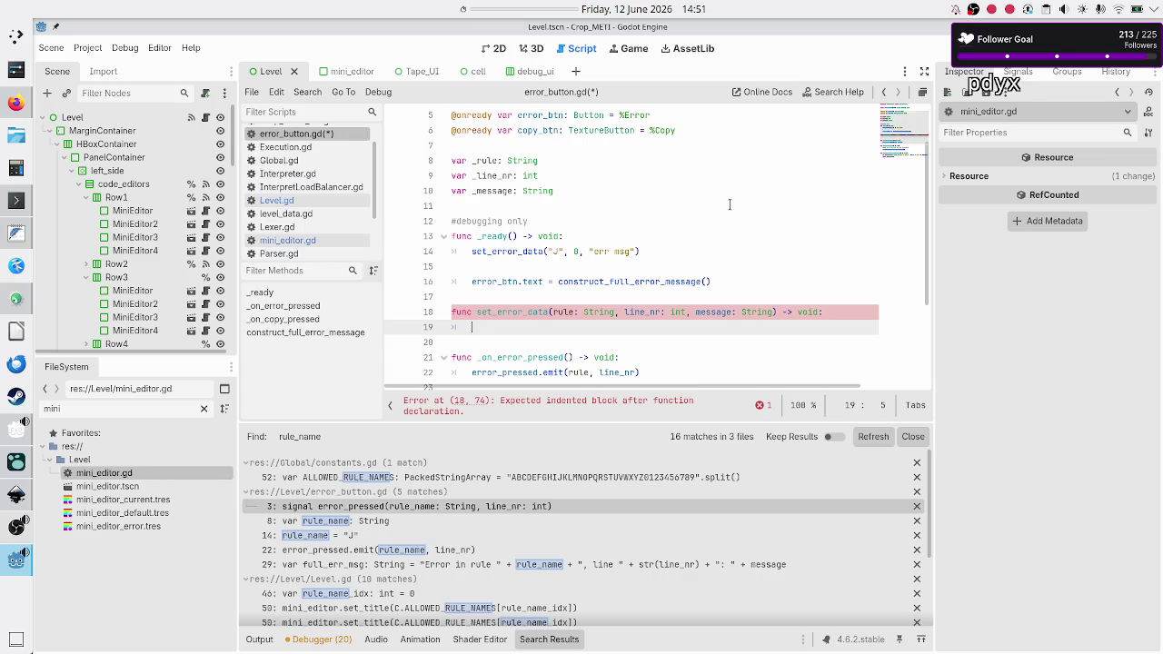
scroll(730, 203, "down", 3)
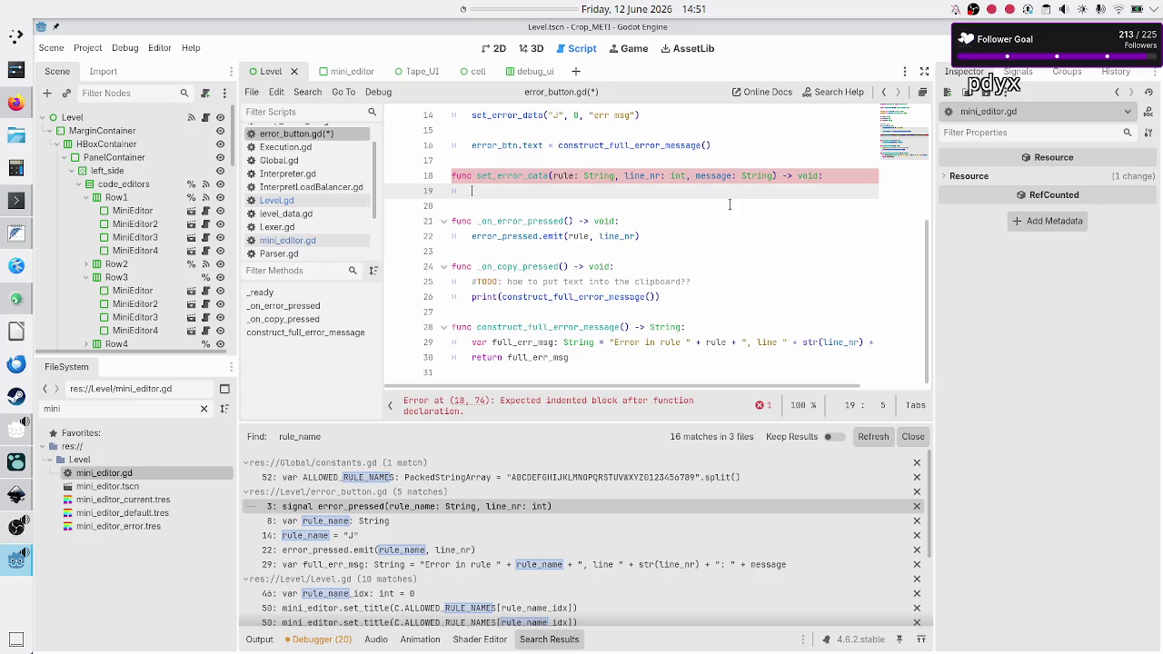
scroll(729, 203, "up", 4)
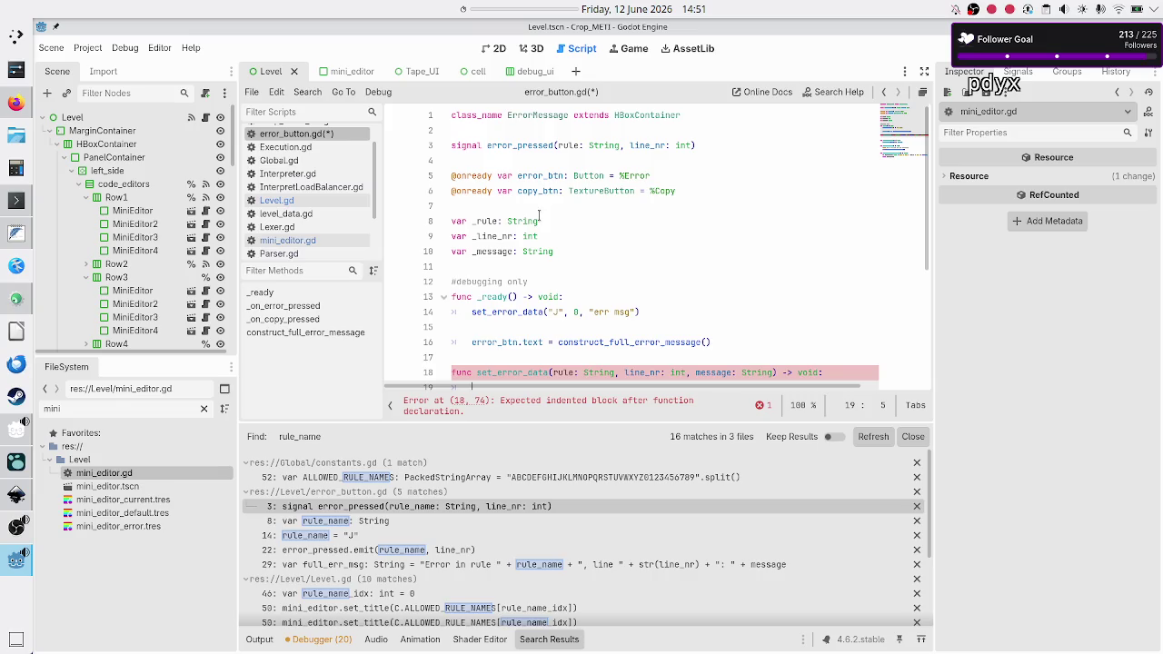
double_click(527, 146)
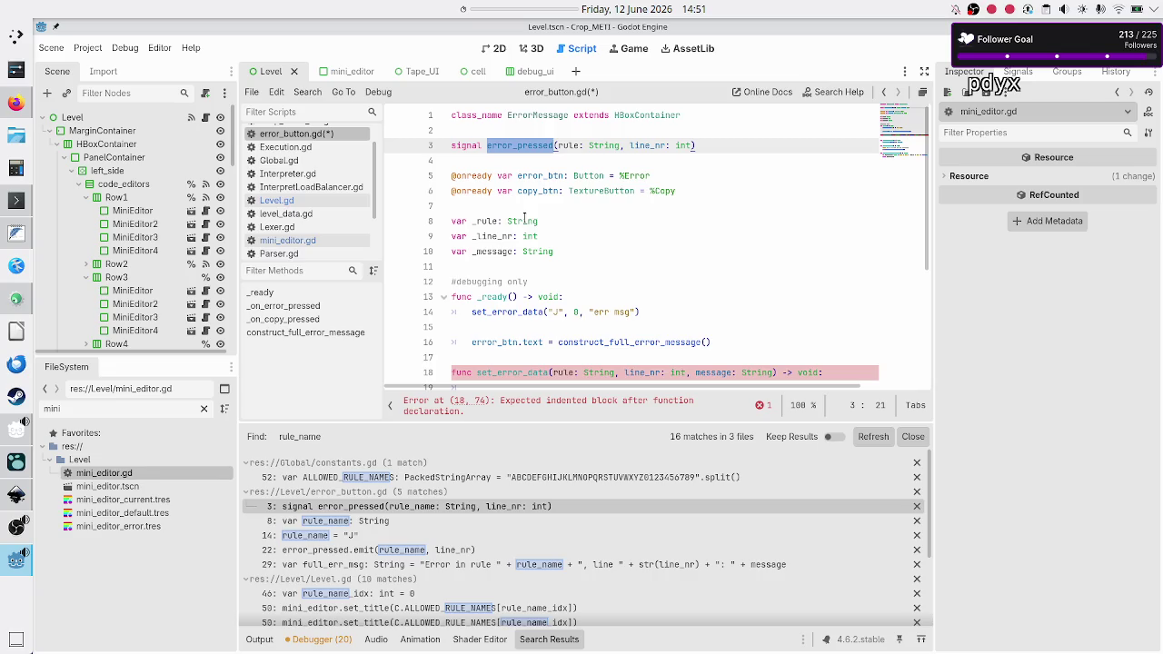
double_click(561, 145)
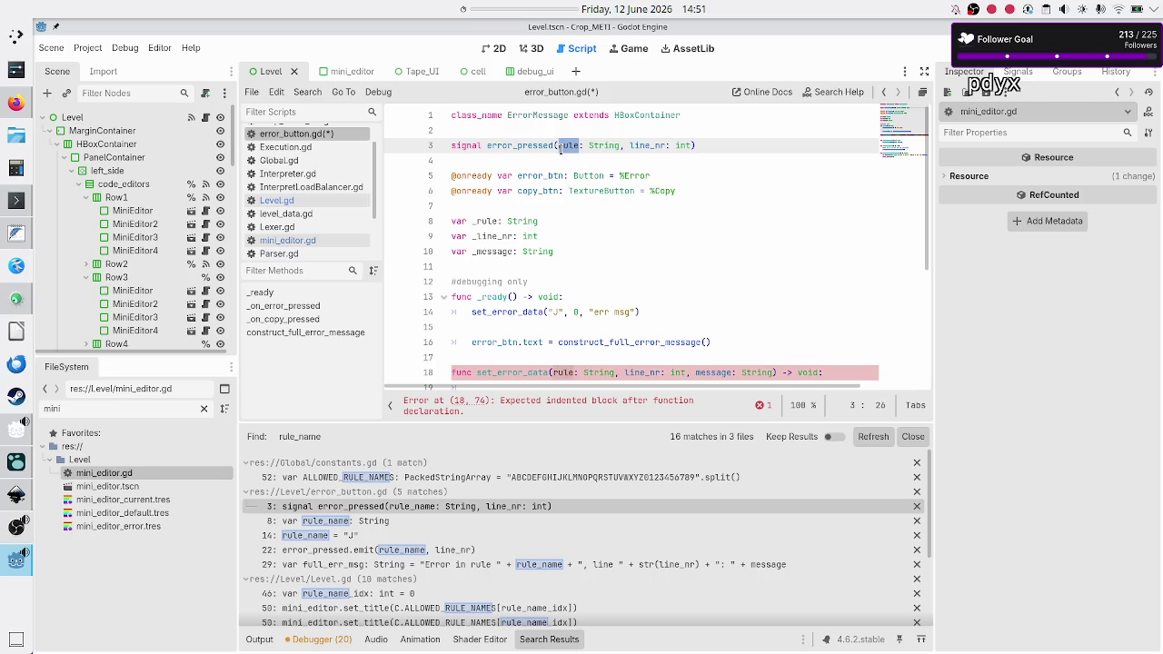
double_click(507, 145)
scroll(513, 218, "down", 4)
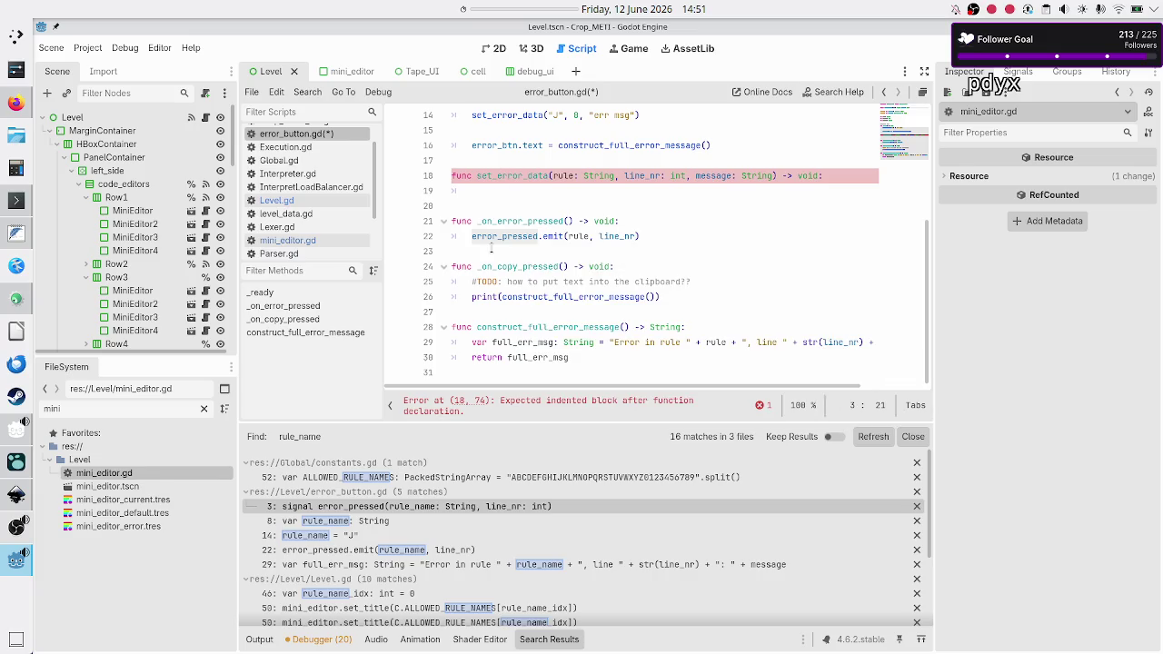
double_click(579, 237)
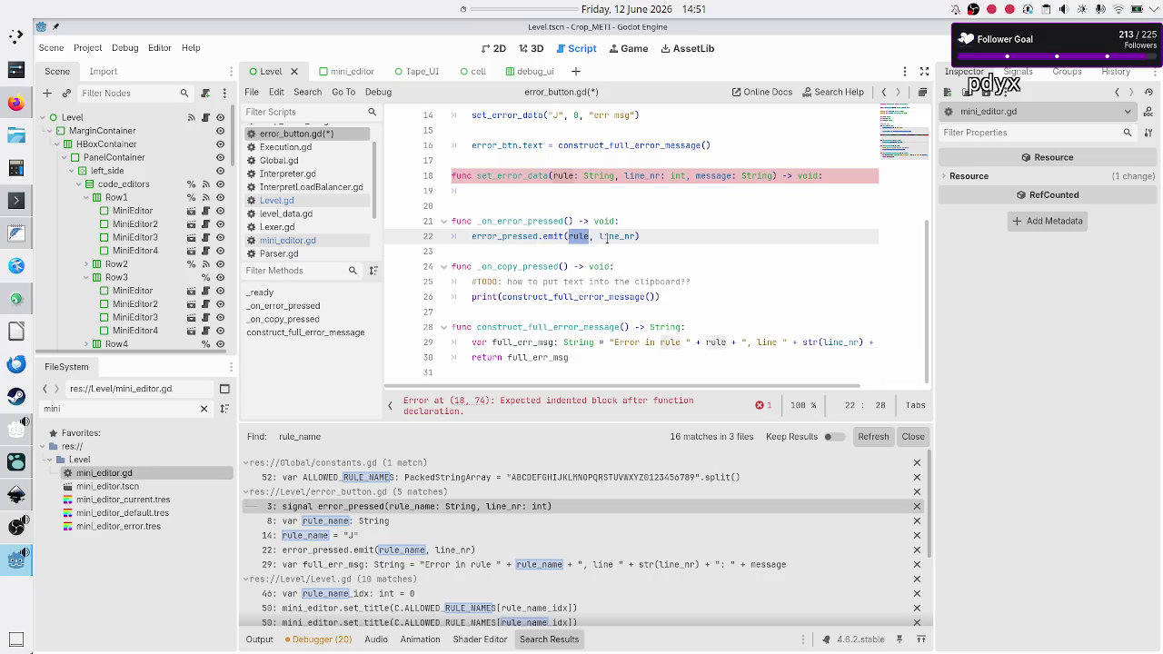
double_click(607, 236)
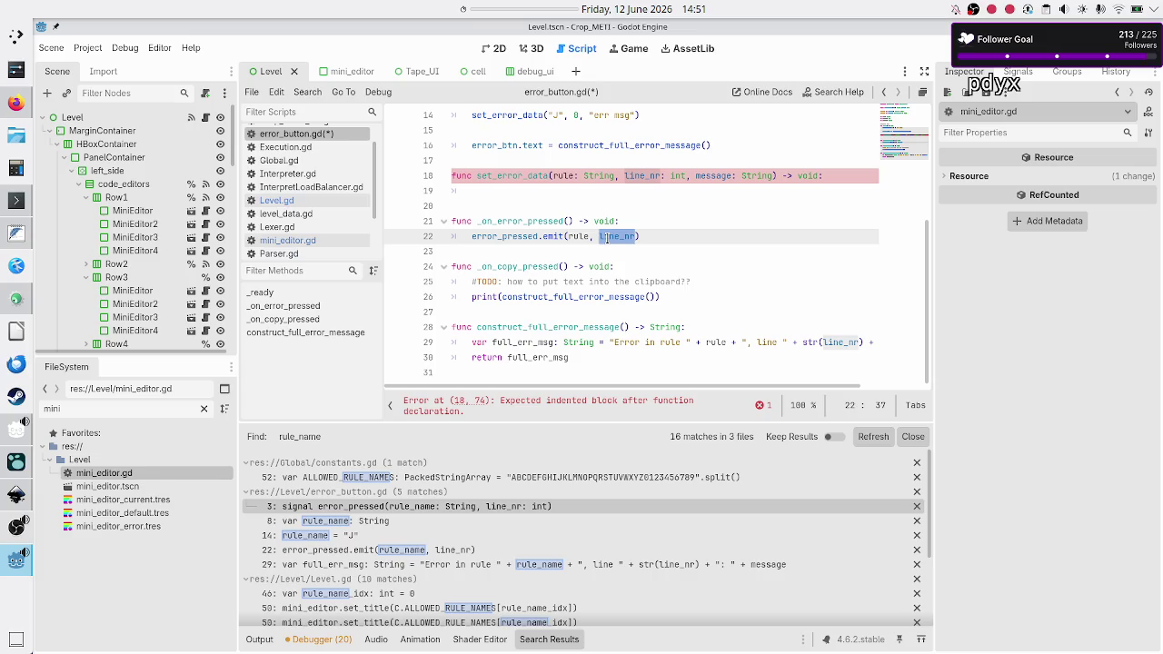
scroll(607, 237, "up", 4)
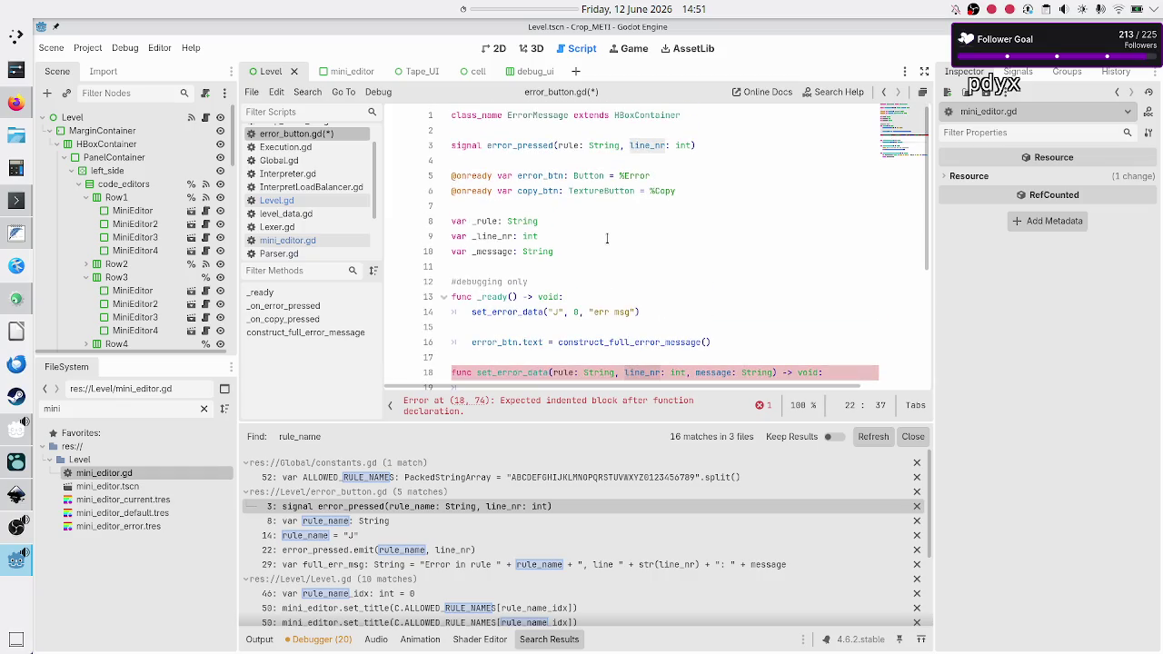
scroll(607, 237, "down", 2)
scroll(607, 237, "up", 2)
scroll(607, 237, "down", 1)
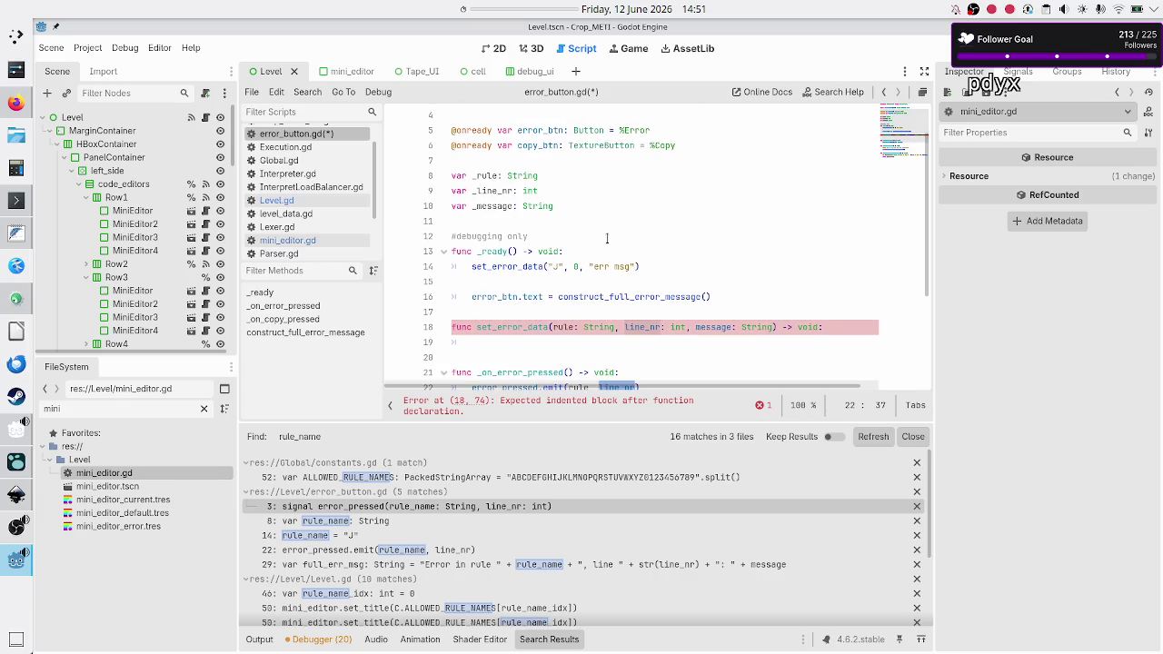
scroll(607, 238, "down", 2)
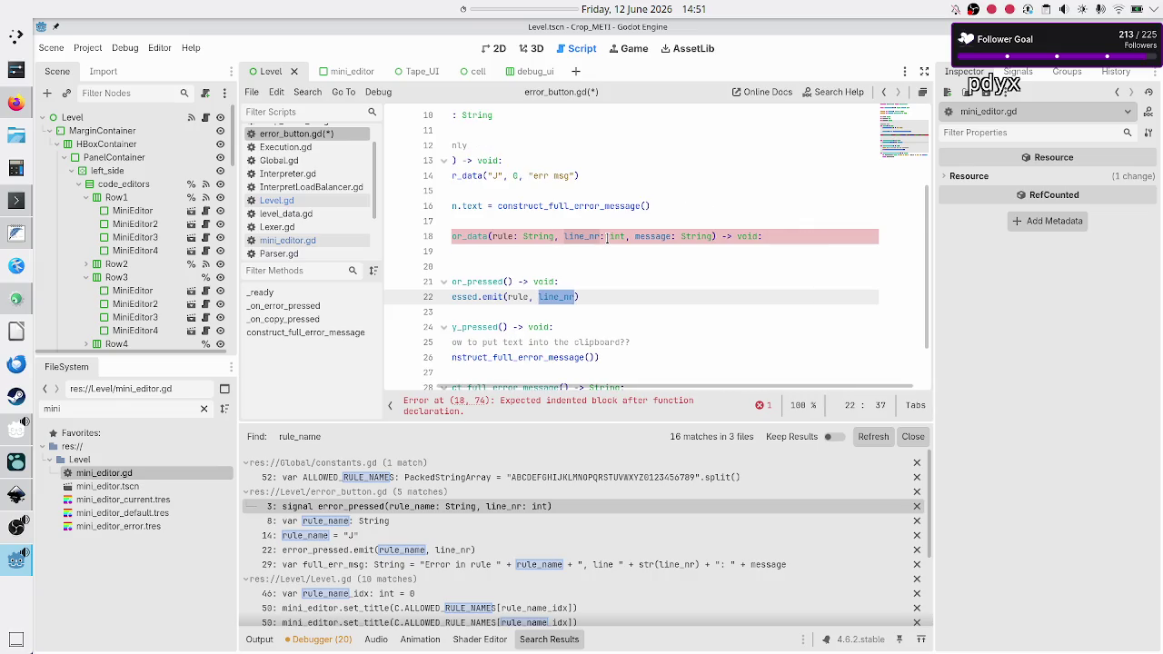
scroll(607, 237, "down", 2)
scroll(607, 237, "up", 2)
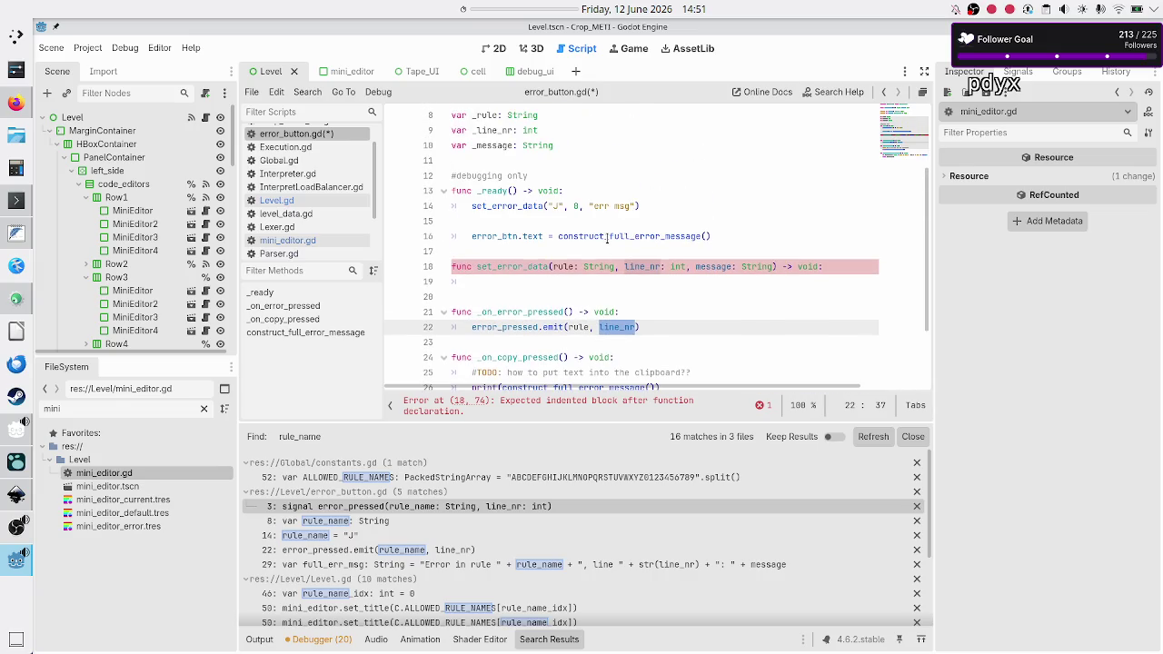
scroll(607, 237, "down", 1)
scroll(607, 238, "up", 2)
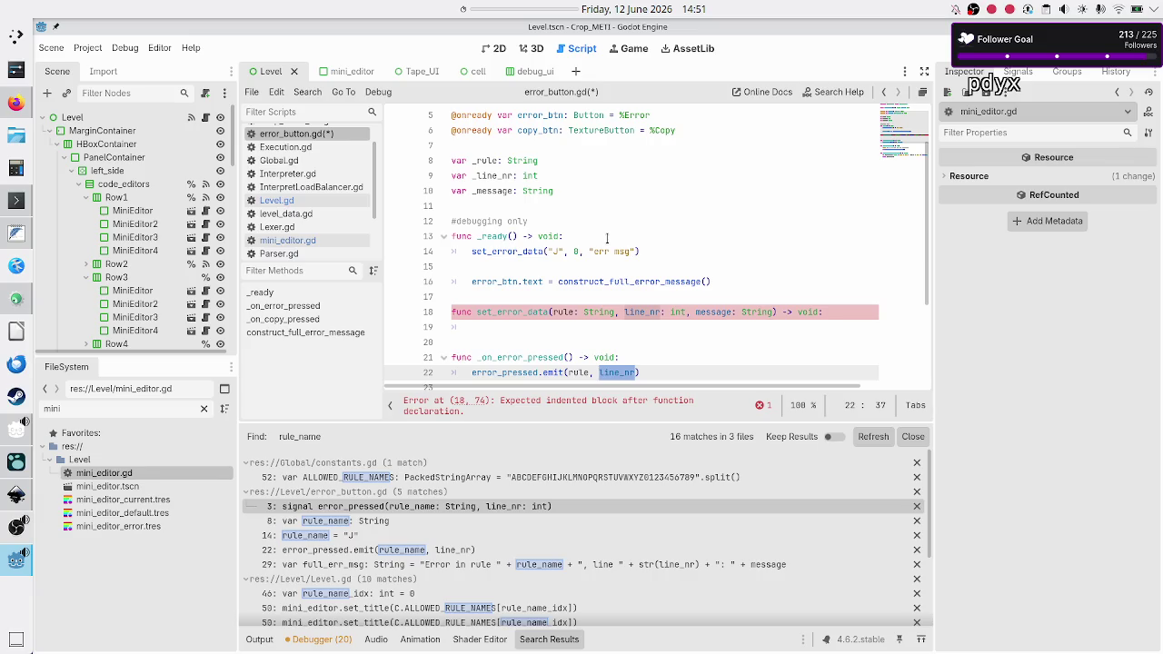
scroll(607, 237, "down", 2)
scroll(607, 237, "right", 1)
scroll(607, 238, "left", 1)
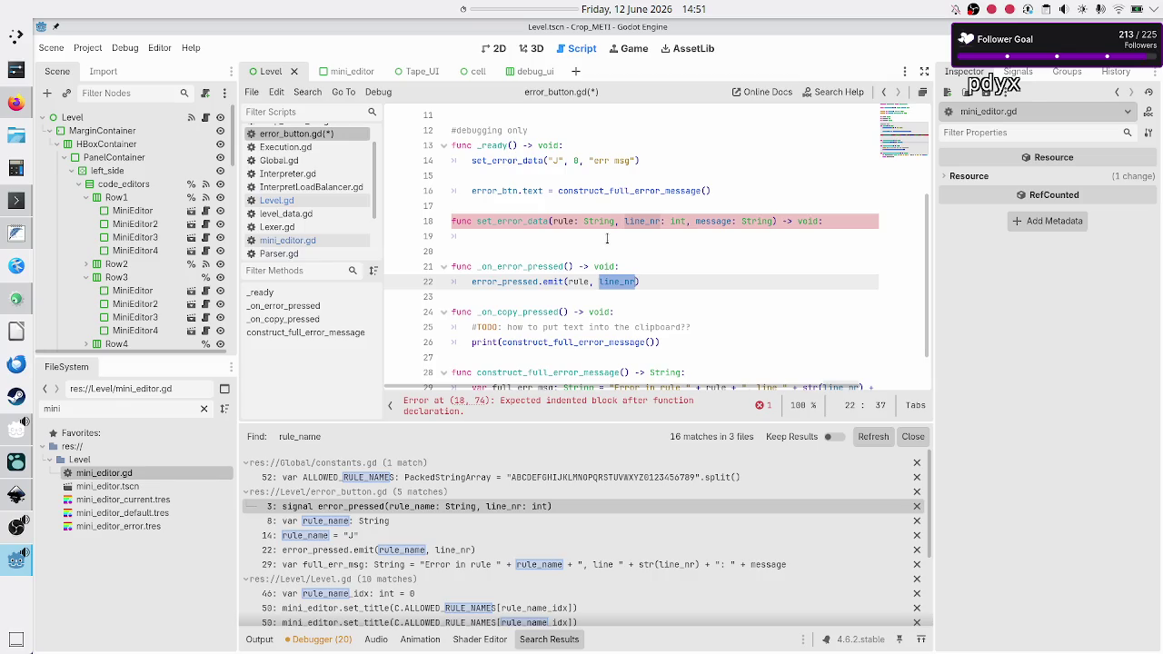
double_click(622, 192)
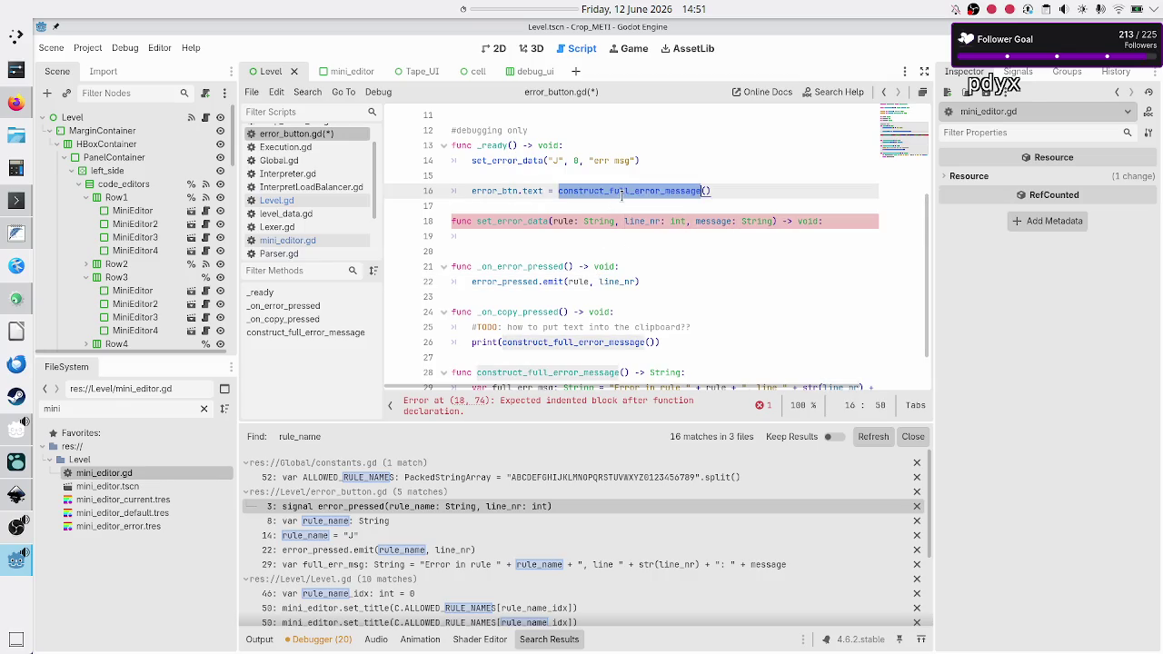
scroll(607, 272, "down", 1)
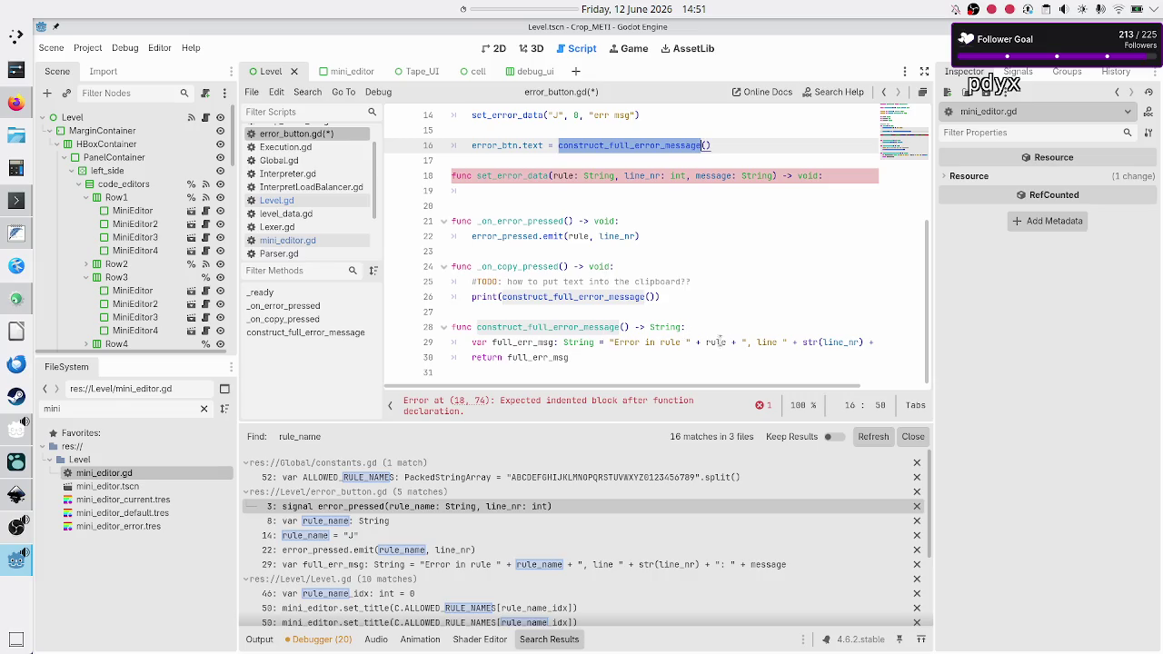
scroll(733, 341, "right", 1)
scroll(732, 341, "left", 1)
scroll(732, 265, "up", 4)
scroll(625, 250, "down", 1)
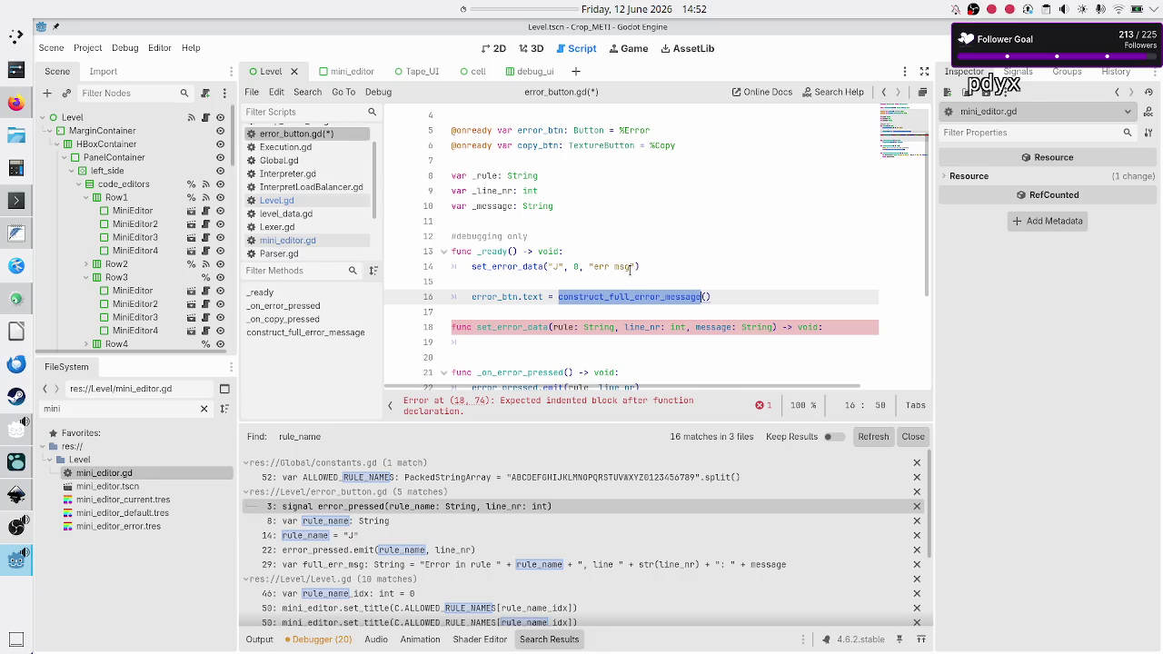
- Move the error_btn.text = construct_full_error_message() line from _ready into set_error_data's body
left_click(718, 293)
key("Home")
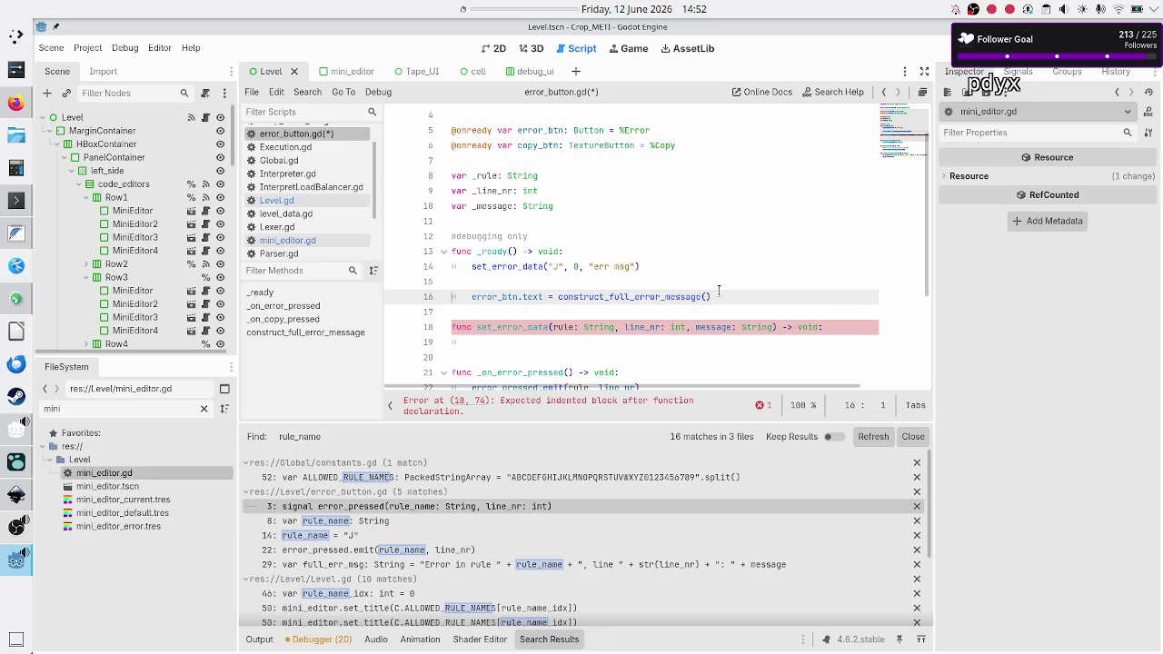
key("shift+End")
key("ctrl+c")
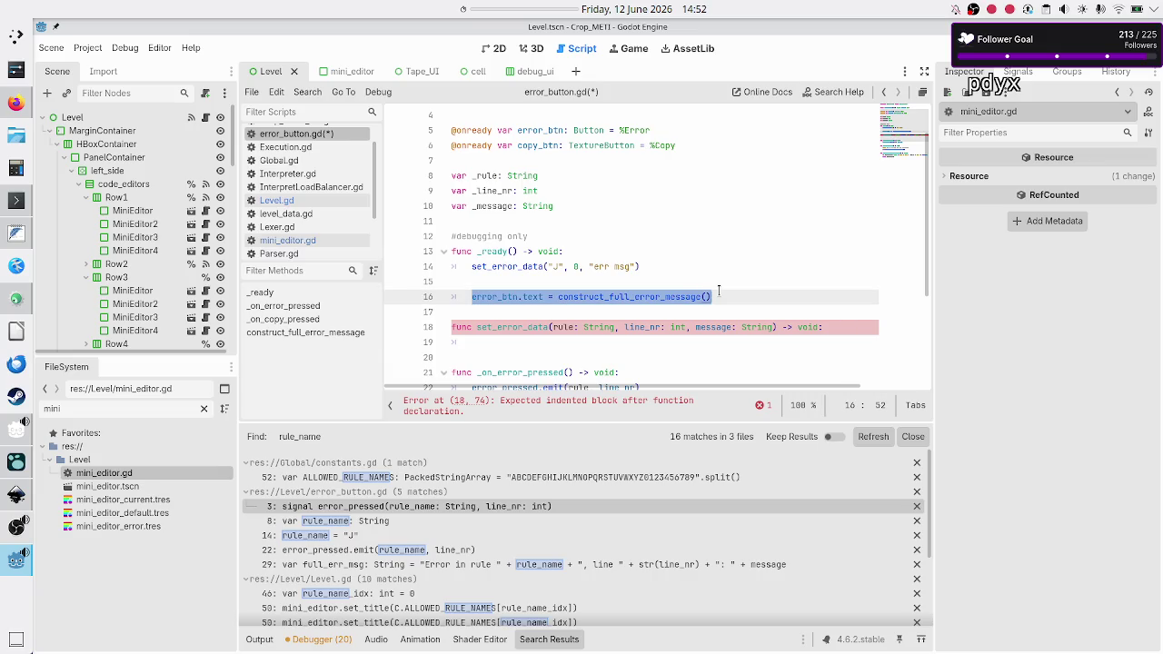
key("BackSpace")
key("BackSpace")
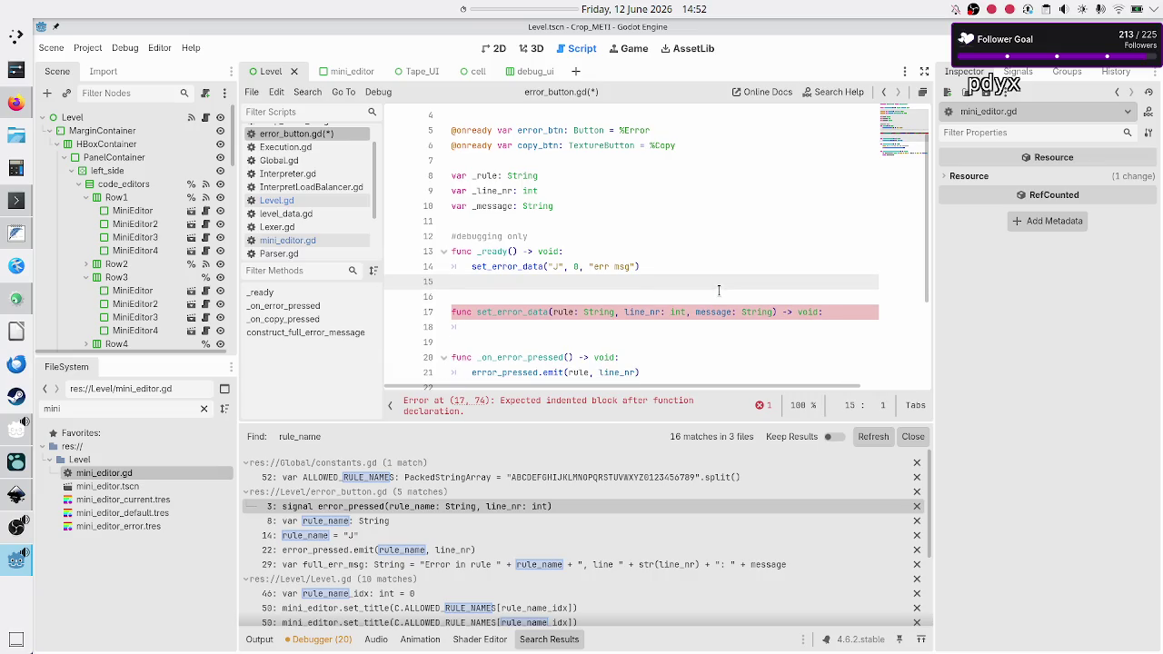
key("BackSpace")
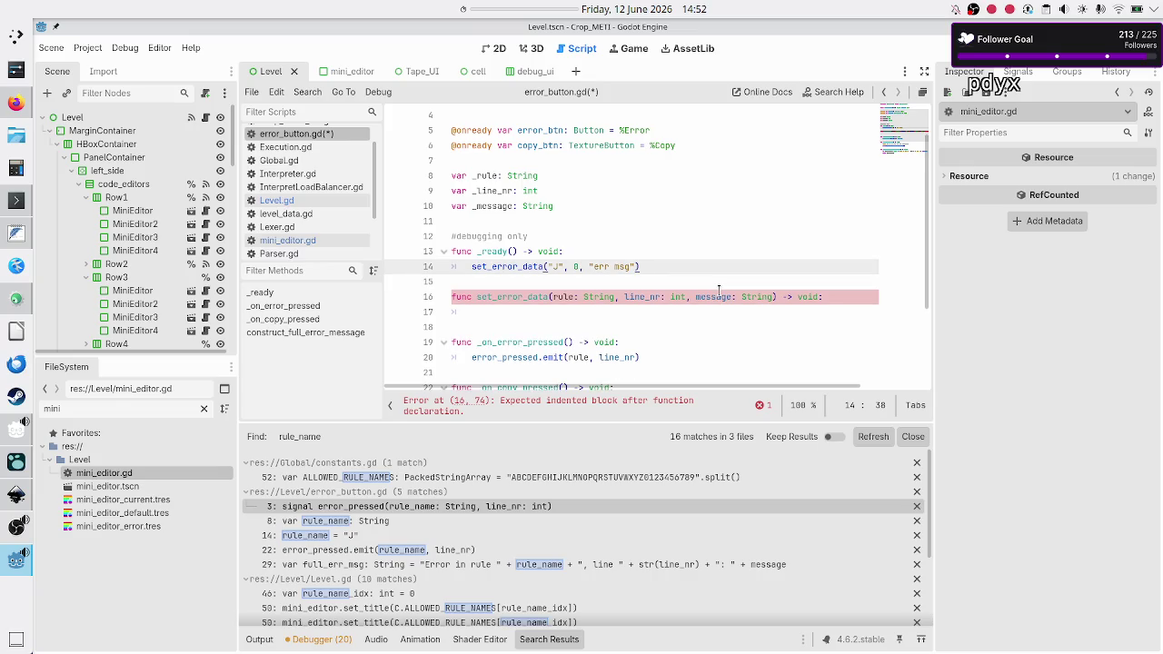
key("Down")
key("Down")
key("Down")
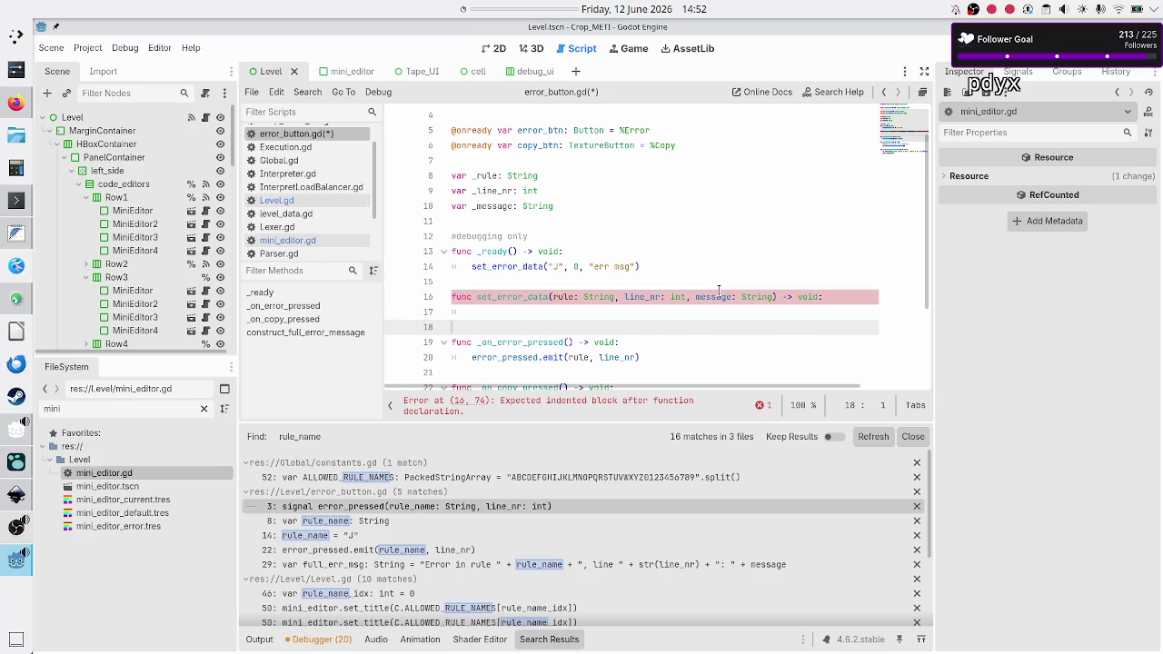
key("ctrl+v")
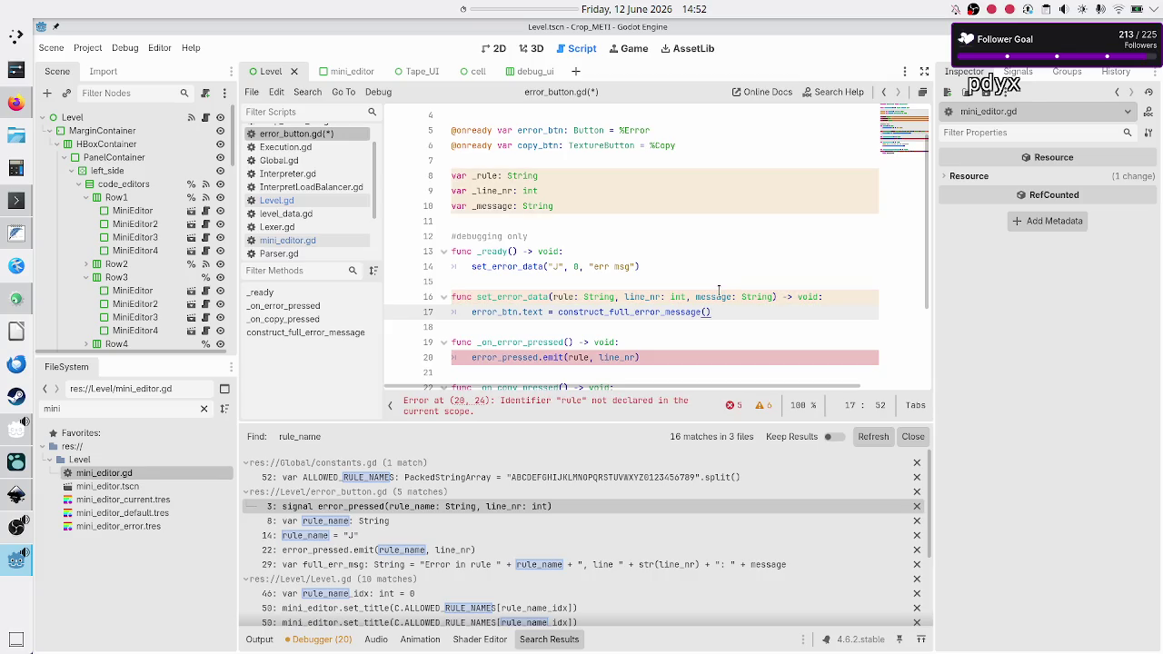
- Rename rule and line_nr to _rule and _line_nr in the emit call
key("Down")
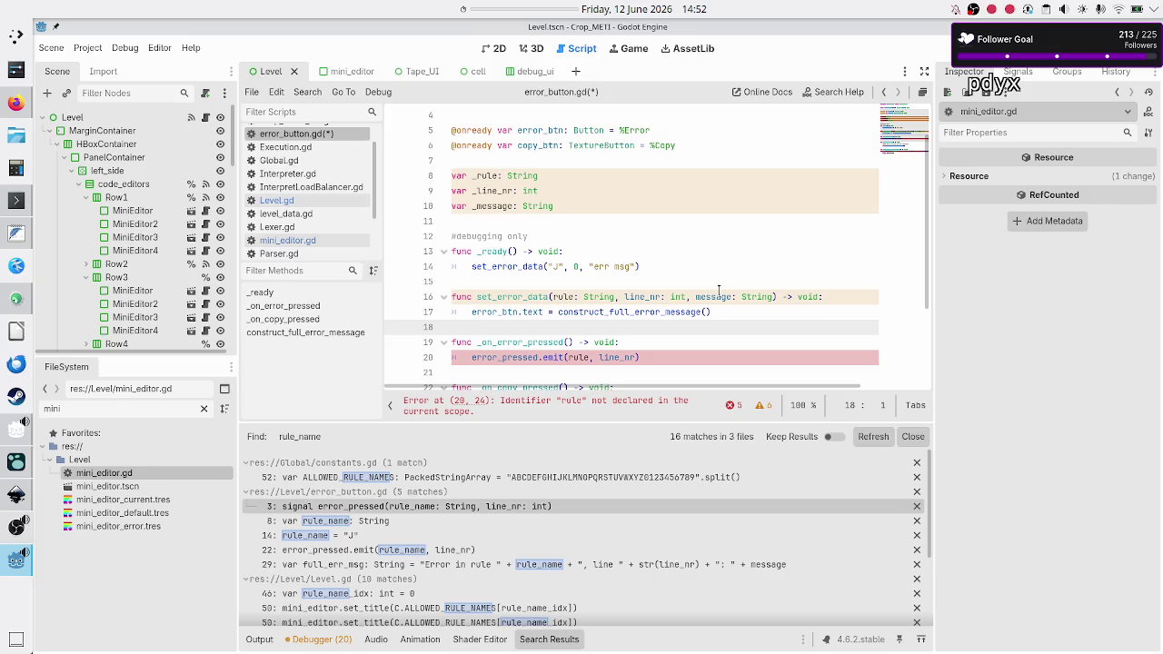
key("Down")
key("Down")
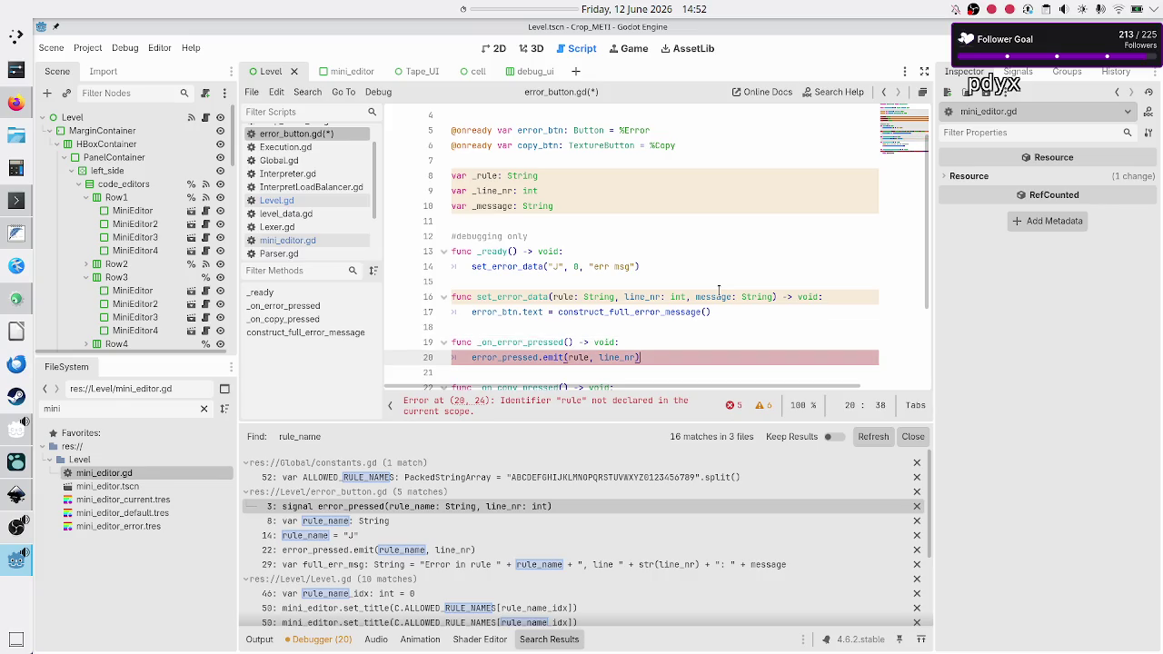
key("ctrl+Left")
key("ctrl+Left")
type("_")
key("Right")
key("Right")
key("Right")
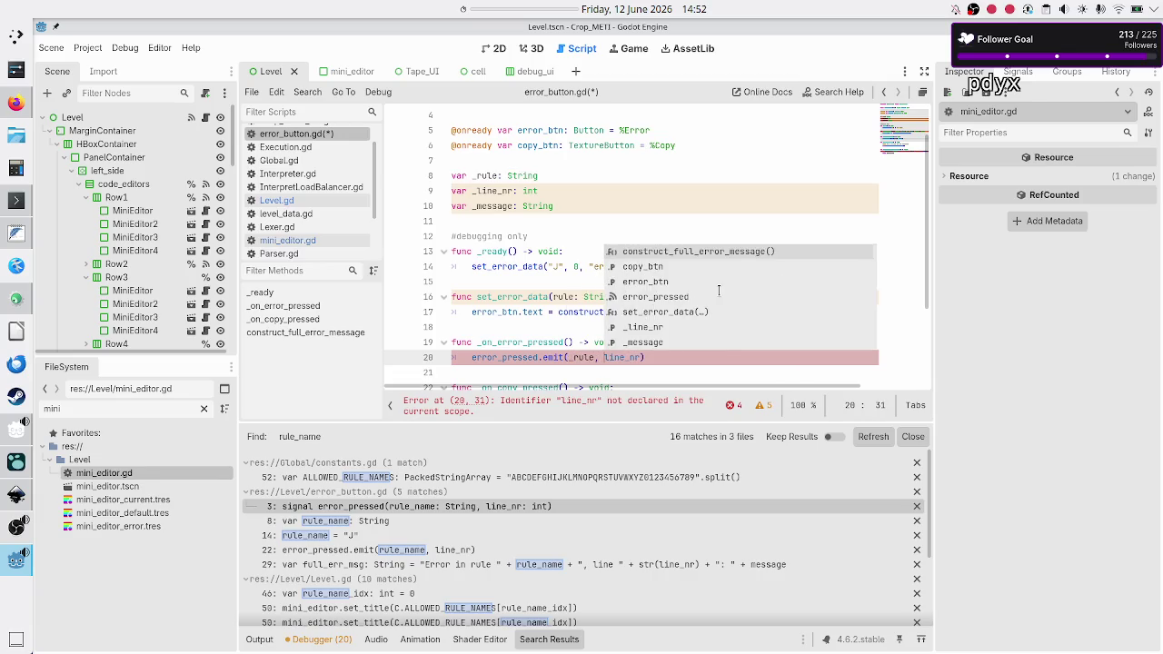
type("_")
key("Escape")
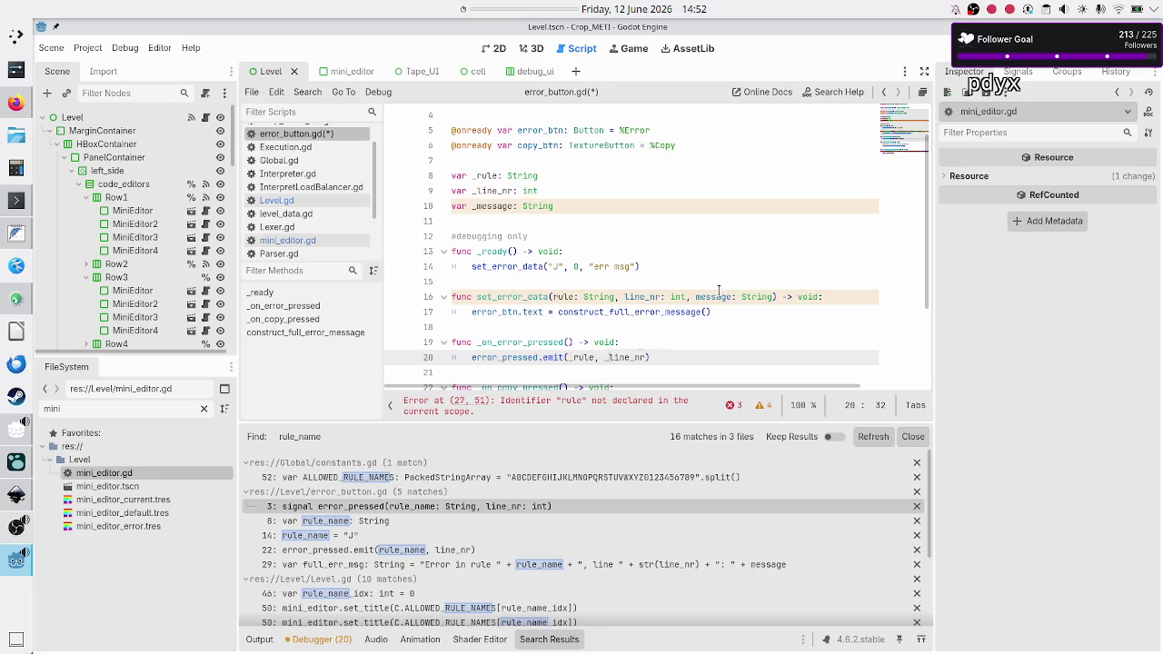
key("Down")
key("Down")
key("Down")
key("Down")
key("Down")
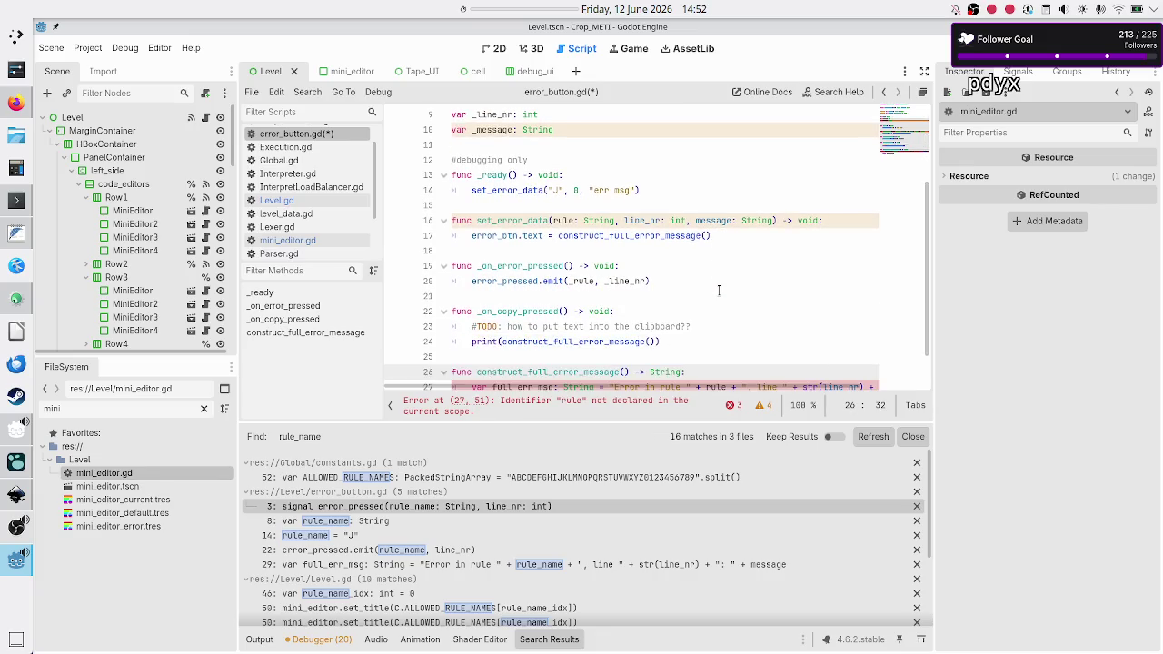
- On line 27 use _rule and str(_line_nr), and append + ": " + message to the string
key("Up")
key("Up")
key("Up")
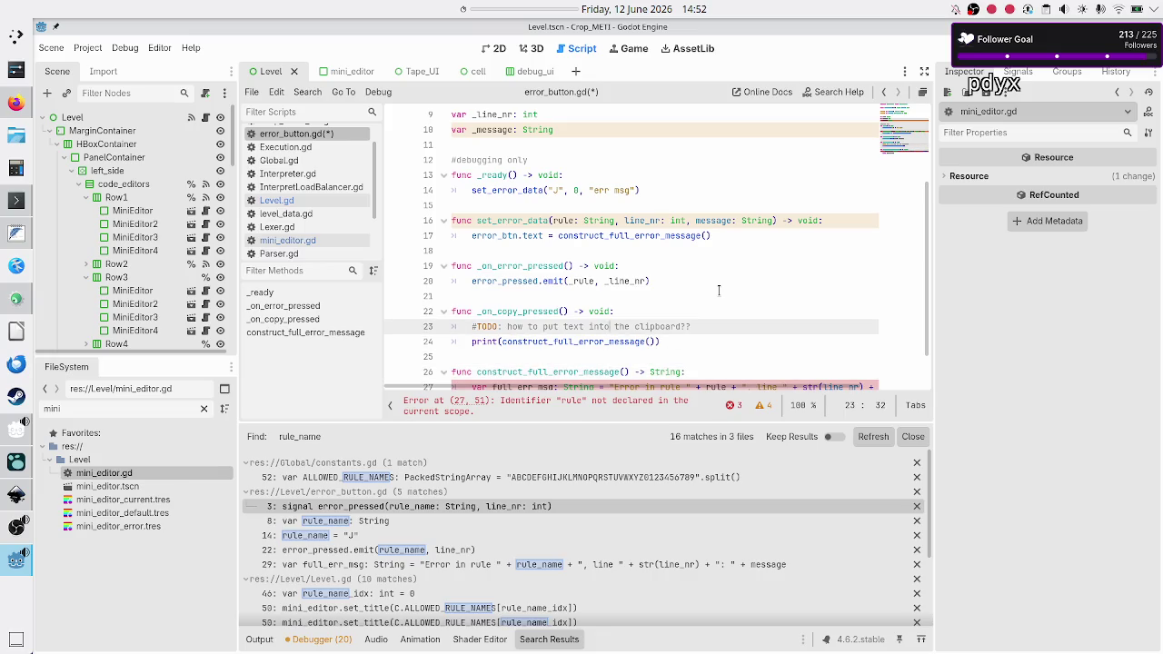
key("Down")
key("Down")
key("Down")
scroll(718, 290, "down", 1)
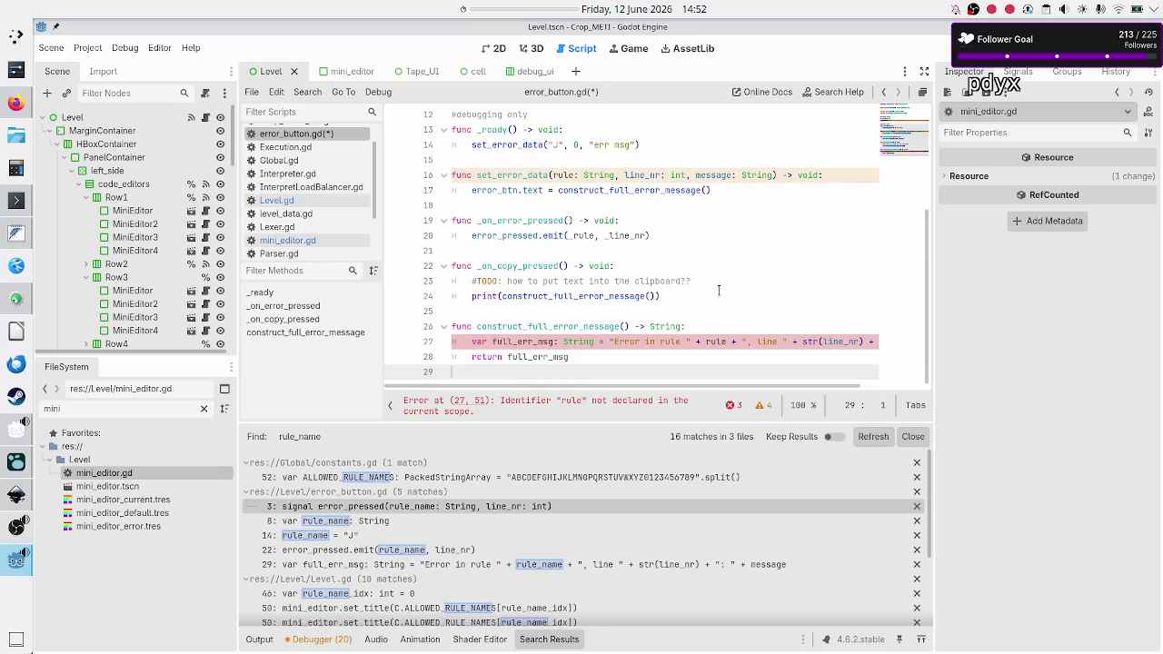
key("Right")
key("Right")
key("Right")
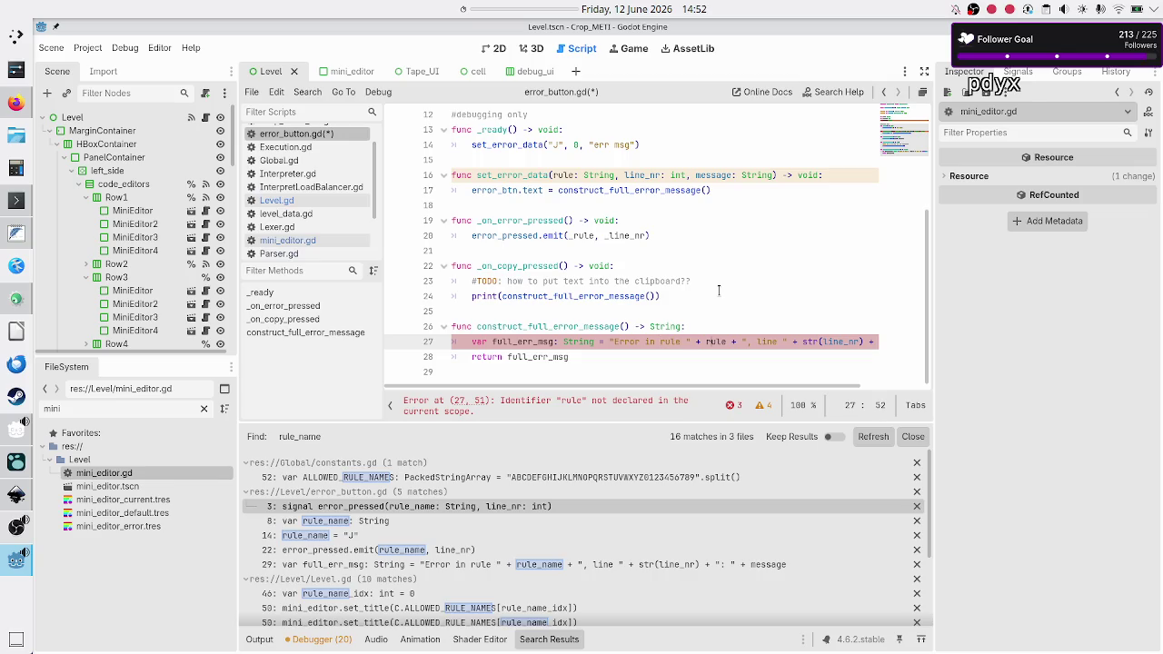
type("_")
key("Right")
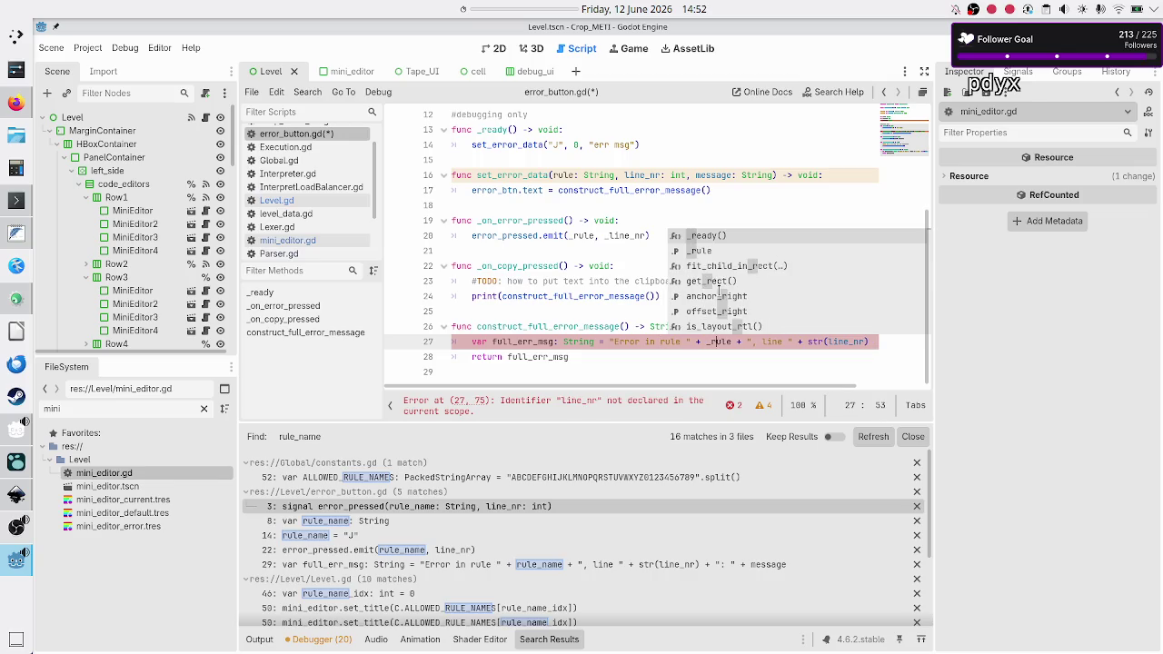
key("Escape")
key("Right")
key("Right")
key("Right")
type("_")
key("Right")
key("Right")
key("End")
type("+ \":")
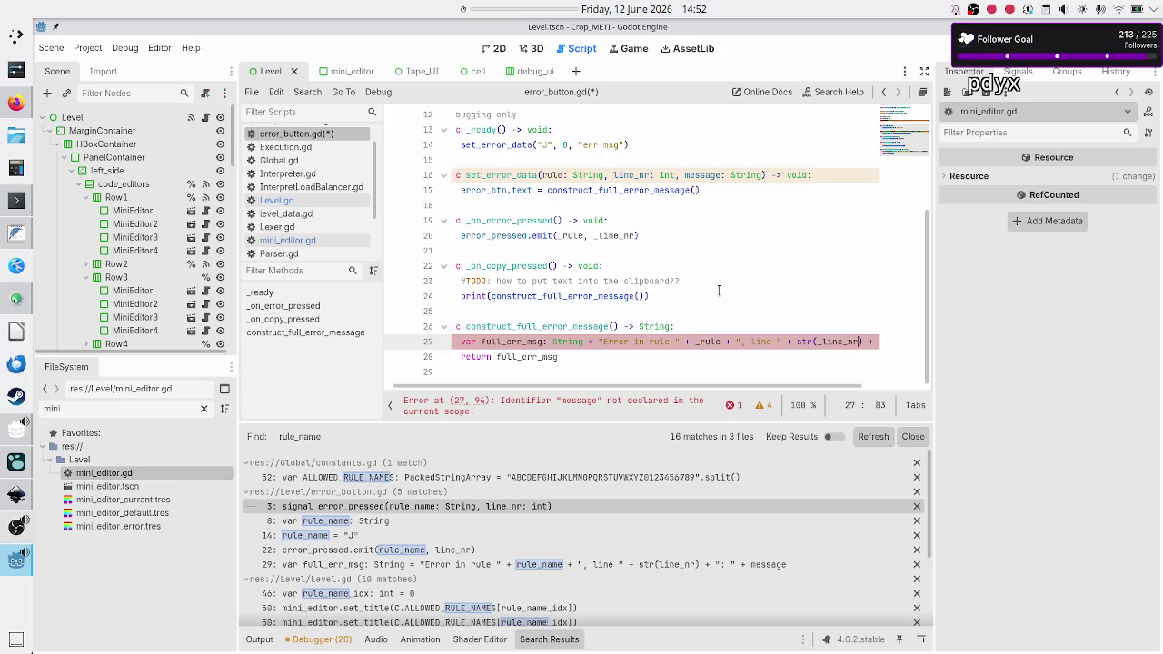
type(" \" + message")
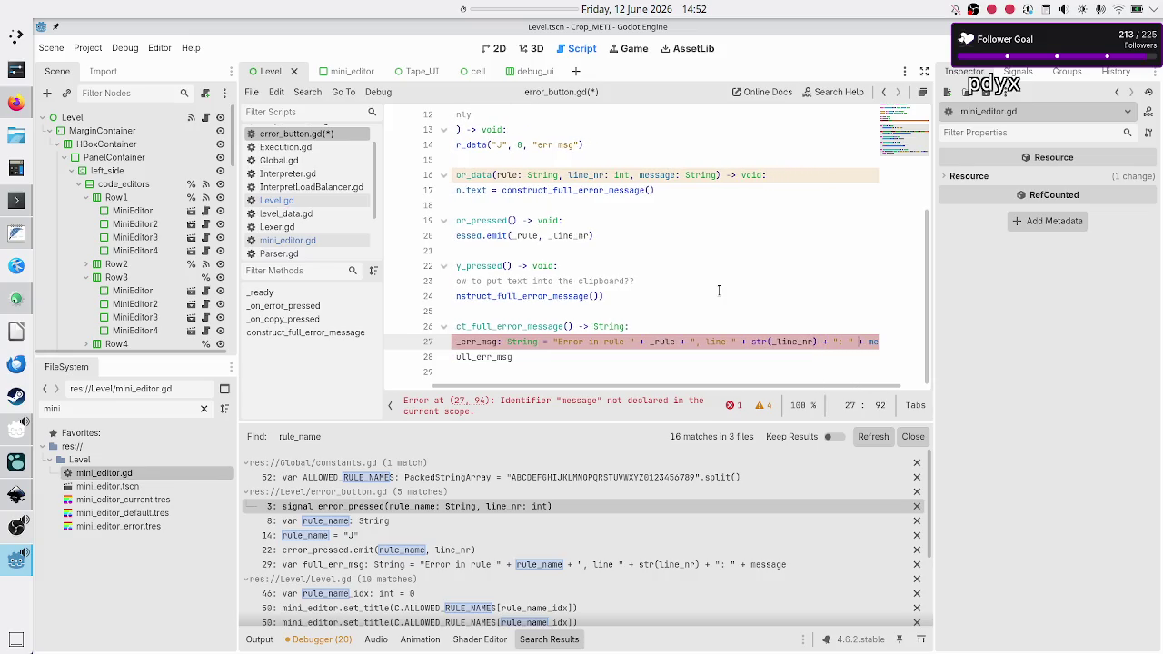
key("Home")
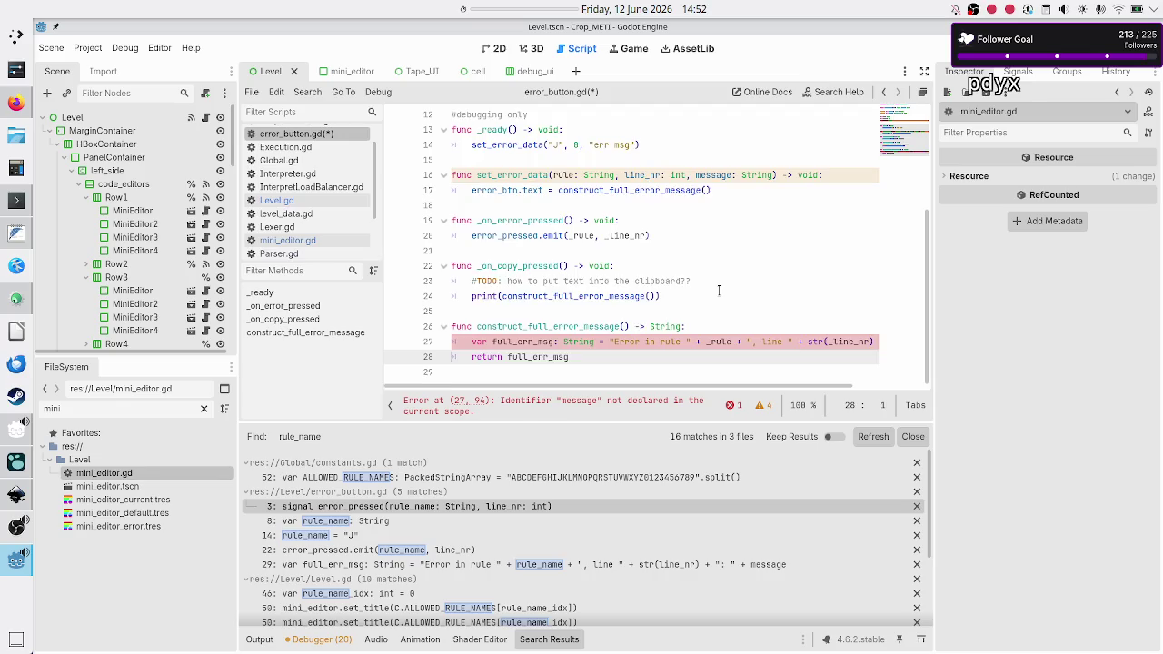
key("End")
key("Home")
key("Right")
key("Right")
key("Right")
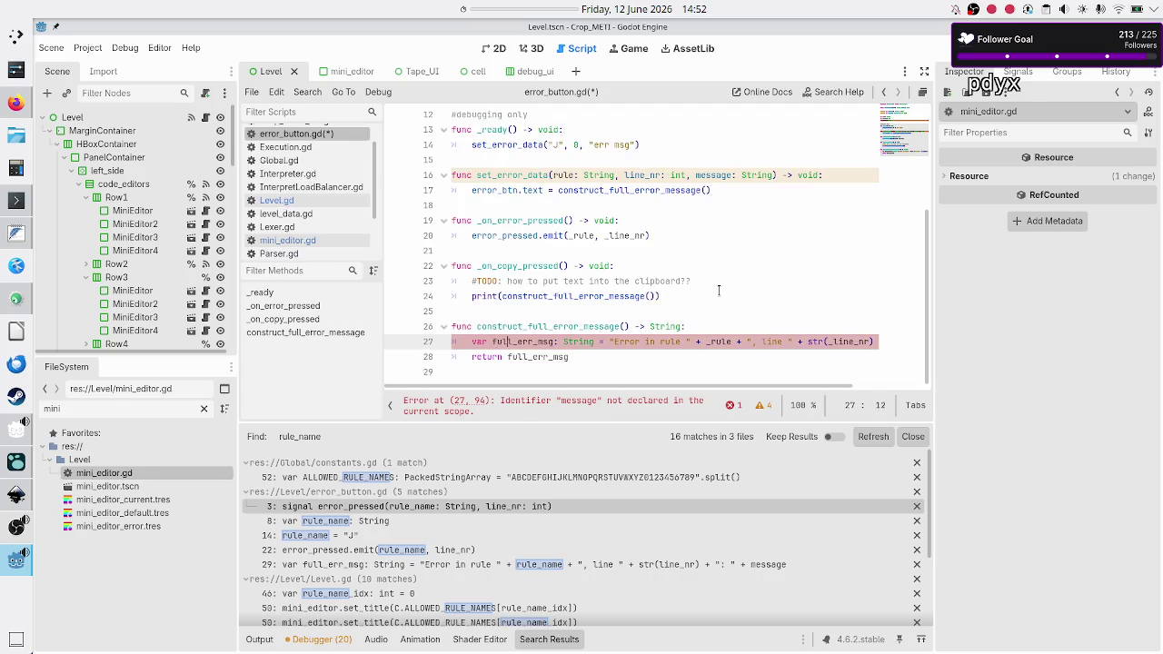
key("Right")
key("Right")
key("Right")
- Break the error message after _rule and continue it on a new line with full_err_msg +=
key("BackSpace")
key("BackSpace")
key("BackSpace")
type(";")
key("BackSpace")
key("Return")
key("Tab")
type("full_err")
key("Return")
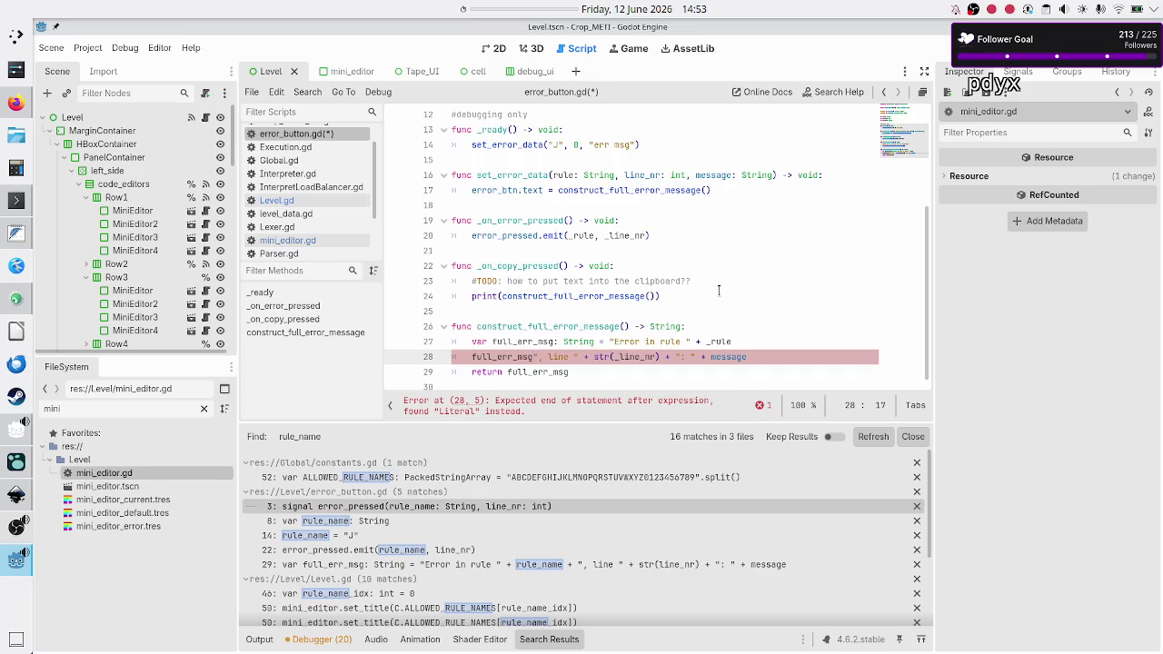
type("=+")
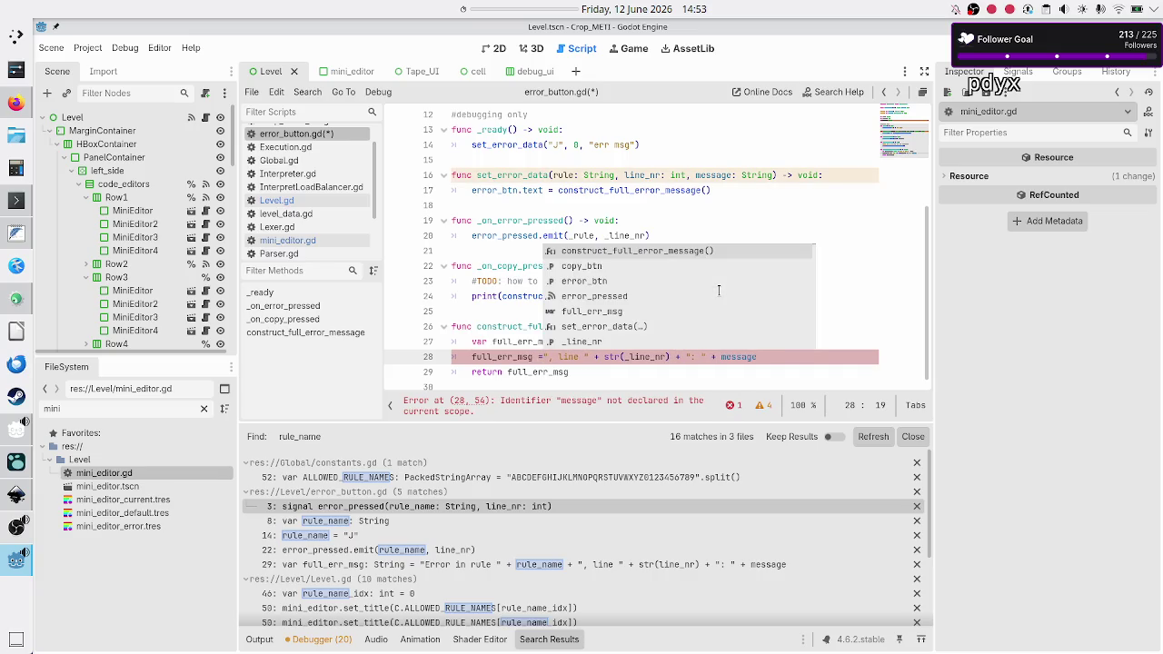
key("BackSpace")
key("BackSpace")
key("BackSpace")
type("+=")
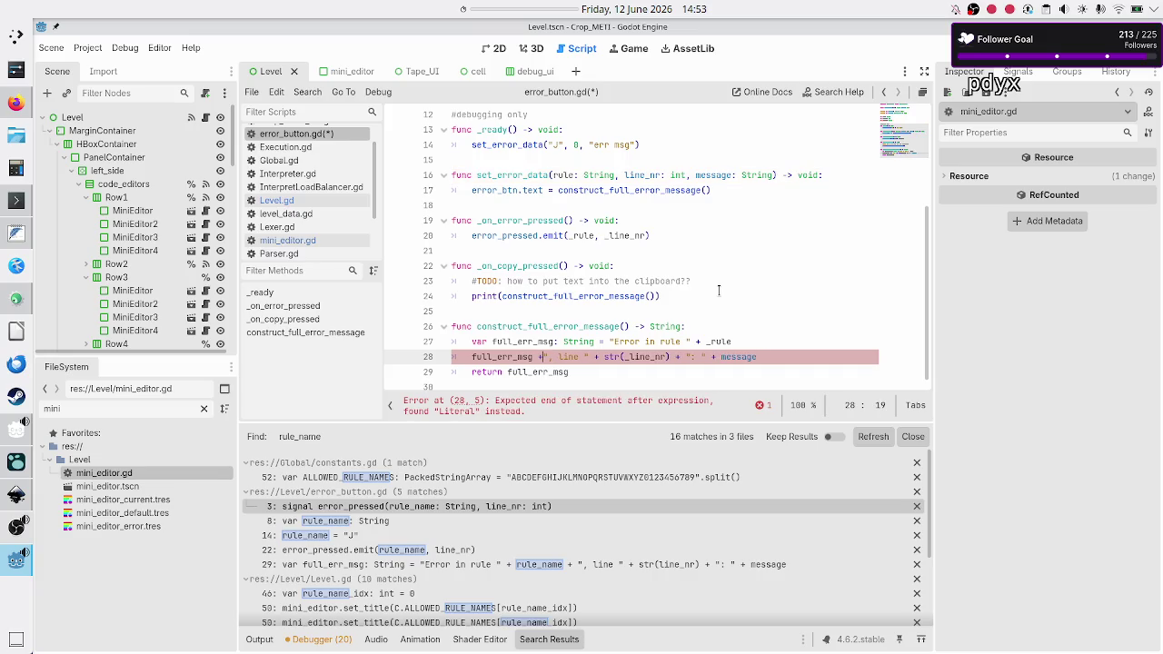
key("Escape")
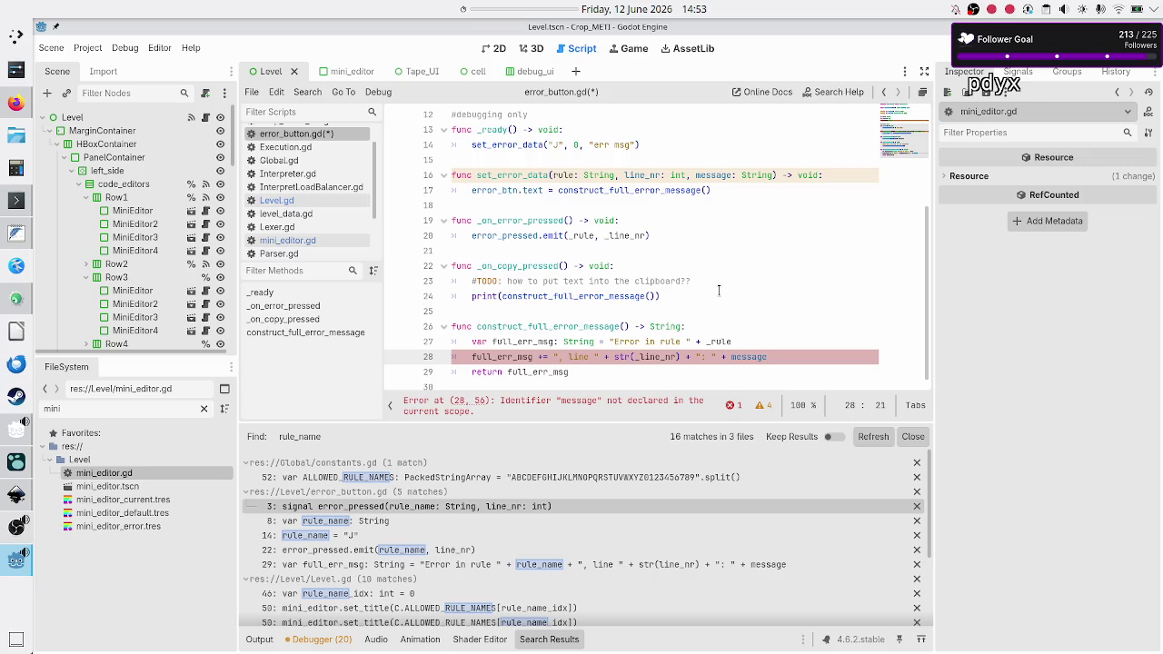
- Change message to _message on line 28 and save error_button.gd
key("Up")
key("Up")
key("Up")
key("Down")
key("Down")
key("Down")
key("Up")
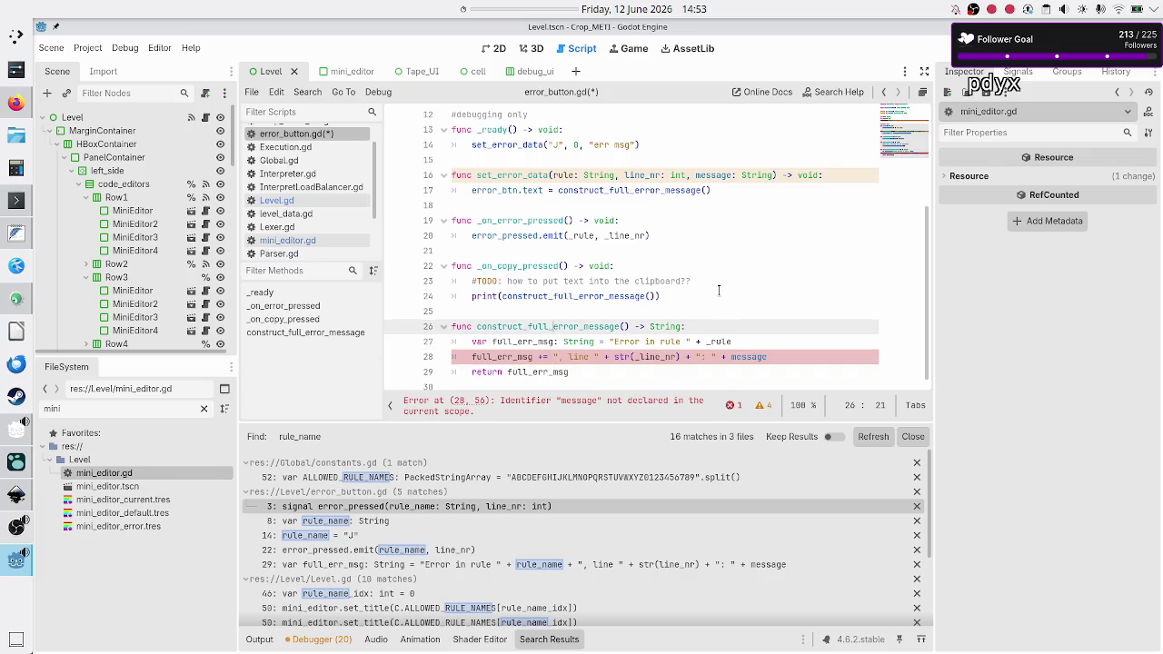
key("End")
key("Left")
key("Left")
key("Left")
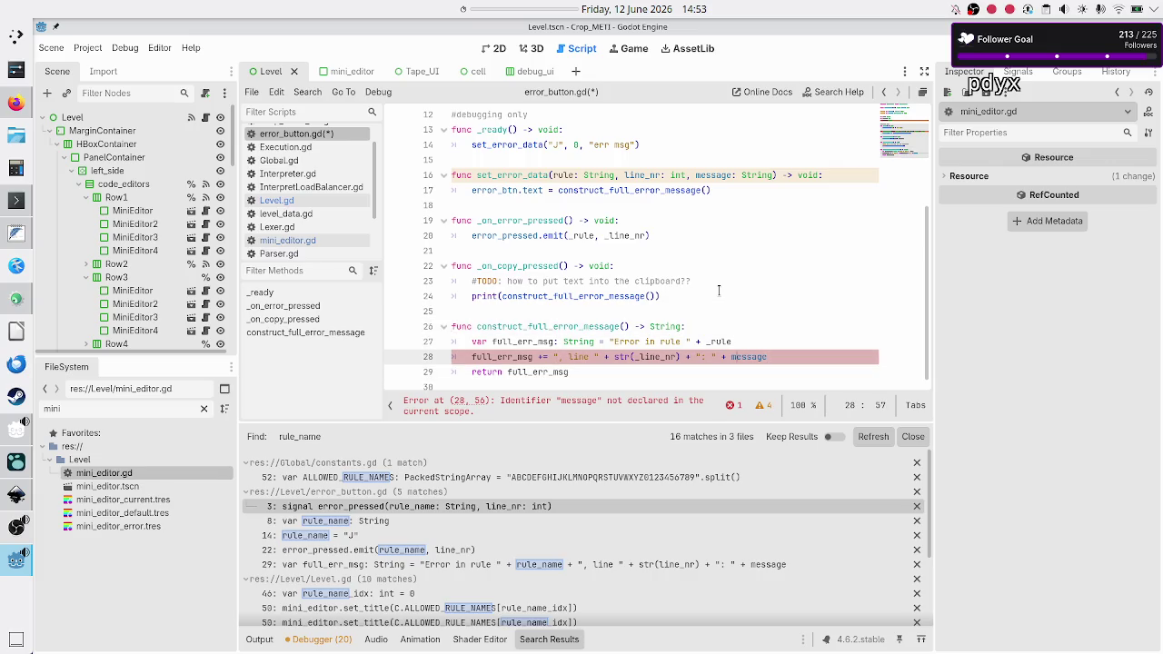
type("_")
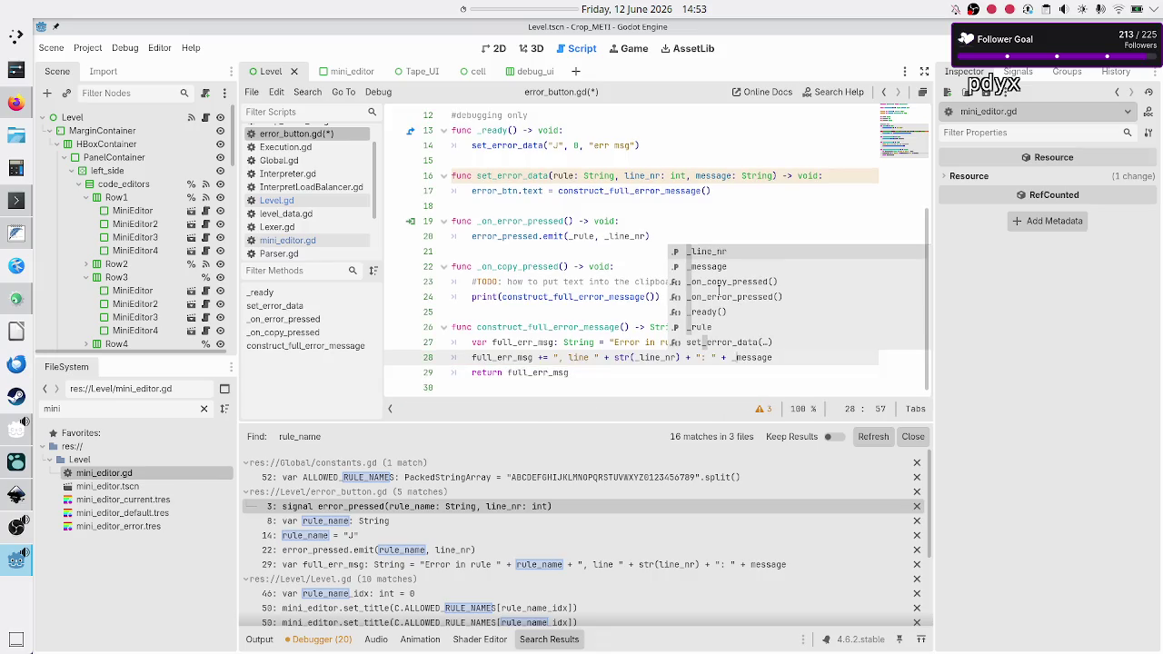
key("Escape")
key("Home")
key("ctrl+s")
key("Down")
key("Up")
key("Up")
key("Up")
- Make set_error_data first store _rule = rule, _line_nr = line_nr and _message = message, then save
key("Down")
key("Down")
key("End")
key("Return")
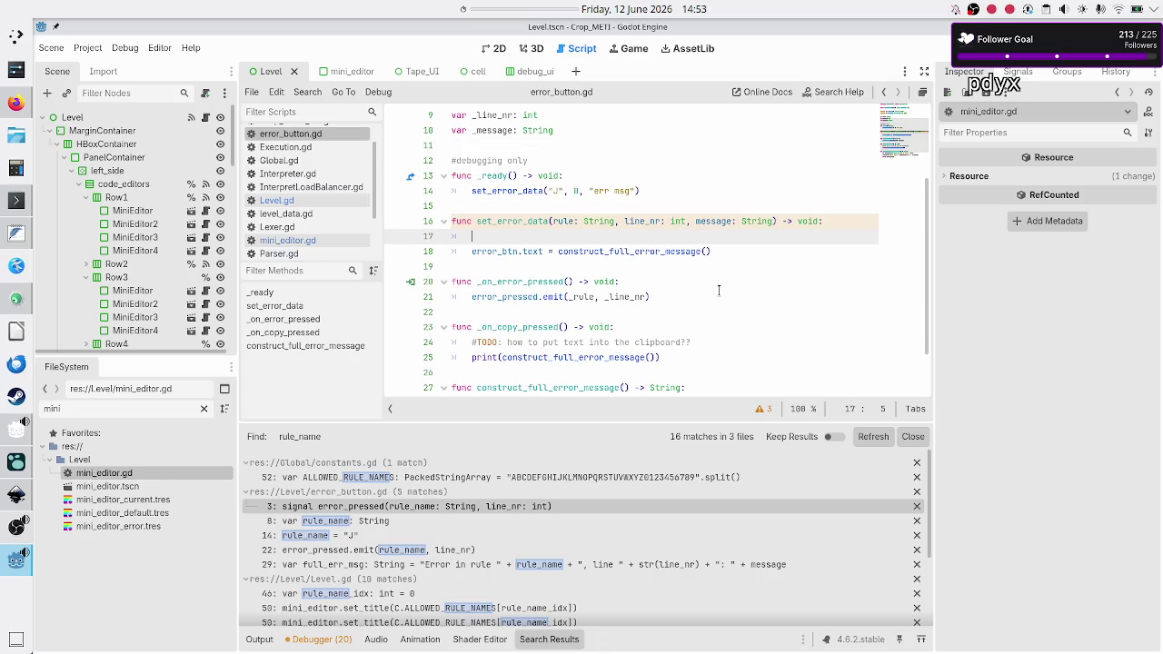
type("_rule ")
type("= rule")
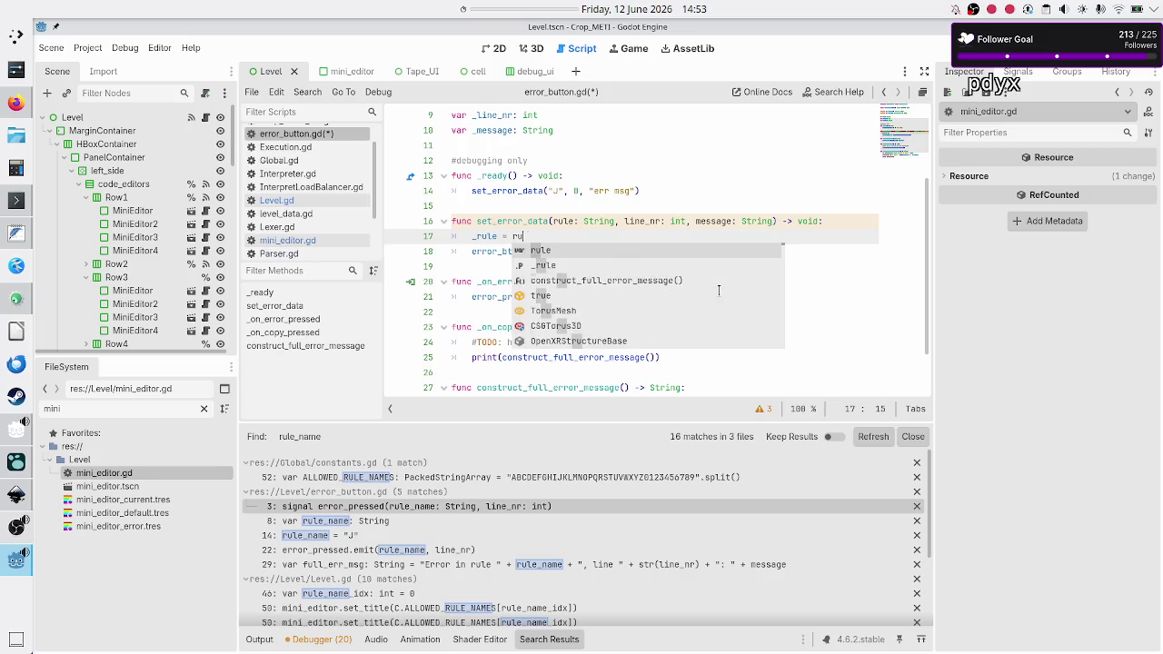
key("Return")
key("Return")
type("line_nr = l")
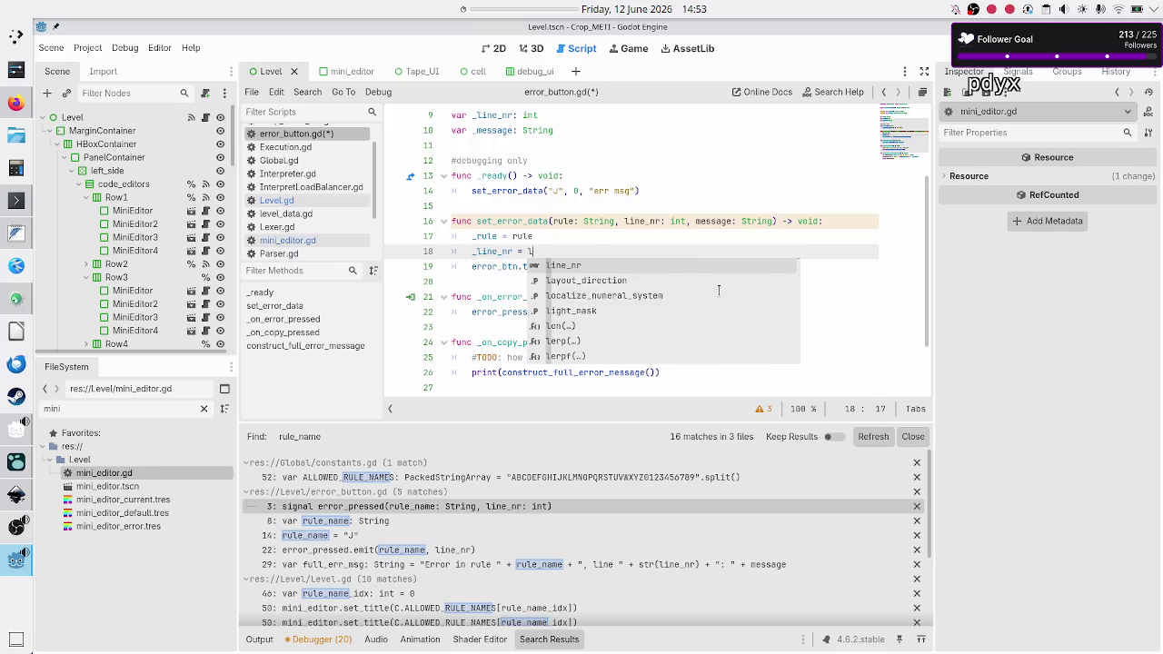
type("ine_nr")
key("Return")
type("_message ")
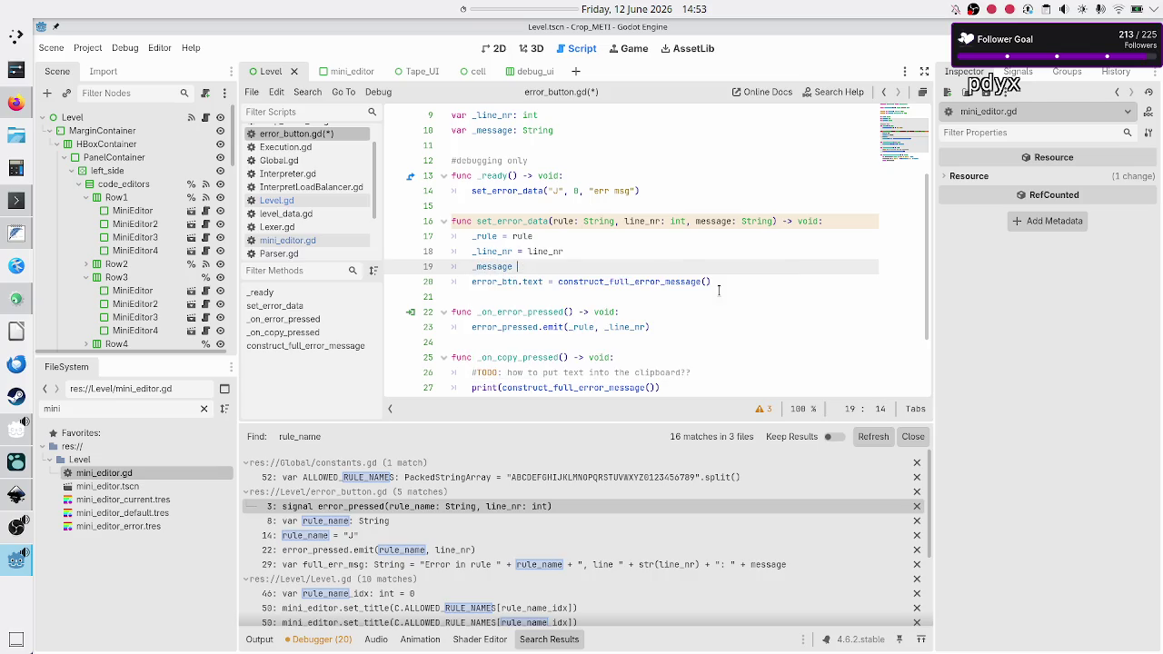
type("= mess")
key("Return")
key("Down")
key("Down")
key("ctrl+s")
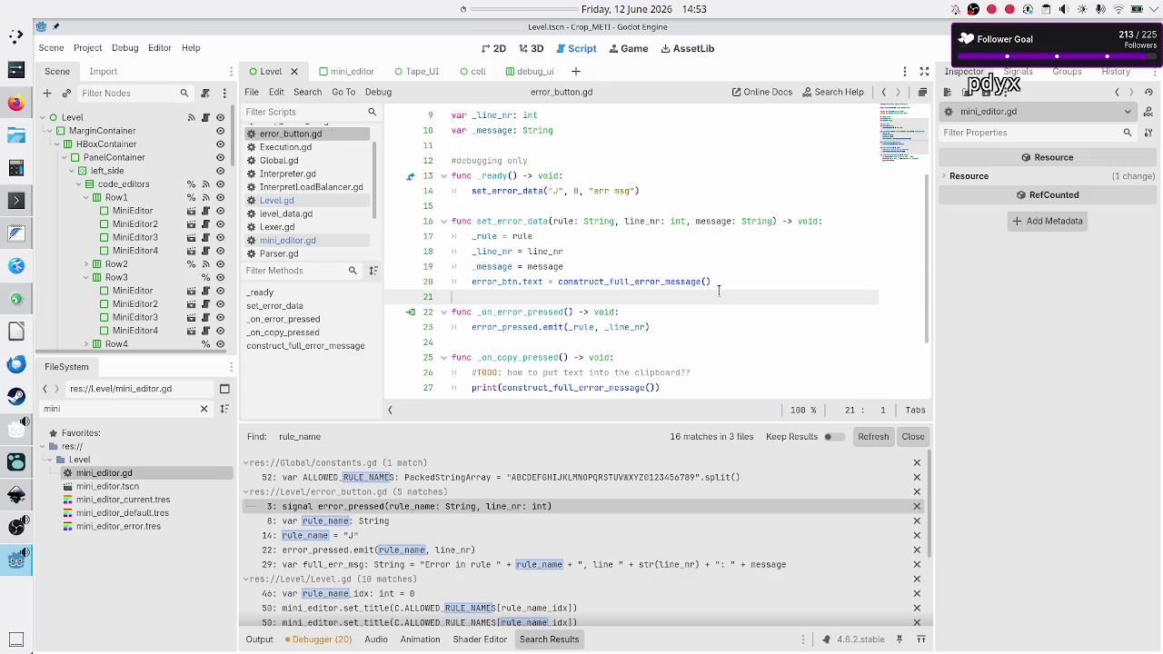
scroll(669, 257, "up", 3)
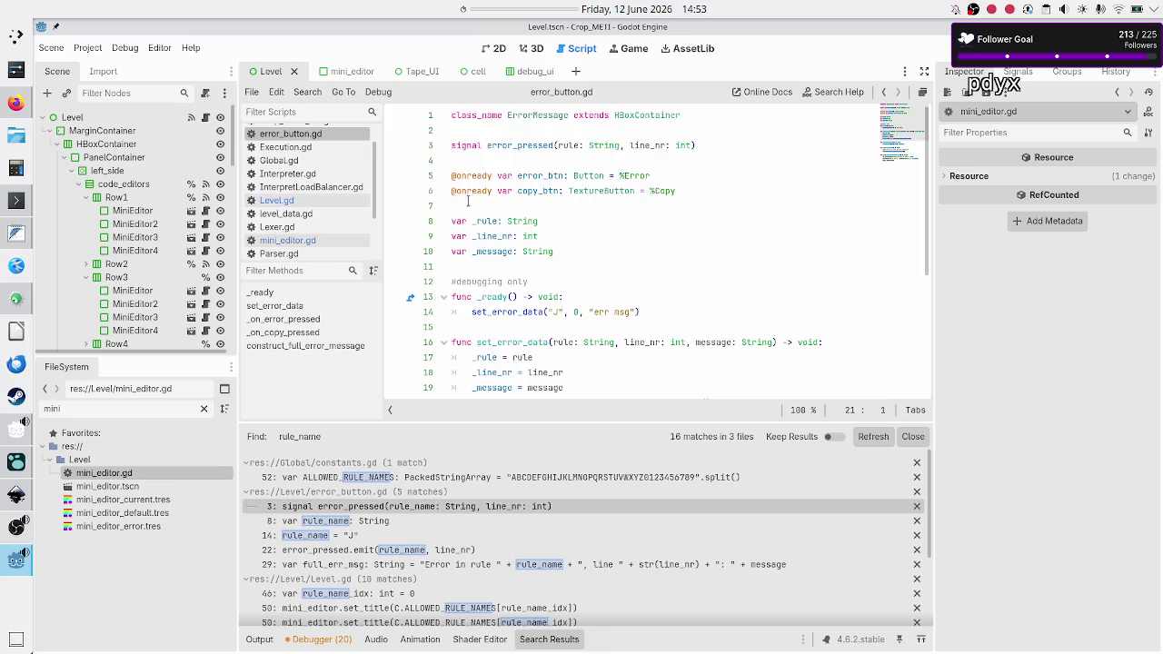
- Open Level.gd at on_error_pressed and inspect its get_mini_editor and highlight_error_line calls
left_click(319, 199)
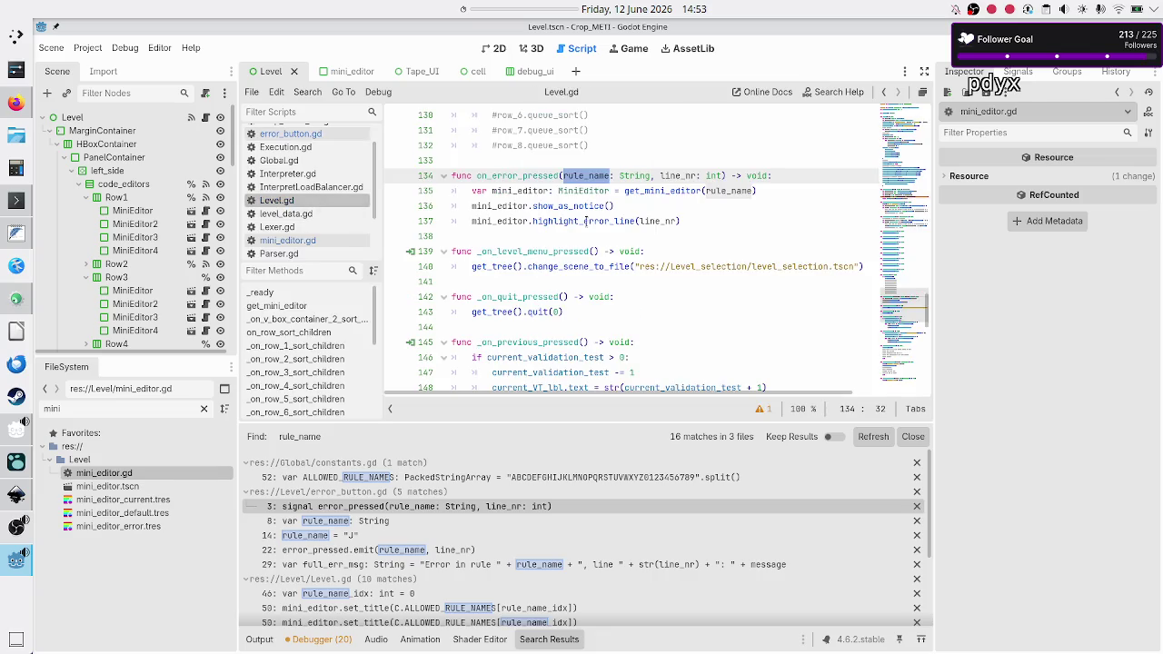
left_click(540, 176)
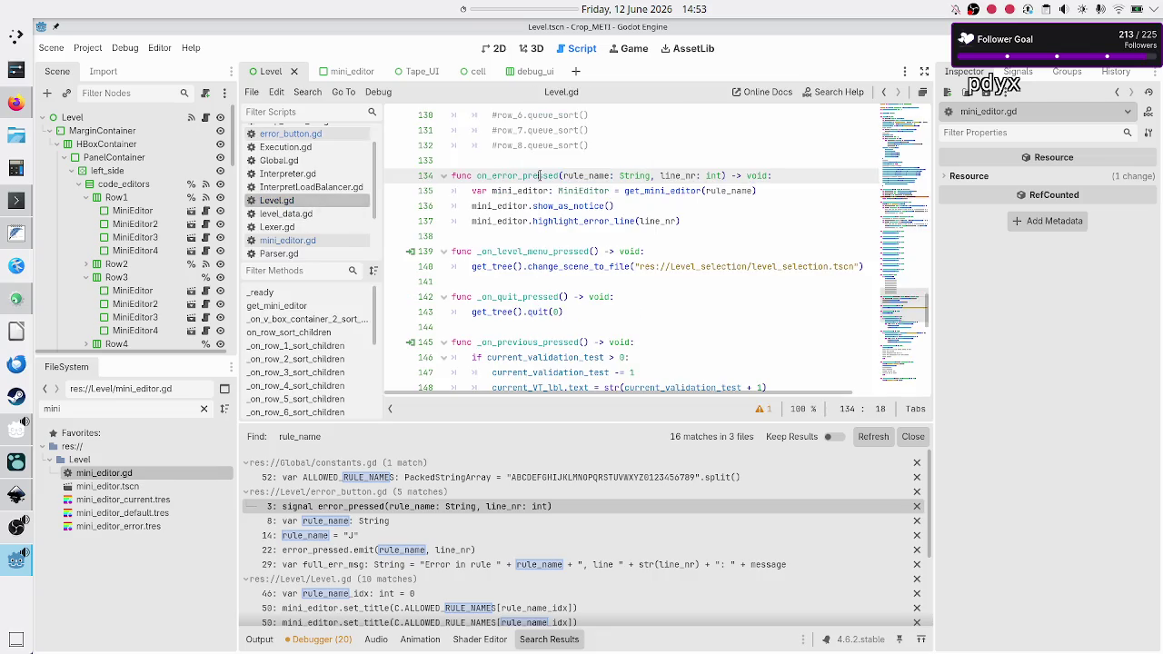
double_click(670, 191)
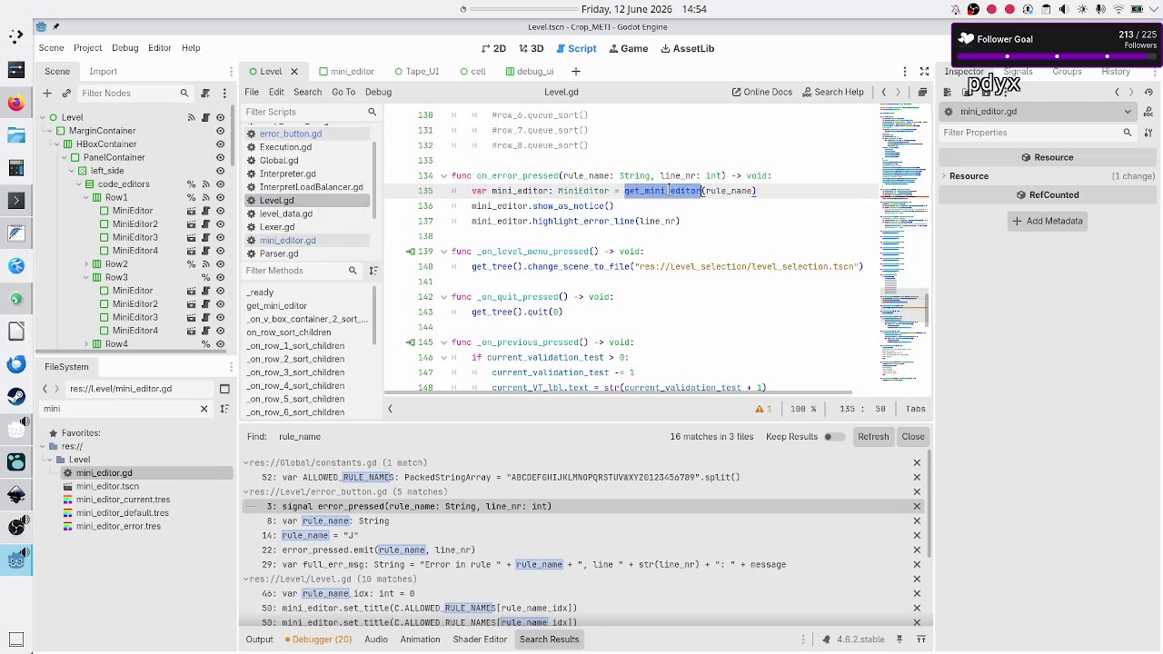
left_click(573, 205)
double_click(584, 221)
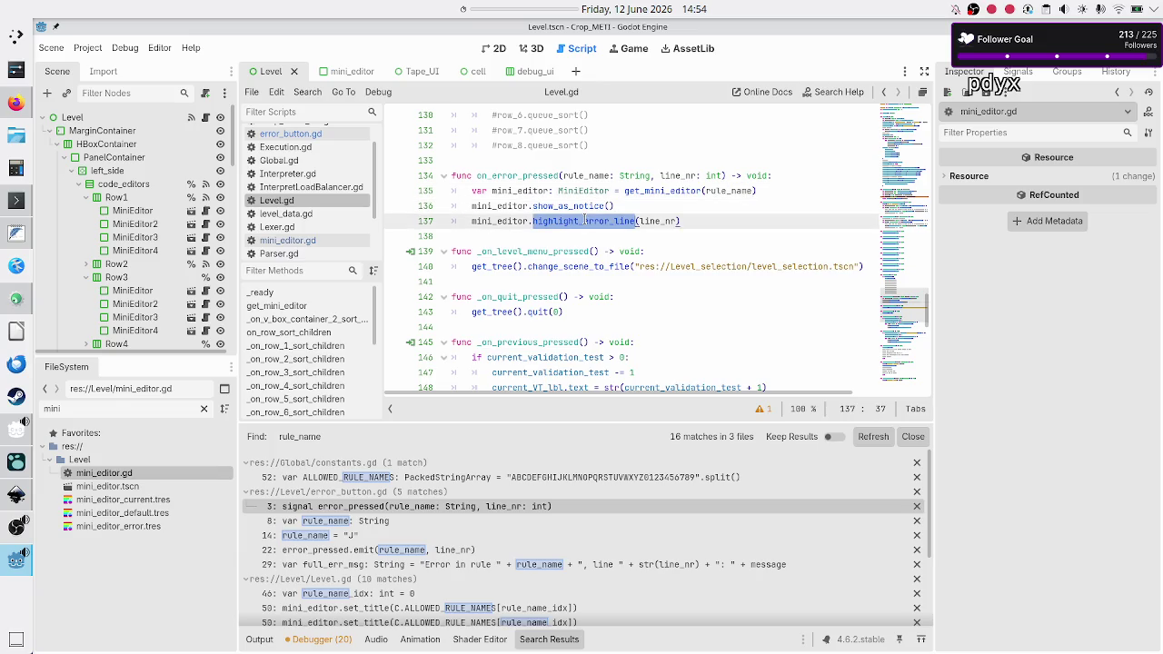
left_click(533, 237)
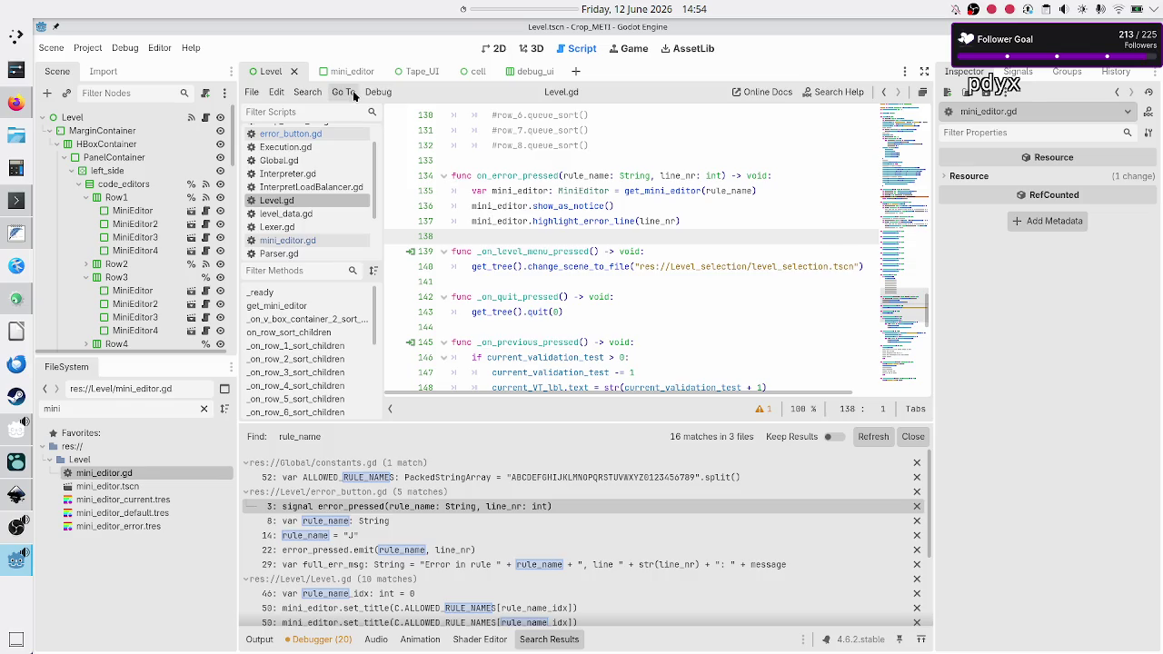
left_click(311, 91)
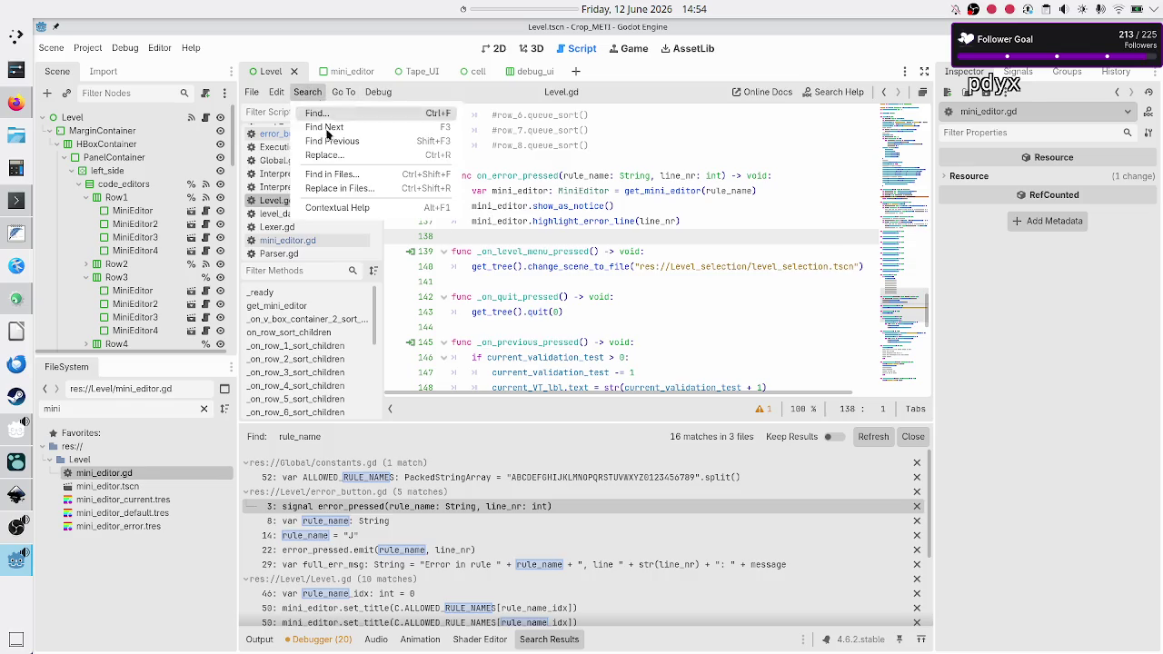
left_click(345, 175)
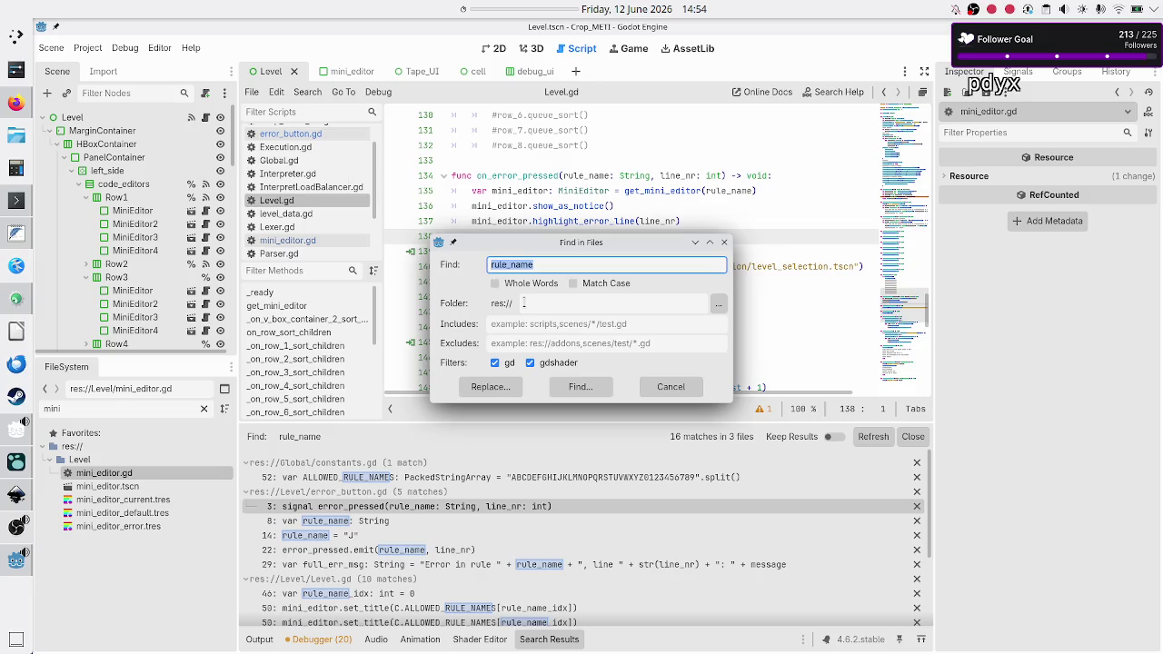
left_click(577, 385)
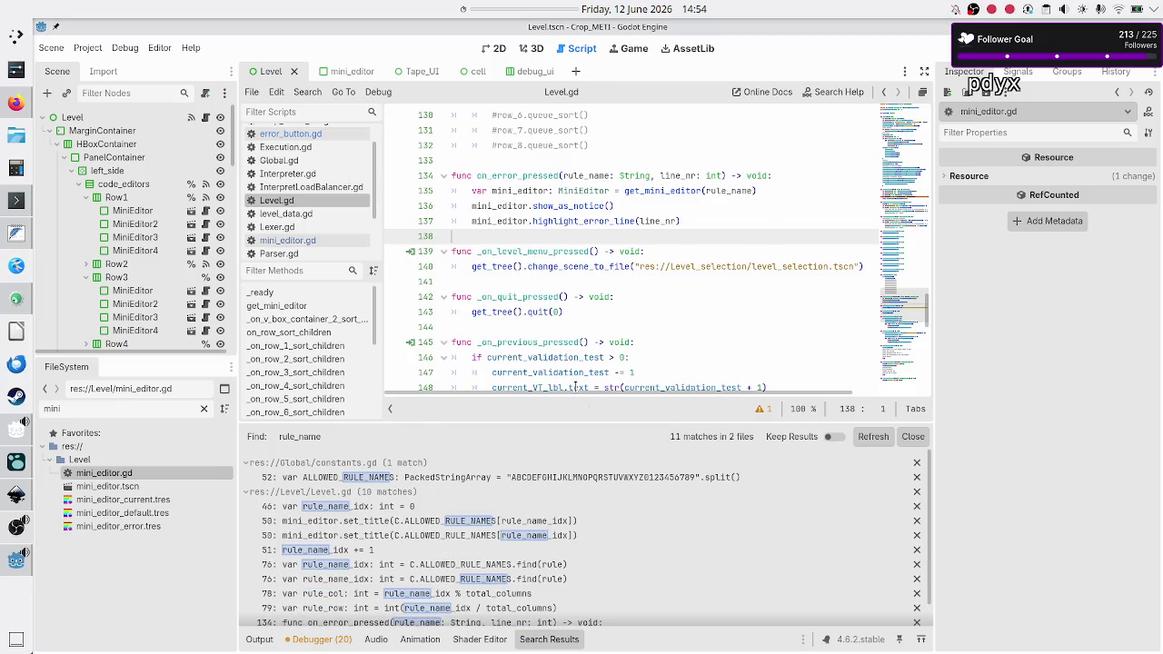
left_click(439, 507)
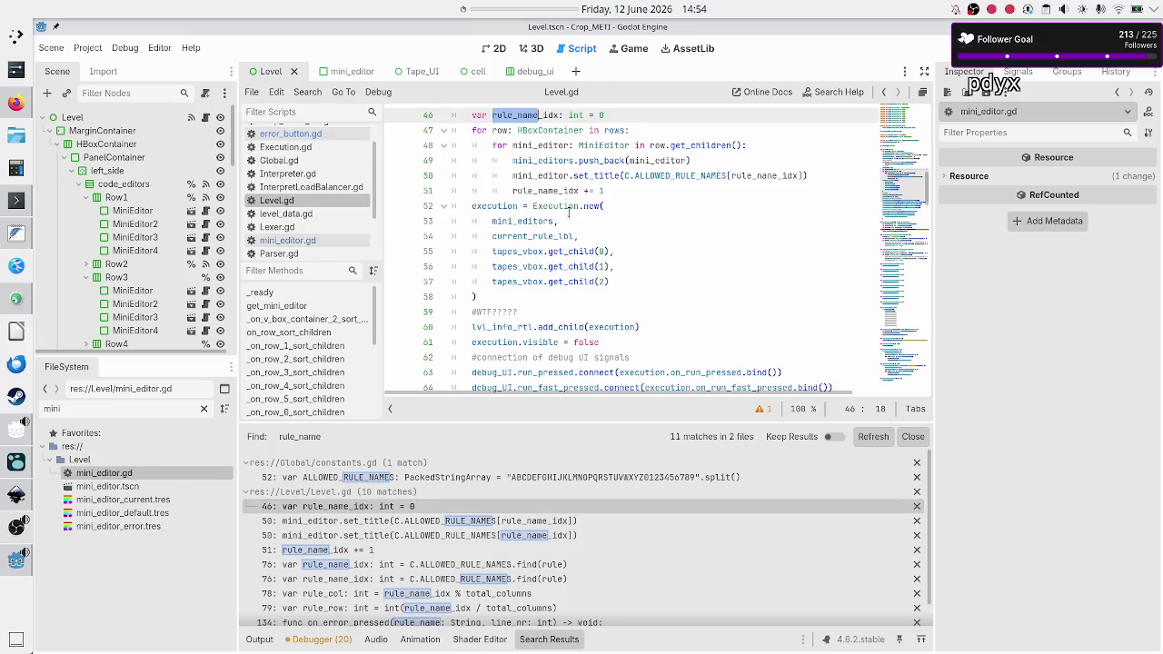
scroll(575, 231, "down", 2)
scroll(575, 231, "up", 4)
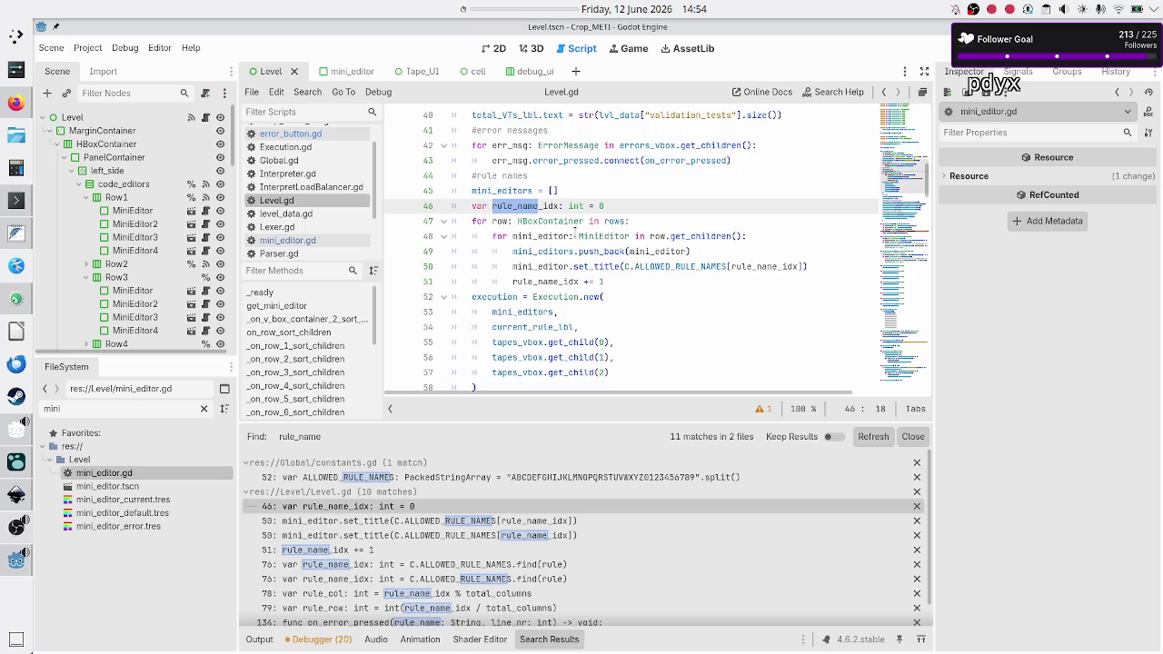
double_click(505, 204)
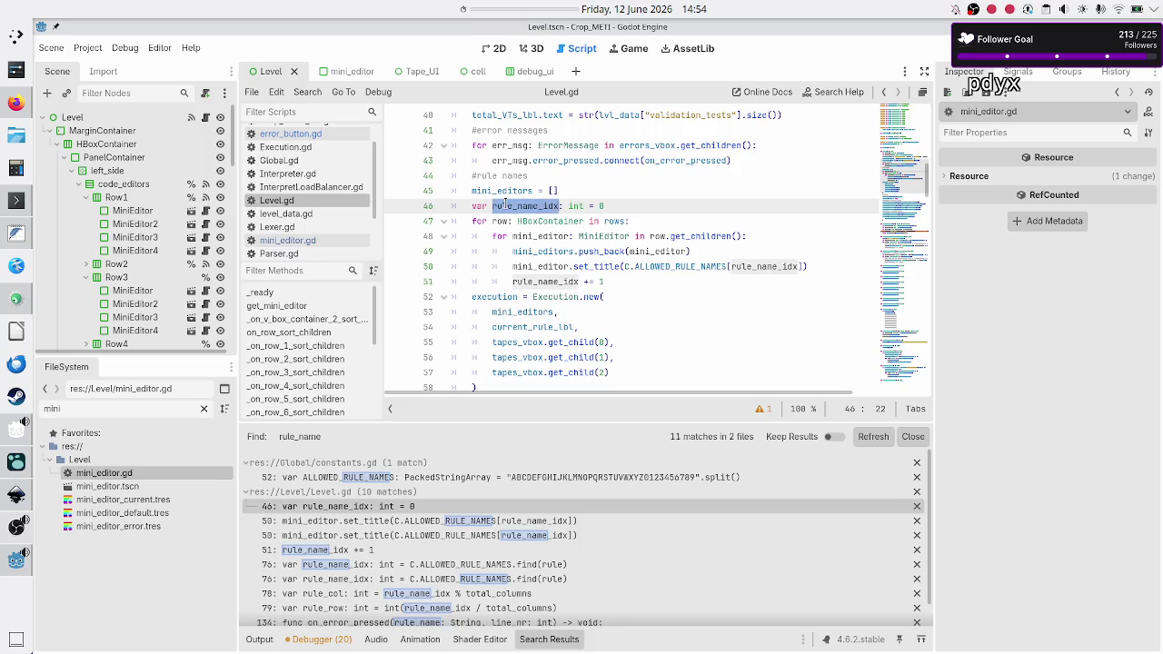
left_click(555, 206)
left_click(539, 206)
double_click(520, 207)
mouse_move(769, 267)
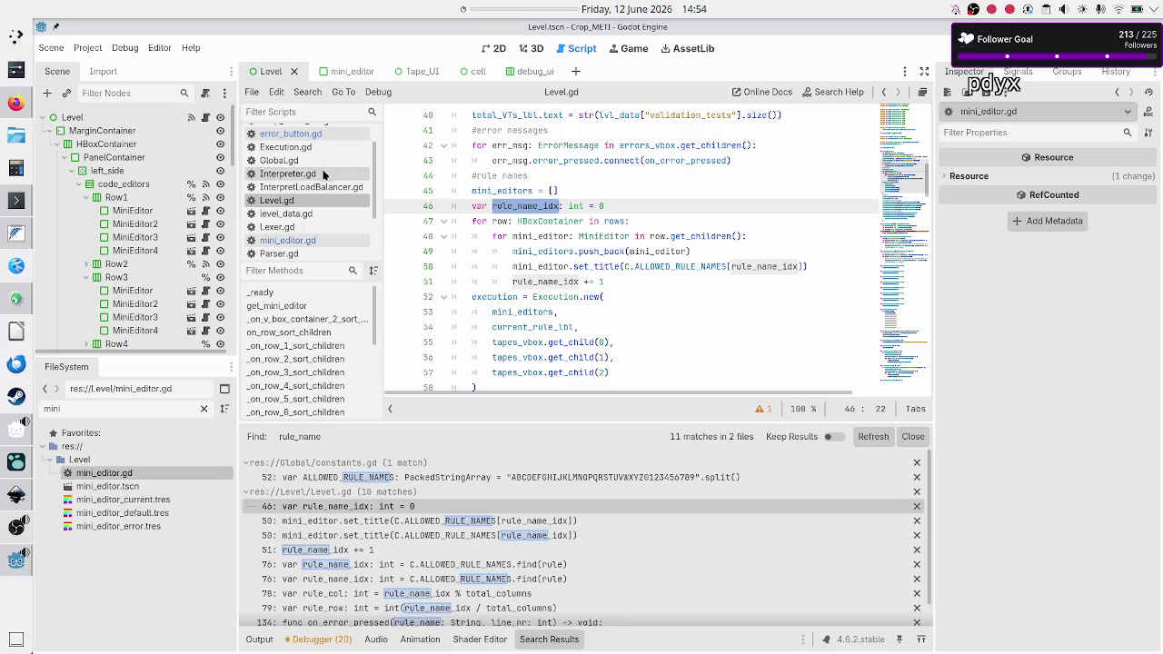
scroll(309, 204, "up", 2)
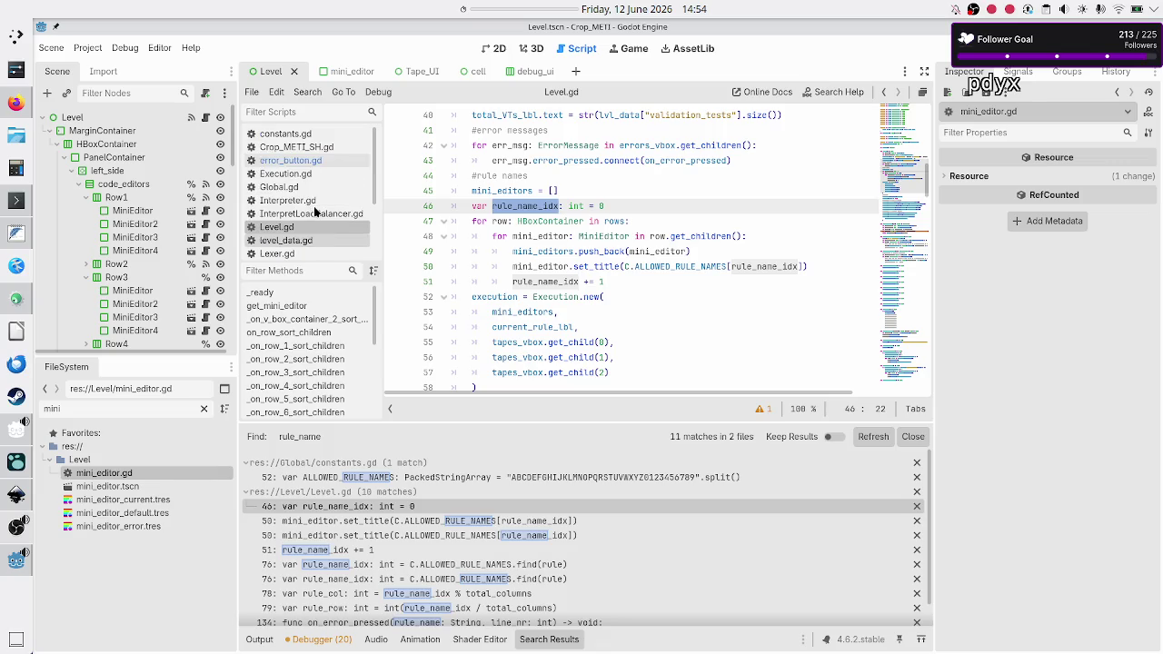
left_click(300, 134)
scroll(589, 305, "down", 11)
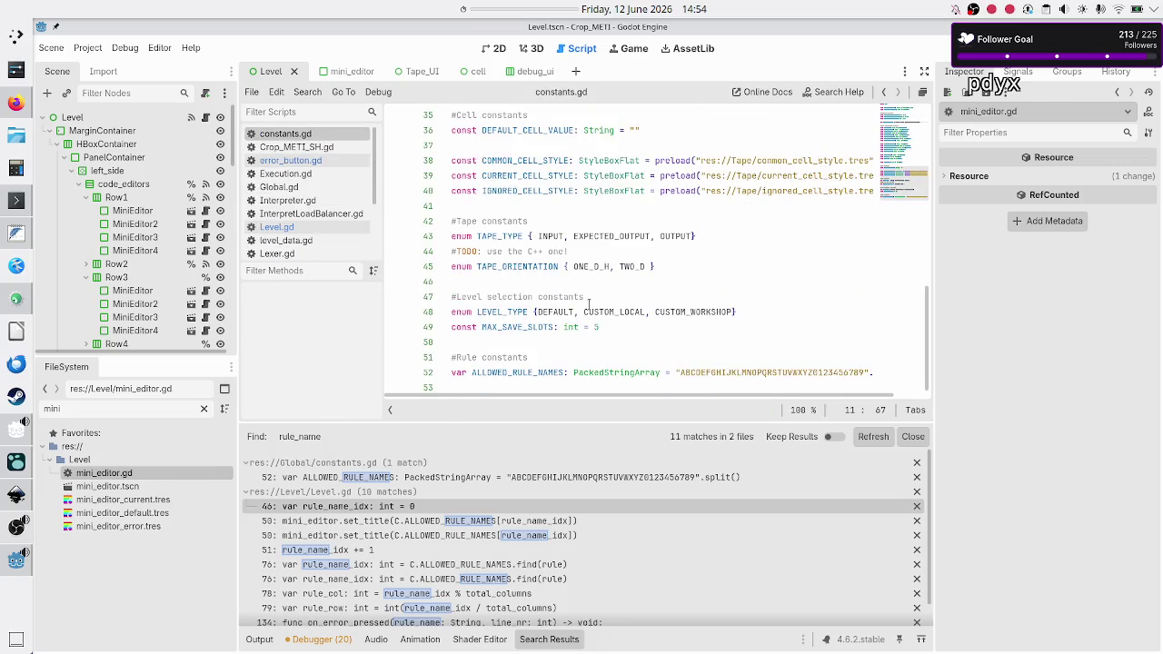
double_click(534, 372)
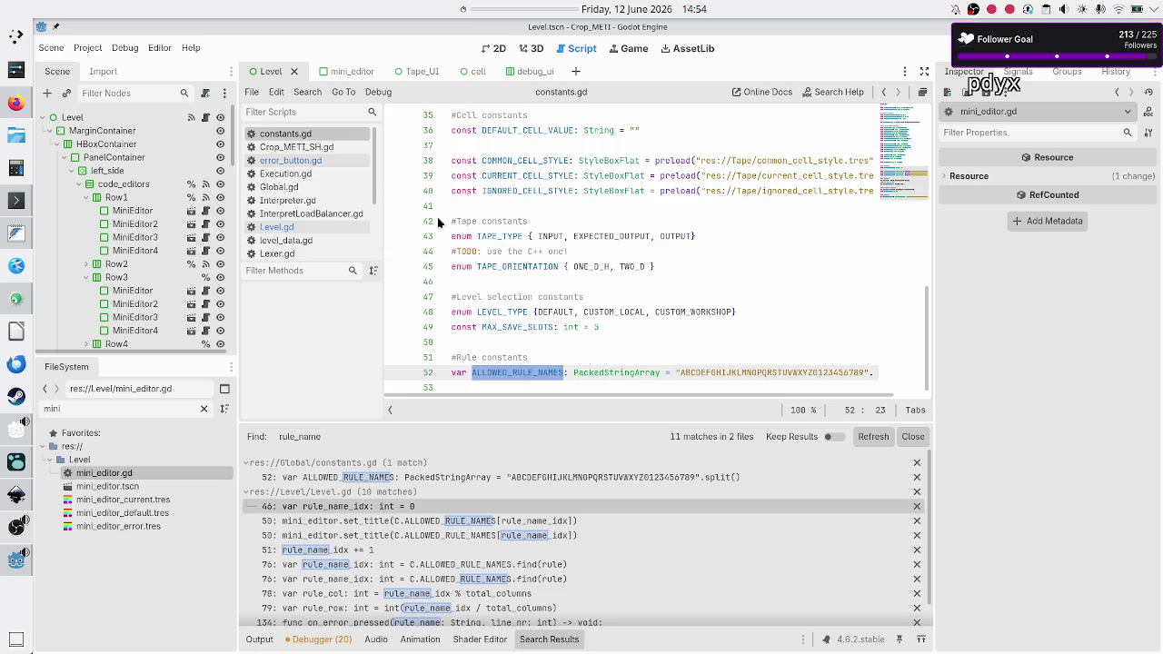
key("Up")
key("Up")
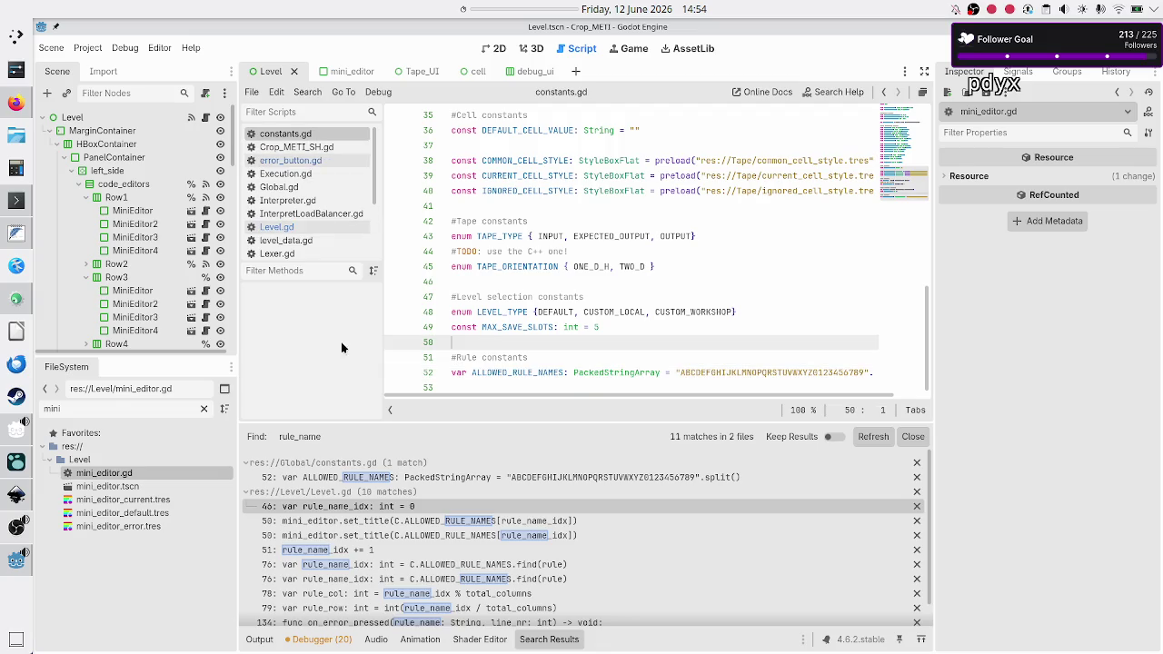
left_click(431, 521)
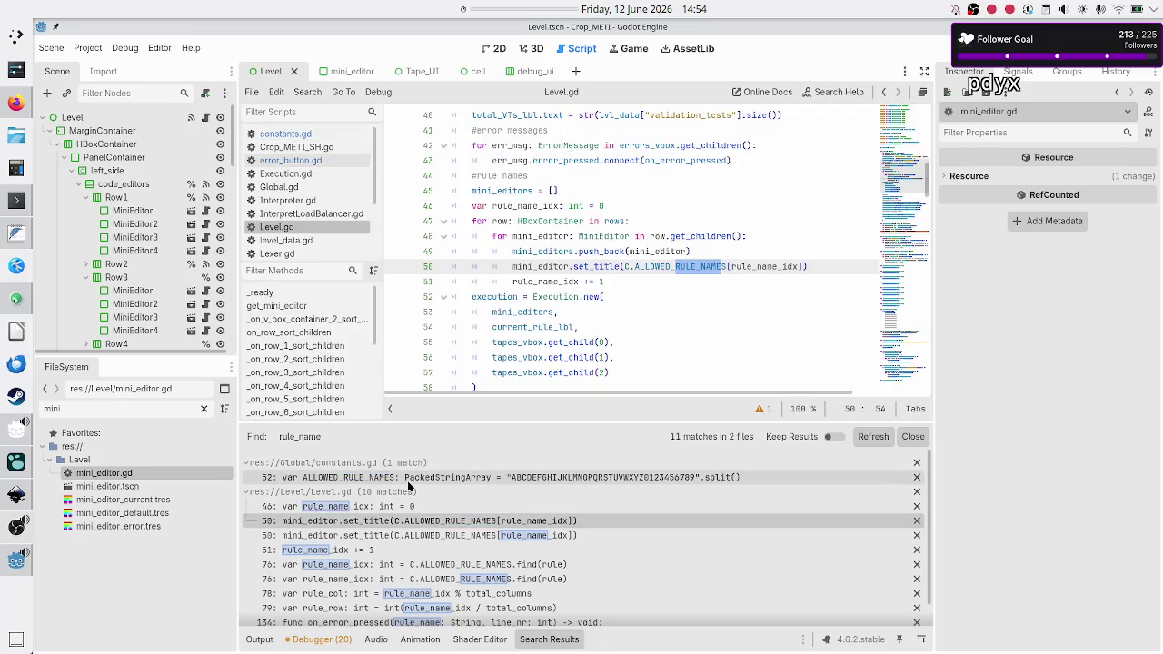
left_click(414, 511)
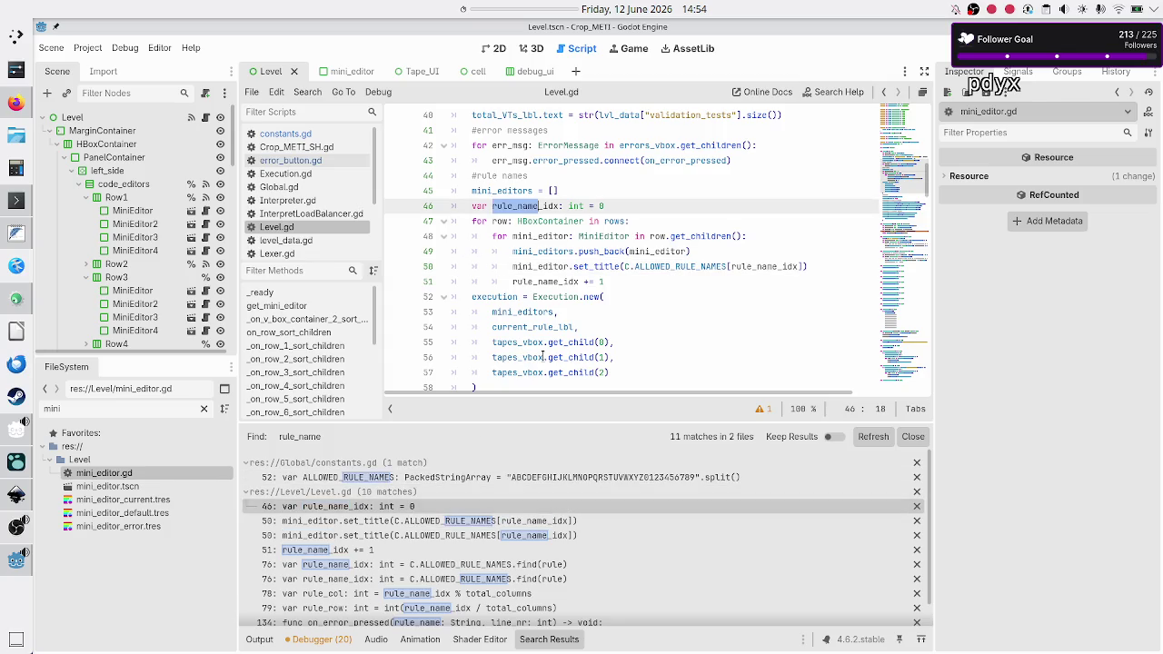
- Inspect rule_name_idx and ALLOWED_RULE_NAMES on lines 46 and 50 of Level.gd
left_click(540, 207)
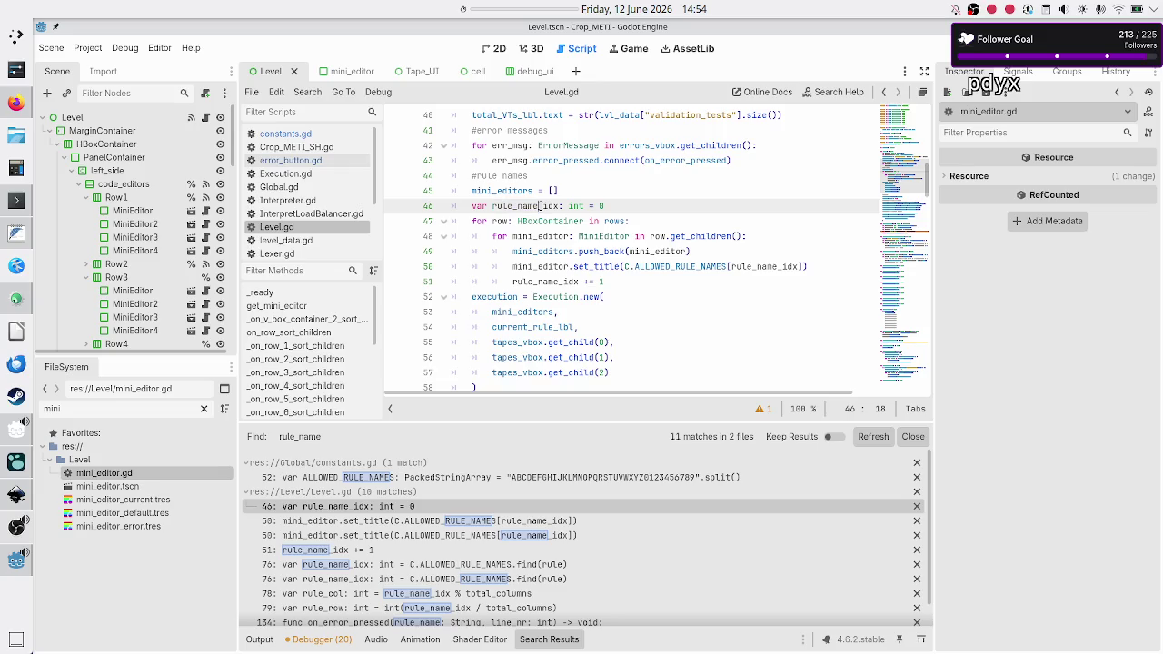
double_click(763, 263)
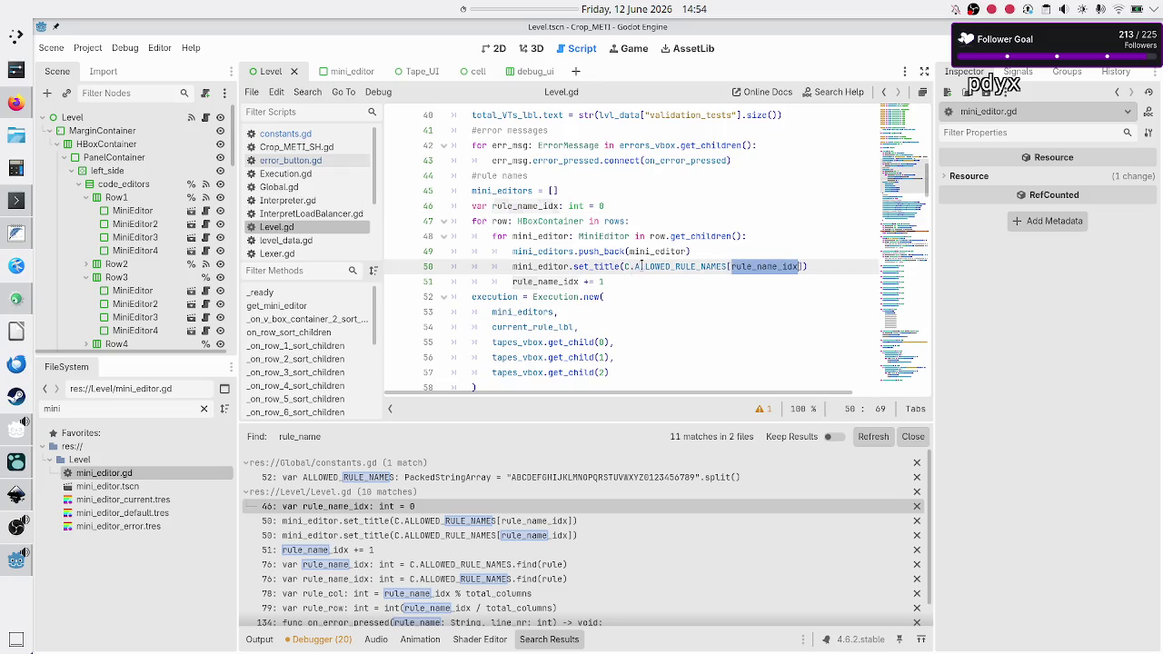
left_click_drag(727, 266, 640, 265)
double_click(509, 206)
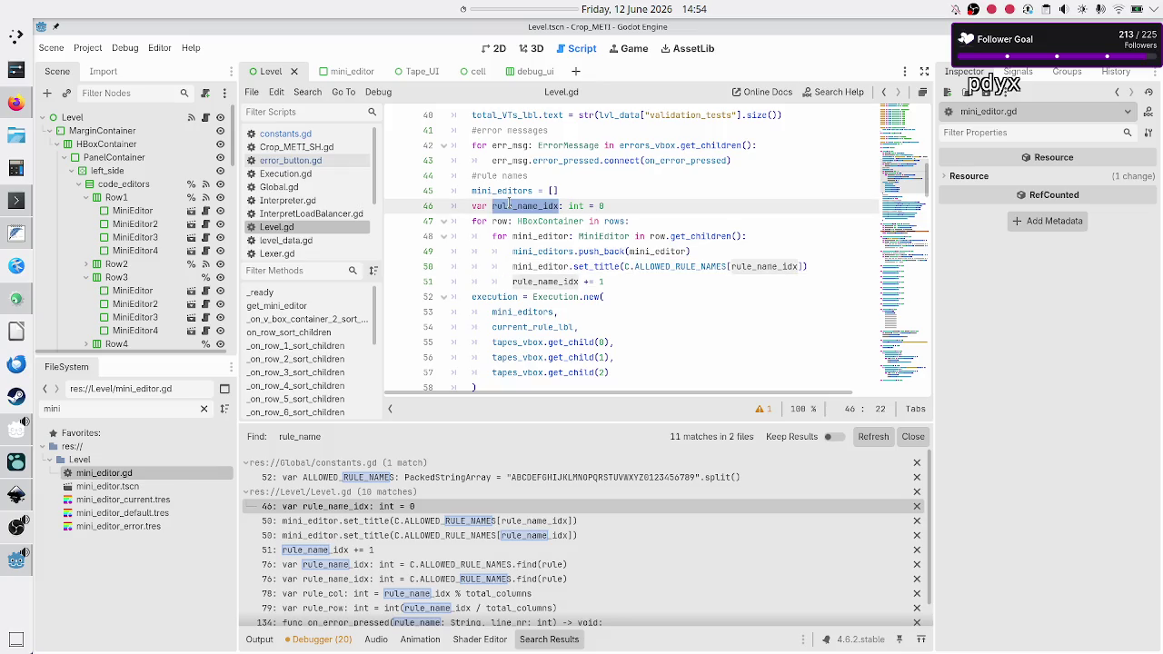
left_click(532, 206)
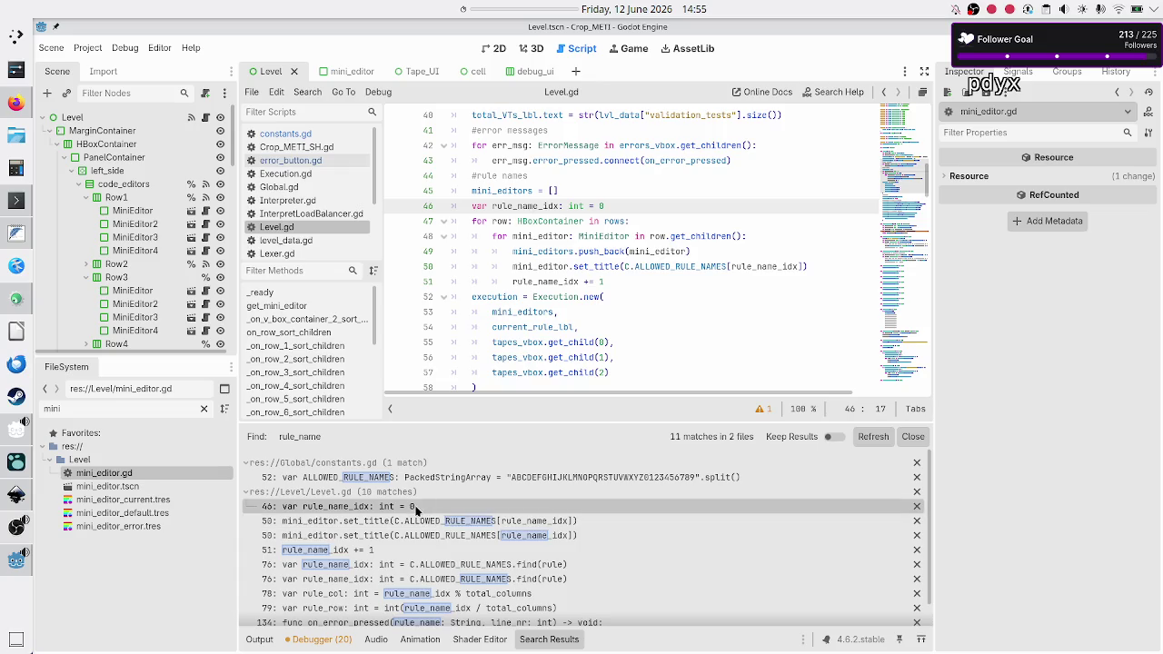
- Jump through the rule_name search matches on lines 50, 51 and 76
left_click(440, 525)
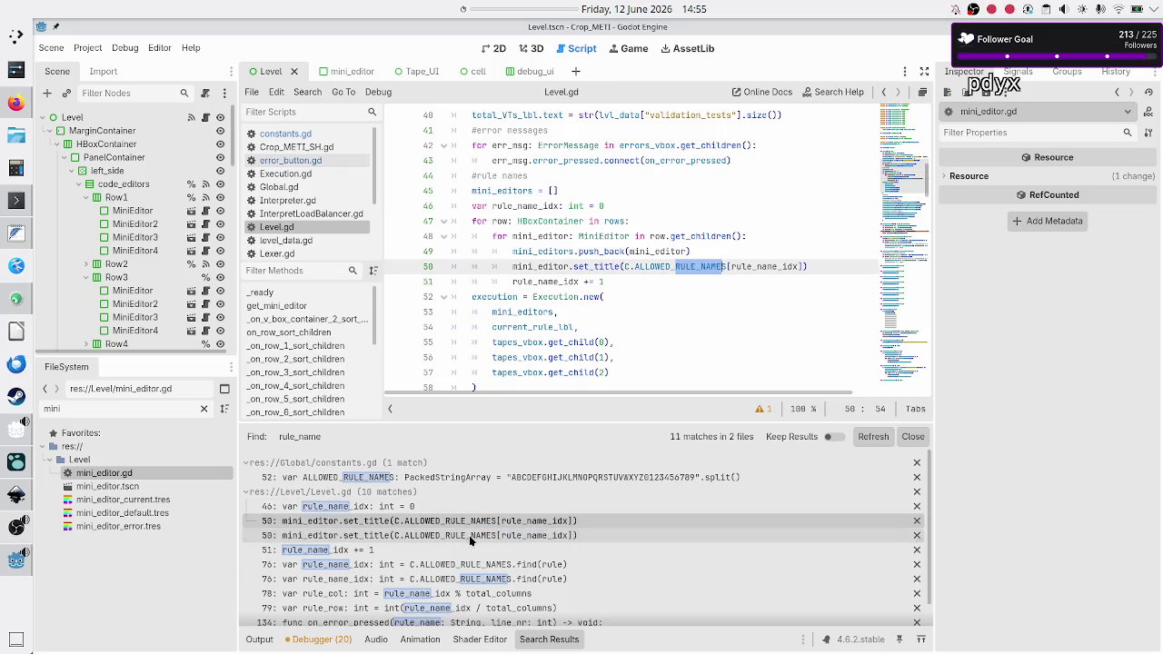
left_click(462, 537)
left_click(392, 549)
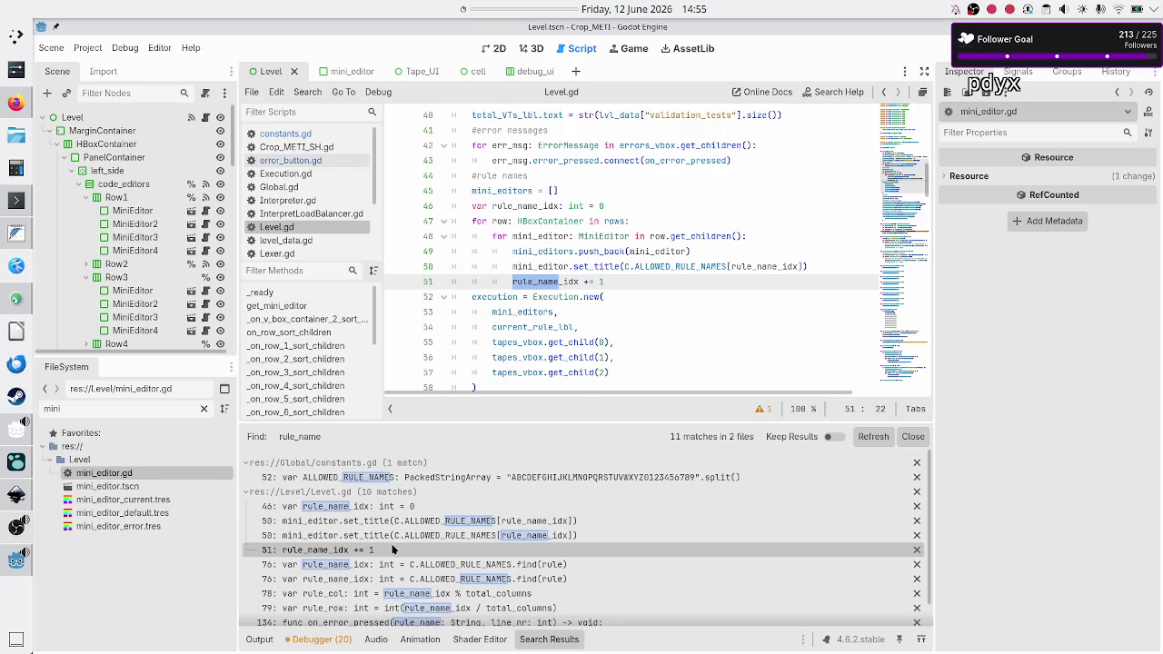
left_click(397, 565)
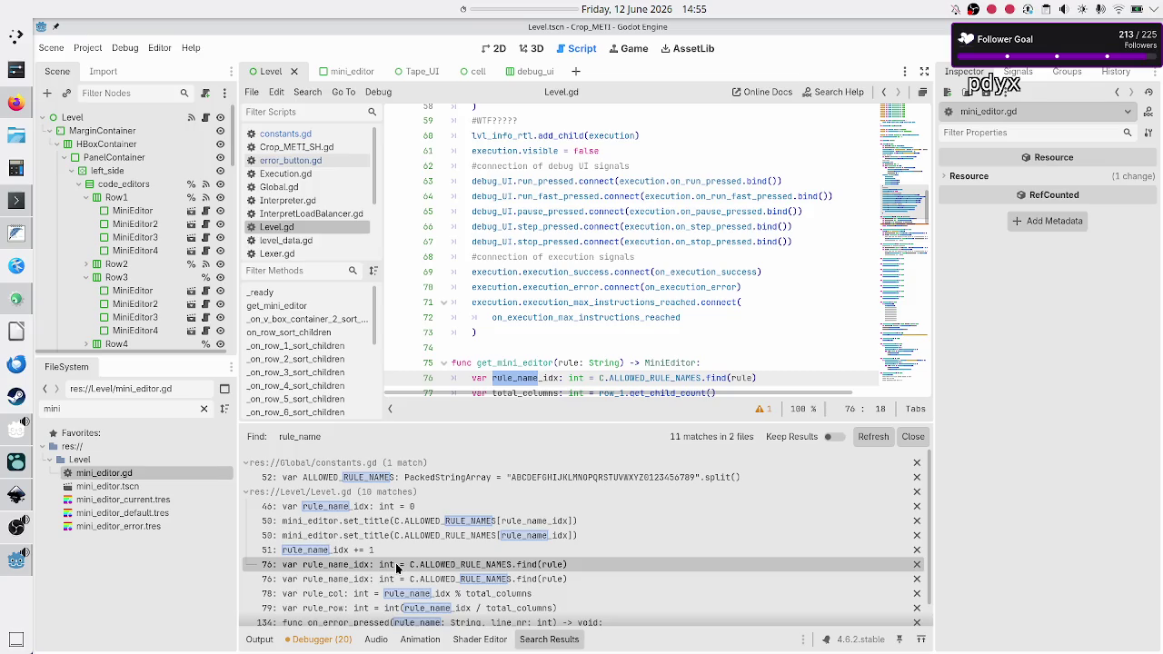
- Review the line 76 and 78 matches in get_mini_editor, then bring up the Inkscape UI mockup
scroll(593, 236, "down", 4)
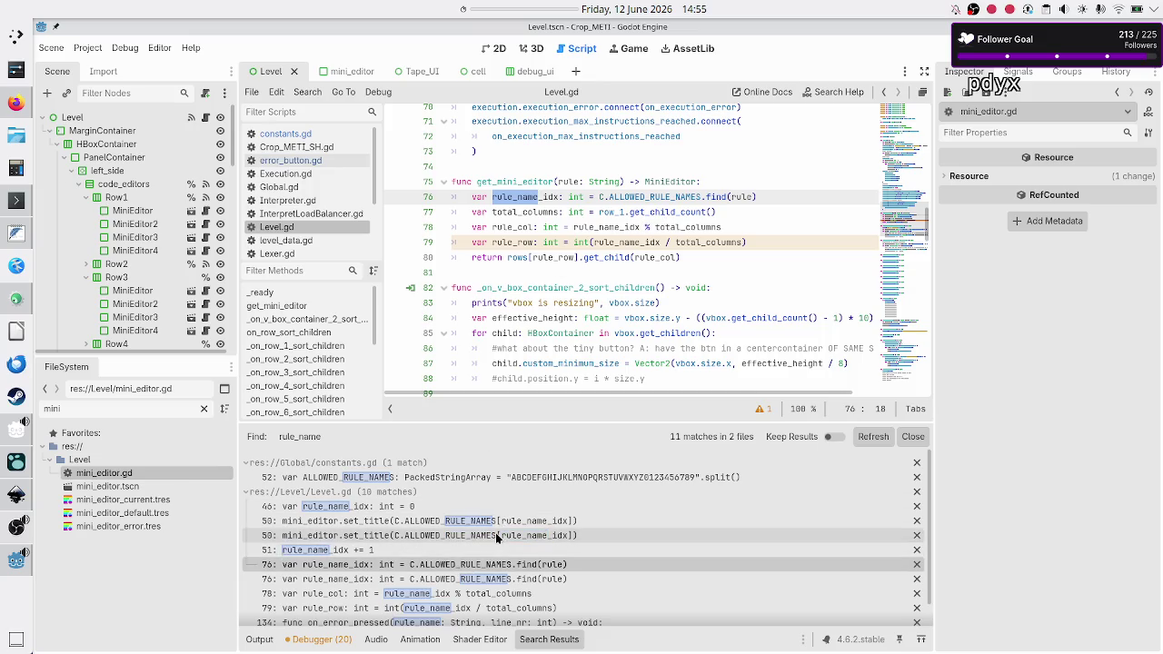
left_click(472, 586)
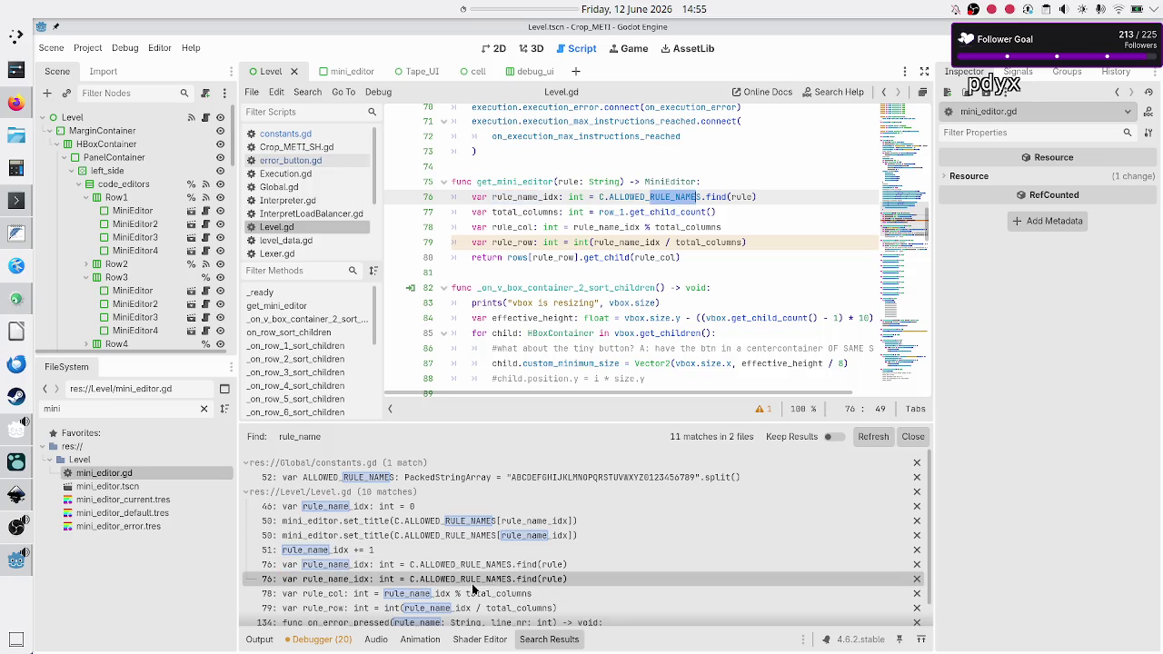
scroll(495, 554, "down", 1)
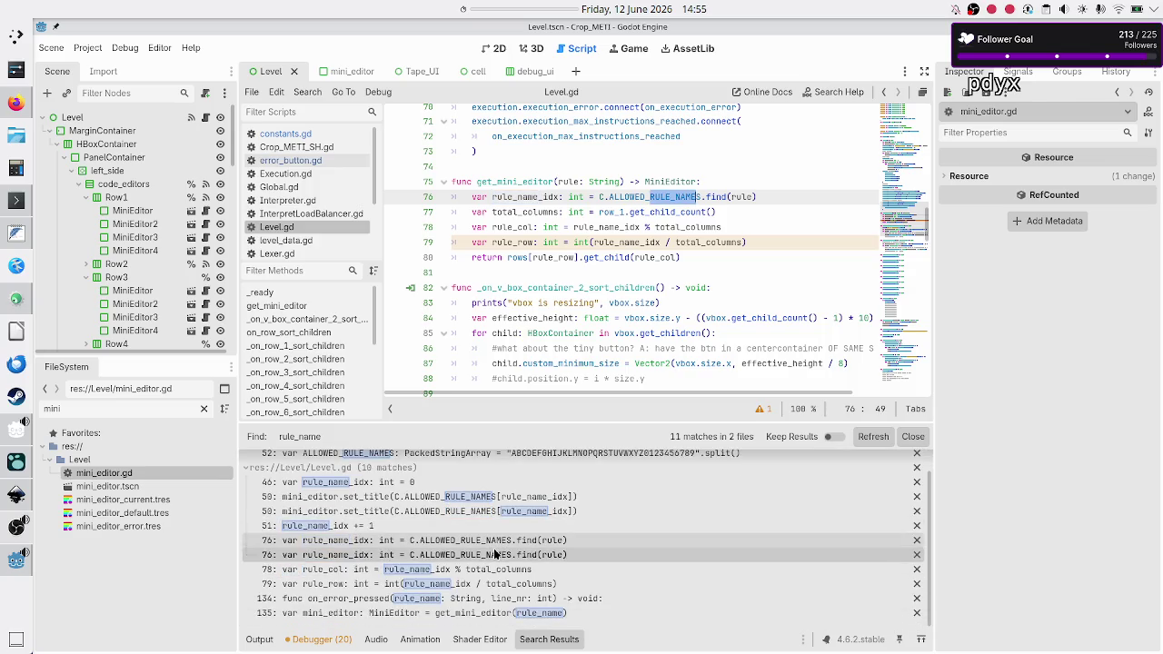
left_click(448, 572)
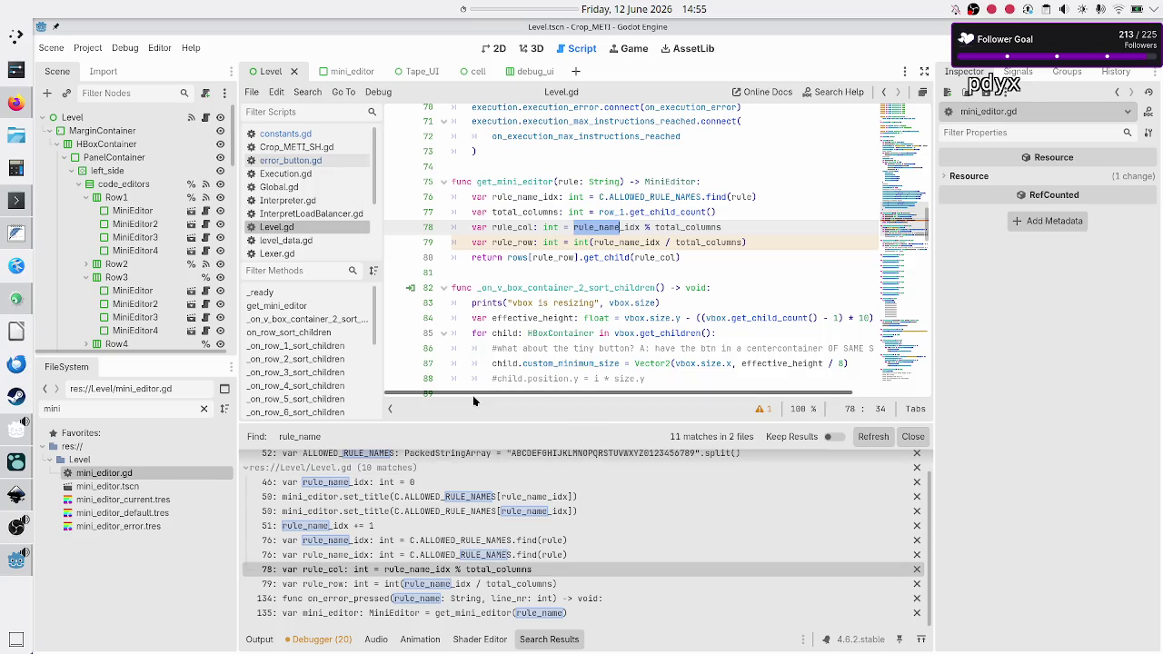
left_click(517, 181)
double_click(517, 181)
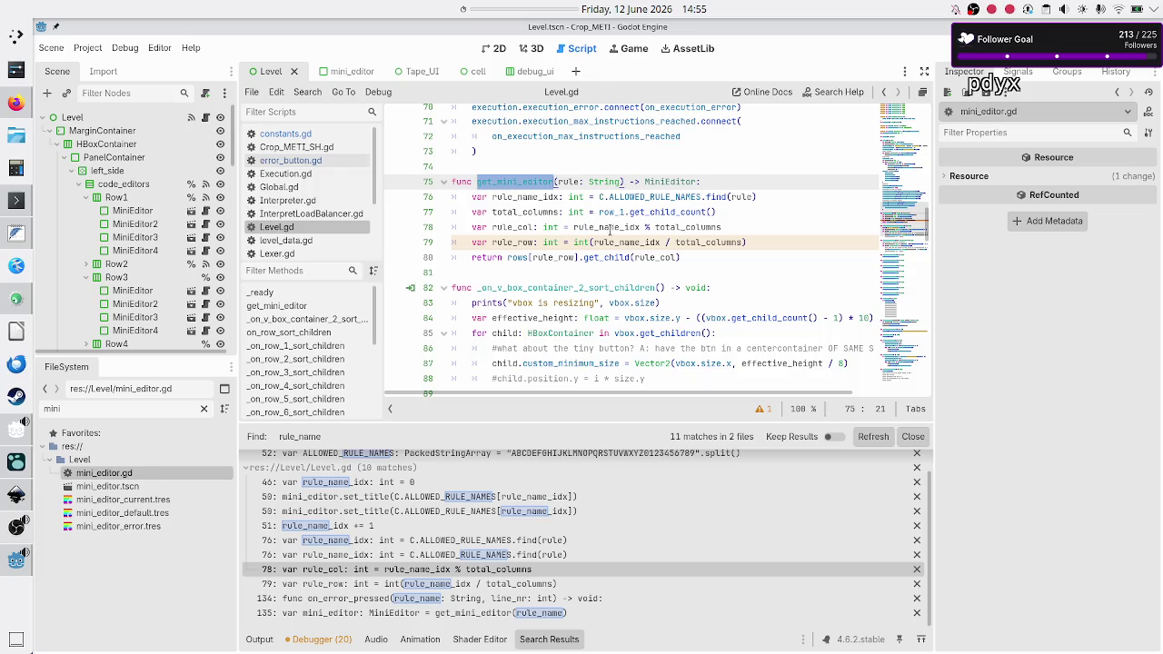
mouse_move(627, 241)
left_click(17, 494)
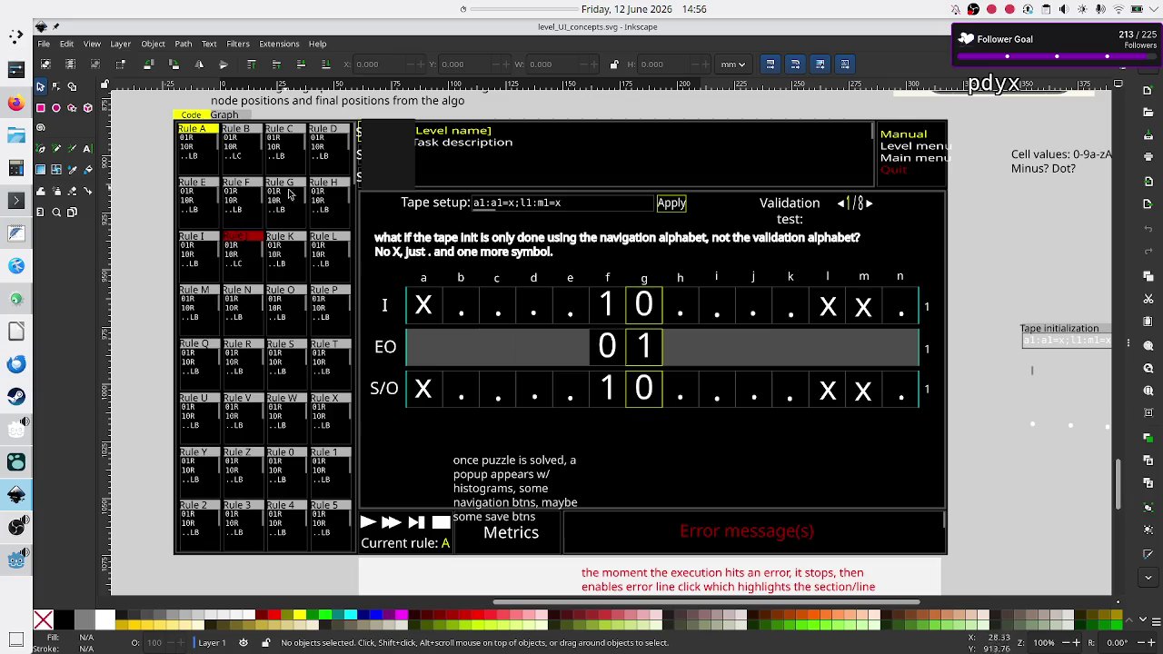
- Select and deselect the Rule 1 text in the mockup, then return to Godot
left_click(335, 481)
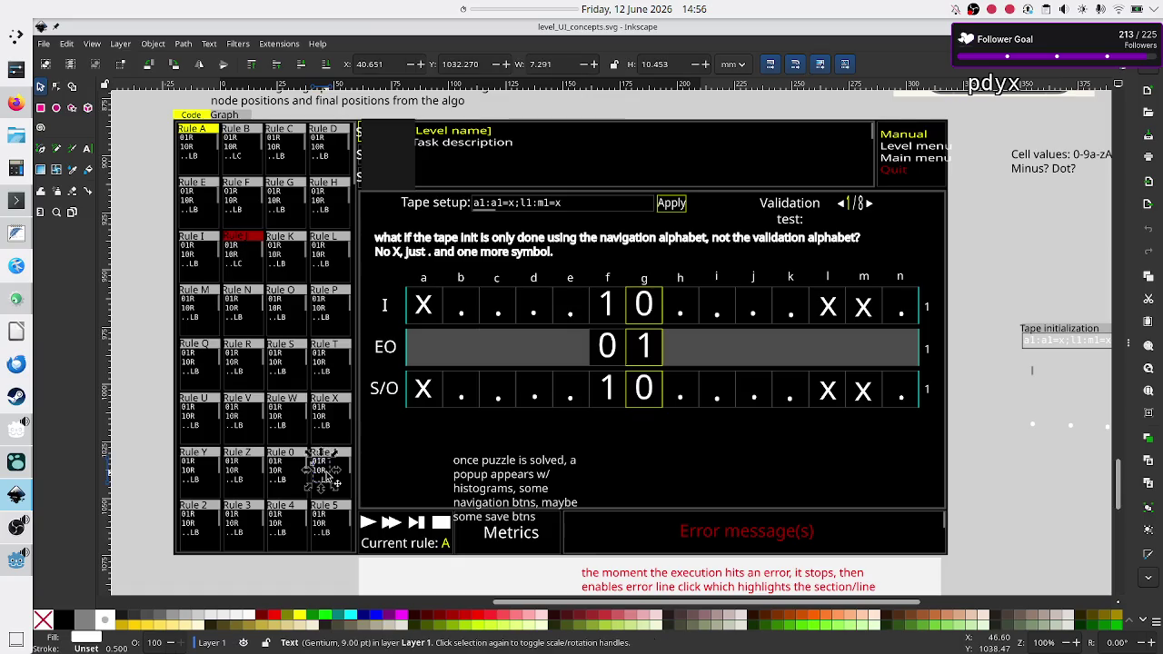
left_click(155, 410)
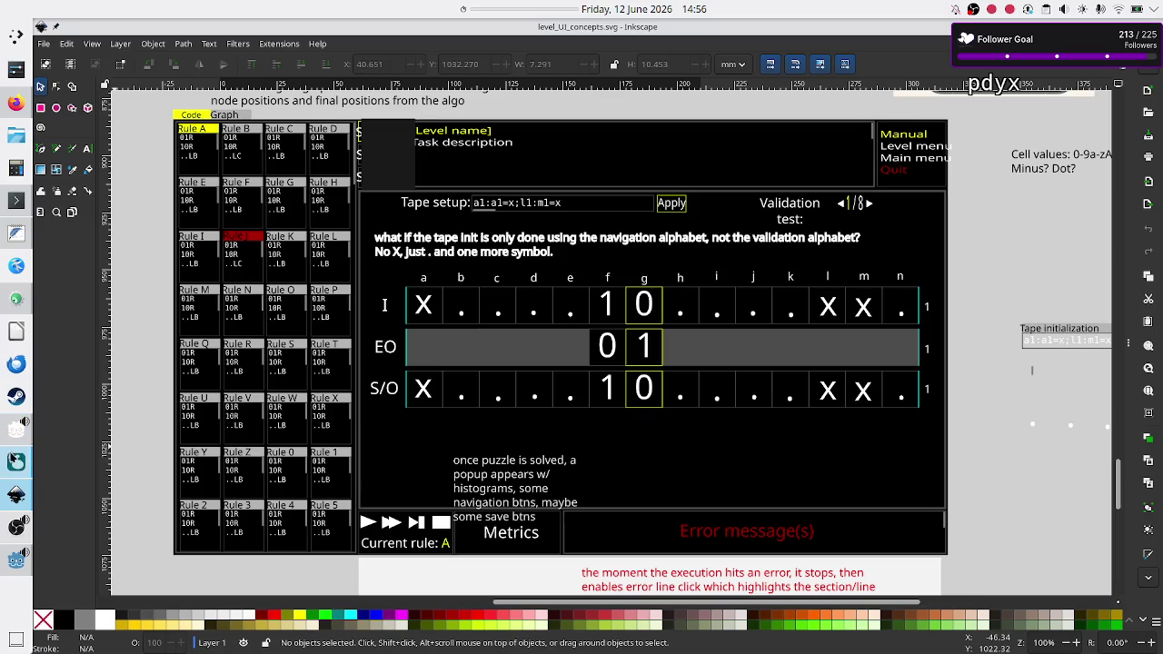
left_click(17, 560)
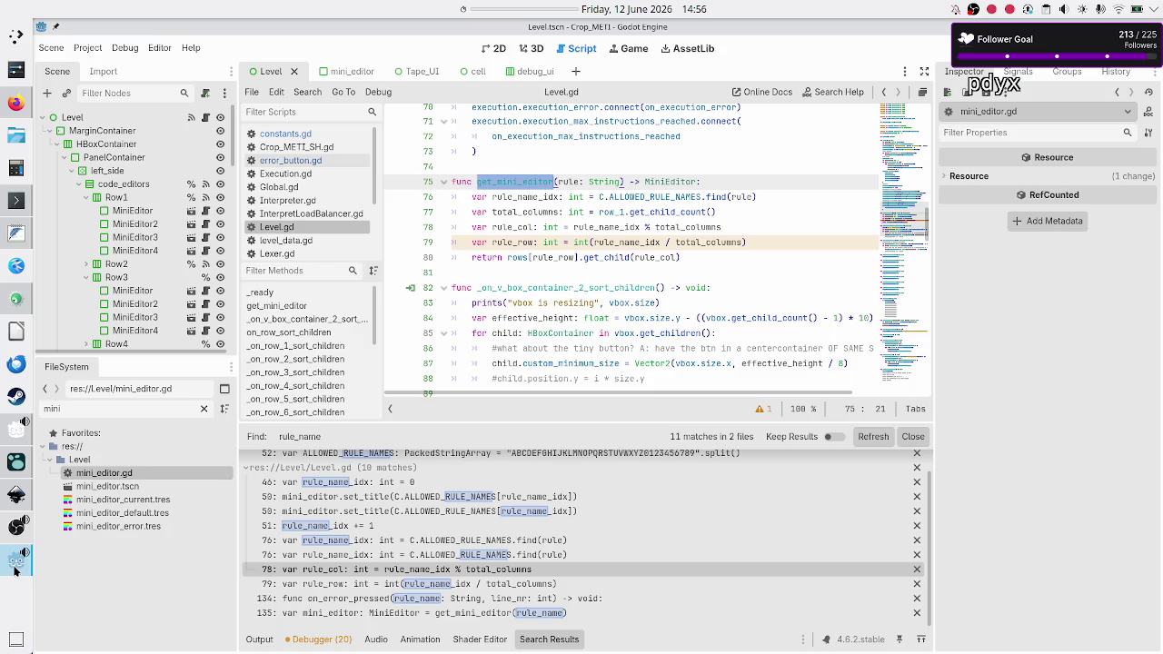
- Inspect ALLOWED_RULE_NAMES and the rule_col/rule_row calculations, comparing against the Inkscape mockup
left_click(620, 197)
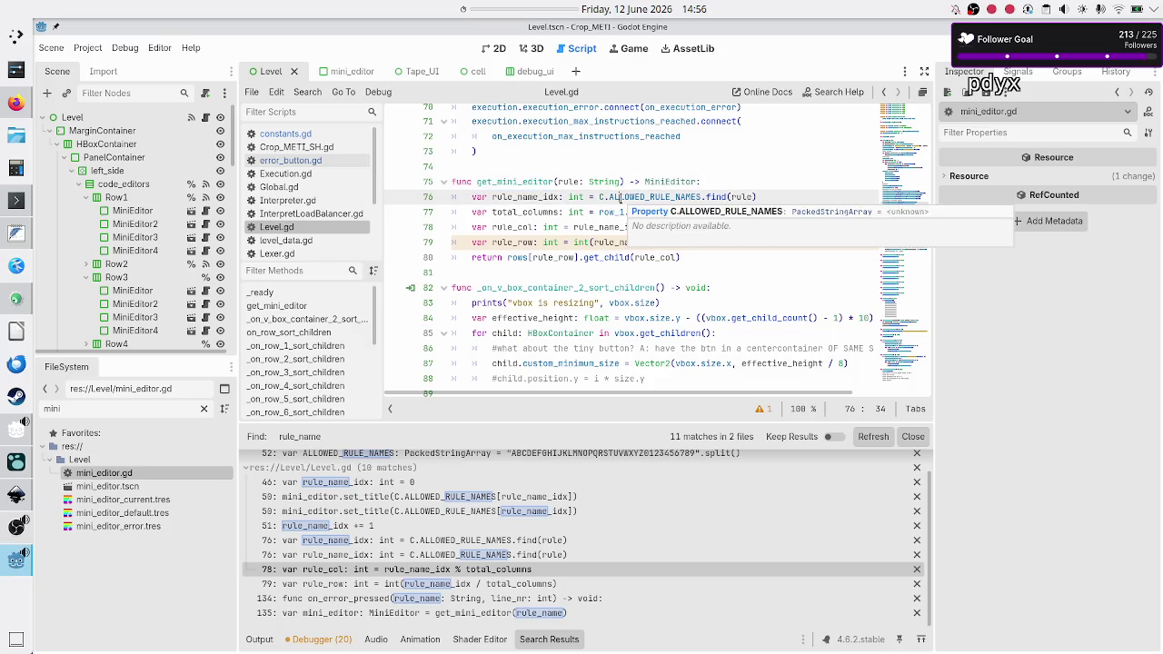
mouse_move(507, 212)
left_mouse_down()
mouse_move(546, 212)
mouse_move(505, 228)
mouse_move(531, 242)
left_mouse_up()
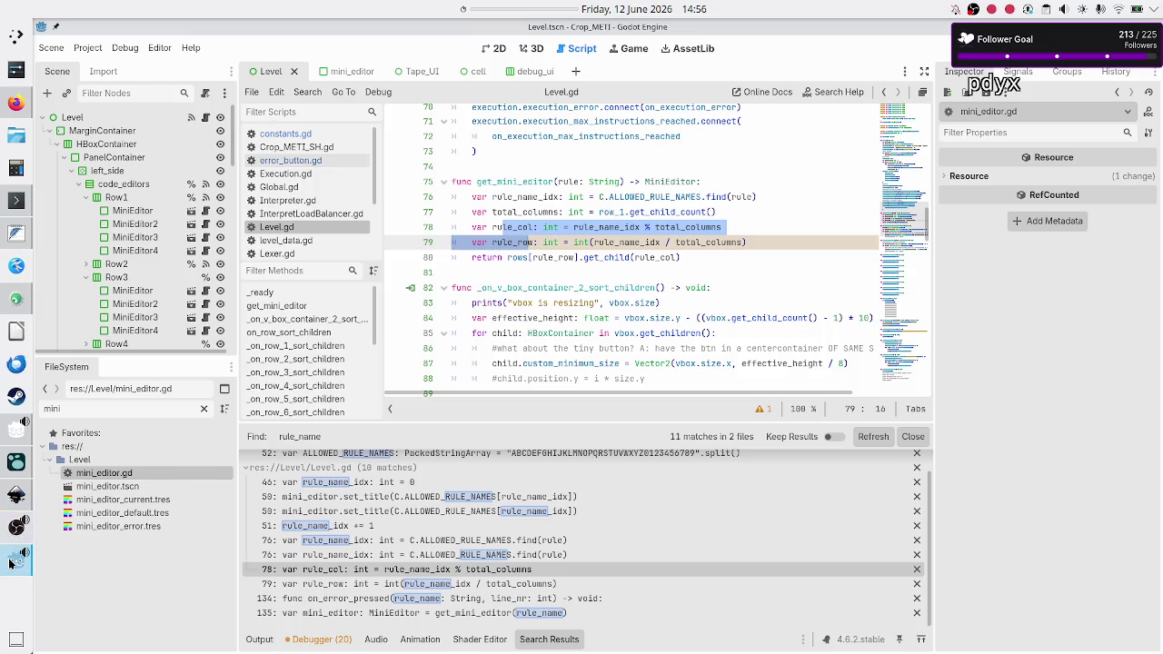
left_click(11, 563)
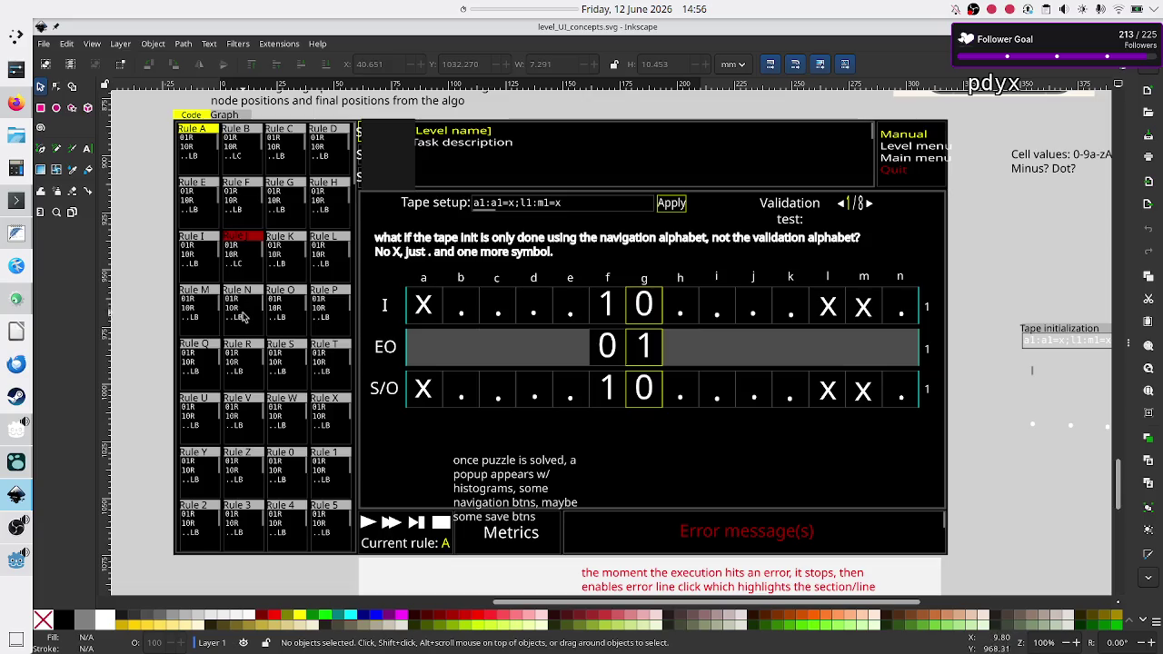
key("alt+Tab")
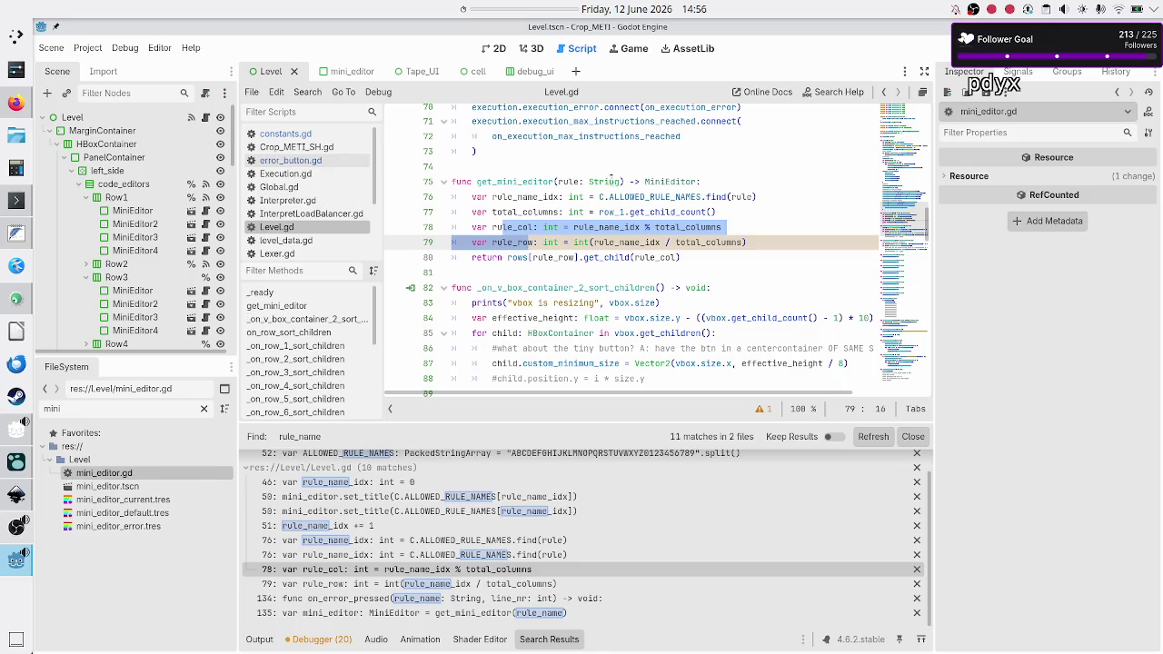
- Examine get_mini_editor's rule parameter, rule_row and return expression, then open Execution.gd
double_click(564, 182)
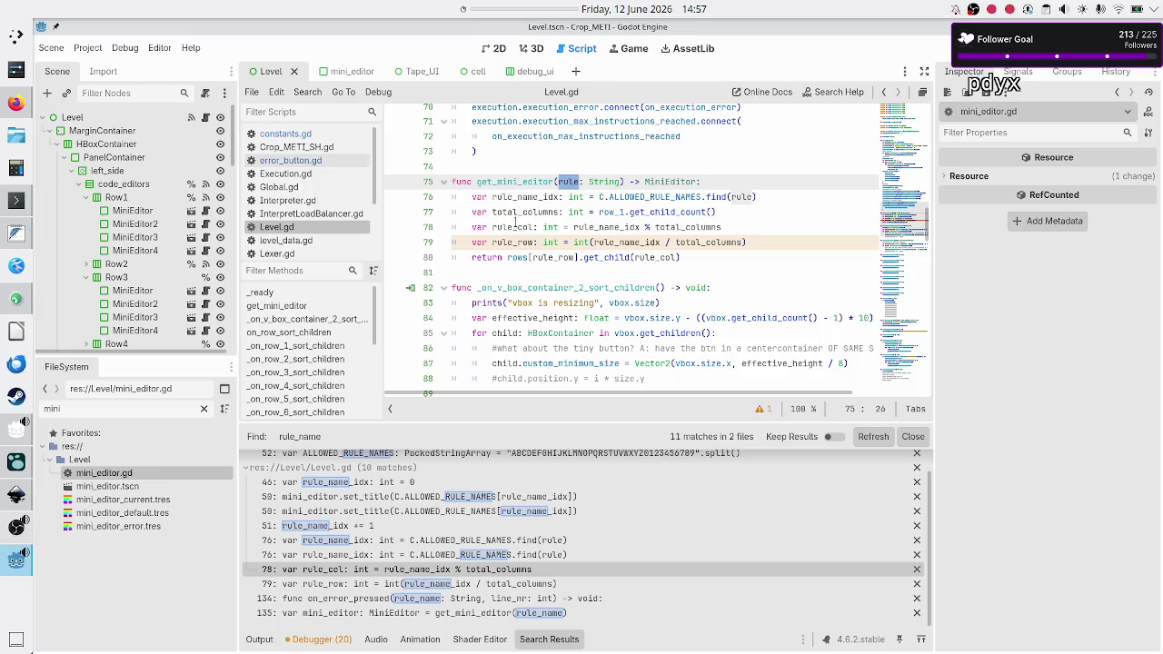
left_click(515, 227)
left_click(514, 243)
double_click(515, 243)
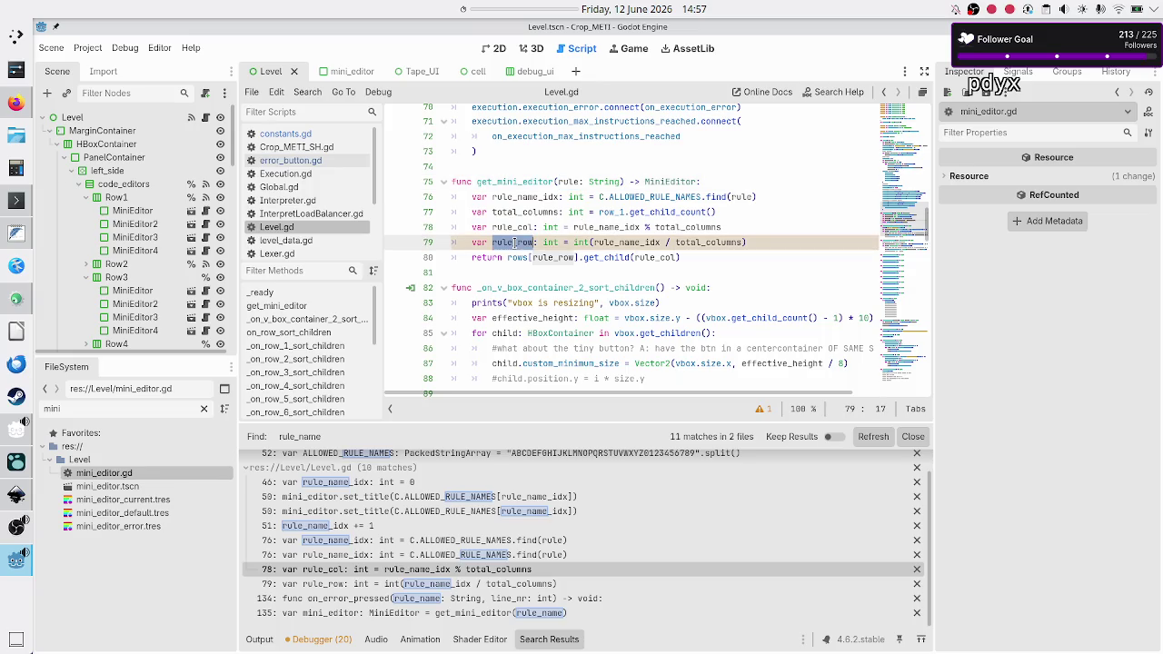
left_click_drag(509, 258, 686, 258)
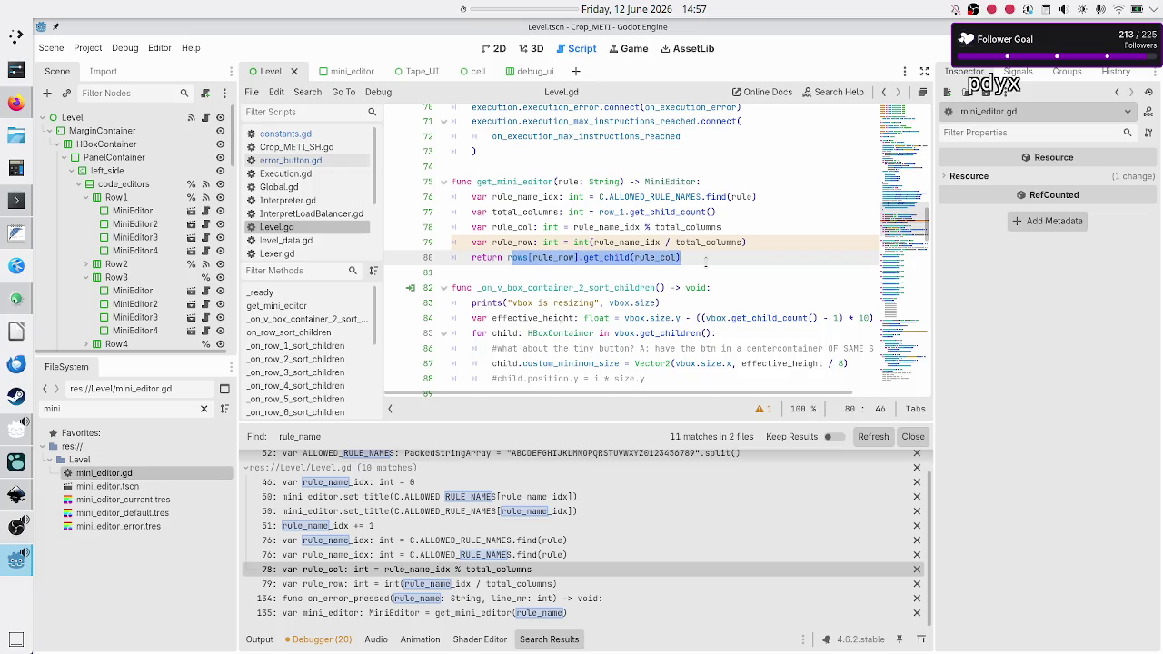
key("Up")
key("Up")
key("Up")
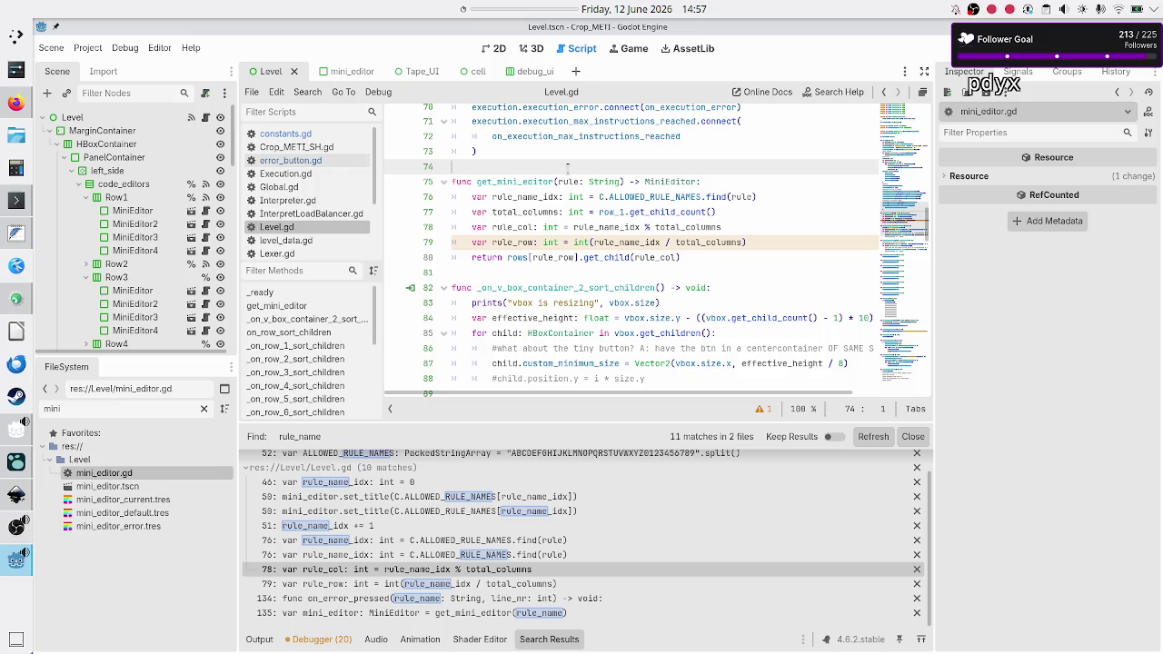
left_click(287, 174)
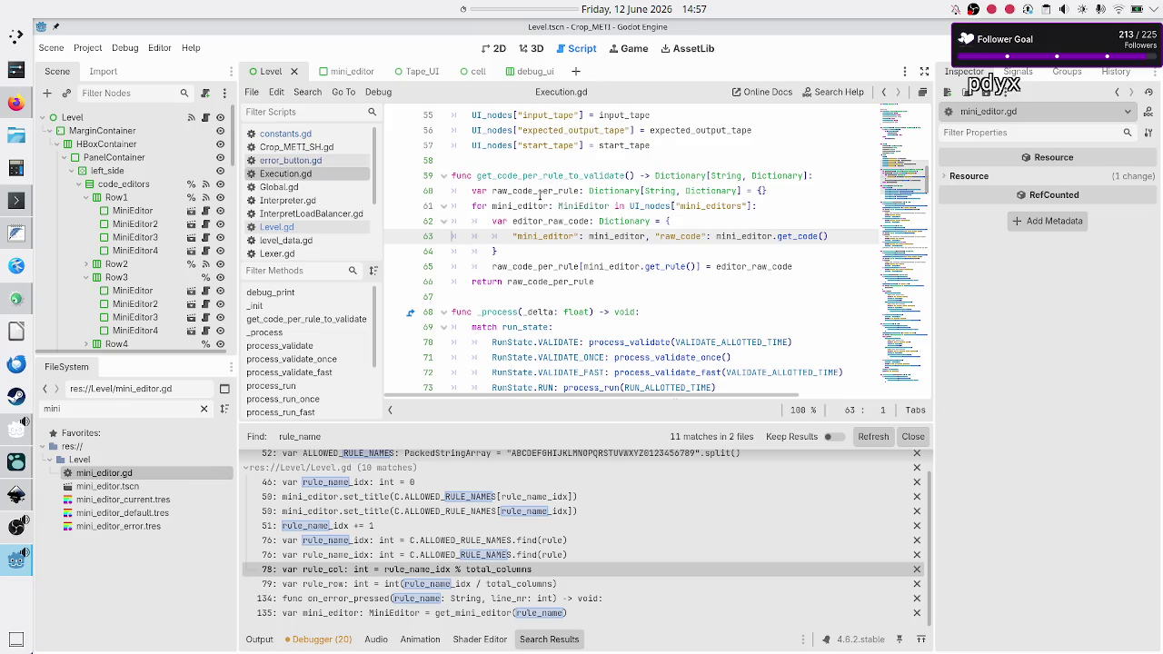
- Trace mini_editor in Execution.gd's loop back to get_mini_editor in Level.gd
double_click(520, 206)
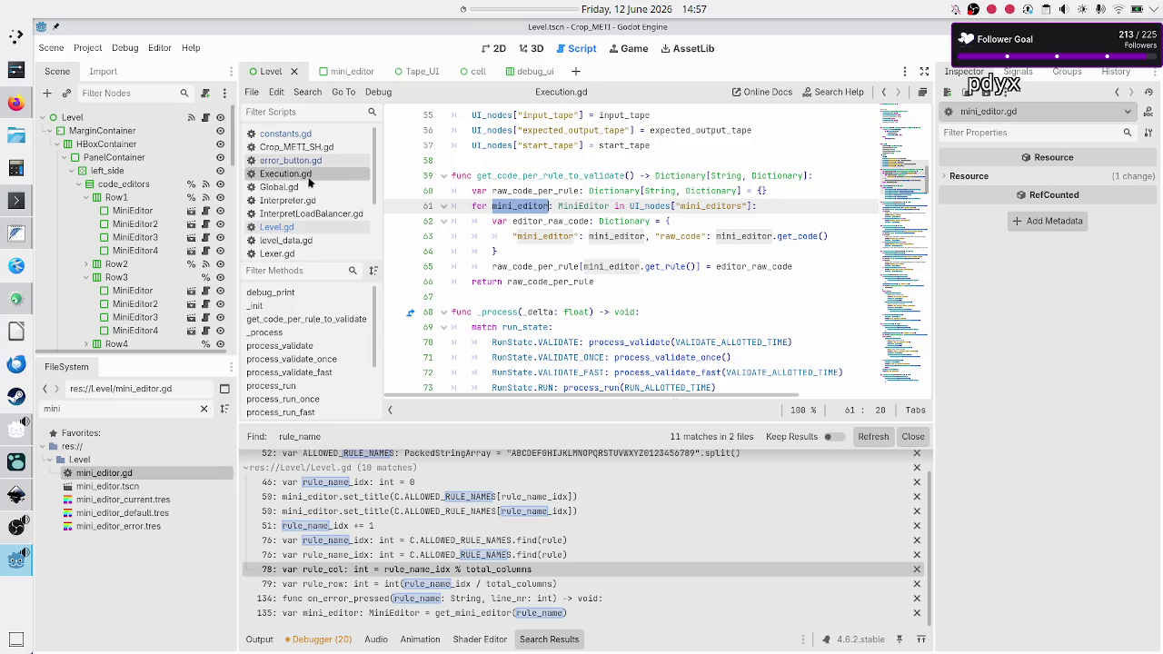
left_click(298, 227)
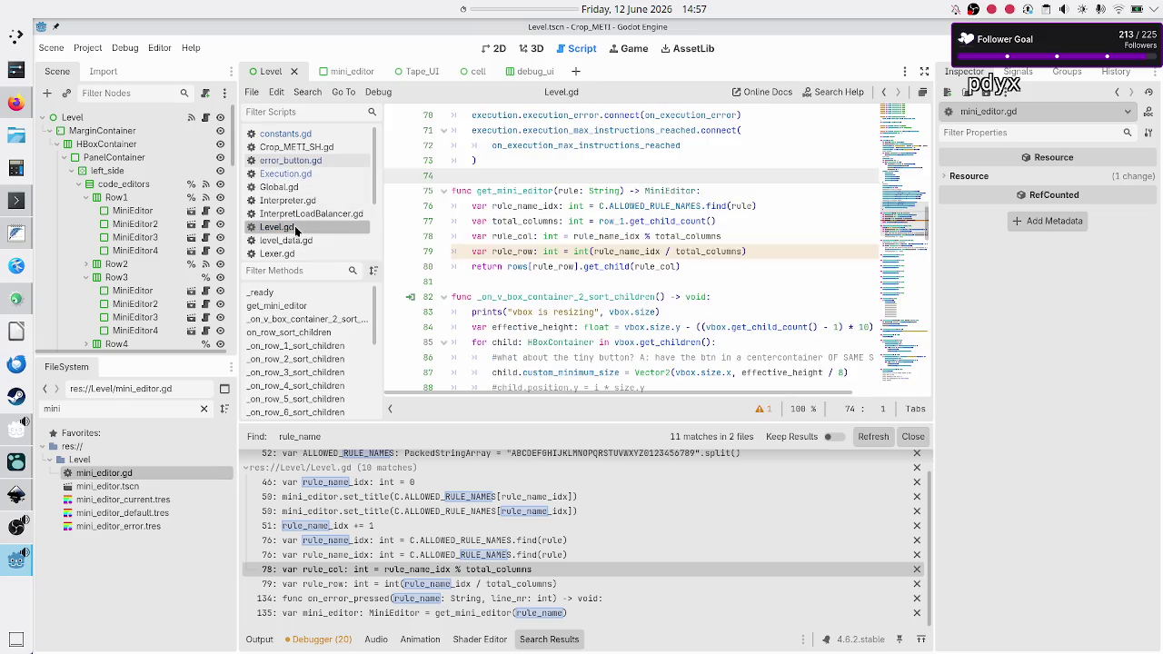
double_click(512, 191)
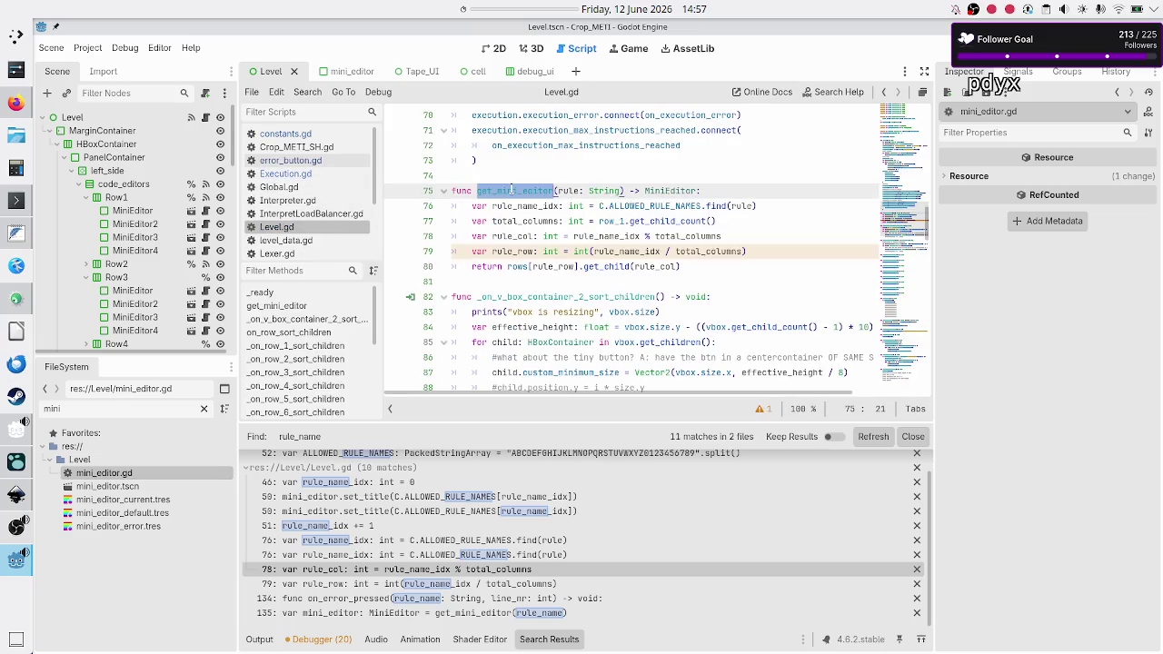
left_click(285, 173)
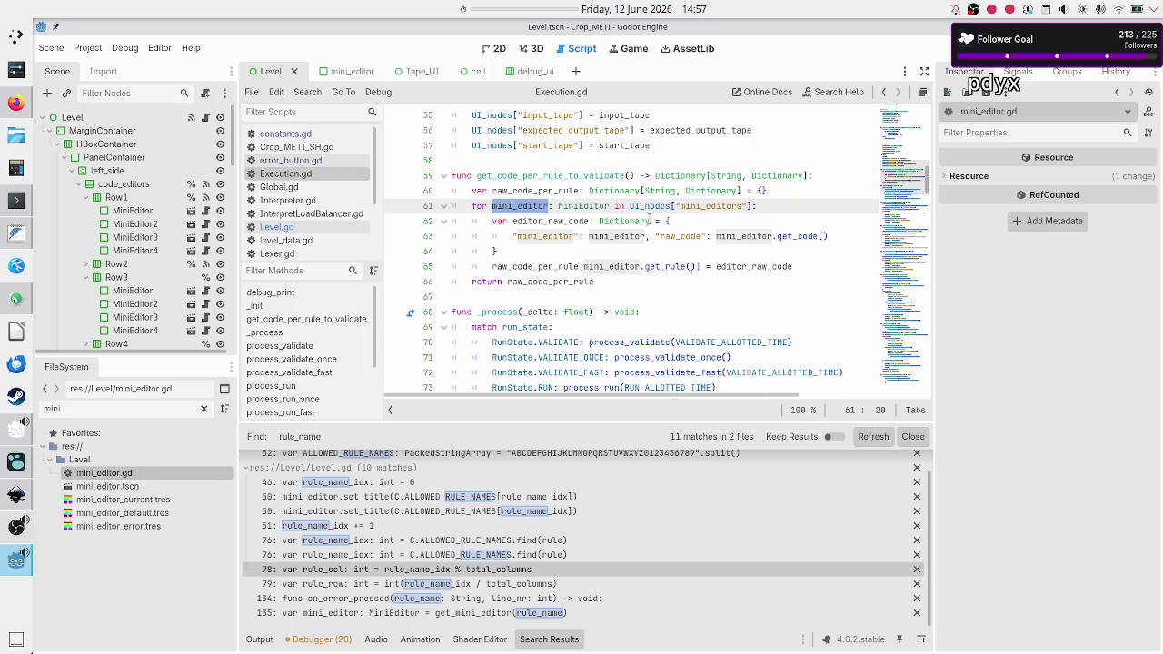
- Inspect raw_code_per_rule and get_rule on line 65, then bring up the Inkscape mockup
mouse_move(633, 220)
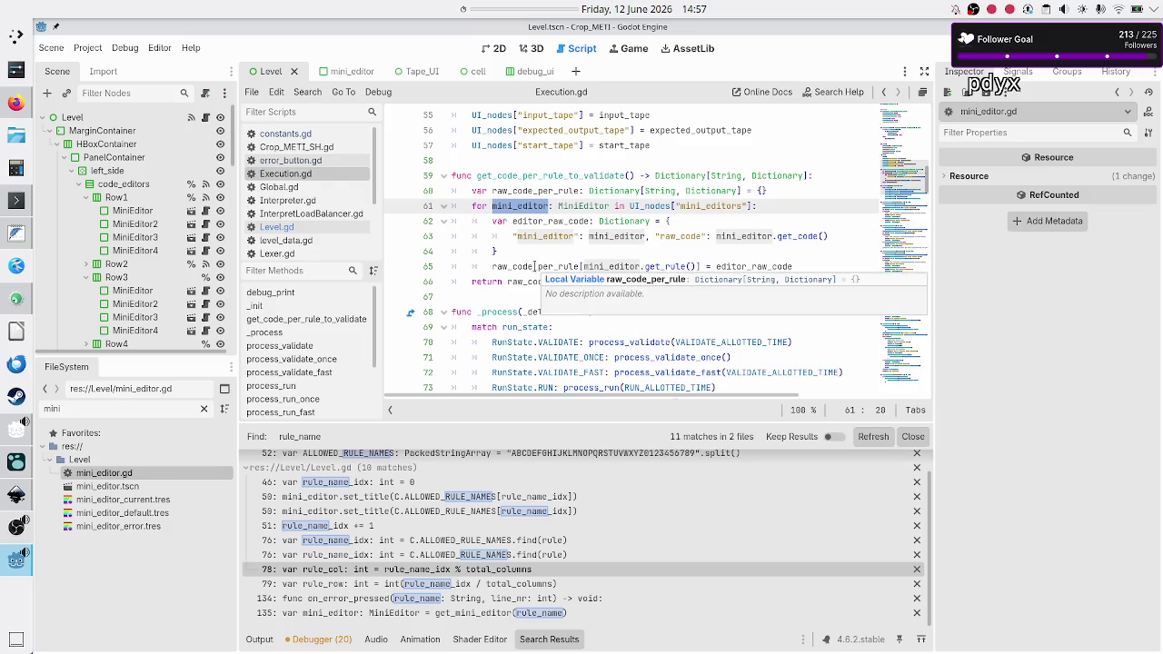
double_click(535, 267)
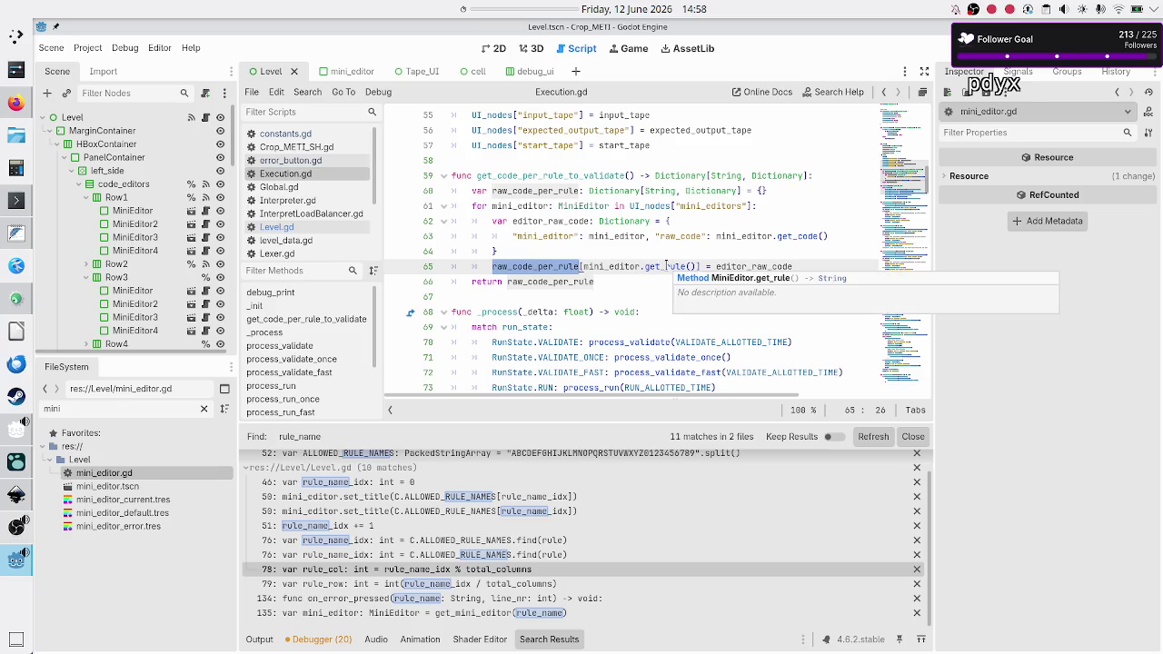
double_click(666, 266)
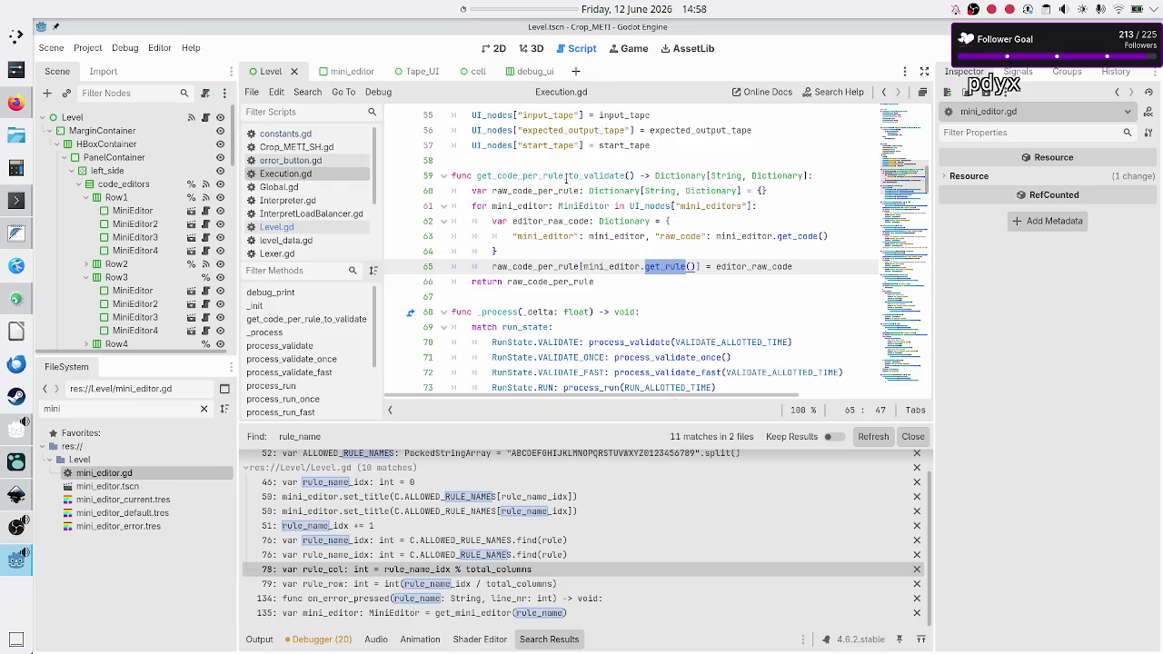
left_click_drag(565, 176, 540, 175)
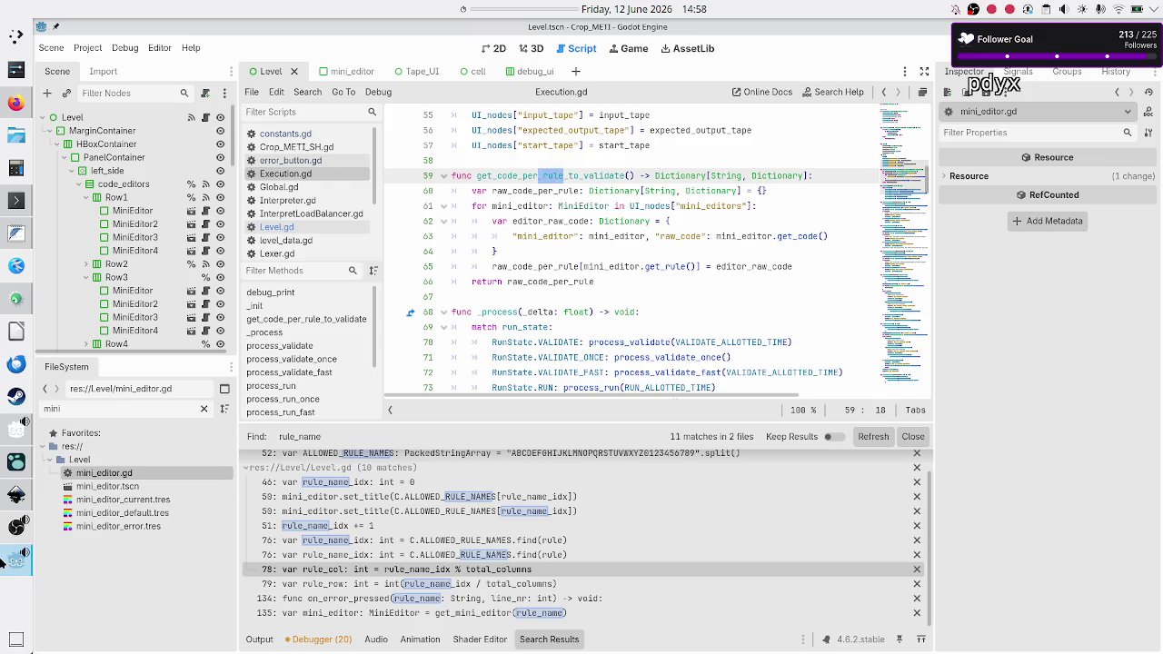
left_click(4, 563)
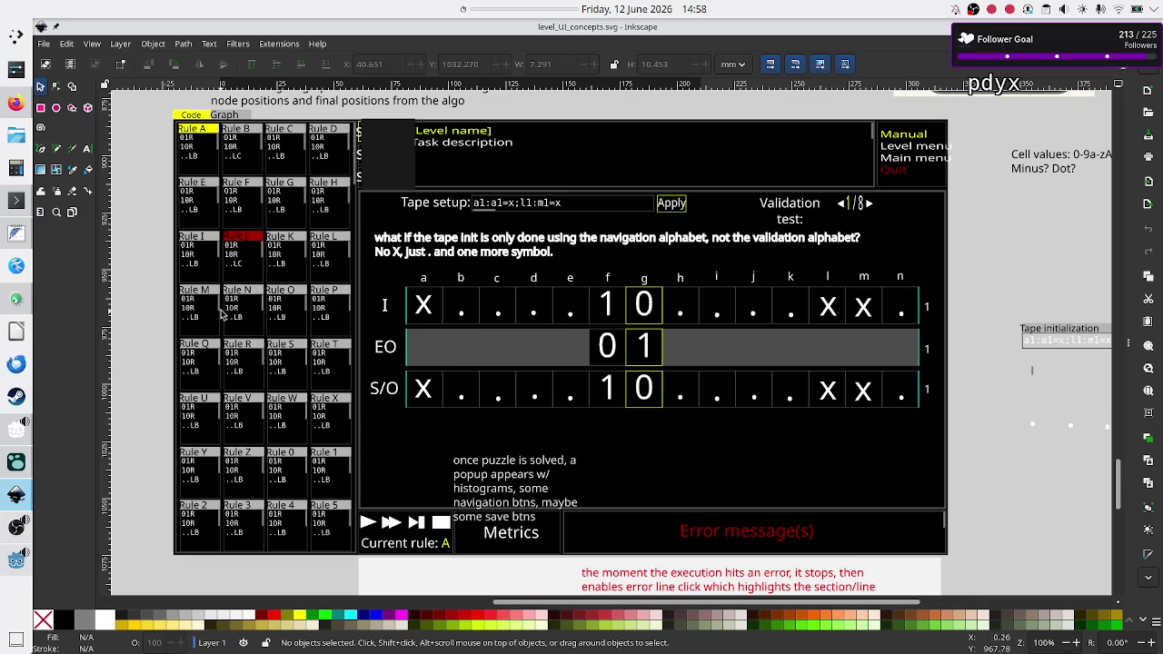
- Back in Godot, examine mini_editor.get_rule() on line 65 and mini_editor on line 63
left_click(8, 568)
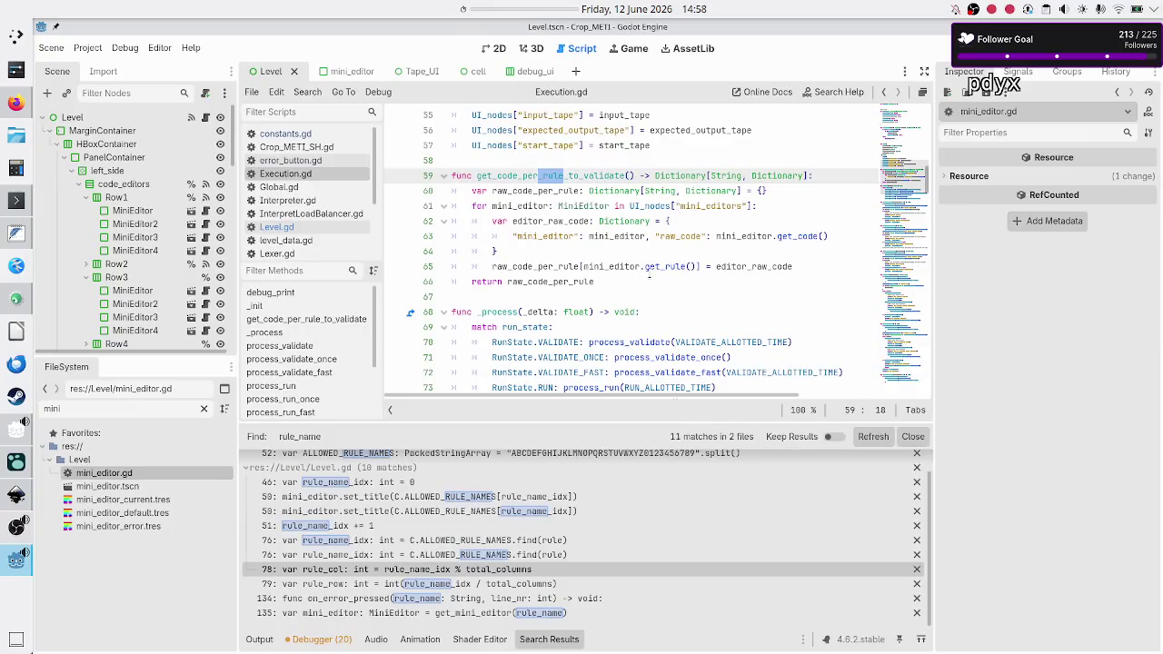
left_click_drag(697, 266, 585, 266)
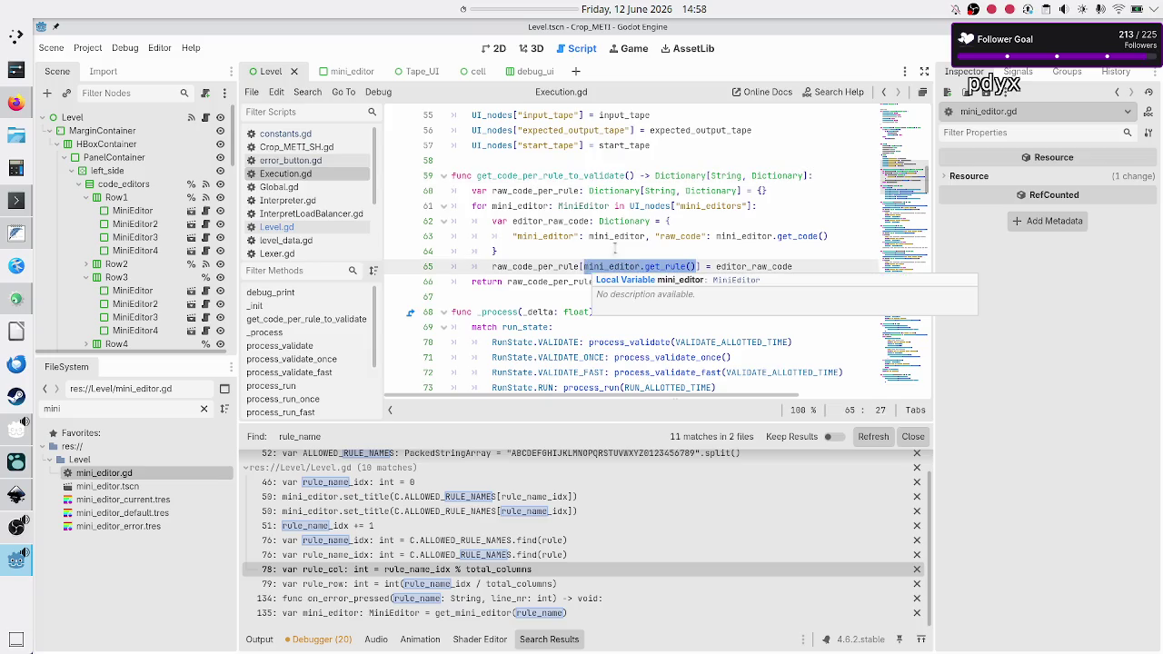
double_click(615, 235)
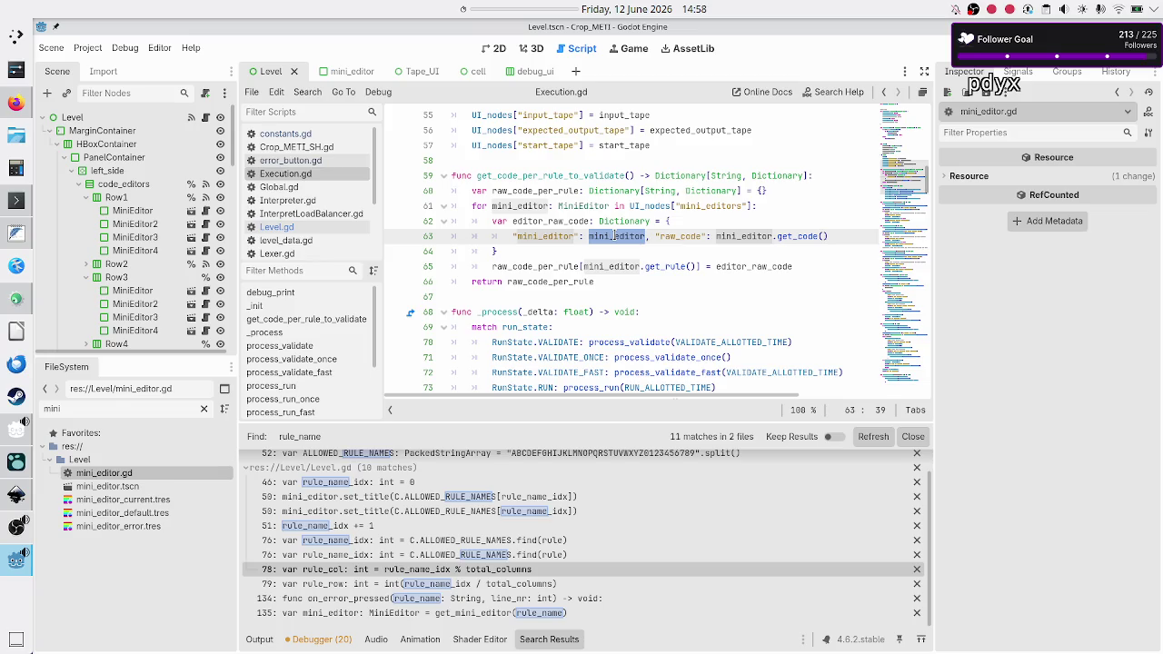
left_click(632, 280)
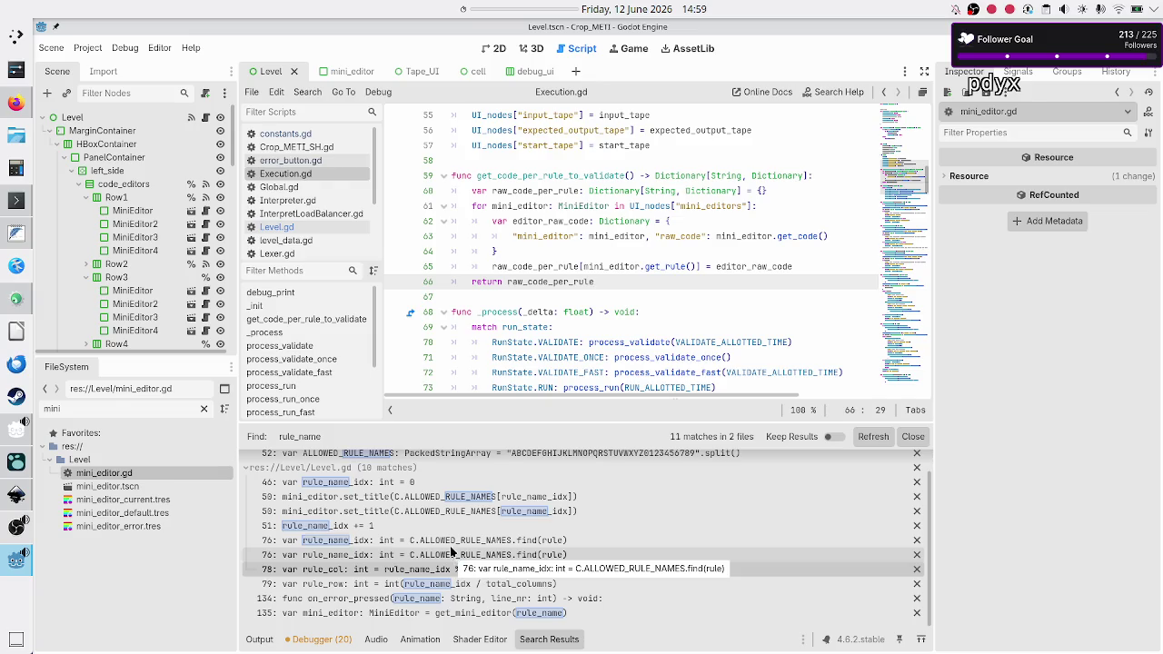
- Open Level.gd at the line 51 result and highlight every use of mini_editors
left_click(419, 527)
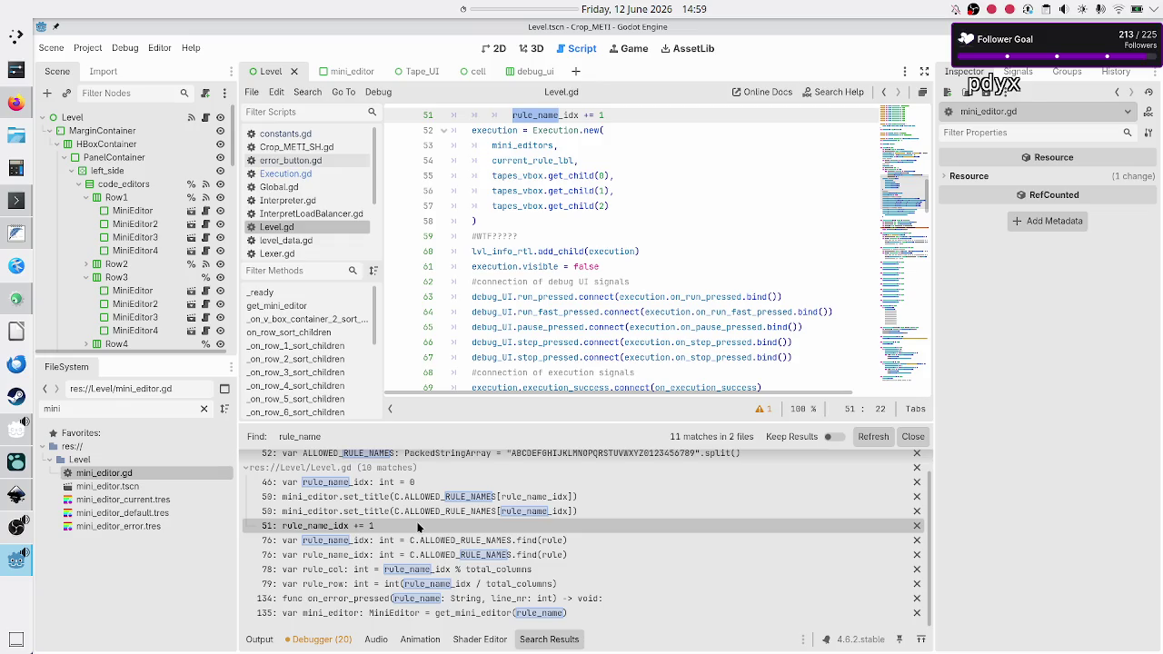
scroll(570, 288, "up", 5)
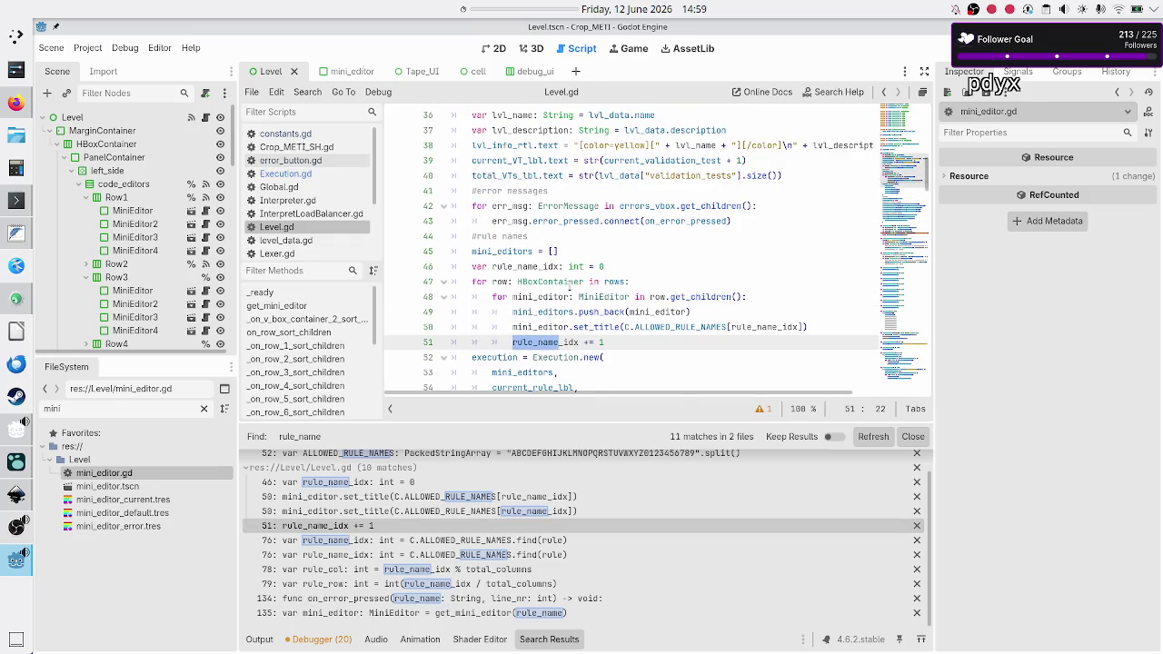
scroll(569, 288, "down", 1)
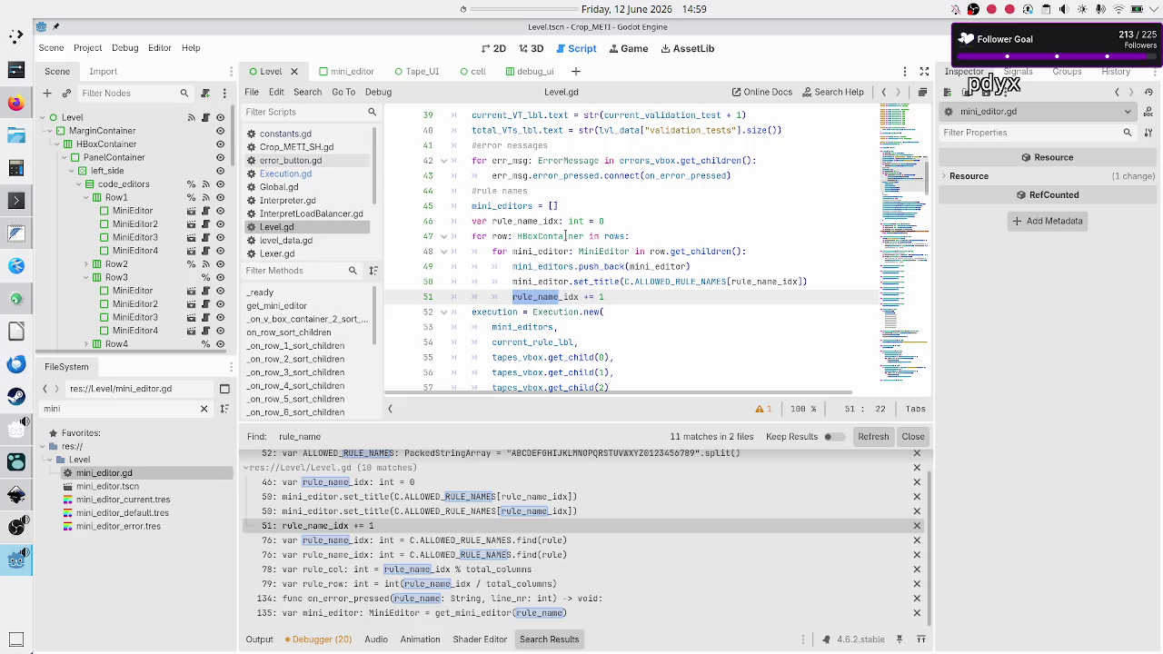
mouse_move(565, 236)
double_click(502, 208)
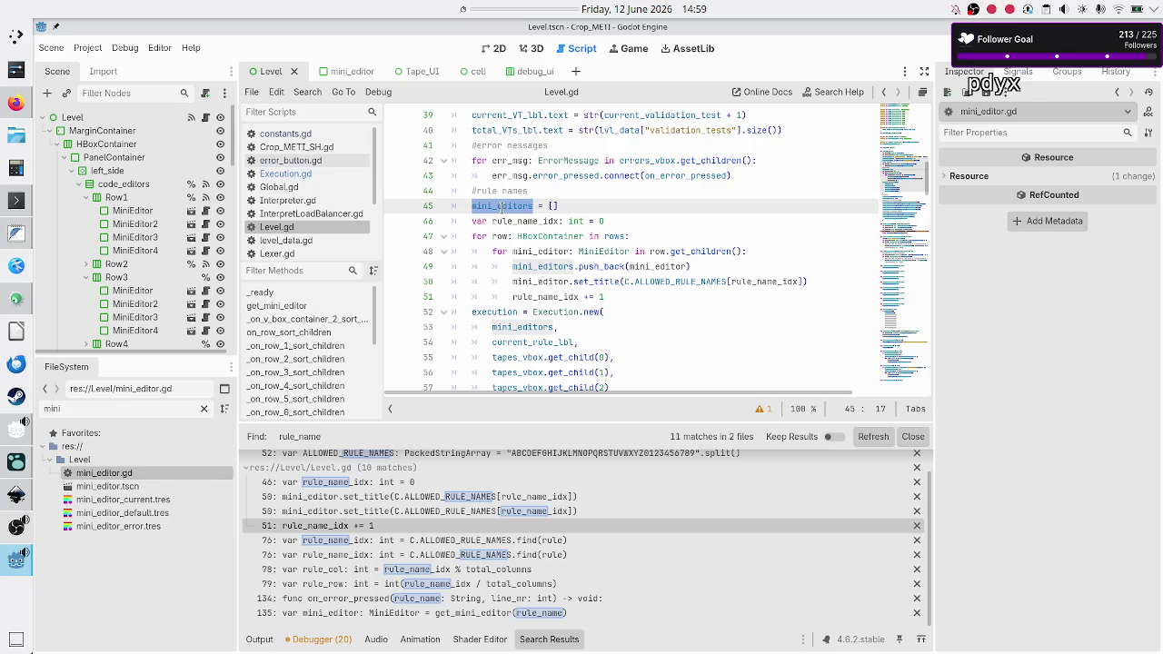
- Follow mini_editors into the Execution.new call on lines 52–53, then return to its declaration
left_click(573, 209)
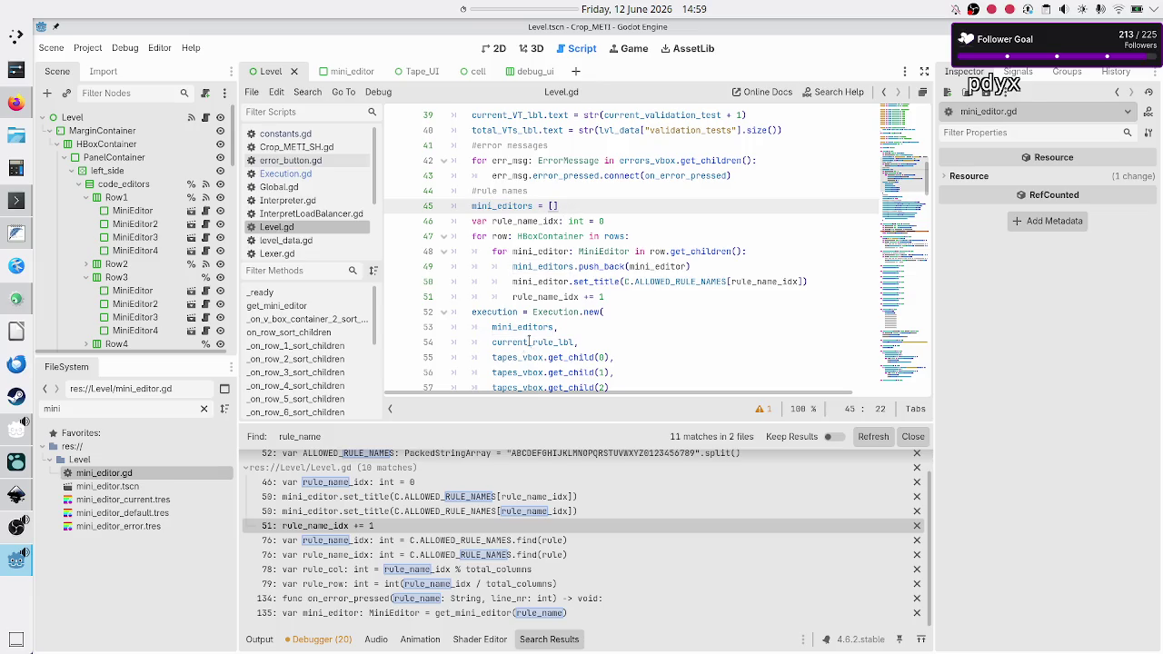
left_click(538, 329)
left_click(553, 314)
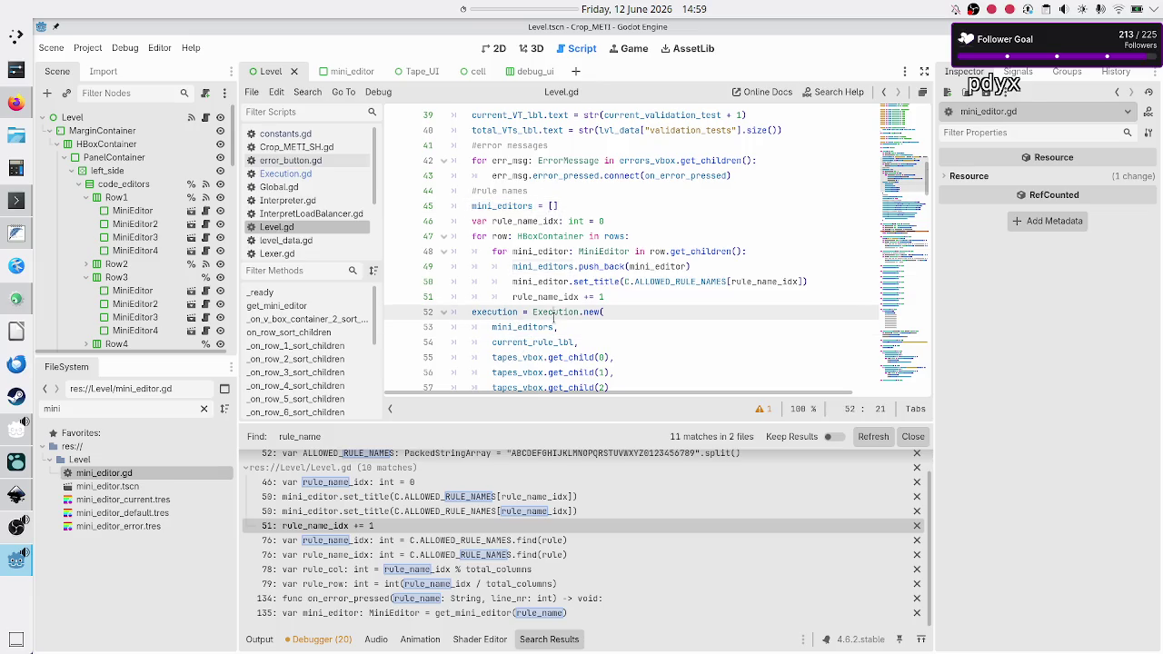
left_click(553, 327)
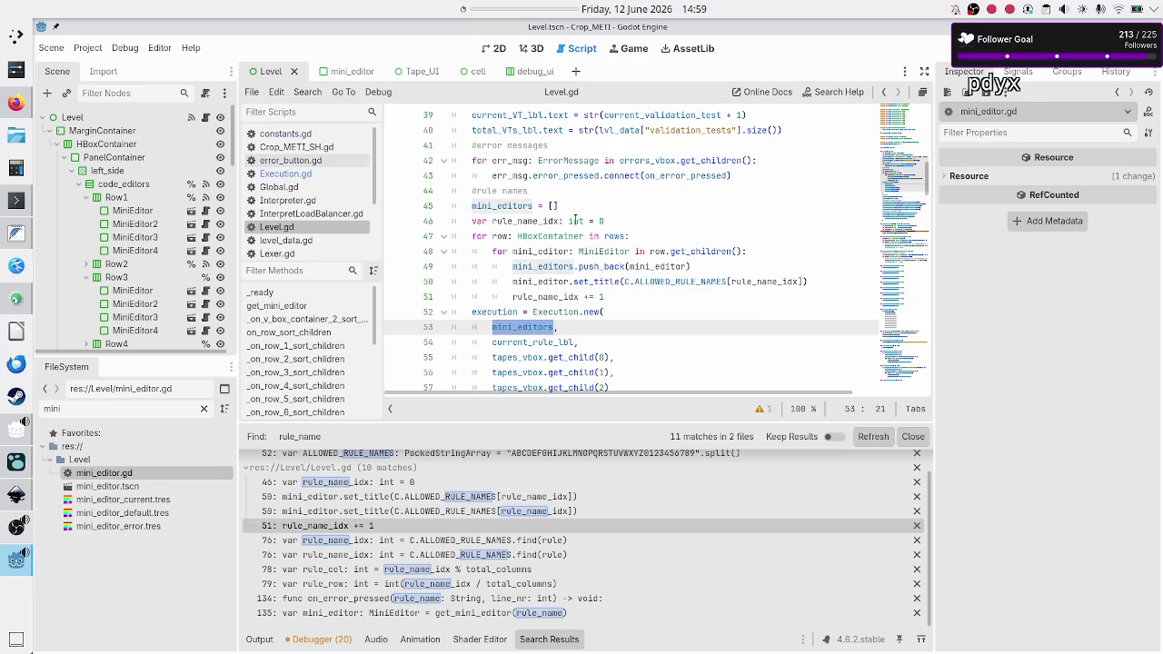
left_click(579, 207)
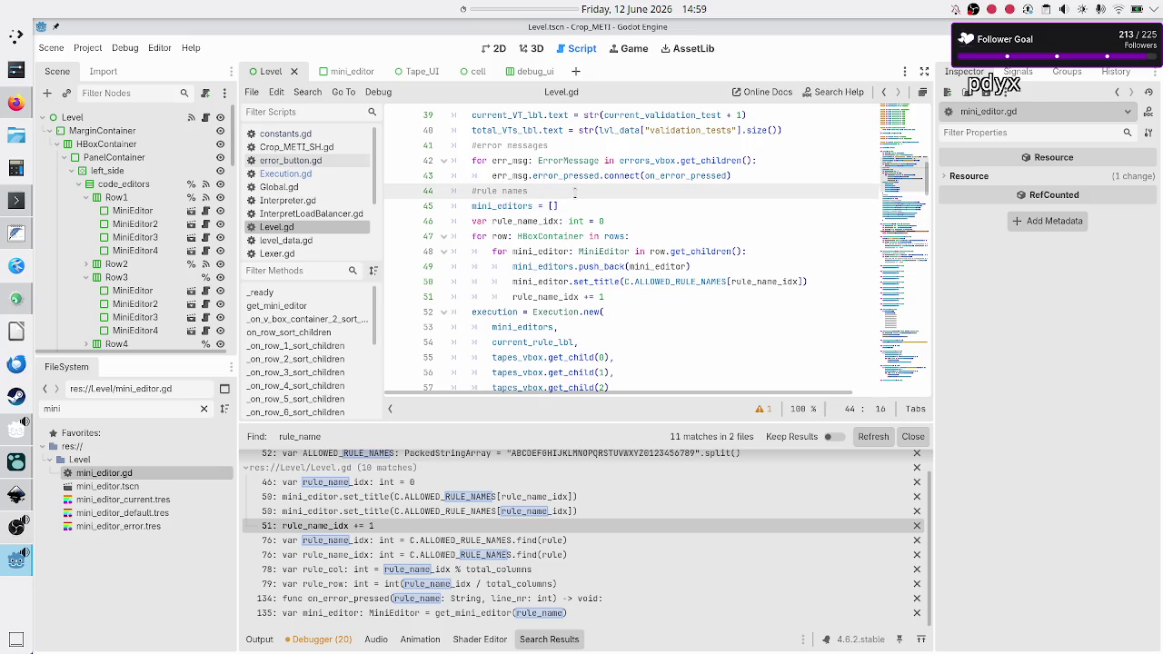
- Under #rule names, write a two-line TODO about getting each mini editor up top into an array
key("Return")
type("#TODO: optimize this by ")
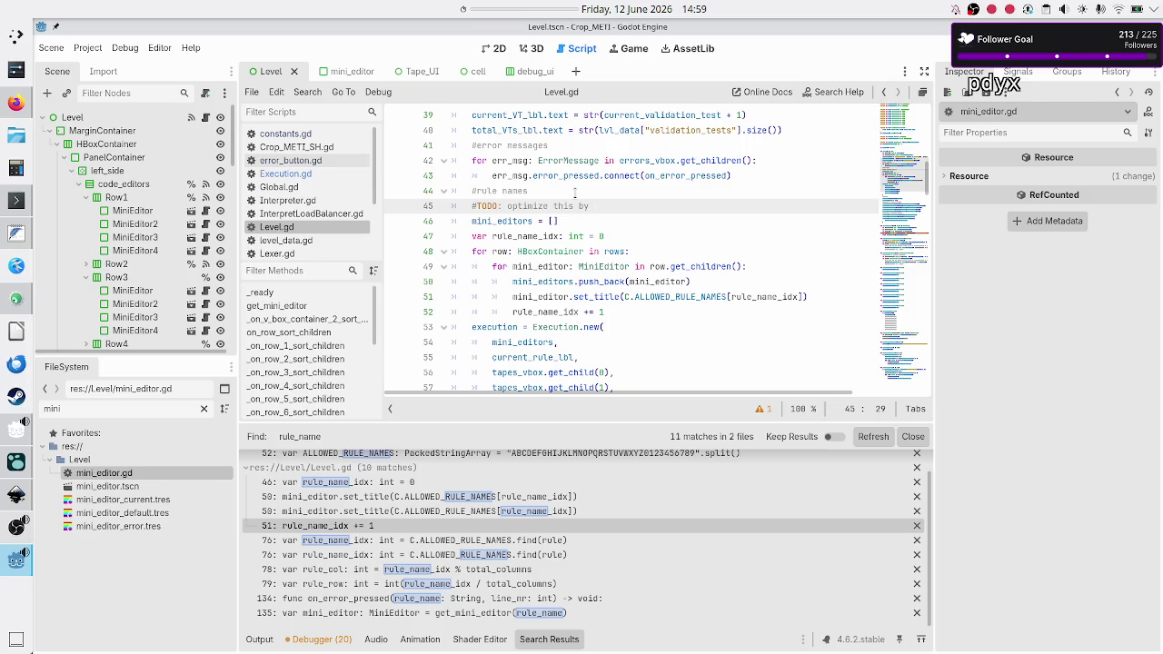
type("getting a u")
type("niq name for ")
type("each ")
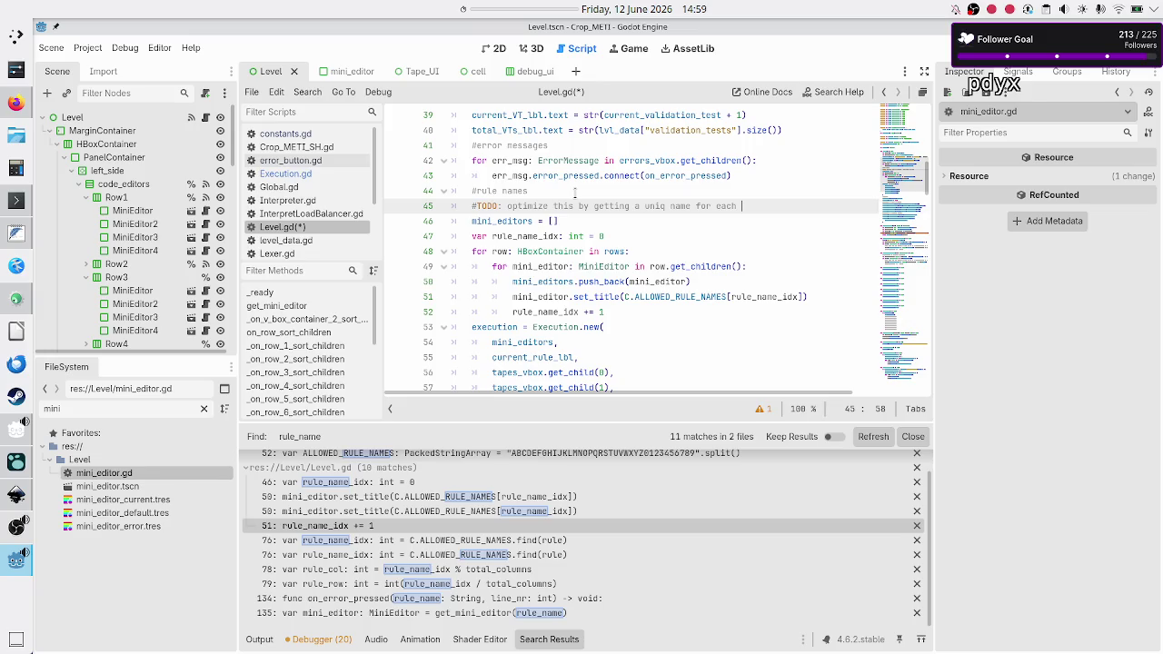
type("mon")
key("BackSpace")
key("BackSpace")
type("ini ")
type("editor up top")
key("Return")
type("#then also ")
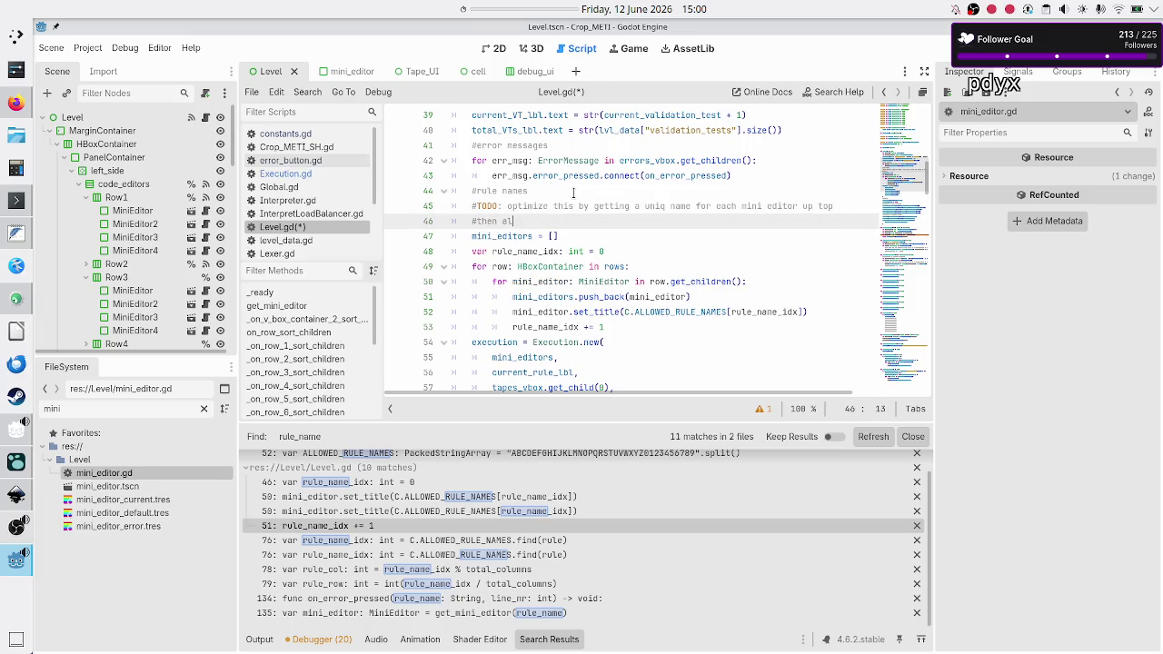
type("up top assign ")
type("each refer")
key("BackSpace")
key("BackSpace")
key("BackSpace")
key("BackSpace")
key("BackSpace")
type("create an ")
type("array and pu")
type("sh each refe")
- Reword the TODO, replacing 'uniq name for' with 'reference of', and extend the second line's ending
key("Up")
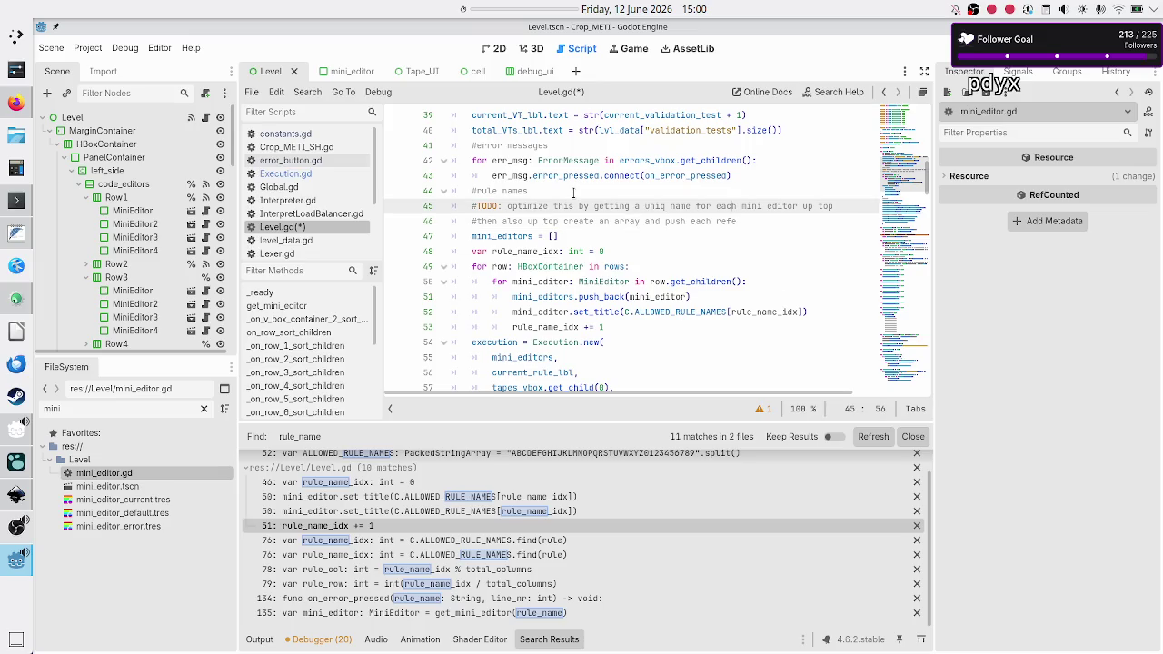
key("Left")
key("Left")
key("Left")
type("refo")
type("re")
type("nce")
key("shift+Right")
key("shift+Right")
key("shift+Right")
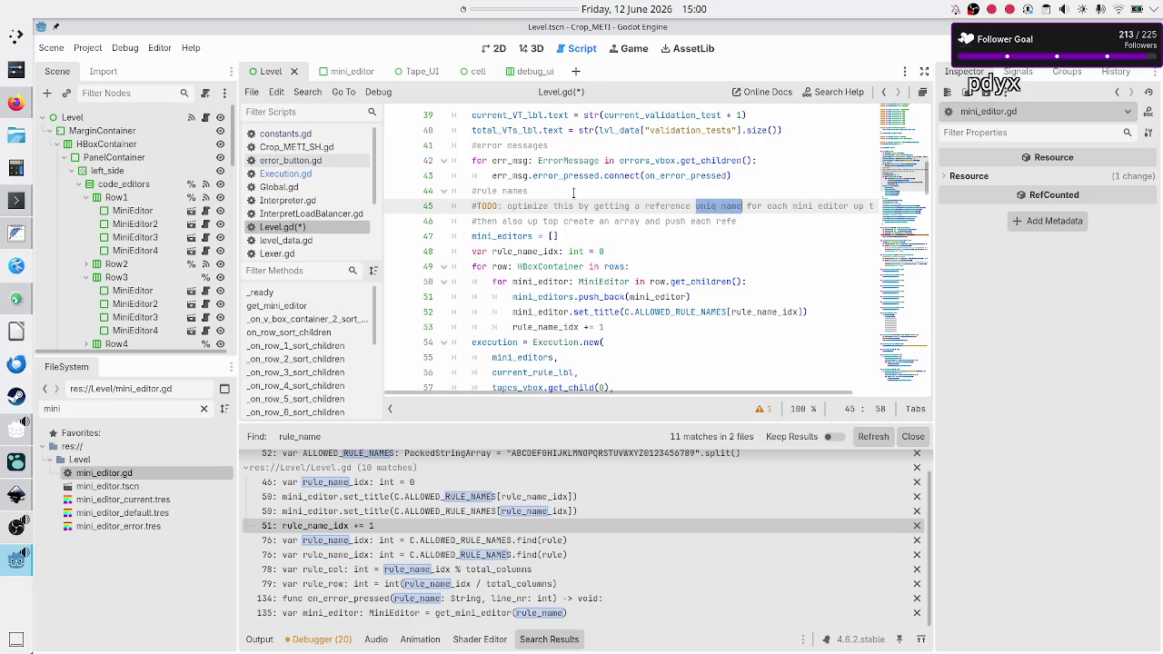
key("BackSpace")
key("shift+Right")
key("shift+Right")
key("shift+Right")
type("of")
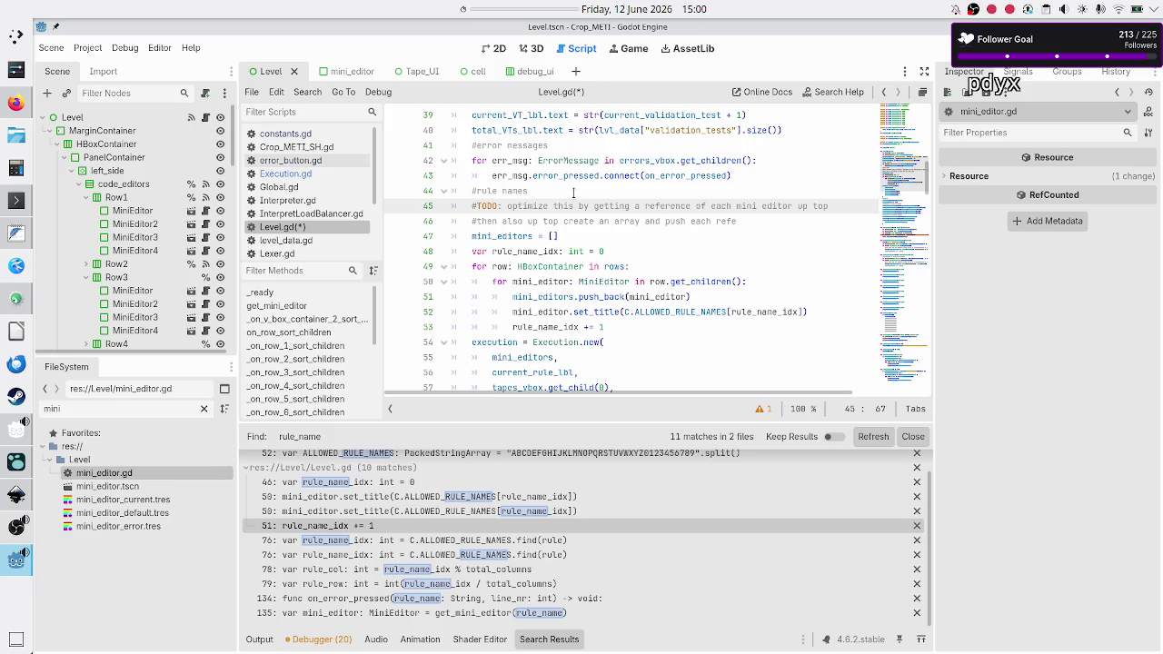
key("Right")
key("Right")
key("Right")
type("(uniq")
key("BackSpace")
key("BackSpace")
key("BackSpace")
key("BackSpace")
key("BackSpace")
key("Right")
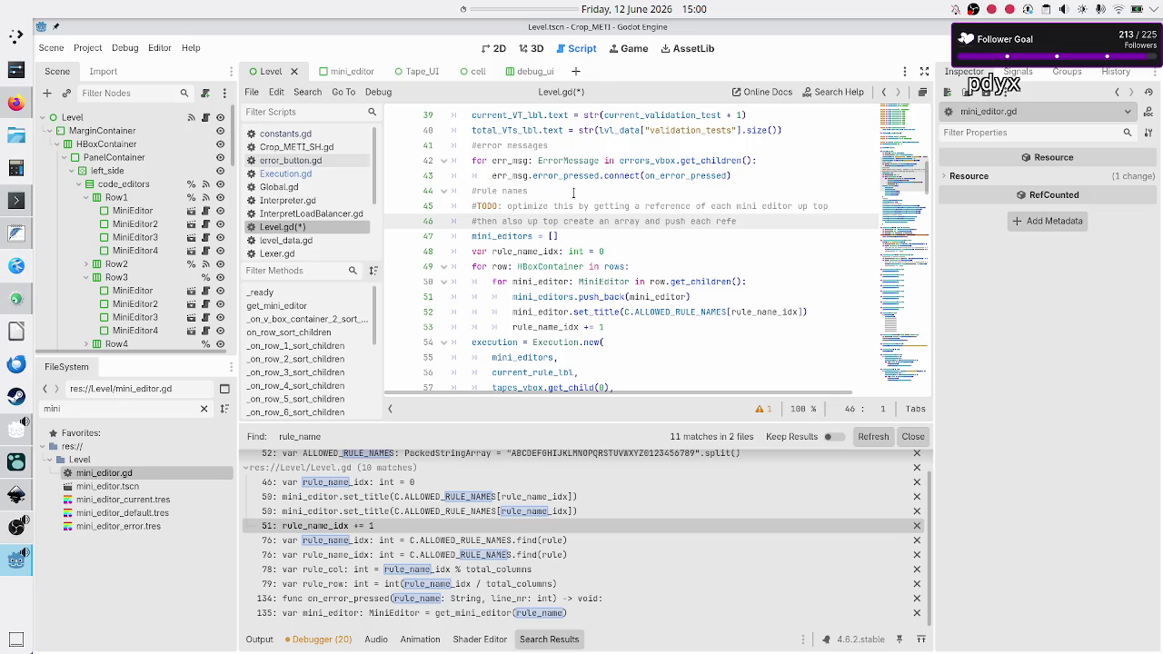
key("End")
type("rence")
type("f")
key("alt+Tab")
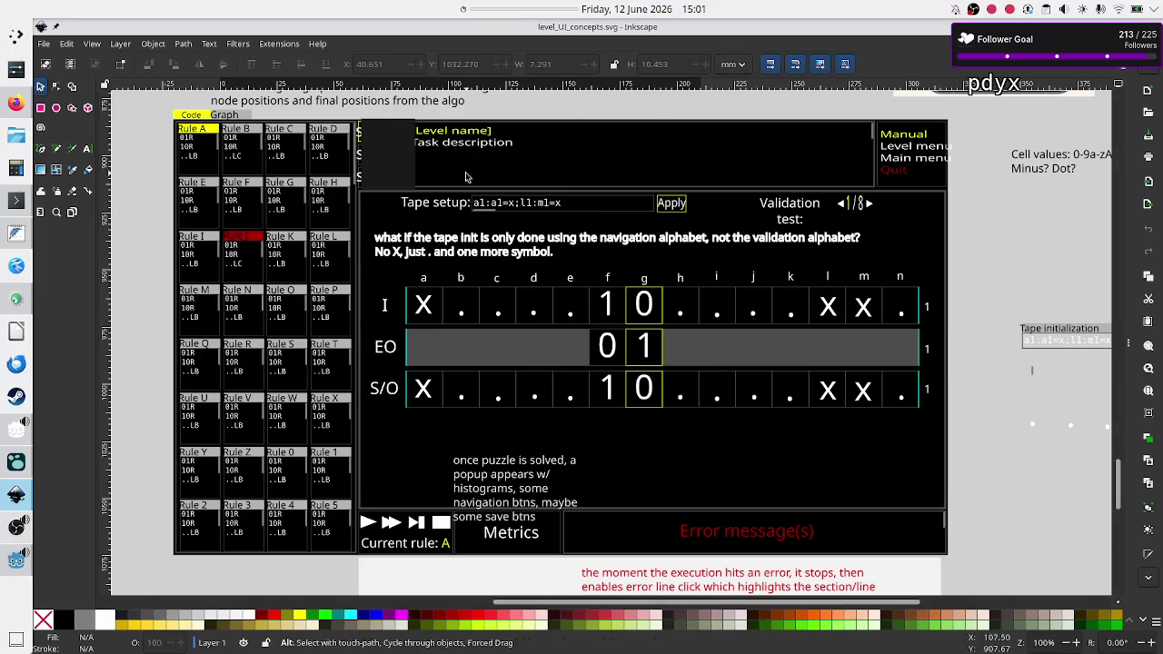
key("alt+Tab")
key("Up")
key("Up")
key("Down")
key("Down")
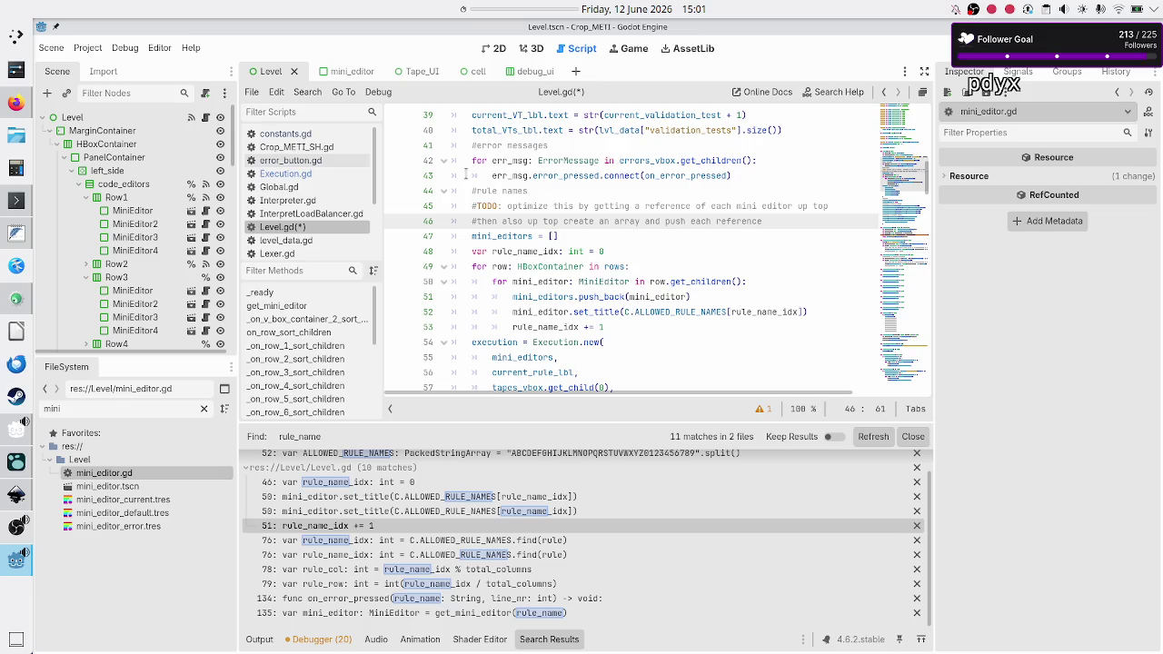
- Save the edited Level.gd script
key("Right")
key("Left")
key("Up")
key("Down")
key("Right")
key("ctrl+s")
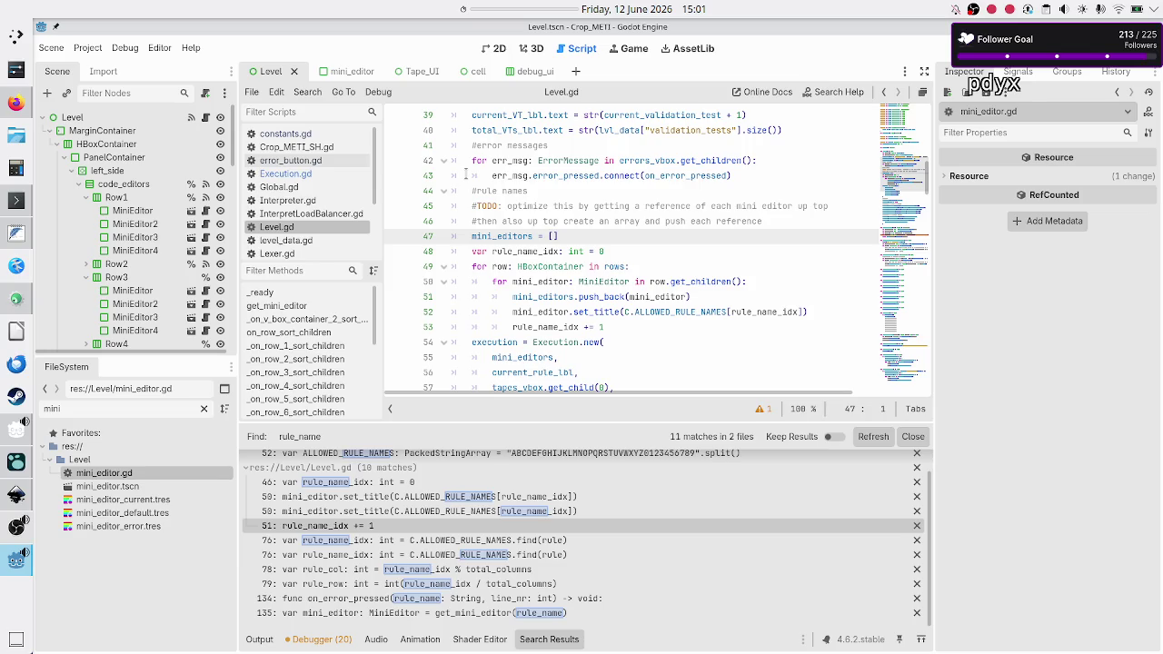
- Search the project for rule_name with Match Case on, then open the line 48 match
scroll(544, 204, "down", 5)
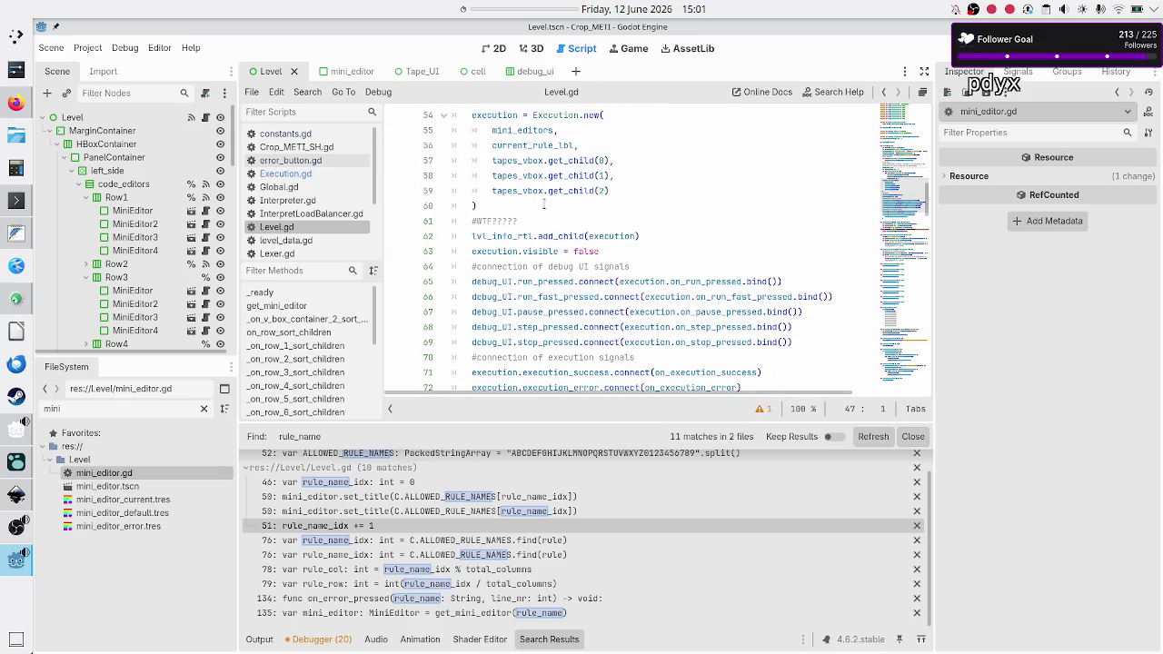
scroll(545, 203, "down", 8)
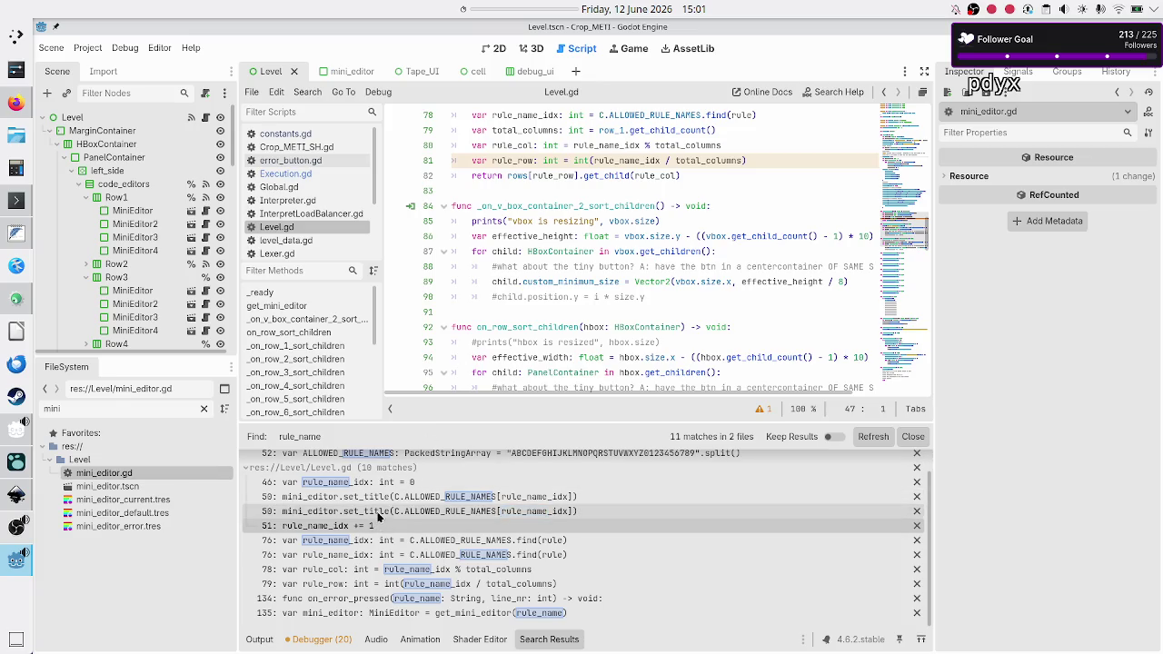
left_click(307, 91)
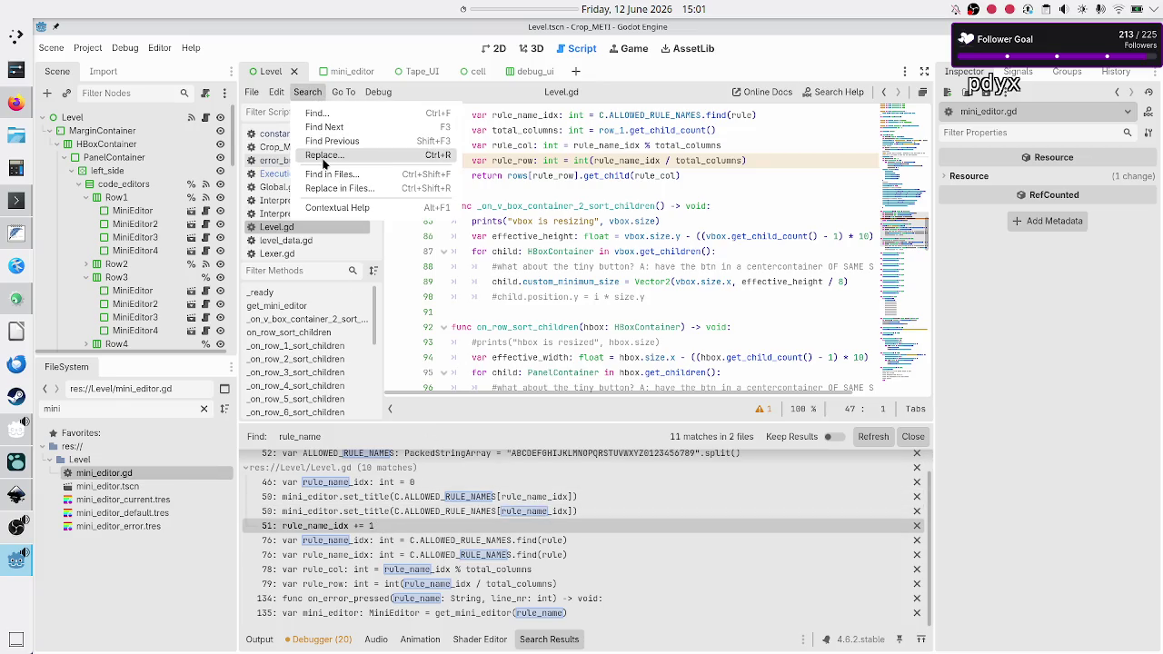
left_click(325, 176)
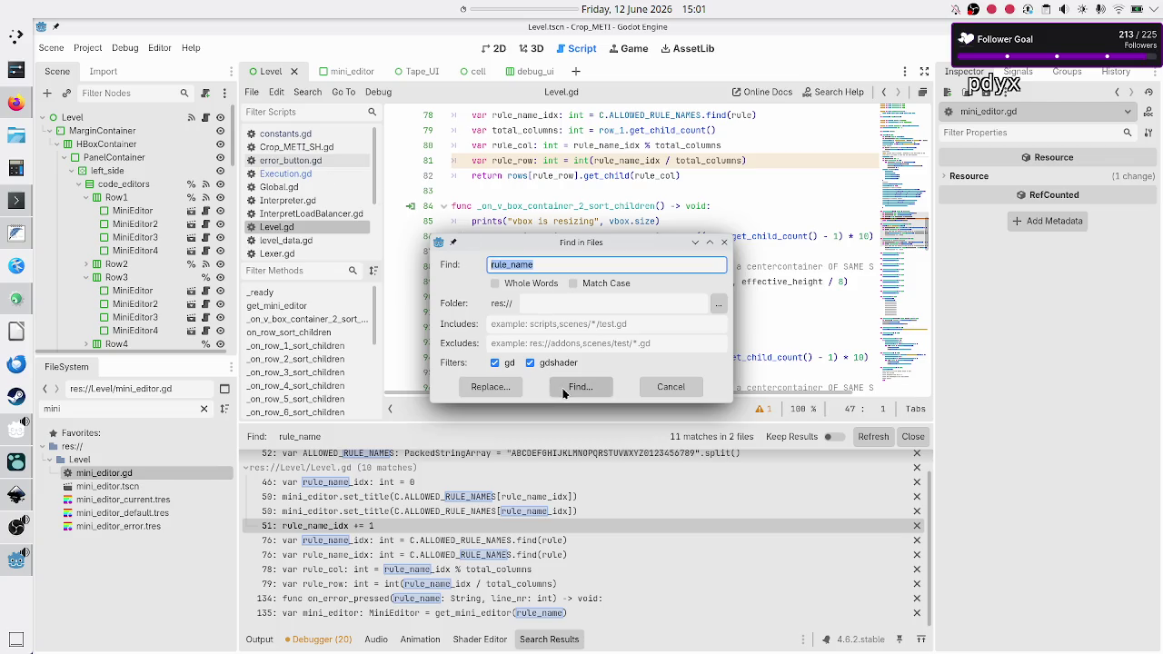
left_click(562, 393)
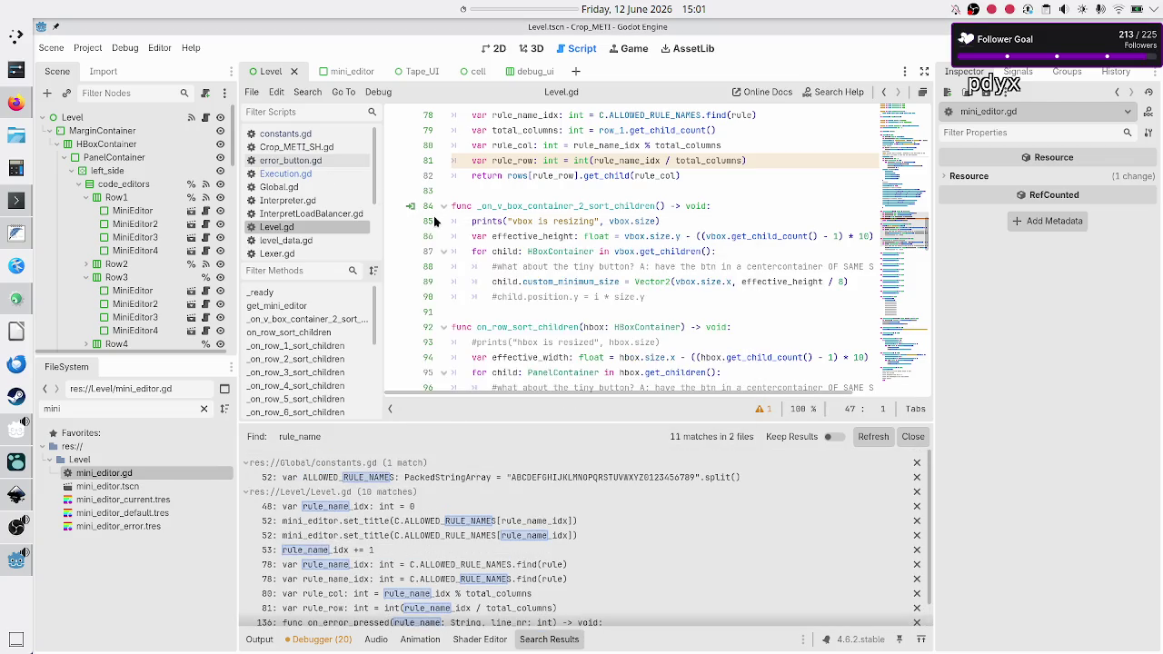
left_click(307, 91)
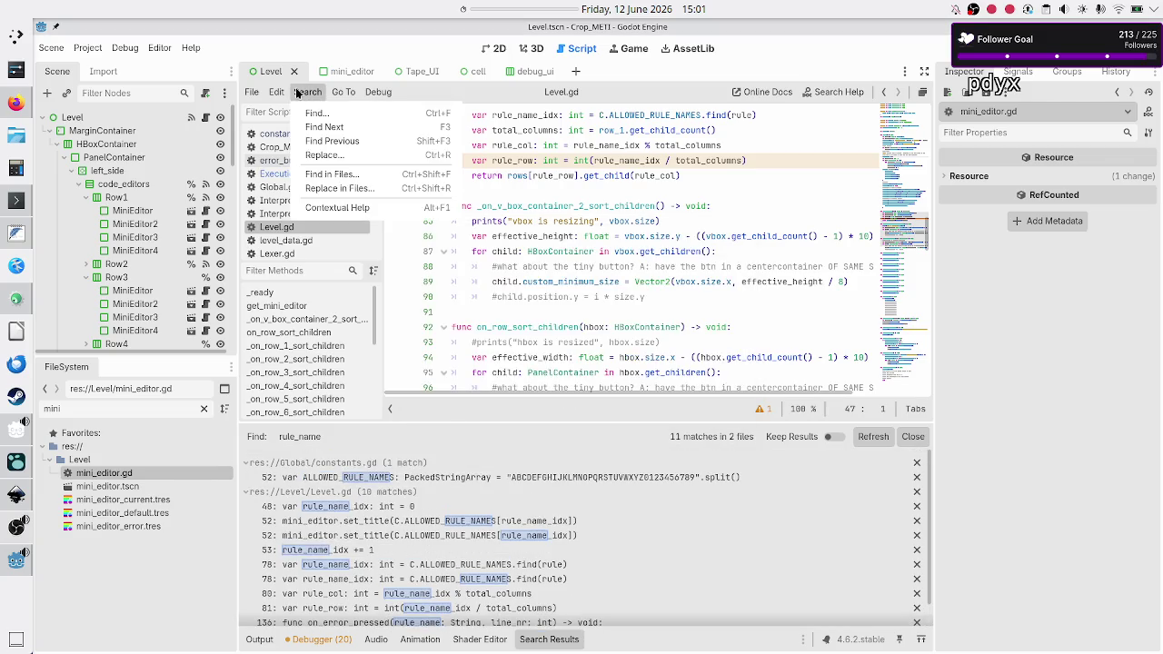
left_click(326, 175)
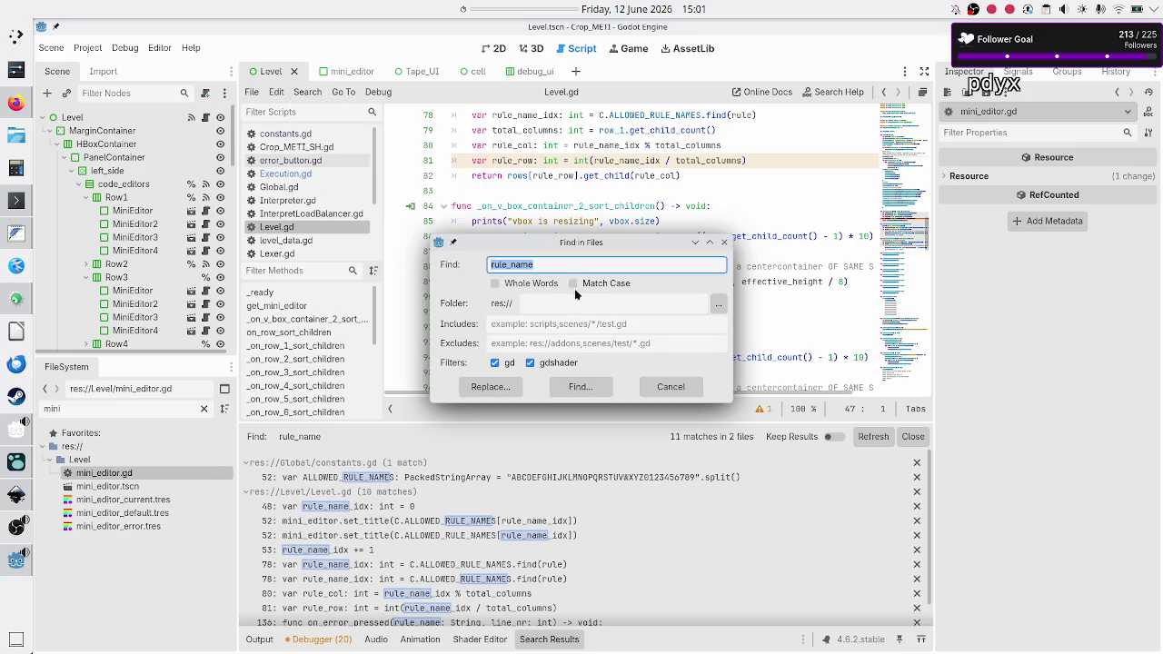
left_click(610, 284)
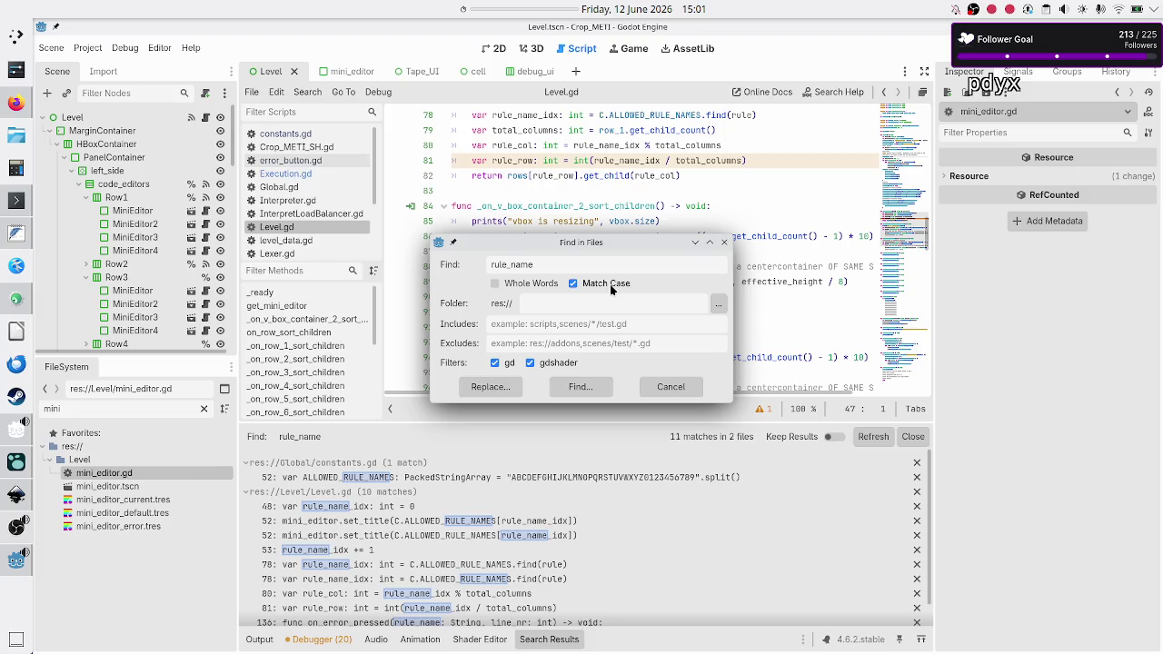
left_click(580, 387)
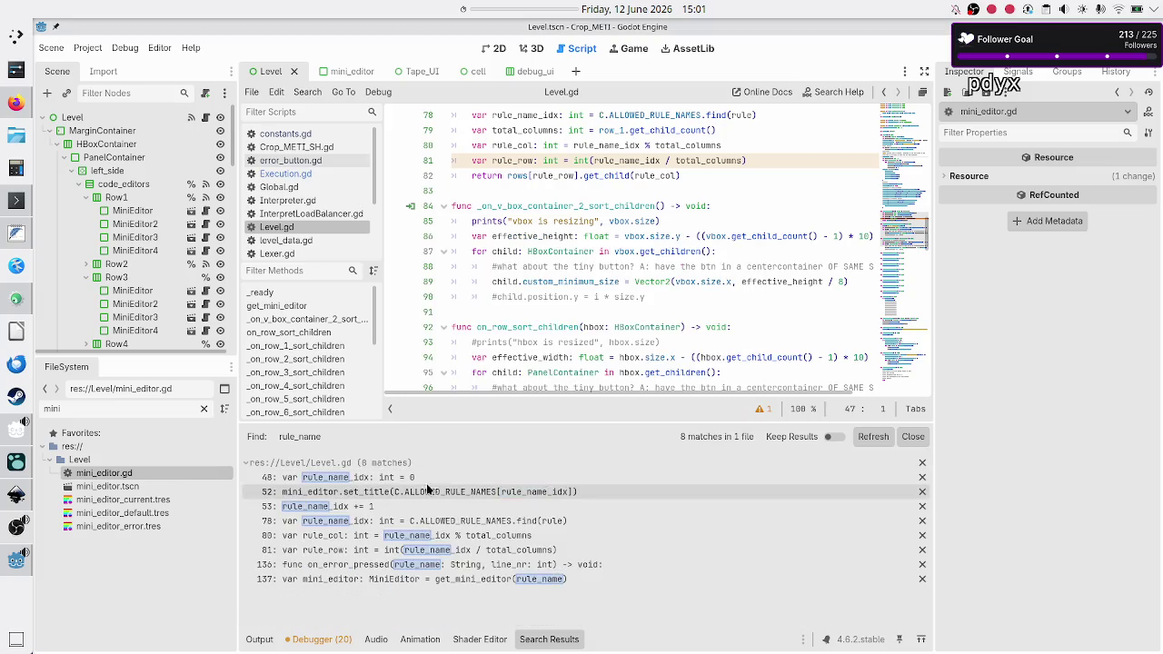
left_click(422, 478)
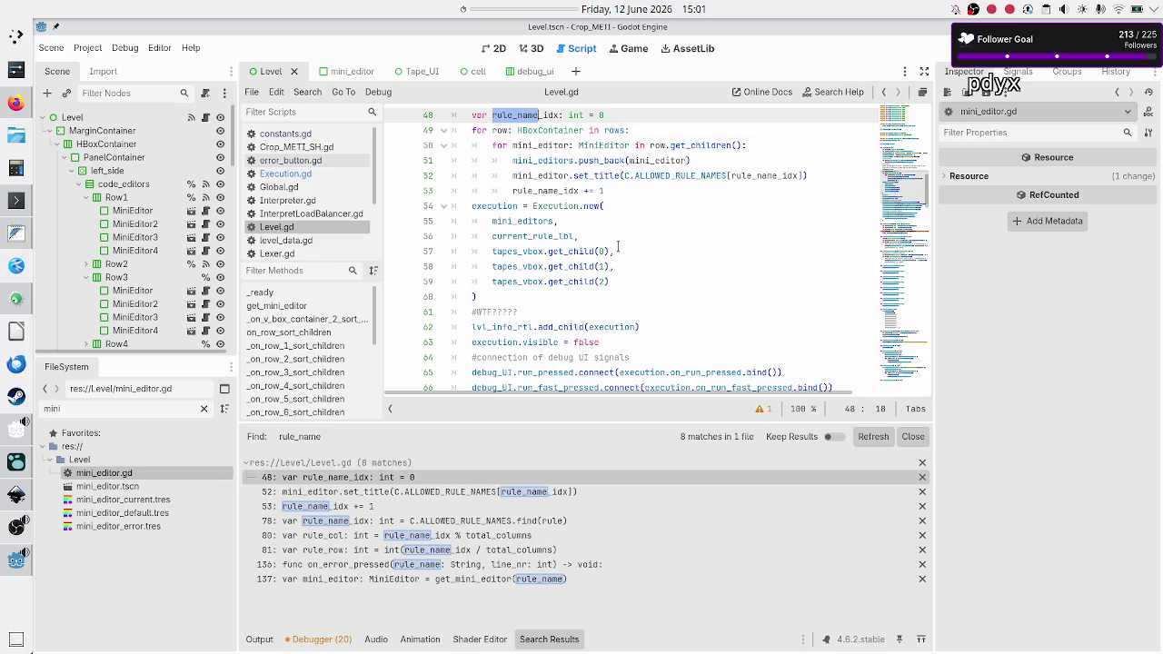
- Visit the rule_name matches on lines 52, 53, 78, 80, 81 and 136 in on_error_pressed
scroll(622, 227, "up", 2)
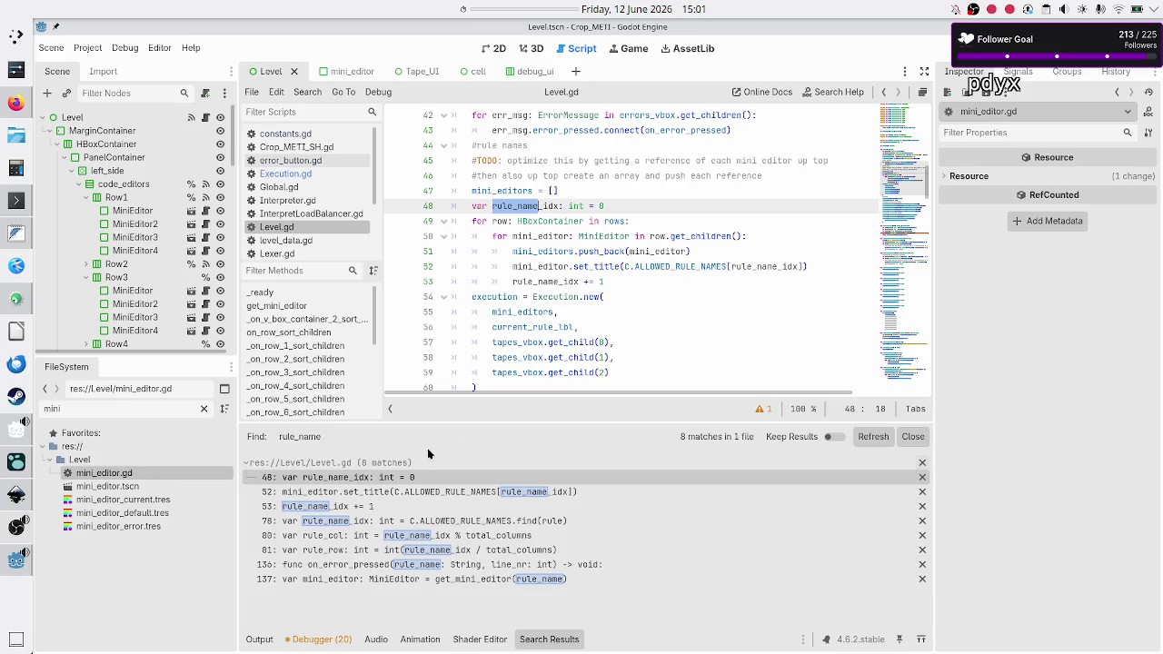
left_click(407, 494)
left_click(360, 509)
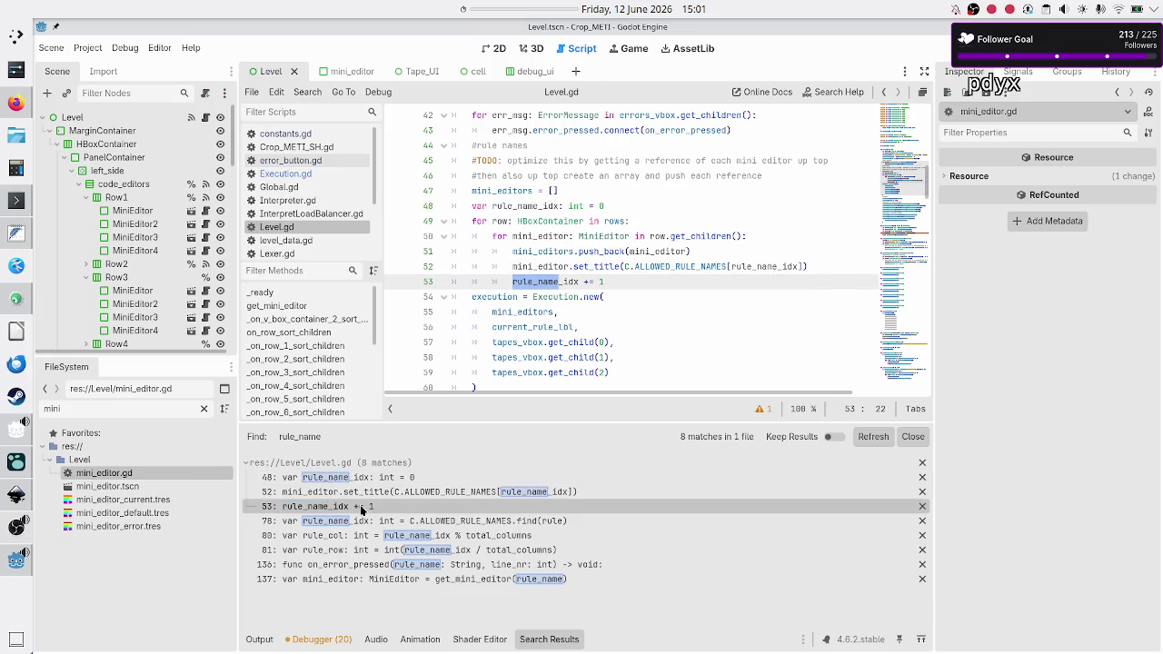
left_click(355, 523)
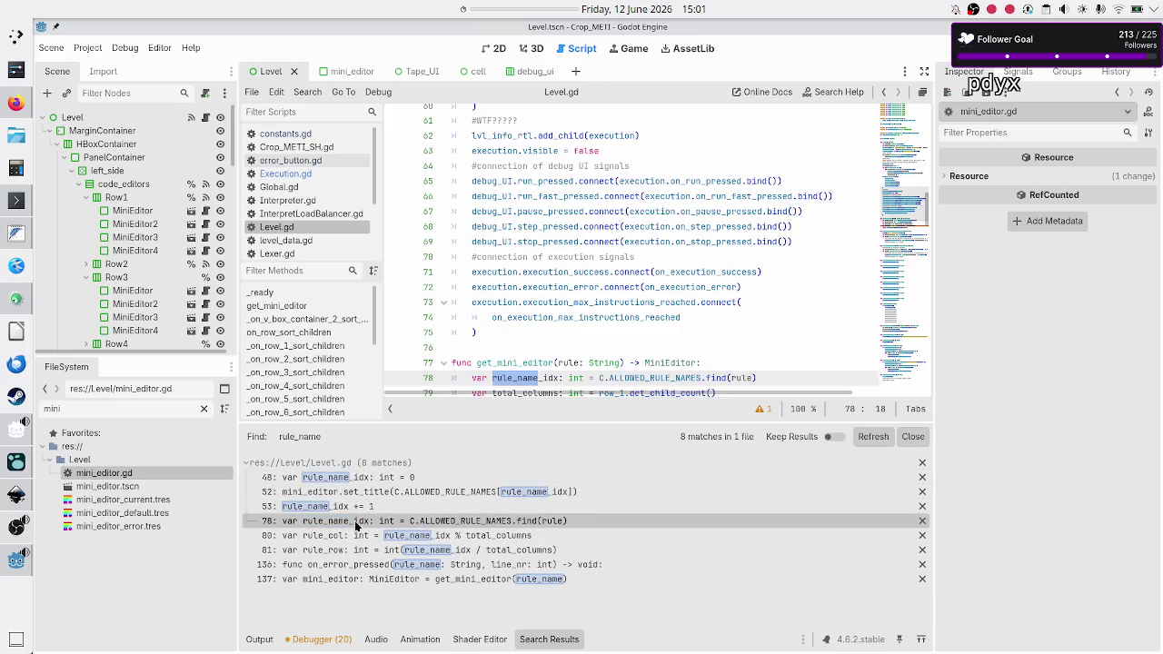
scroll(586, 335, "down", 2)
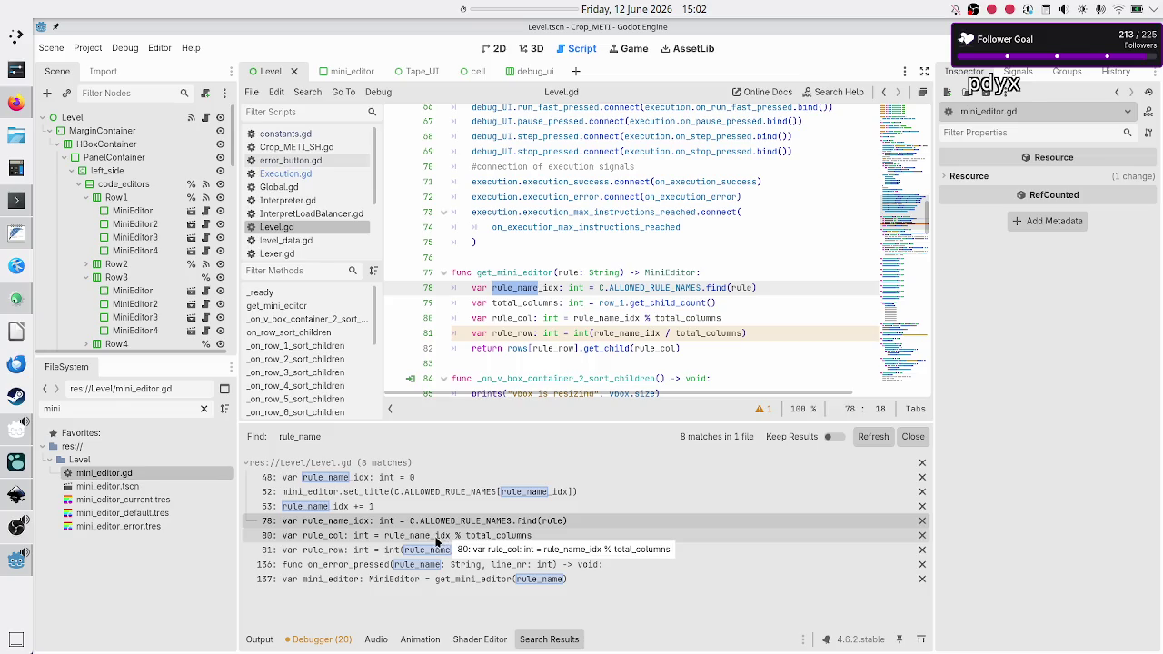
left_click(438, 541)
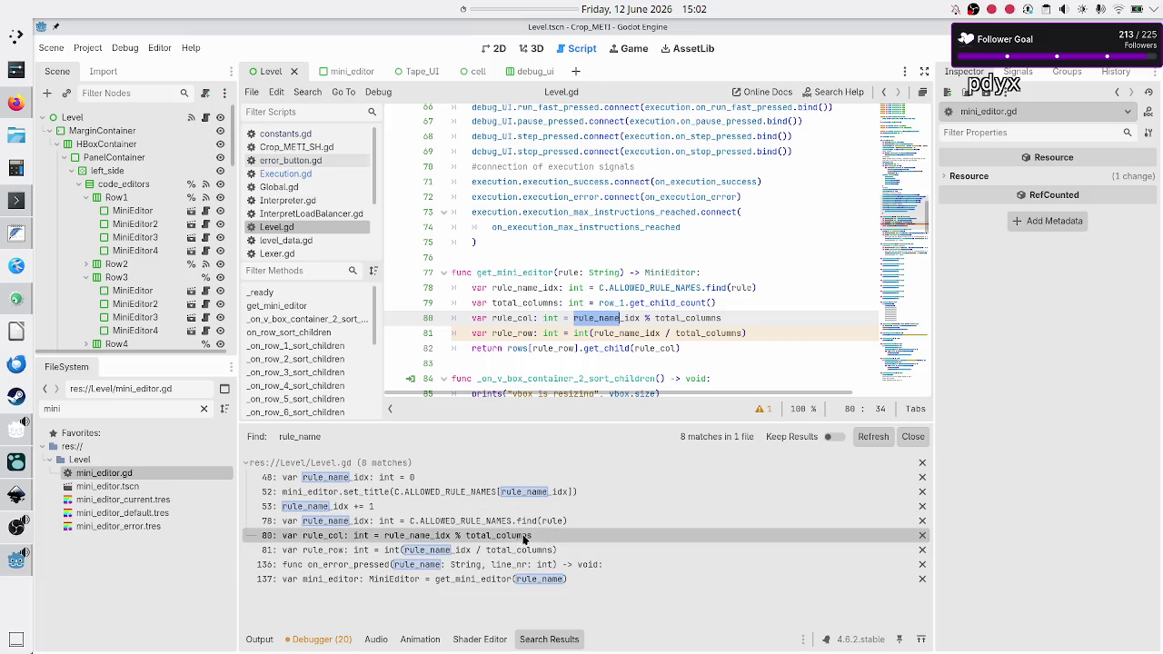
left_click(501, 554)
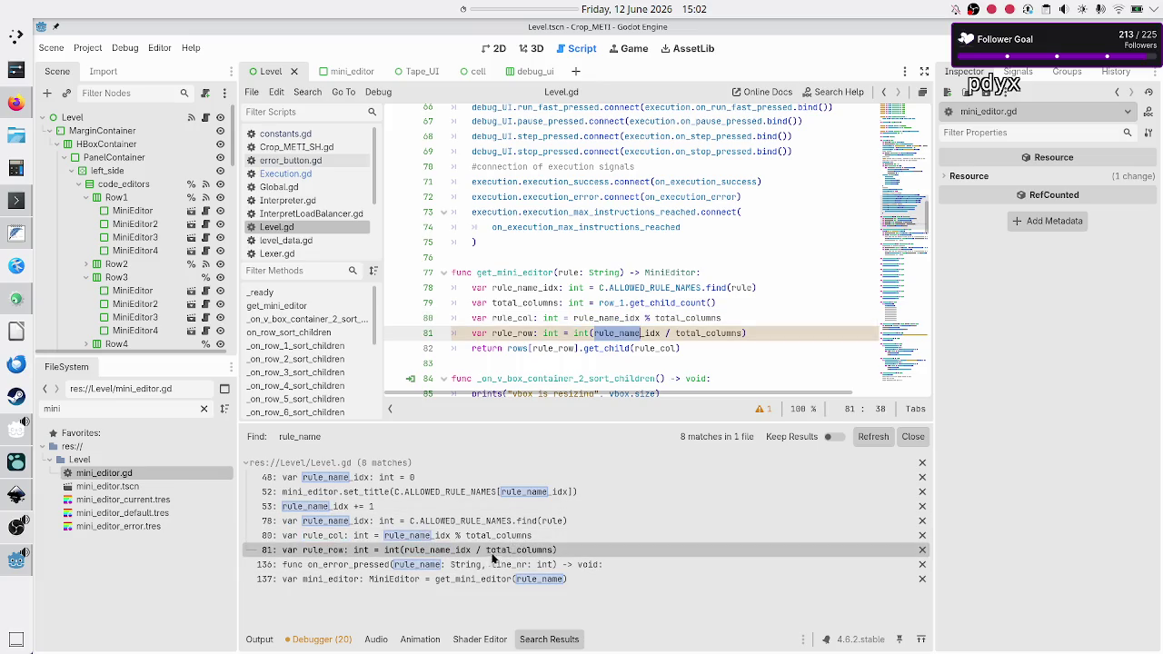
left_click(450, 569)
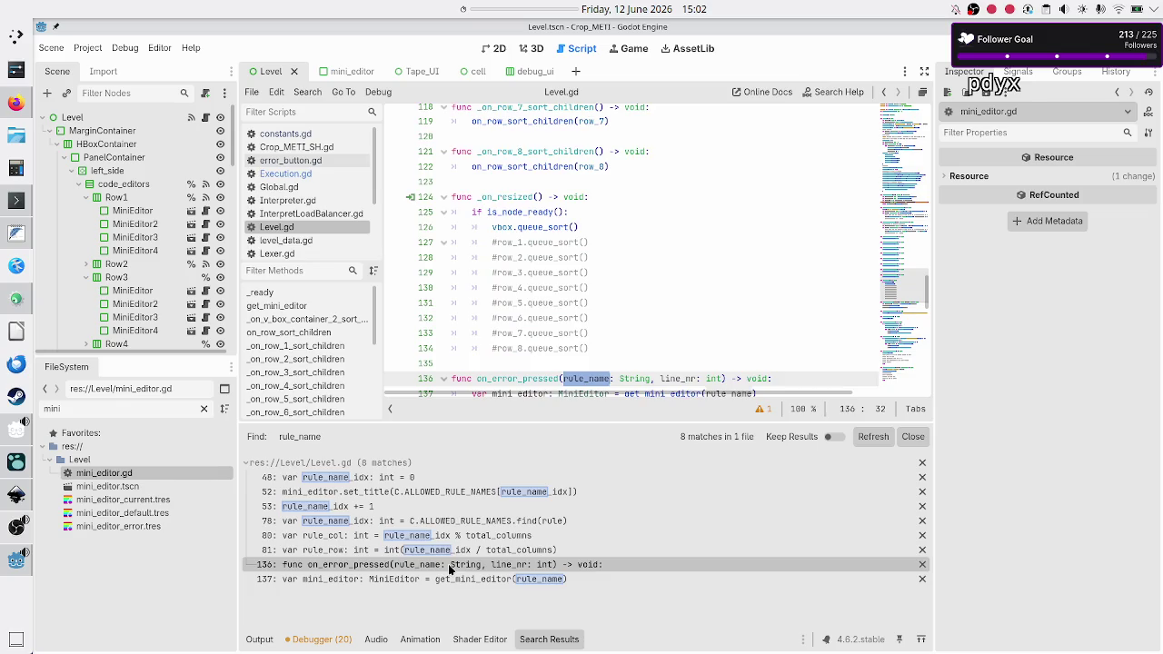
scroll(633, 304, "up", 6)
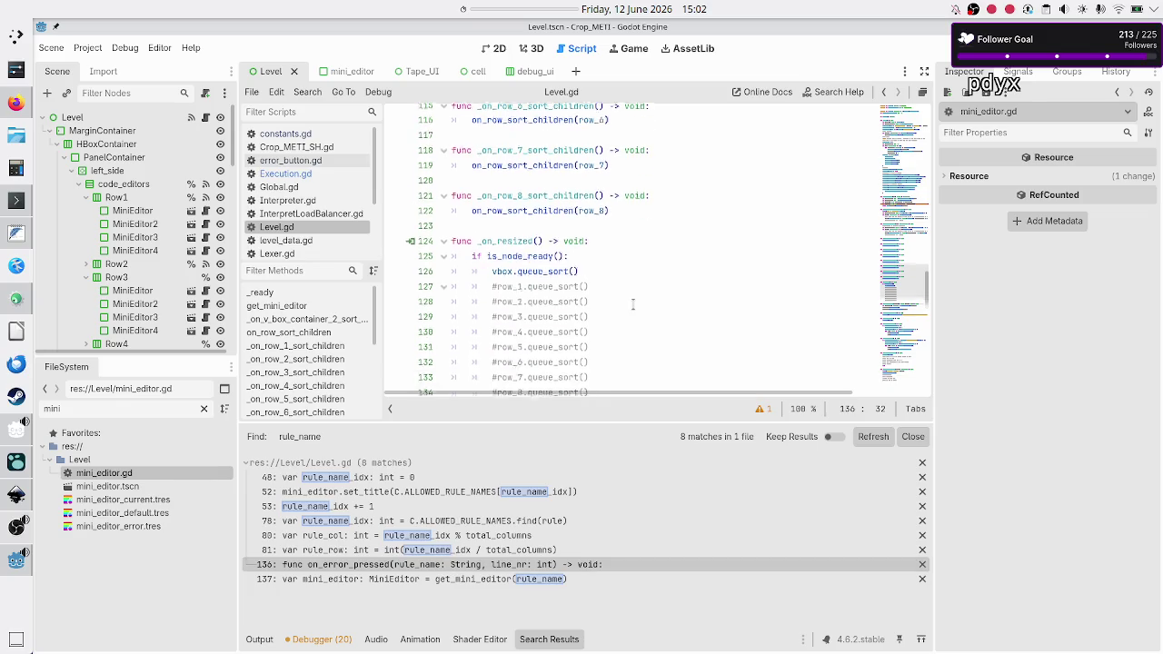
scroll(633, 305, "up", 10)
scroll(633, 305, "down", 15)
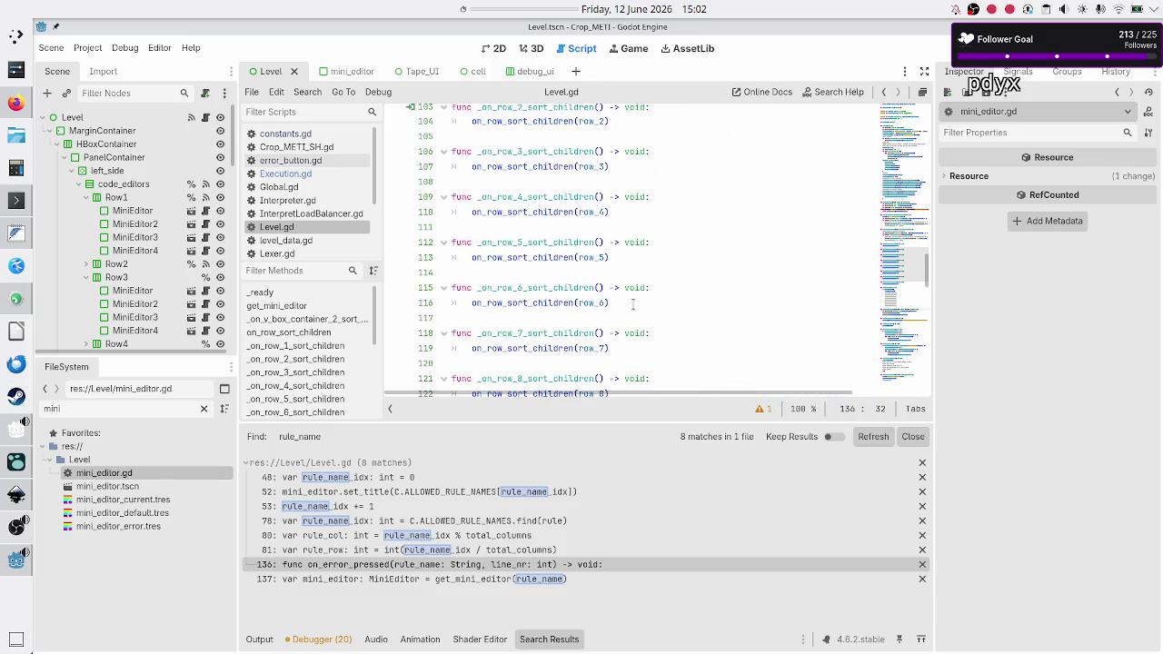
scroll(634, 304, "down", 4)
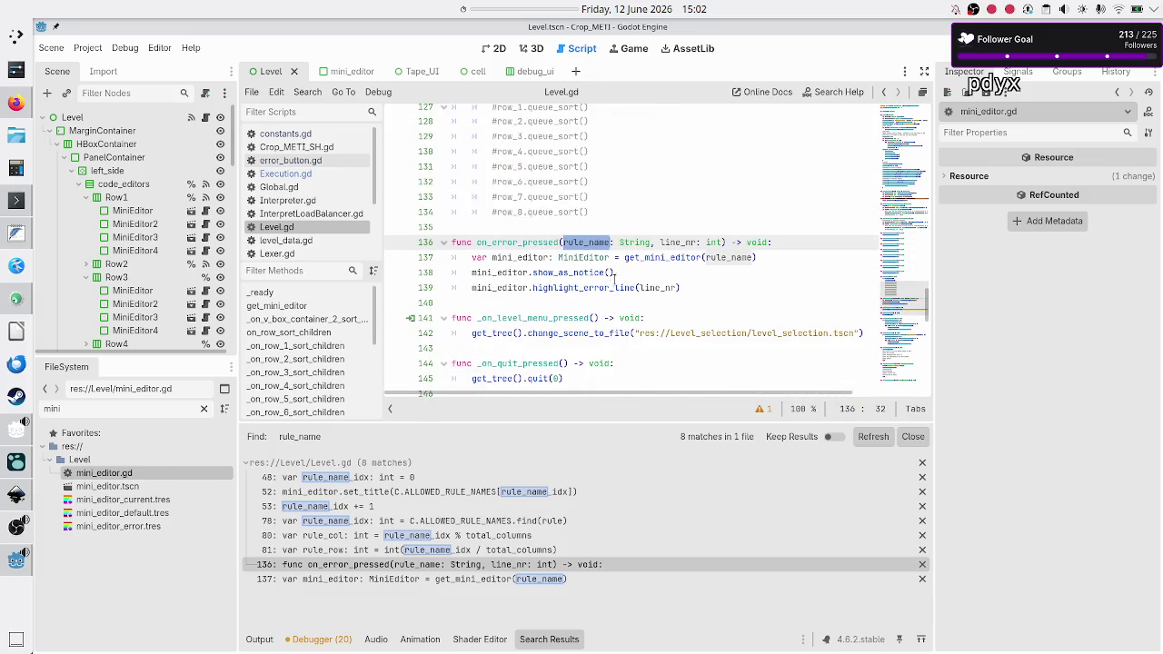
- Rename the line 136 parameter to rule, pass rule on line 137, and save
left_click(598, 236)
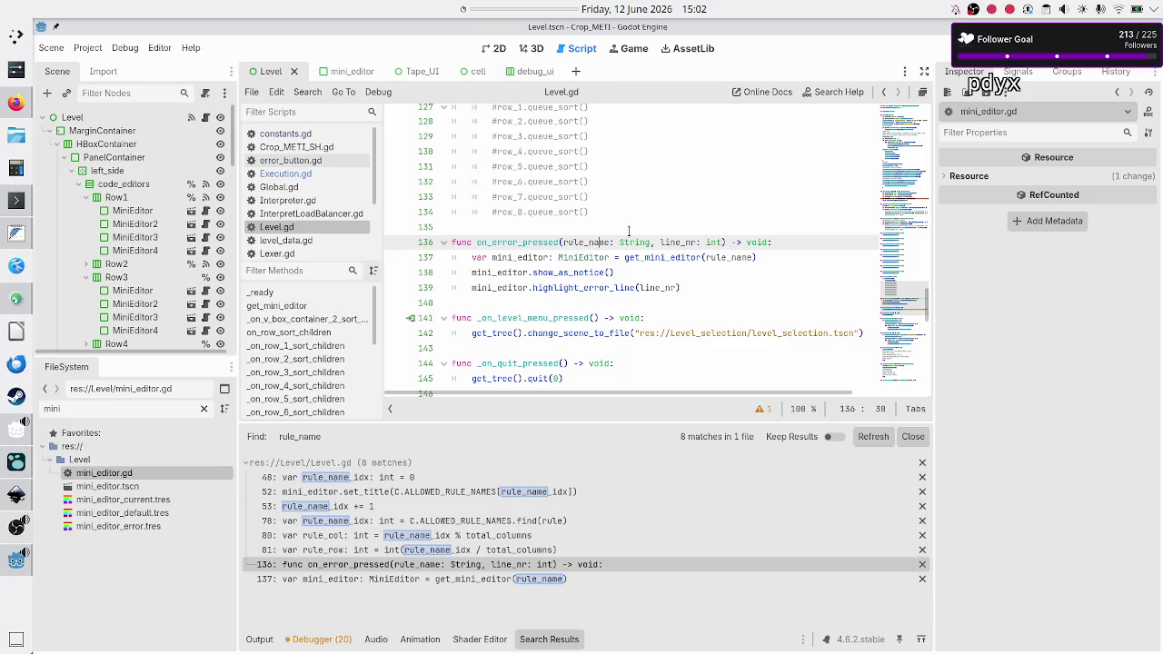
key("BackSpace")
key("BackSpace")
key("BackSpace")
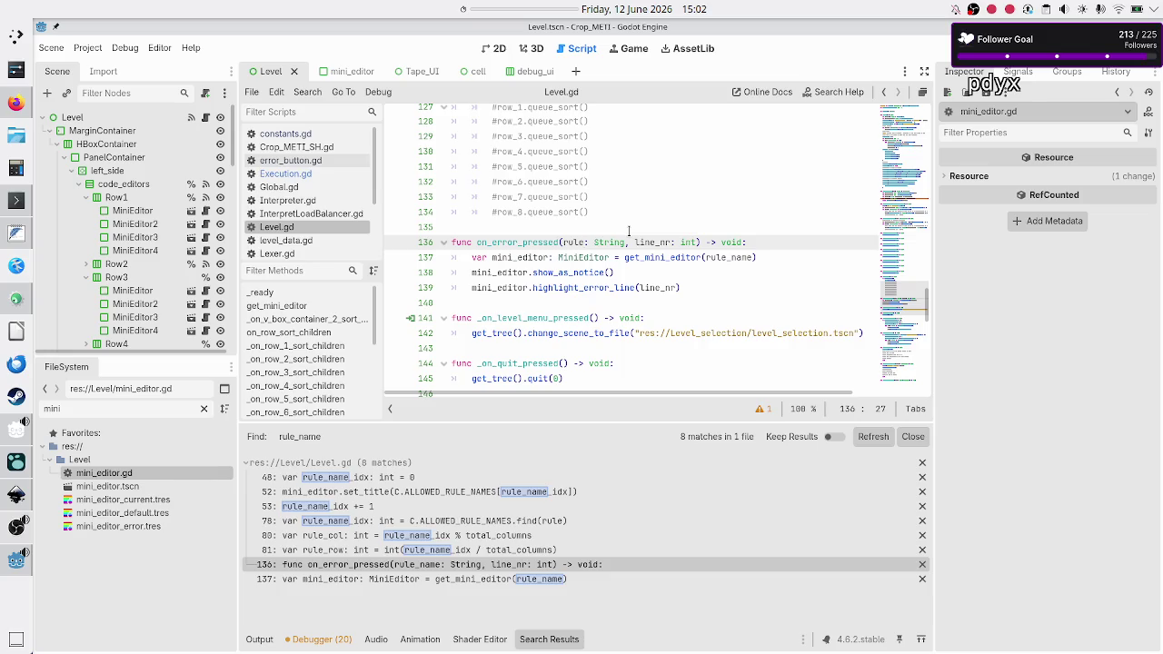
key("Down")
key("End")
key("BackSpace")
key("BackSpace")
key("BackSpace")
key("BackSpace")
key("BackSpace")
key("ctrl+s")
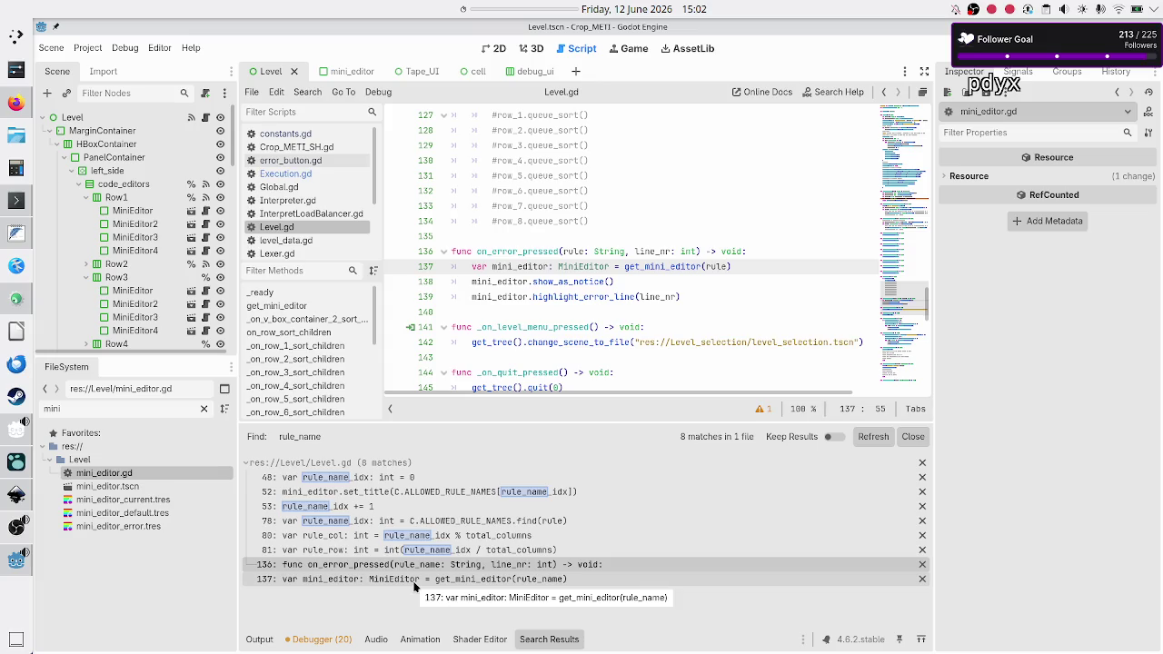
- Review the rule parameter on line 136 and its get_mini_editor call on line 137
left_click(415, 585)
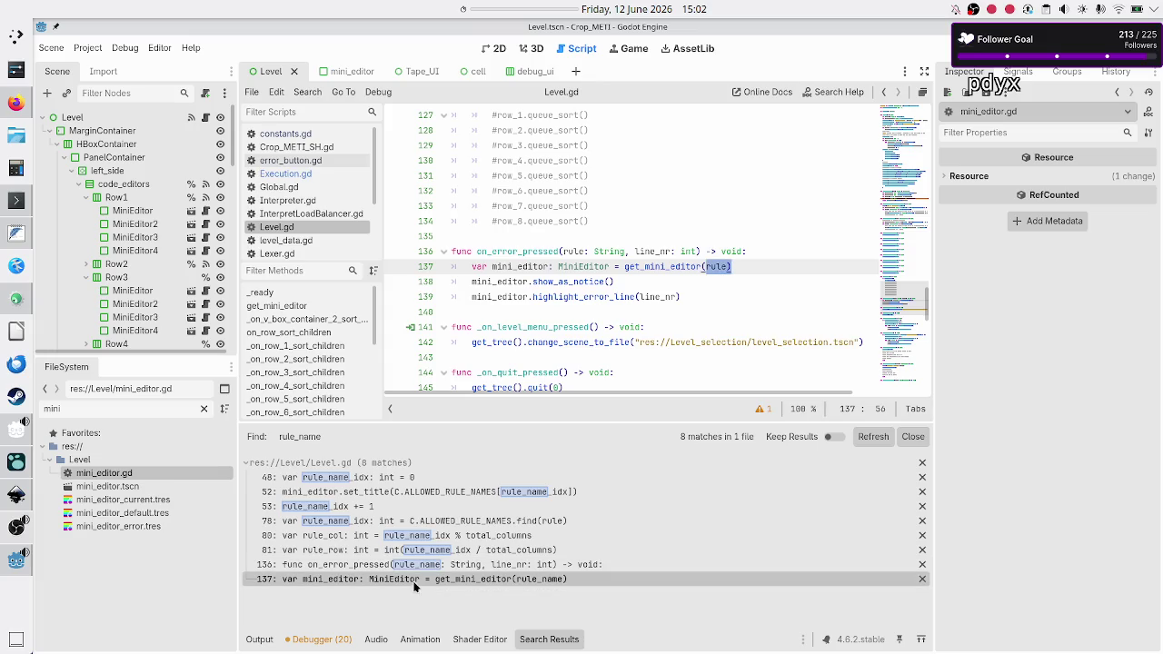
double_click(568, 252)
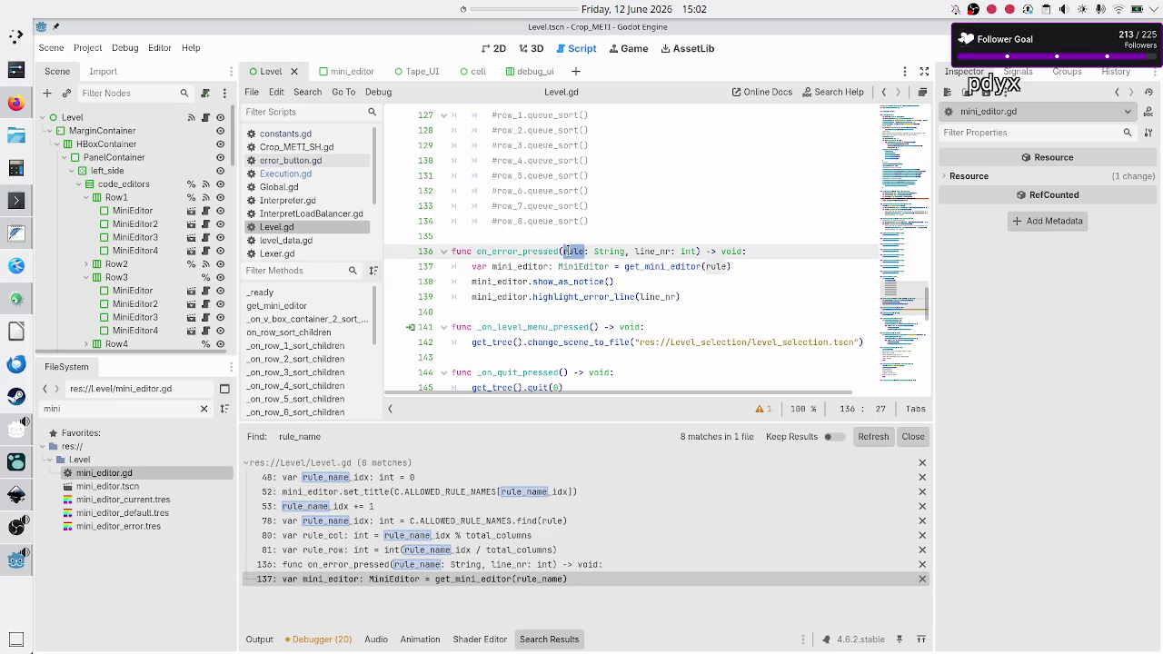
double_click(669, 271)
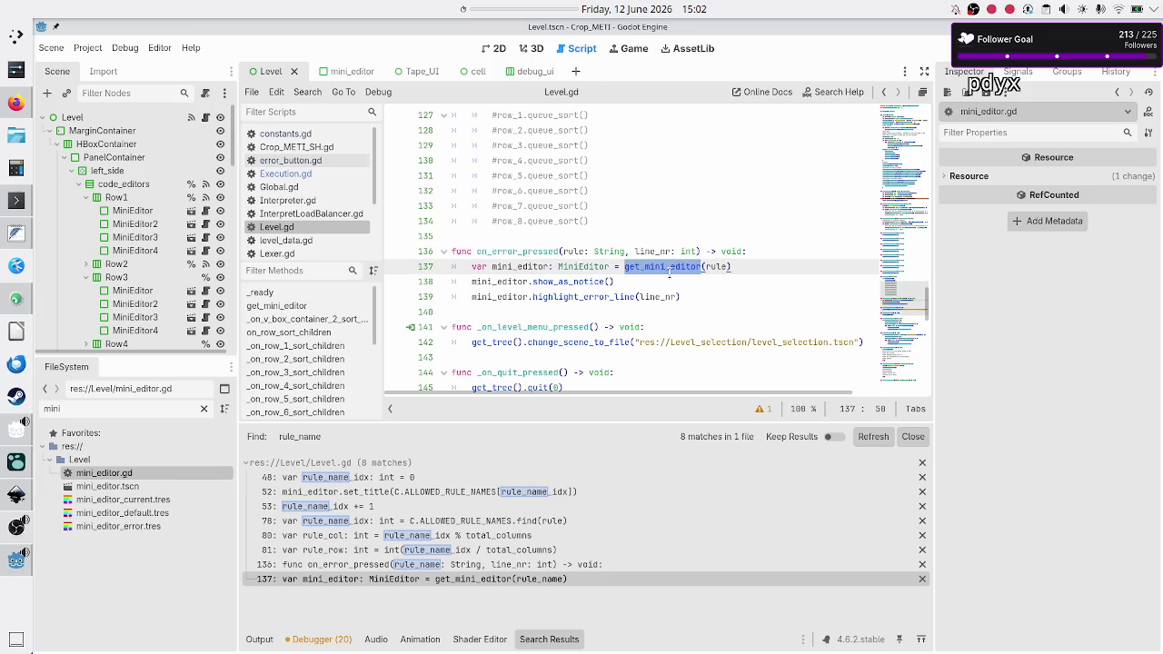
left_click(670, 271)
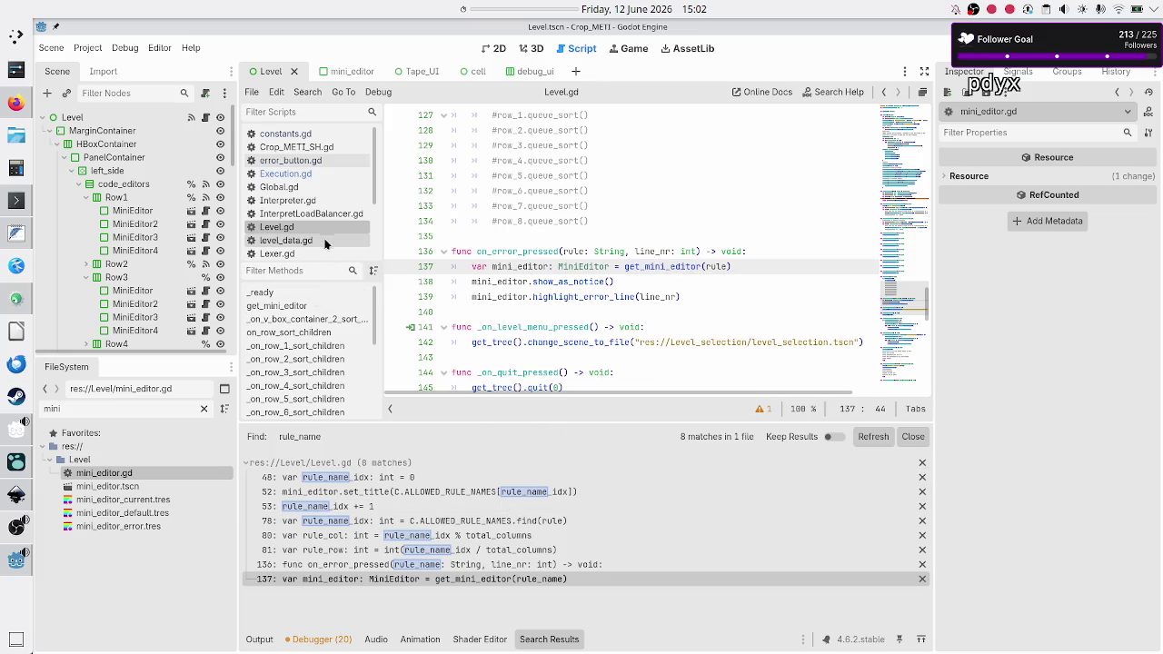
scroll(317, 356, "down", 4)
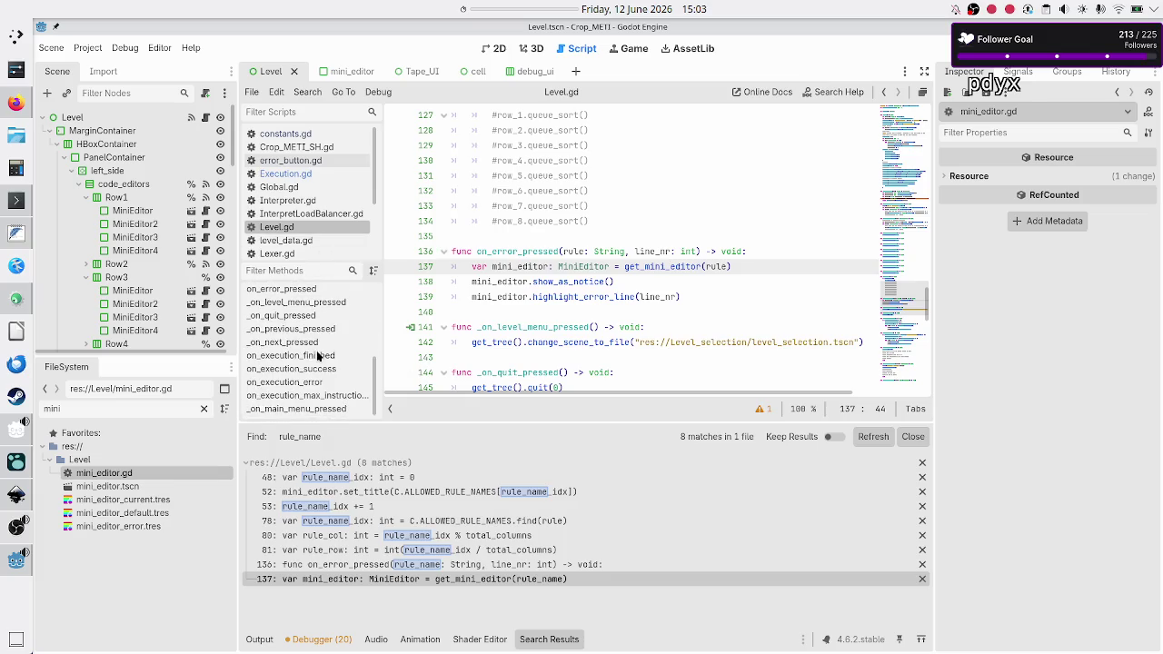